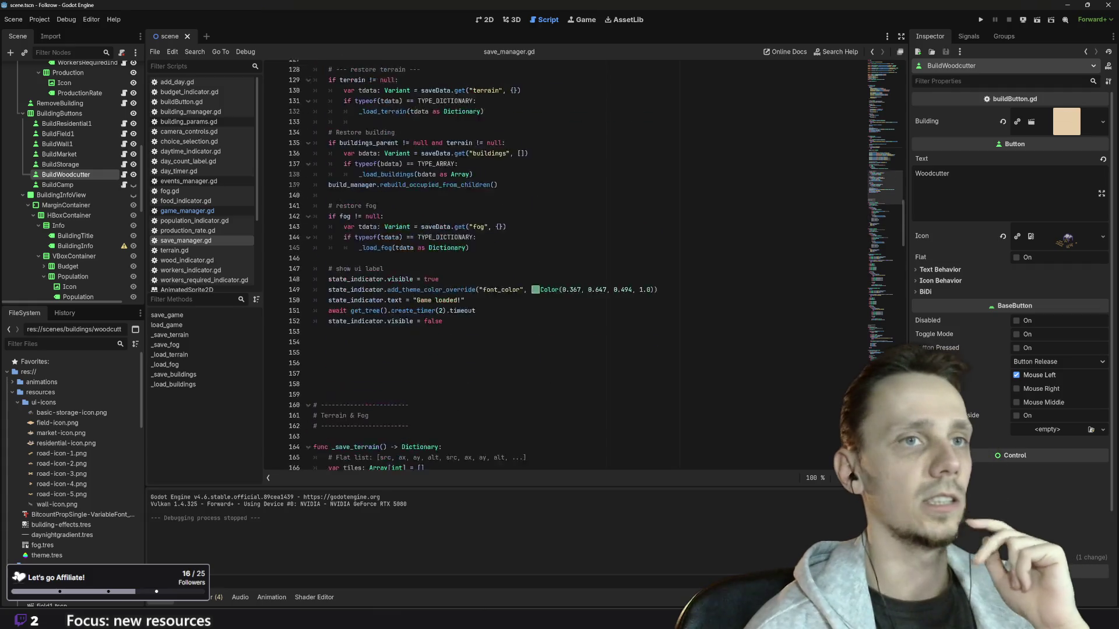
pyautogui.scroll(2, 577, 265)
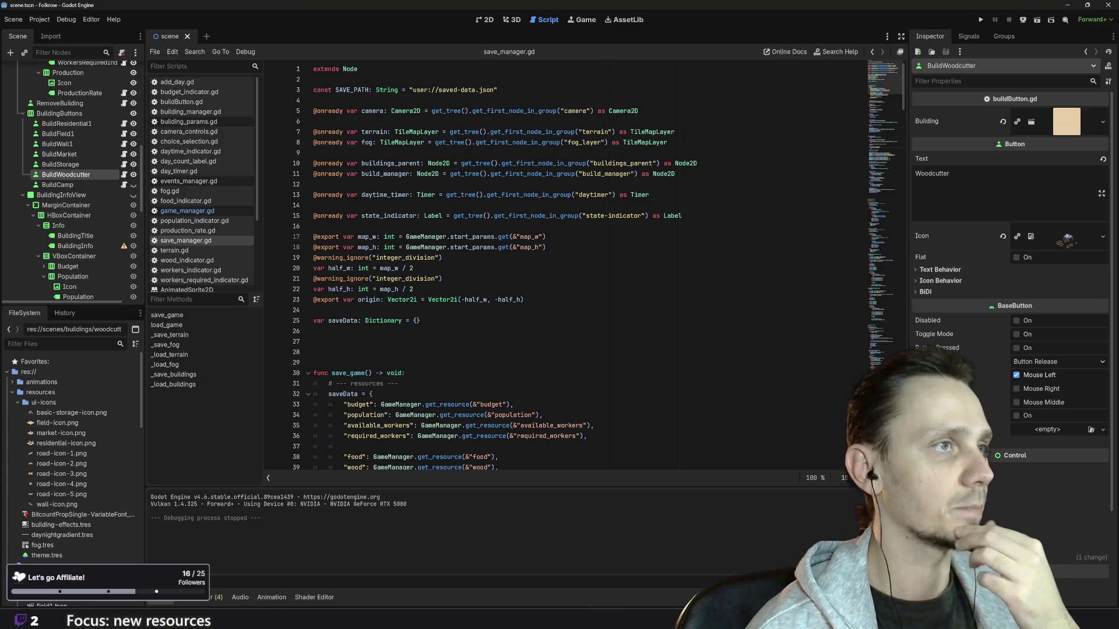
# Step: Duplicate the wood entry in save_game's saveData as a "stone" entry
pyautogui.scroll(-4, 582, 262)
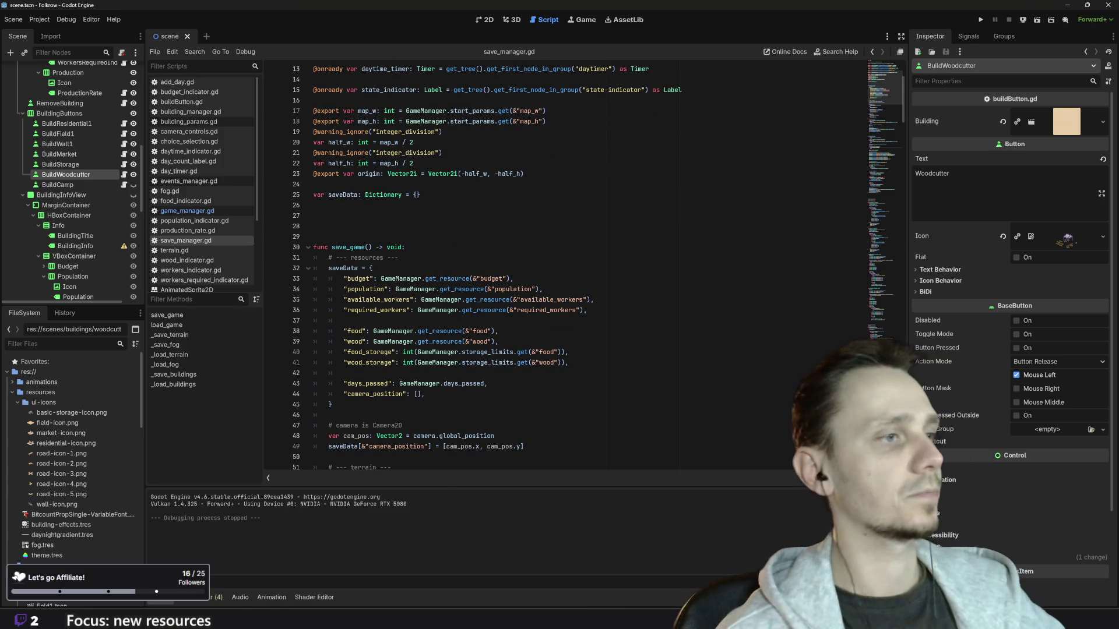
pyautogui.moveTo(343, 342)
pyautogui.mouseDown()
pyautogui.moveTo(385, 351)
pyautogui.moveTo(499, 341)
pyautogui.mouseUp()
pyautogui.hotkey('ctrl', 'c')
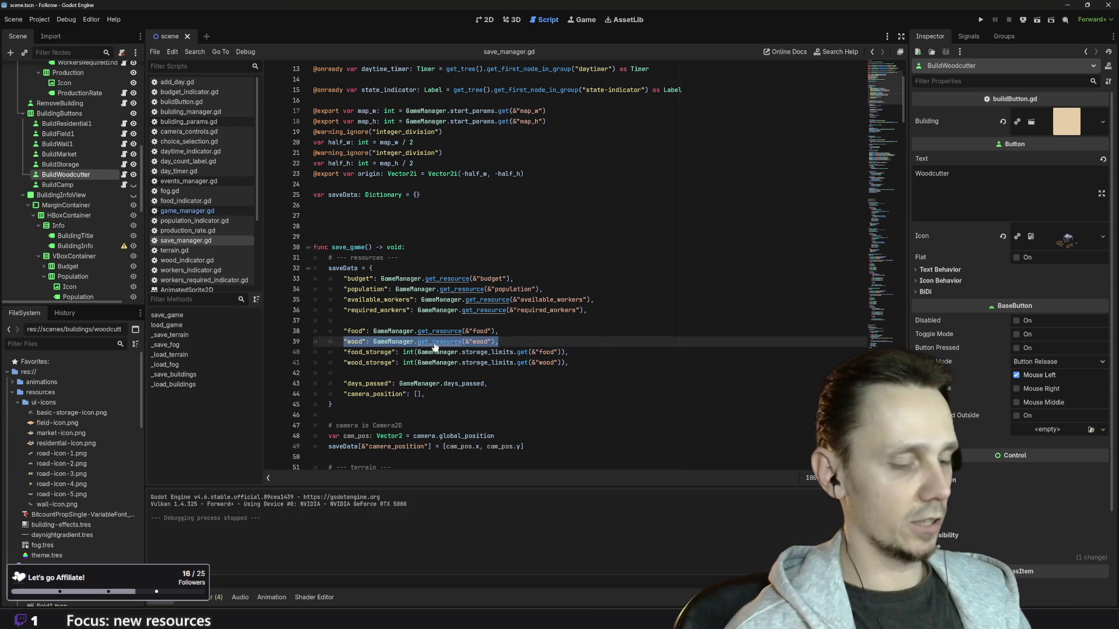
pyautogui.click(499, 341)
pyautogui.press('Return')
pyautogui.hotkey('ctrl', 'v')
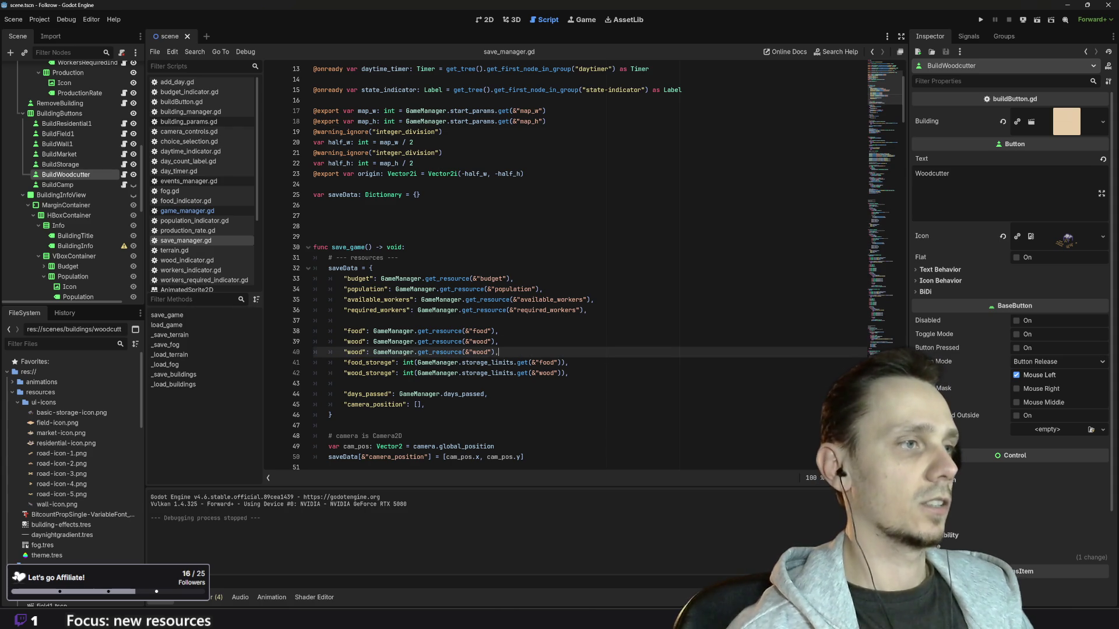
pyautogui.doubleClick(479, 352)
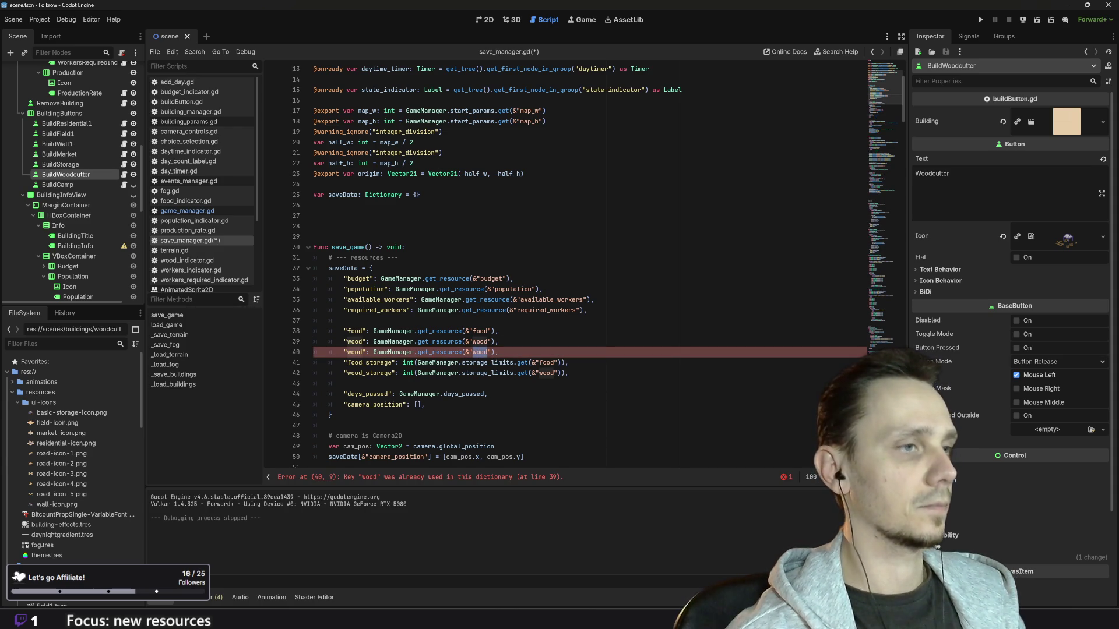
pyautogui.write('stone')
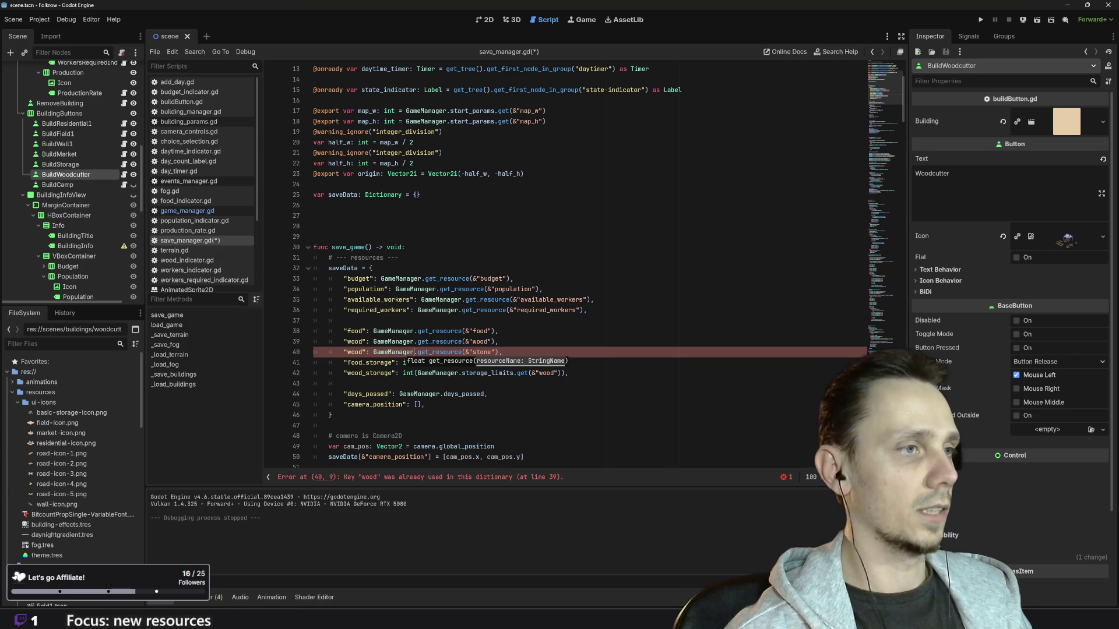
pyautogui.press('BackSpace')
pyautogui.press('BackSpace')
pyautogui.press('BackSpace')
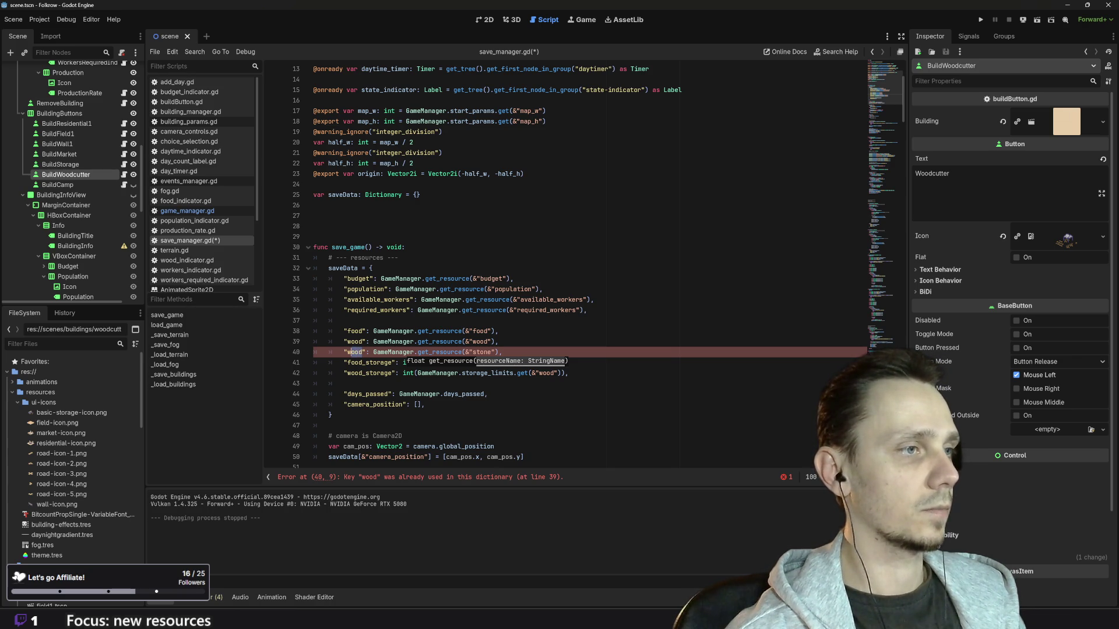
pyautogui.write('sto')
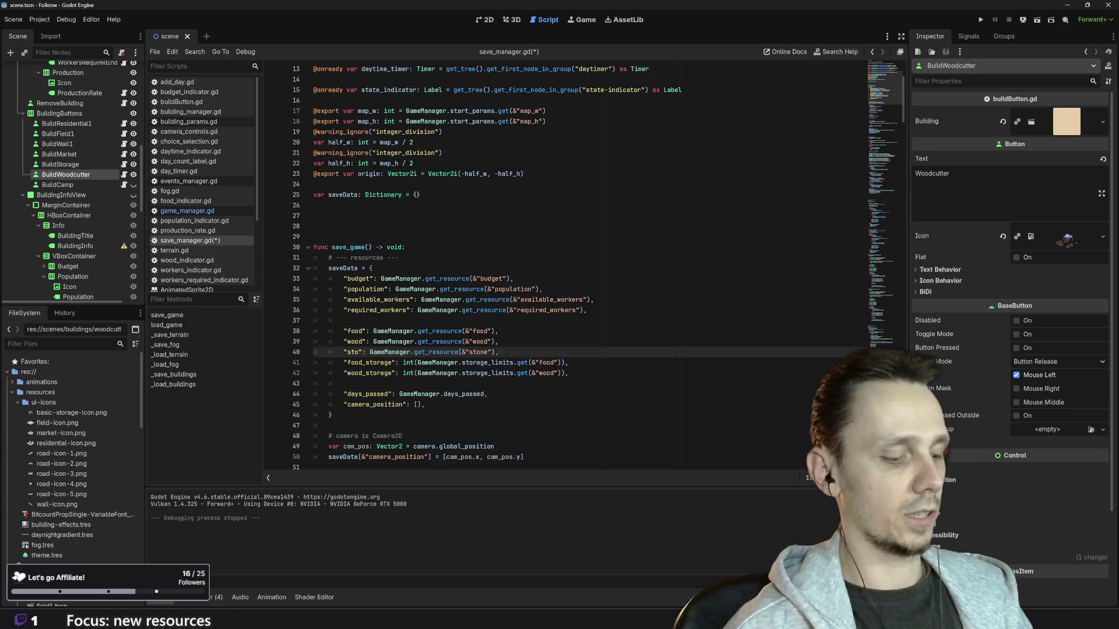
pyautogui.write('ne')
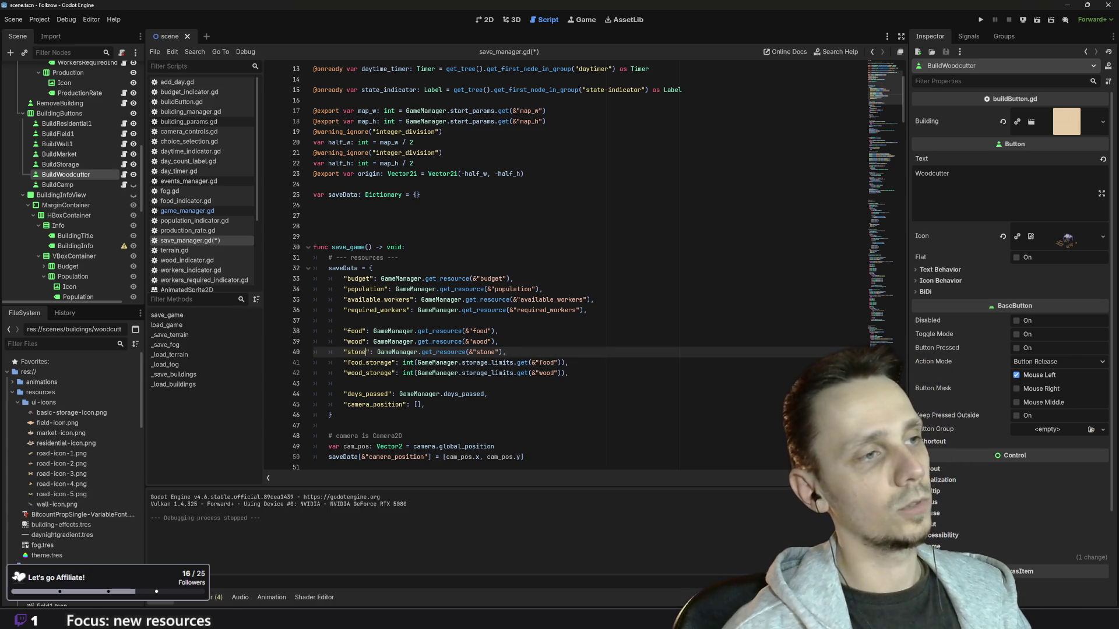
# Step: Add a "stone_storage" entry reading storage_limits.get(&"stone"), copied from wood_storage
pyautogui.moveTo(568, 373); pyautogui.dragTo(343, 373)
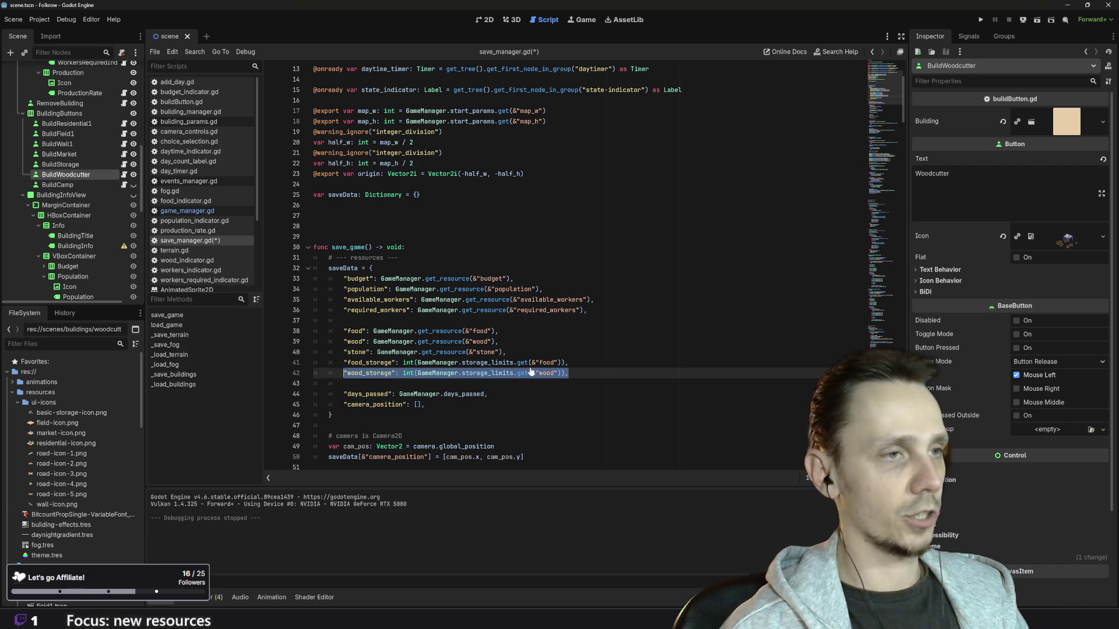
pyautogui.hotkey('ctrl', 'c')
pyautogui.press('End')
pyautogui.press('Return')
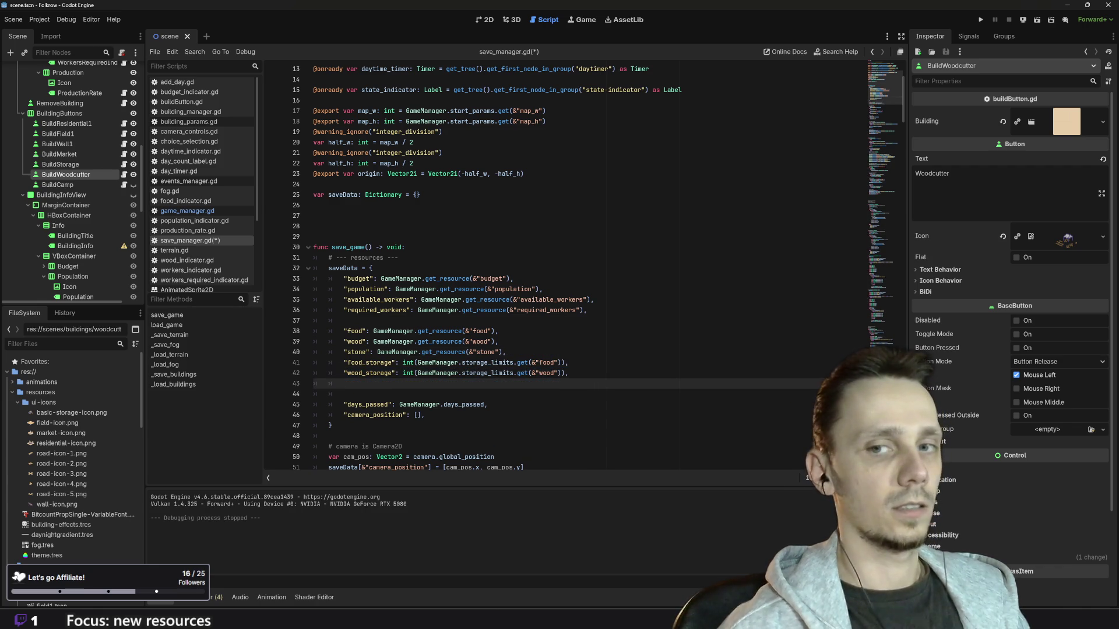
pyautogui.hotkey('ctrl', 'v')
pyautogui.click(359, 383)
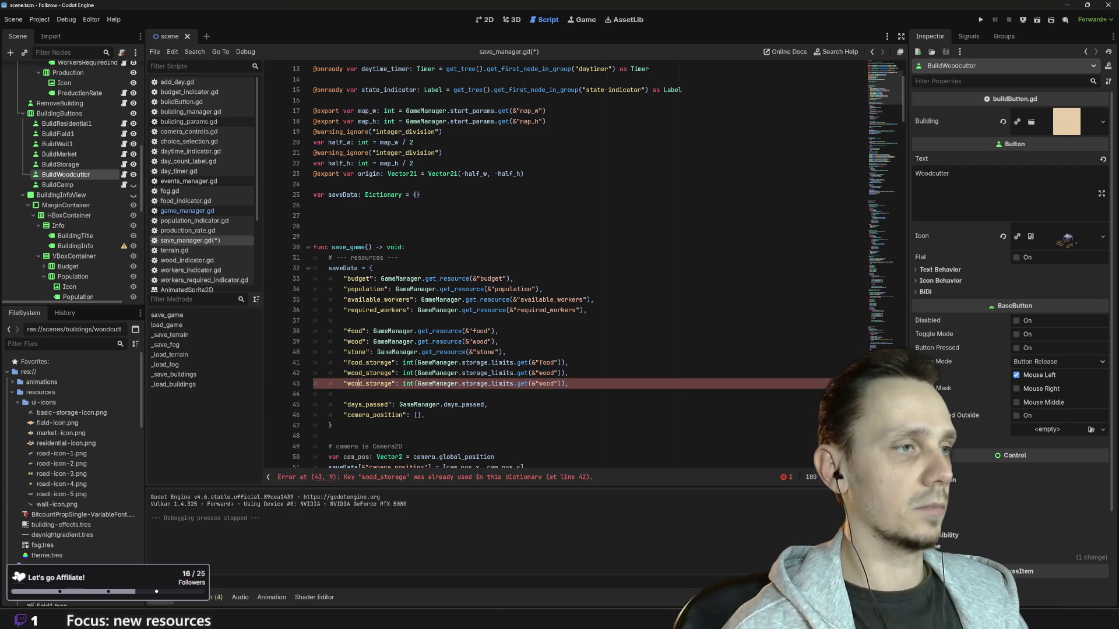
pyautogui.press('BackSpace')
pyautogui.press('BackSpace')
pyautogui.press('BackSpace')
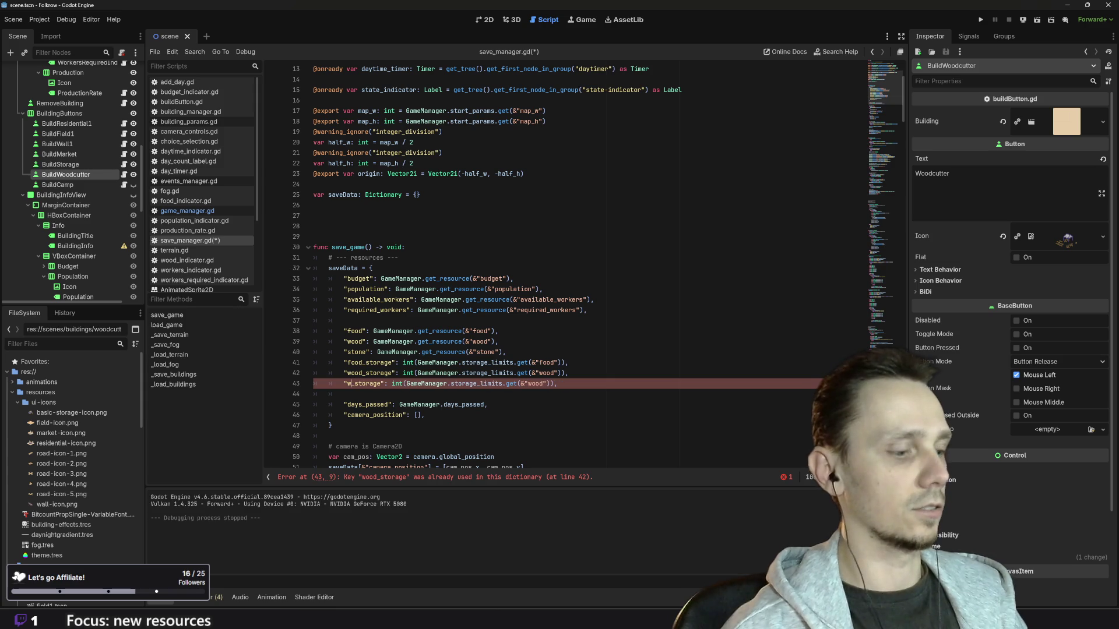
pyautogui.write('stone')
pyautogui.hotkey('ctrl', 'Right')
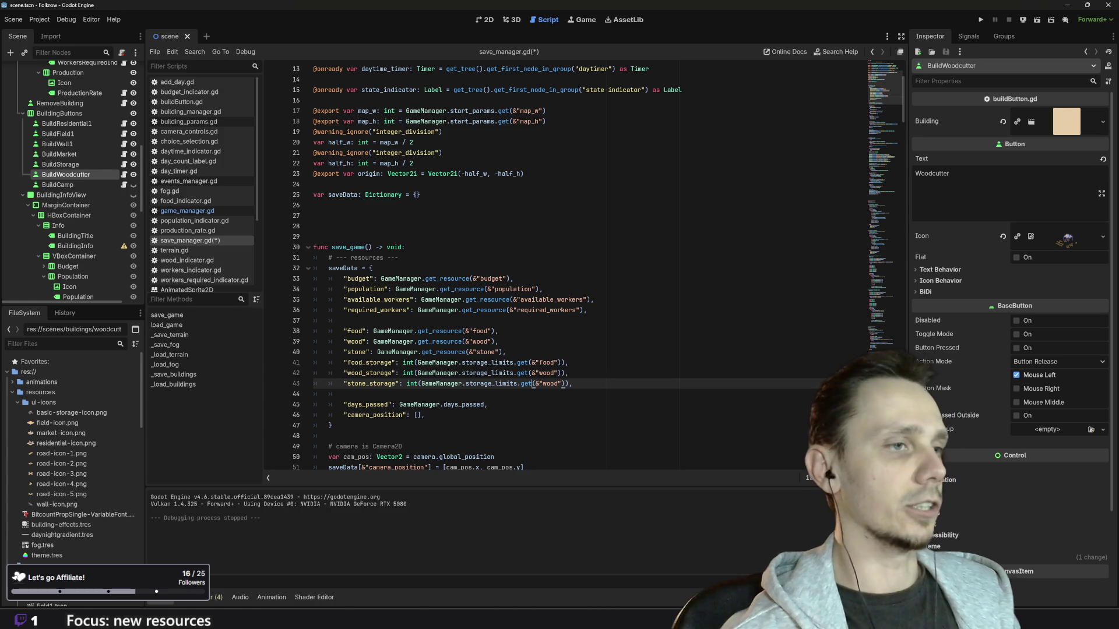
pyautogui.click(546, 384)
pyautogui.press('Delete')
pyautogui.press('Delete')
pyautogui.press('Delete')
pyautogui.write('sto')
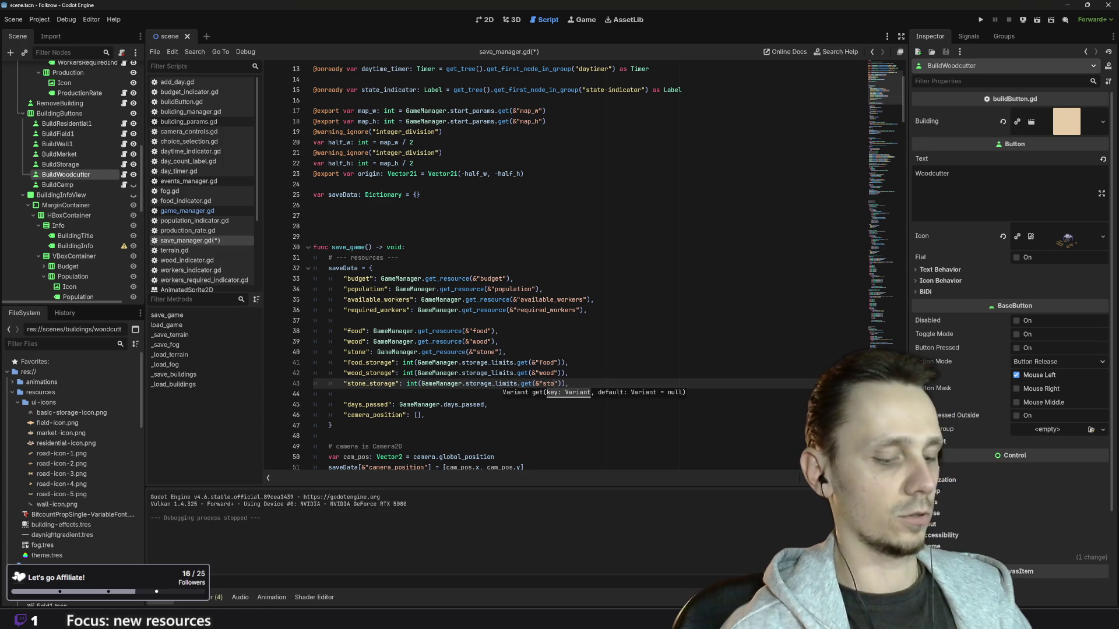
pyautogui.write('ne')
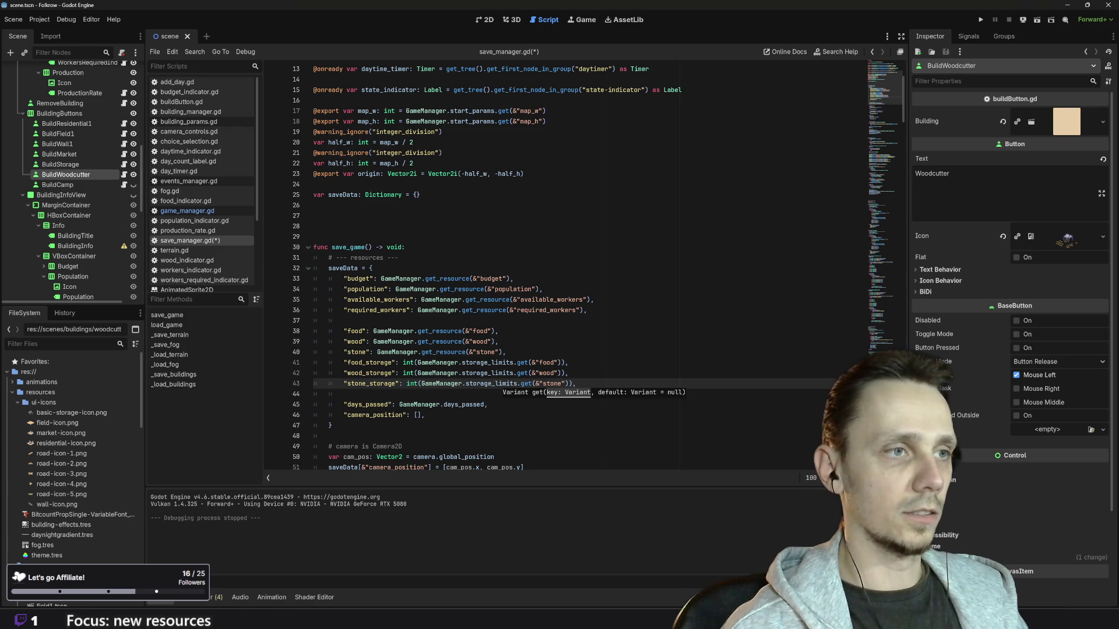
pyautogui.click(566, 373)
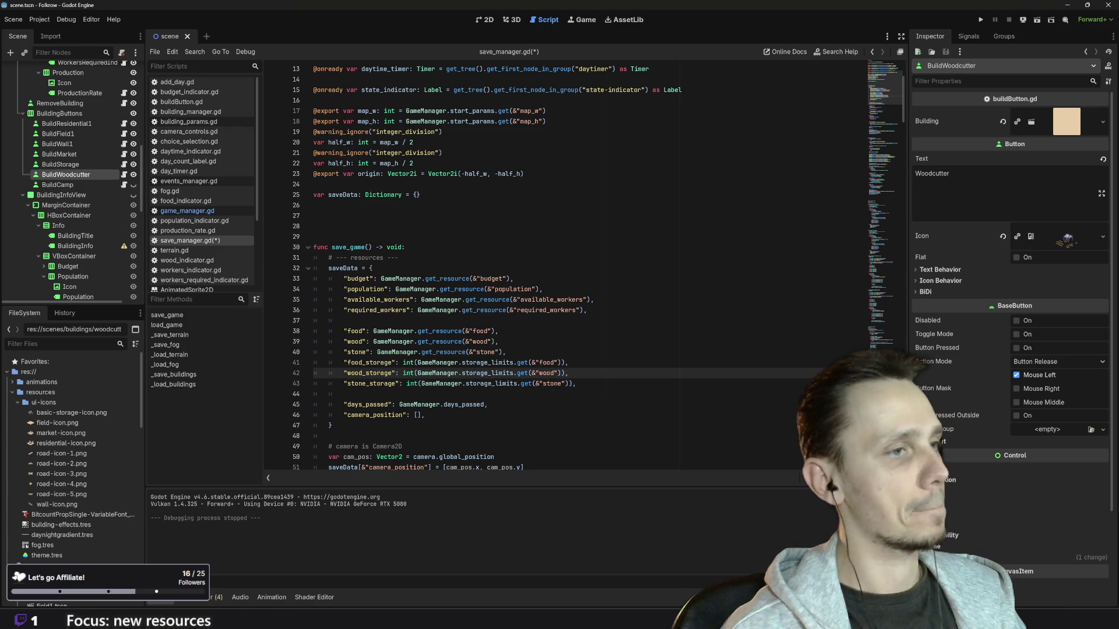
# Step: Copy the two food restore lines in load_game below the wood storage restore code
pyautogui.scroll(-5, 582, 268)
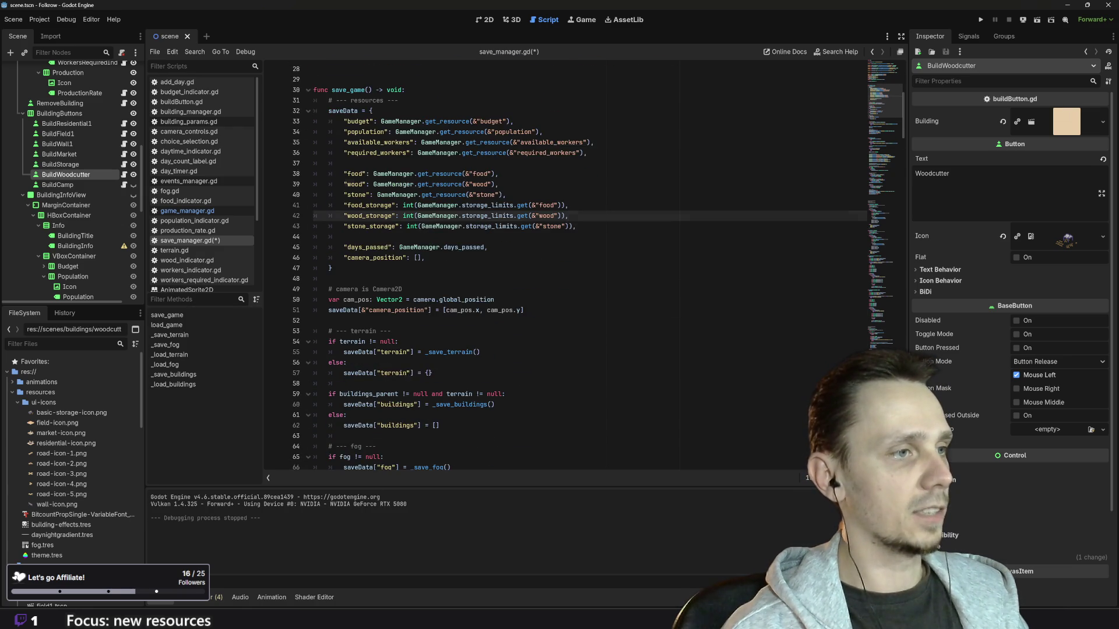
pyautogui.scroll(-4, 583, 268)
pyautogui.scroll(-3, 582, 267)
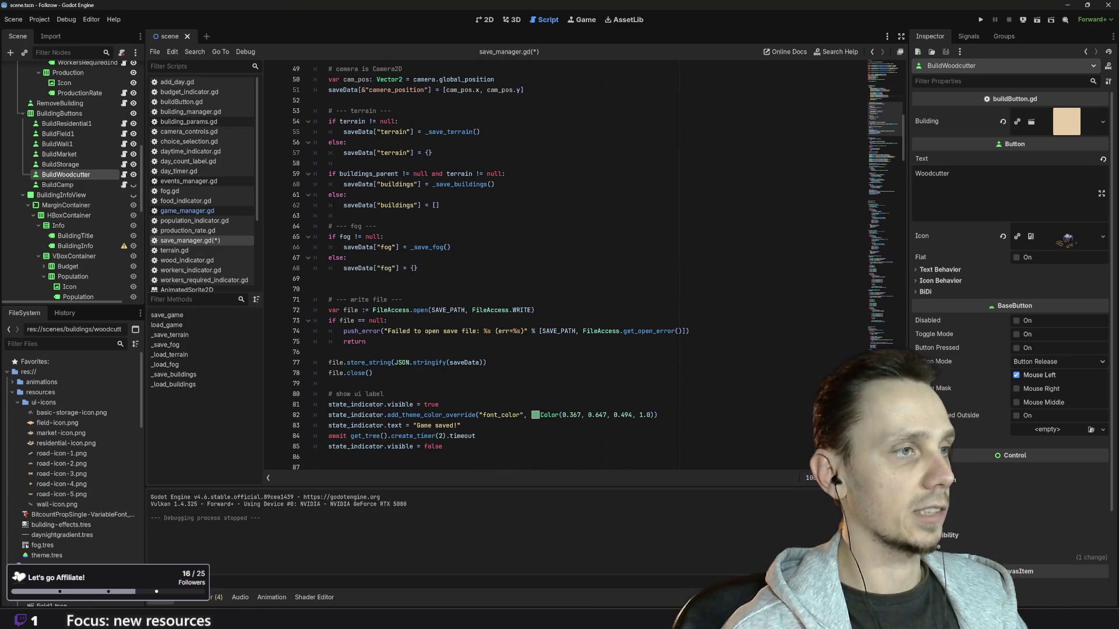
pyautogui.scroll(-3, 583, 268)
pyautogui.scroll(-4, 583, 268)
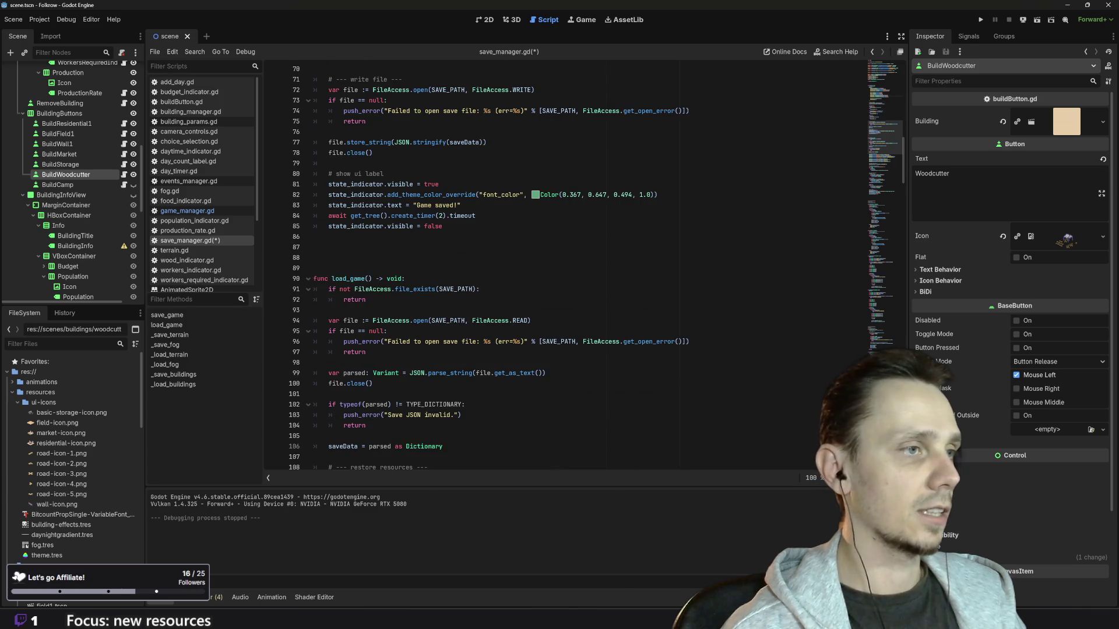
pyautogui.scroll(-5, 583, 268)
pyautogui.scroll(-1, 583, 268)
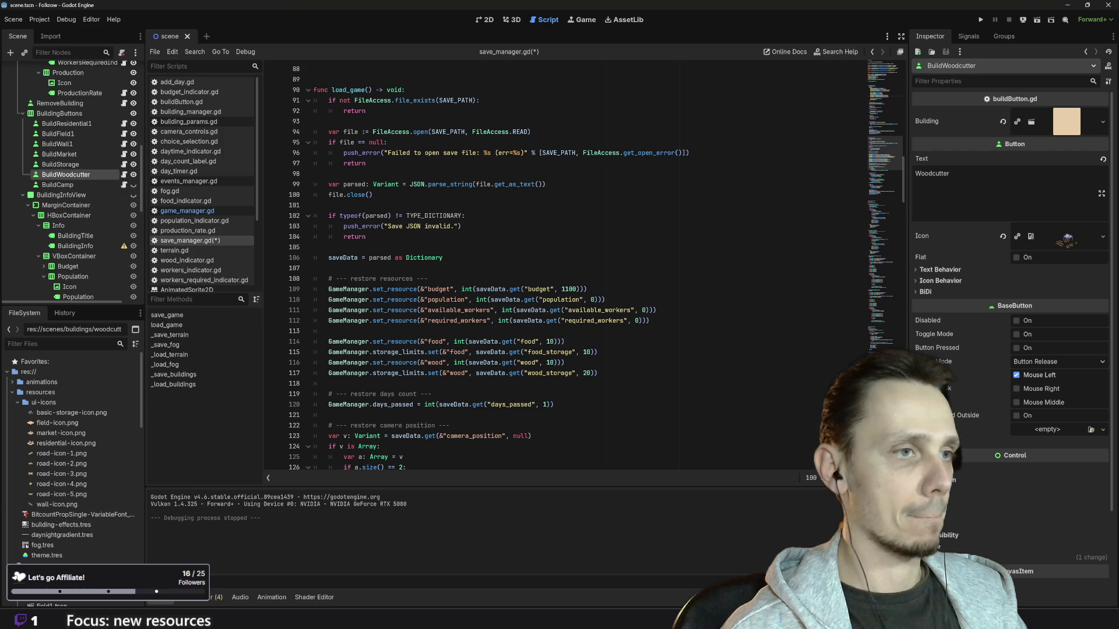
pyautogui.click(598, 373)
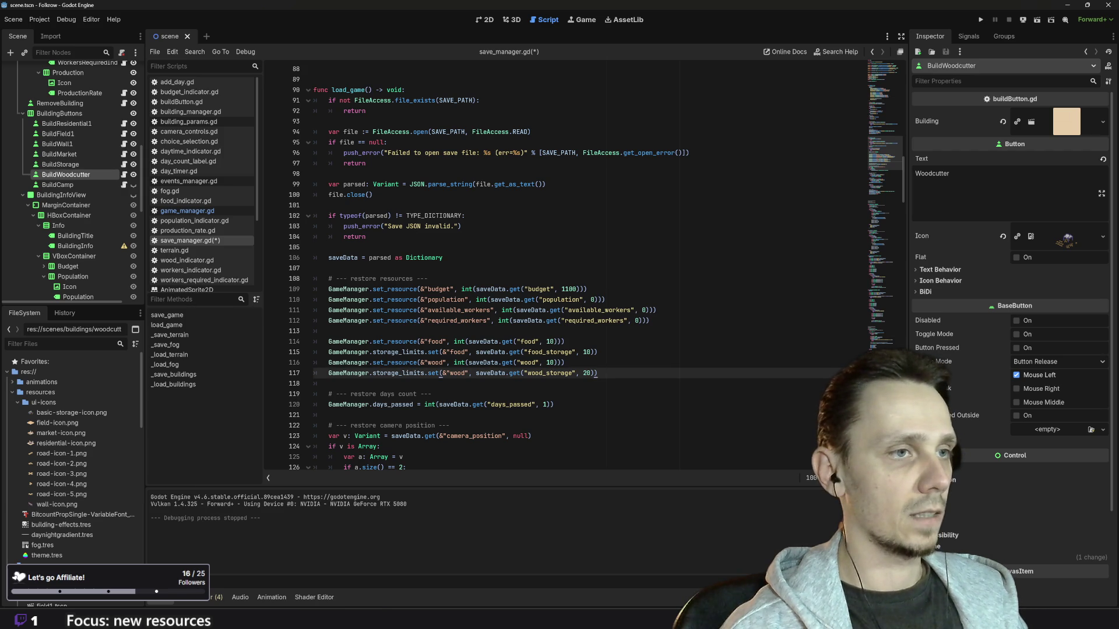
pyautogui.moveTo(598, 352); pyautogui.dragTo(302, 346)
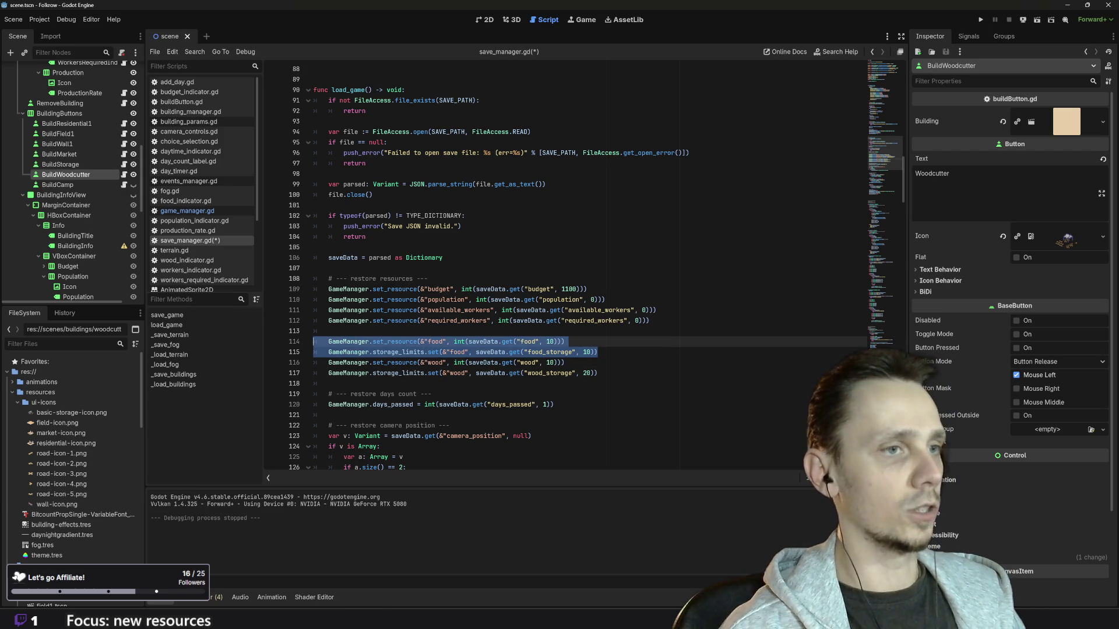
pyautogui.click(599, 373)
pyautogui.press('Return')
pyautogui.hotkey('ctrl', 'v')
# Step: Rename the copied set_resource target from food to stone
pyautogui.click(435, 383)
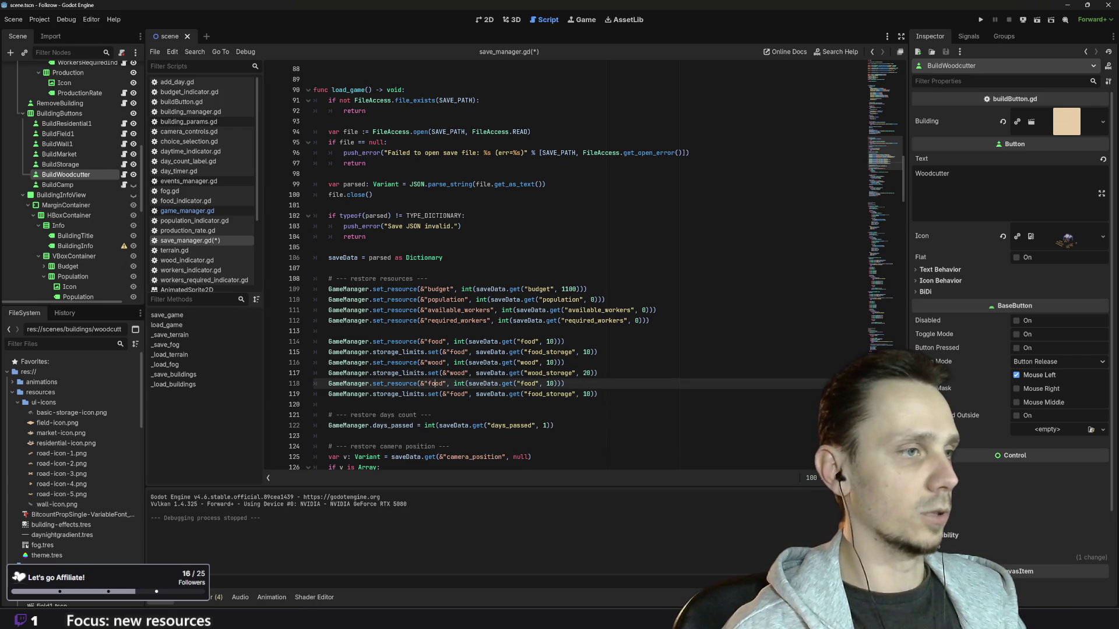
pyautogui.press('BackSpace')
pyautogui.press('BackSpace')
pyautogui.press('BackSpace')
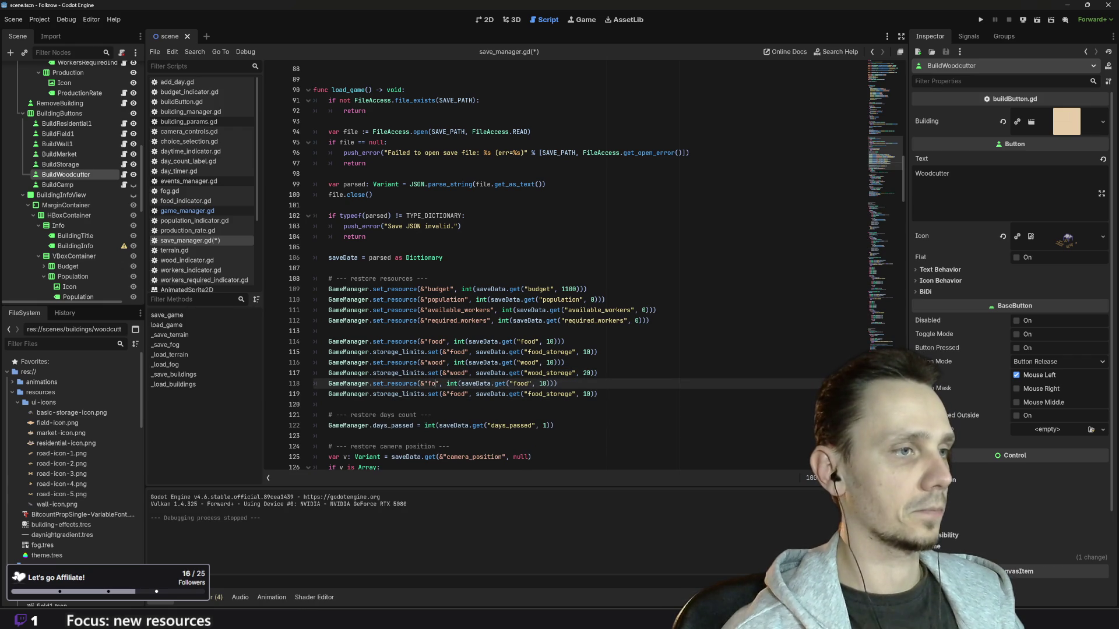
pyautogui.write('stone')
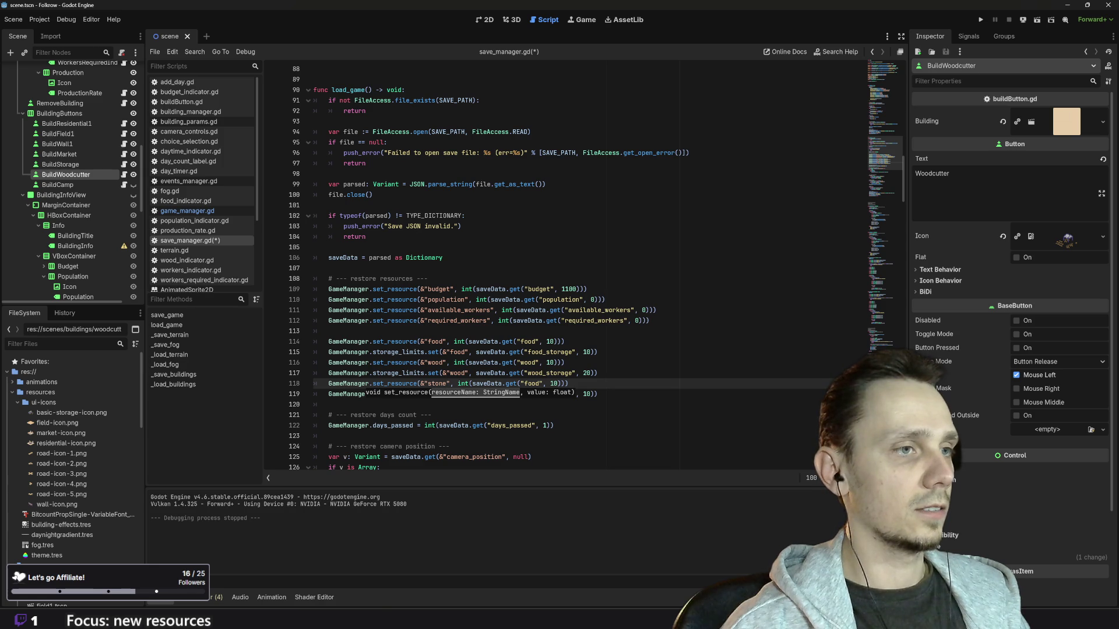
pyautogui.click(542, 384)
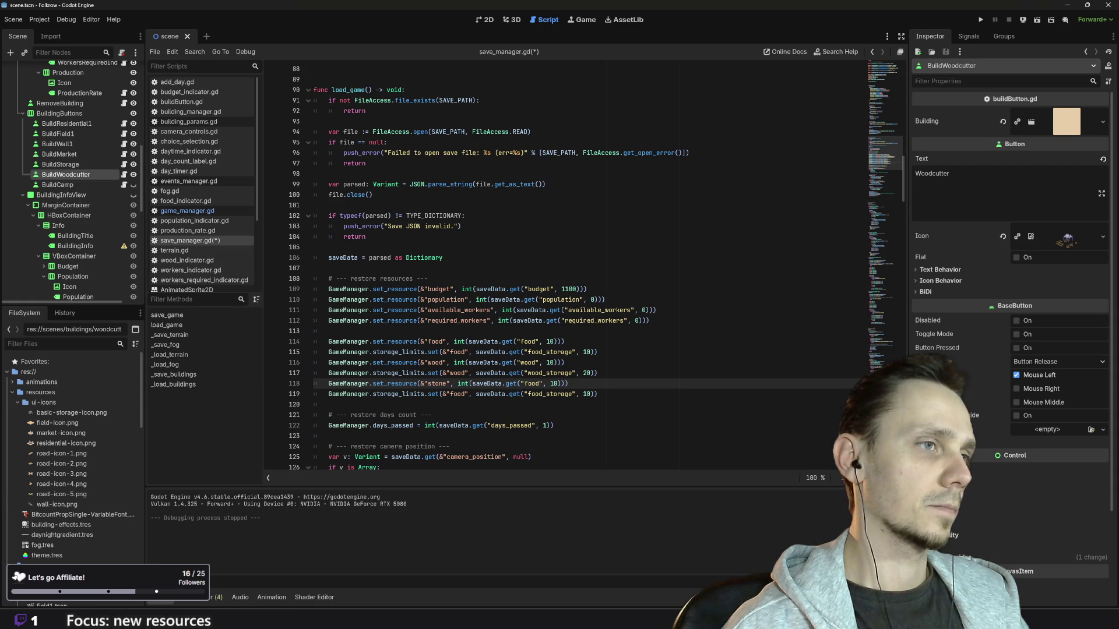
pyautogui.scroll(12, 582, 268)
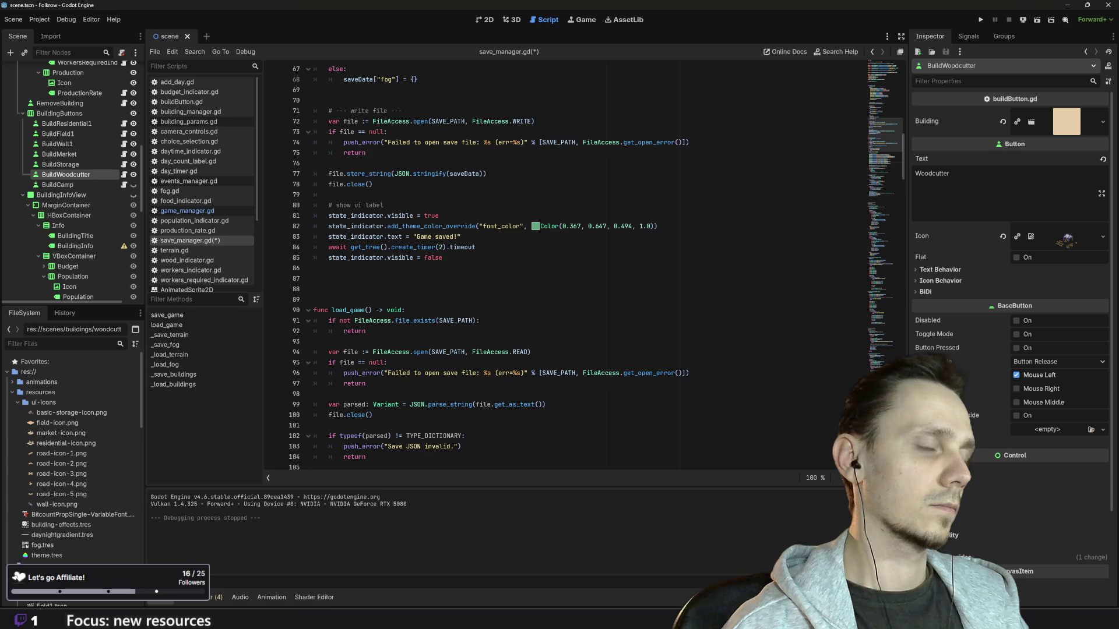
pyautogui.scroll(10, 582, 268)
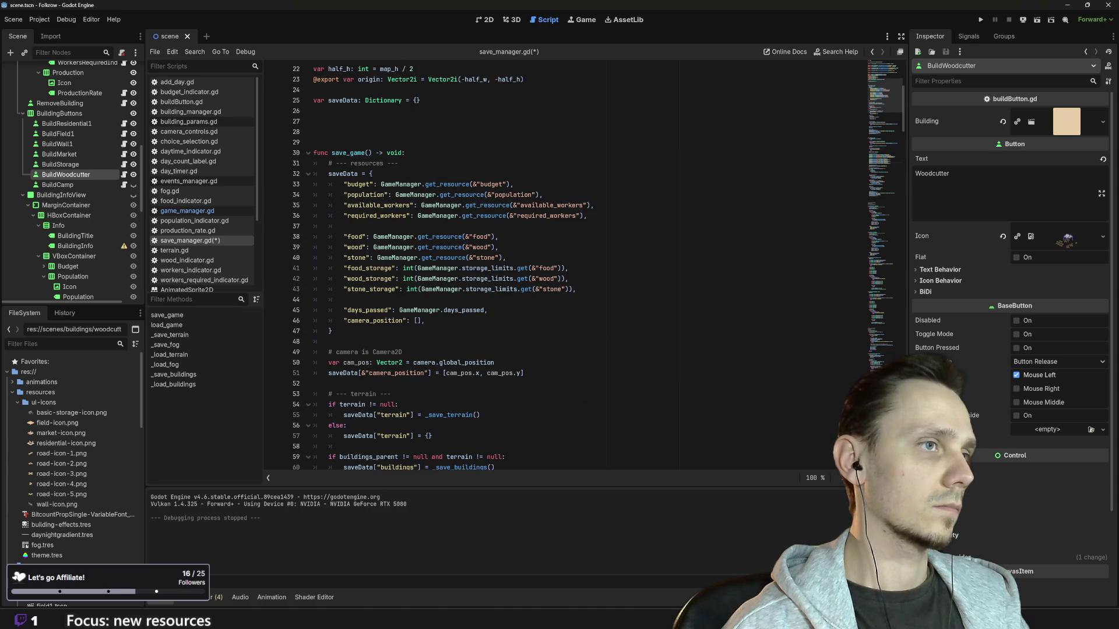
pyautogui.scroll(-20, 582, 268)
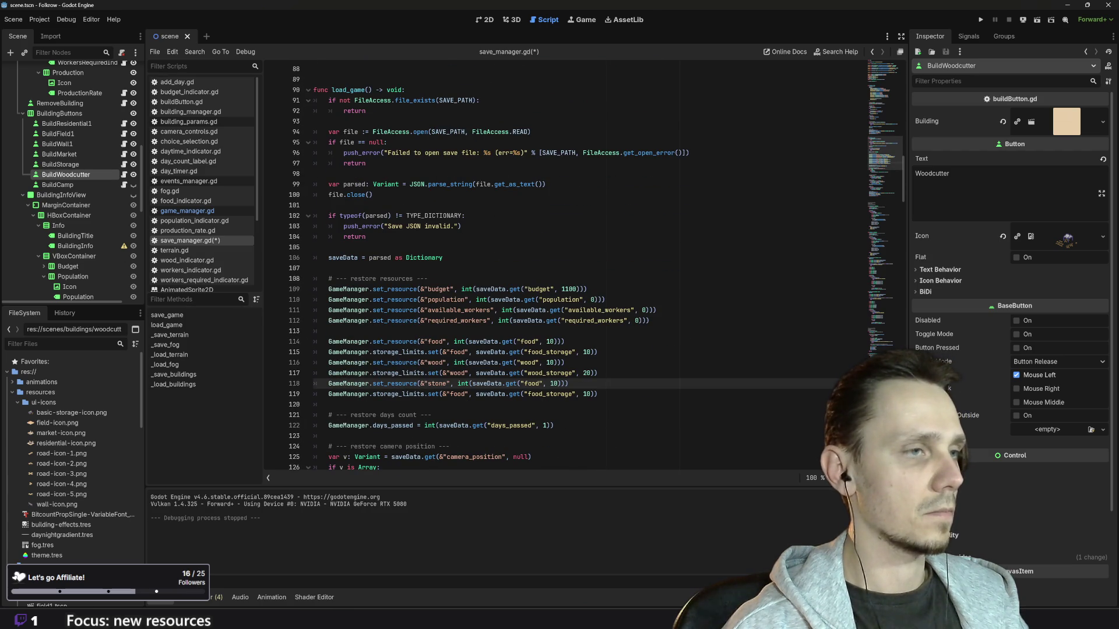
# Step: Change the int conversions to float on the food, wood and stone restore lines
pyautogui.click(459, 342)
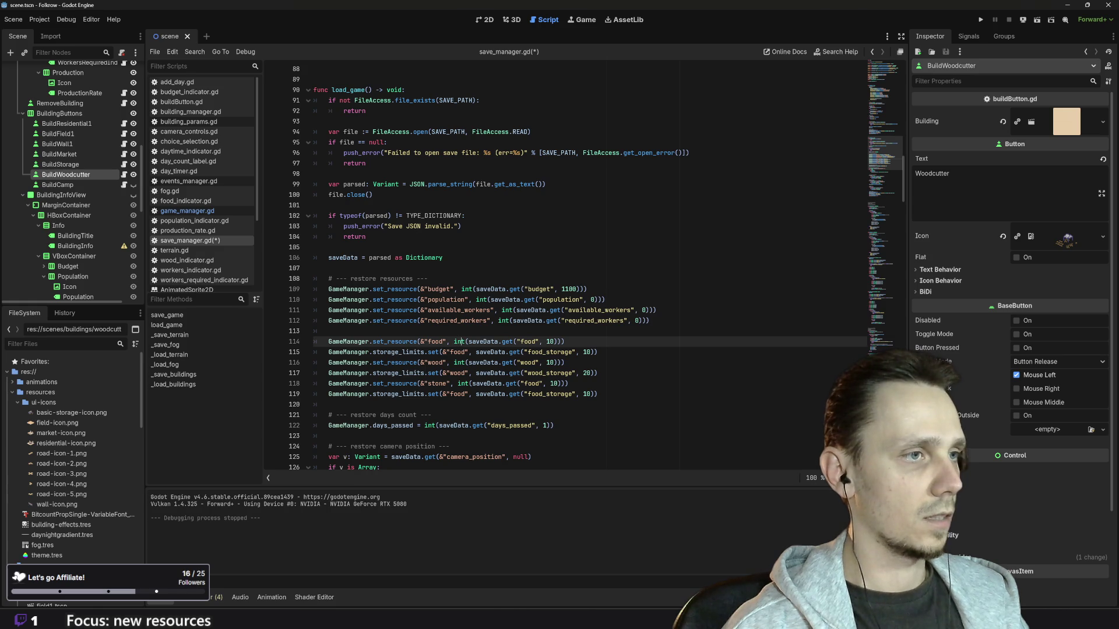
pyautogui.doubleClick(459, 342)
pyautogui.write('float')
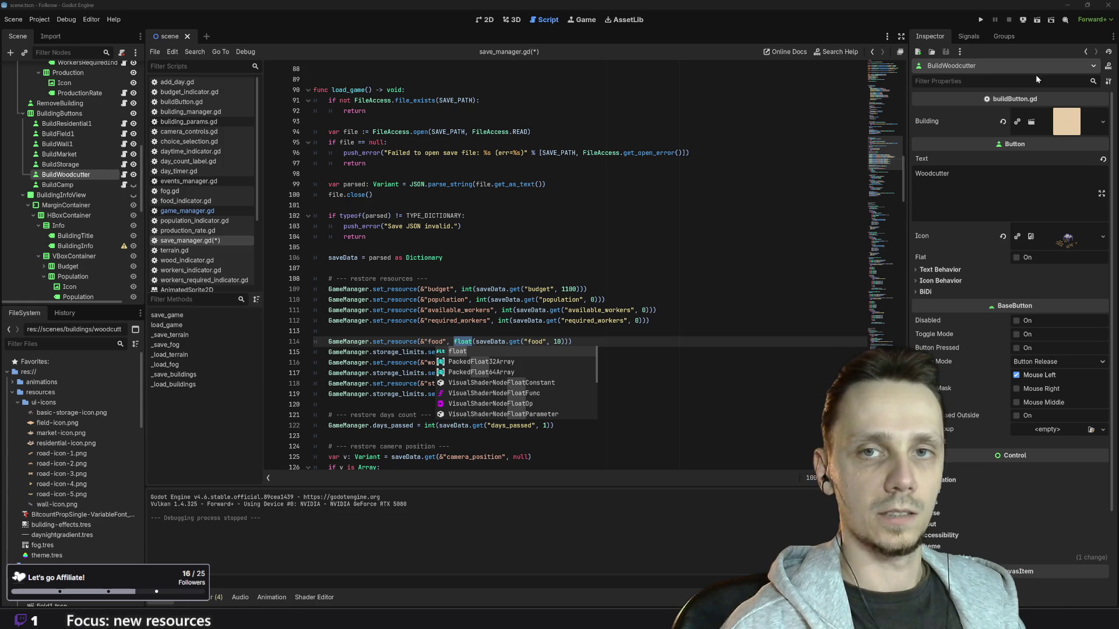
pyautogui.press('Return')
pyautogui.click(459, 363)
pyautogui.press('BackSpace')
pyautogui.press('BackSpace')
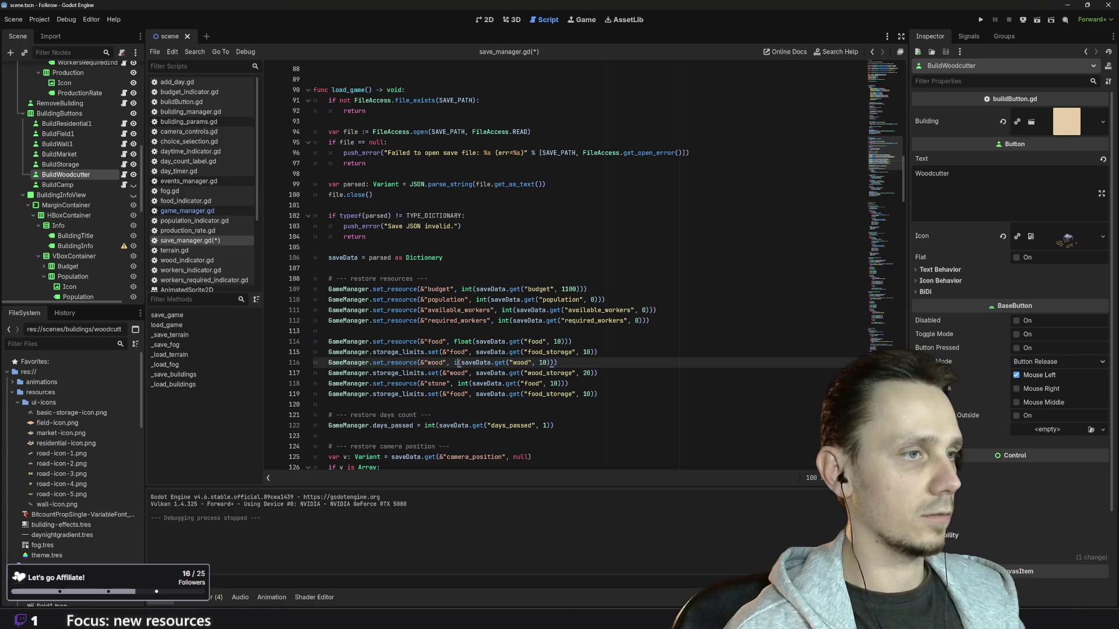
pyautogui.press('BackSpace')
pyautogui.write('float')
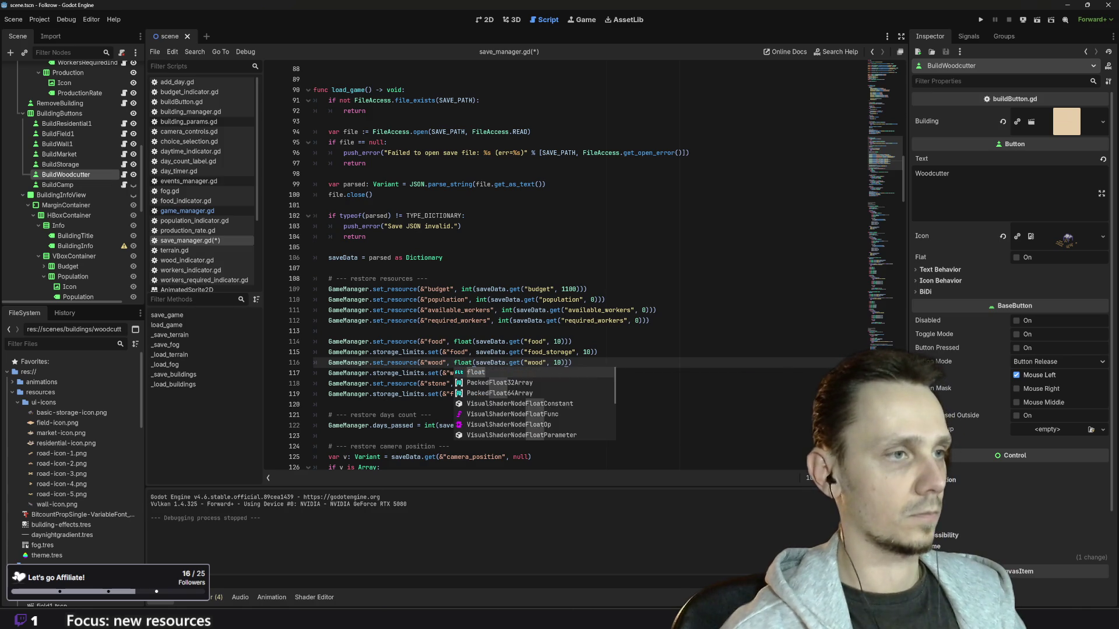
pyautogui.click(416, 383)
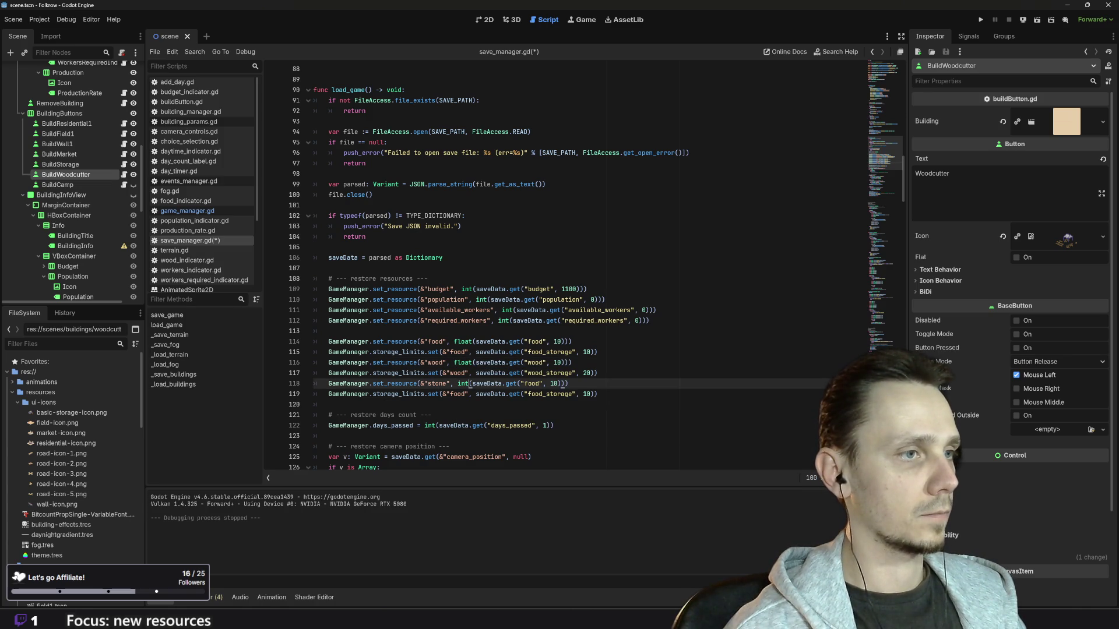
pyautogui.press('BackSpace')
pyautogui.press('BackSpace')
pyautogui.press('BackSpace')
pyautogui.write('float')
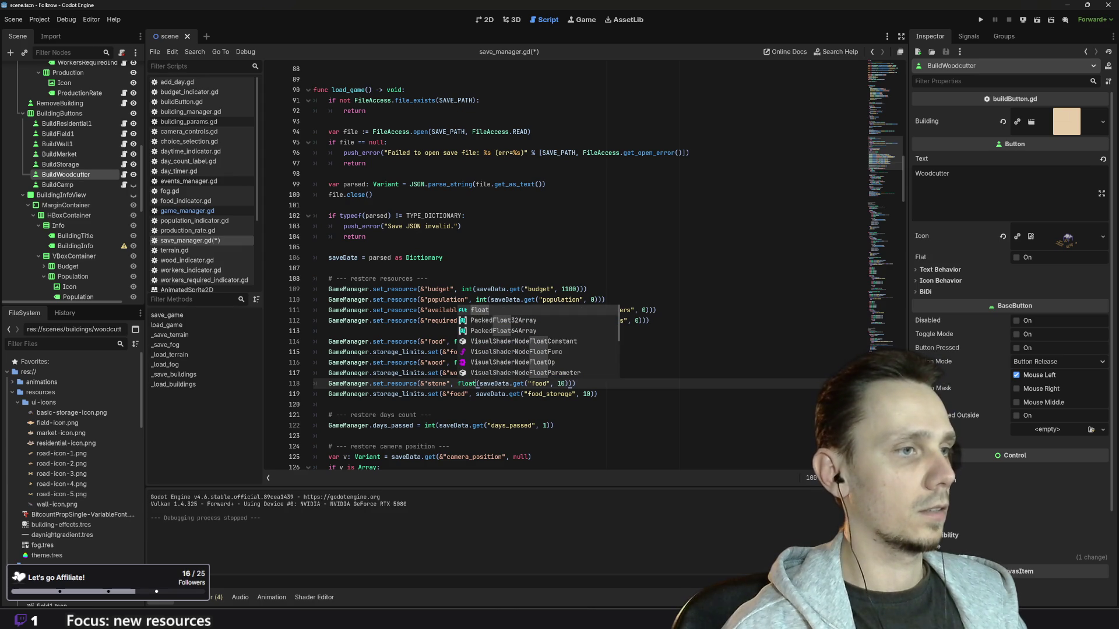
pyautogui.click(597, 394)
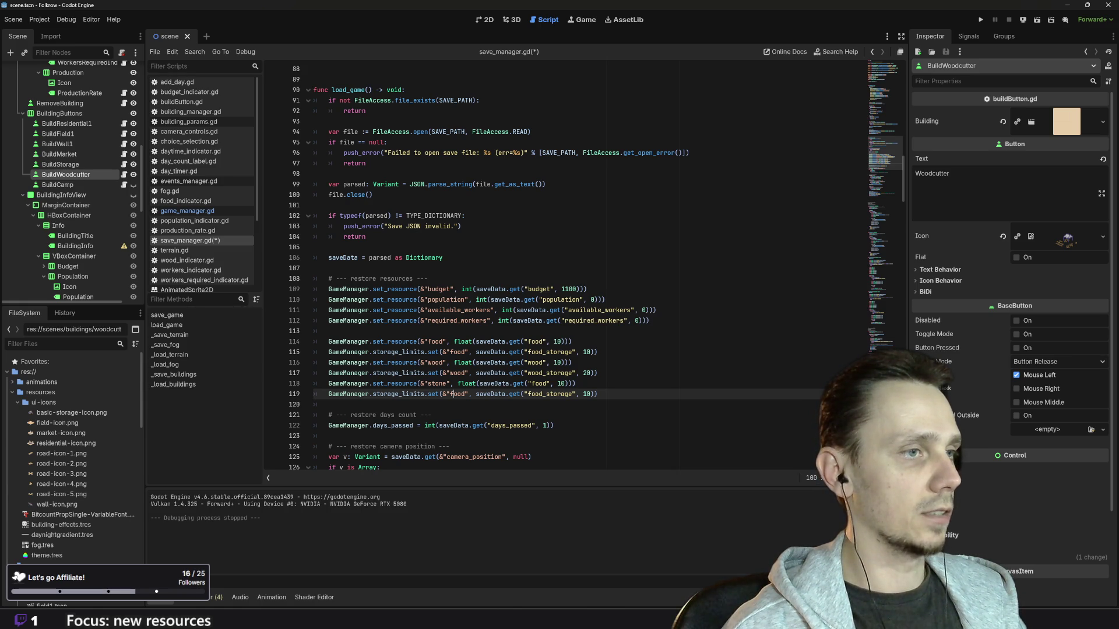
# Step: Make stone read get("stone", 5) and restore storage_limits[&"stone"] from "stone_storage"
pyautogui.click(461, 384)
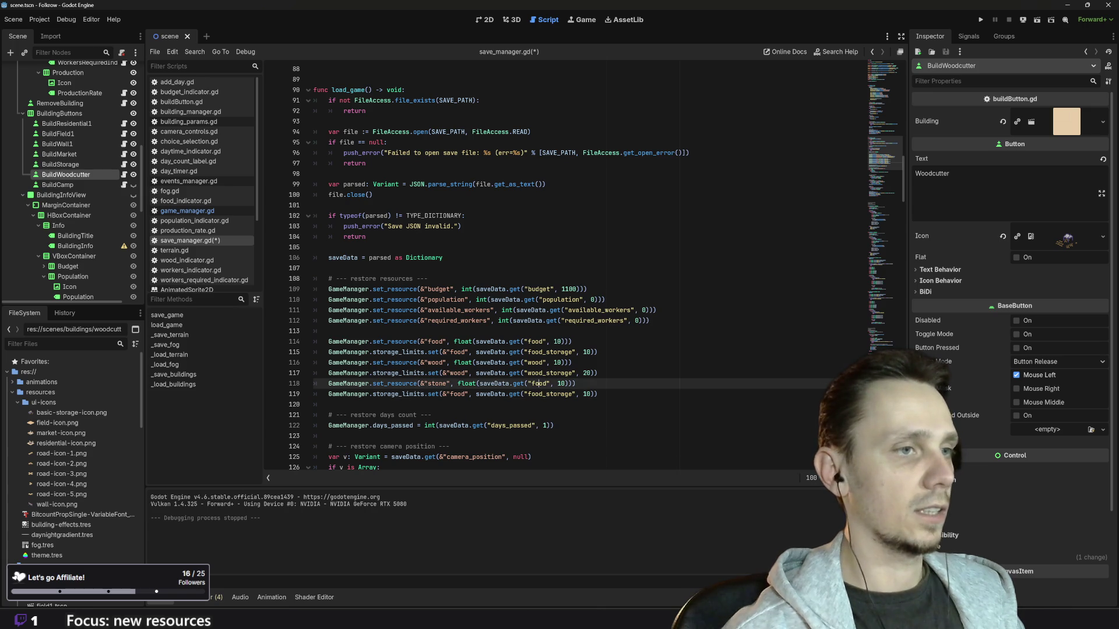
pyautogui.press('BackSpace')
pyautogui.press('BackSpace')
pyautogui.press('BackSpace')
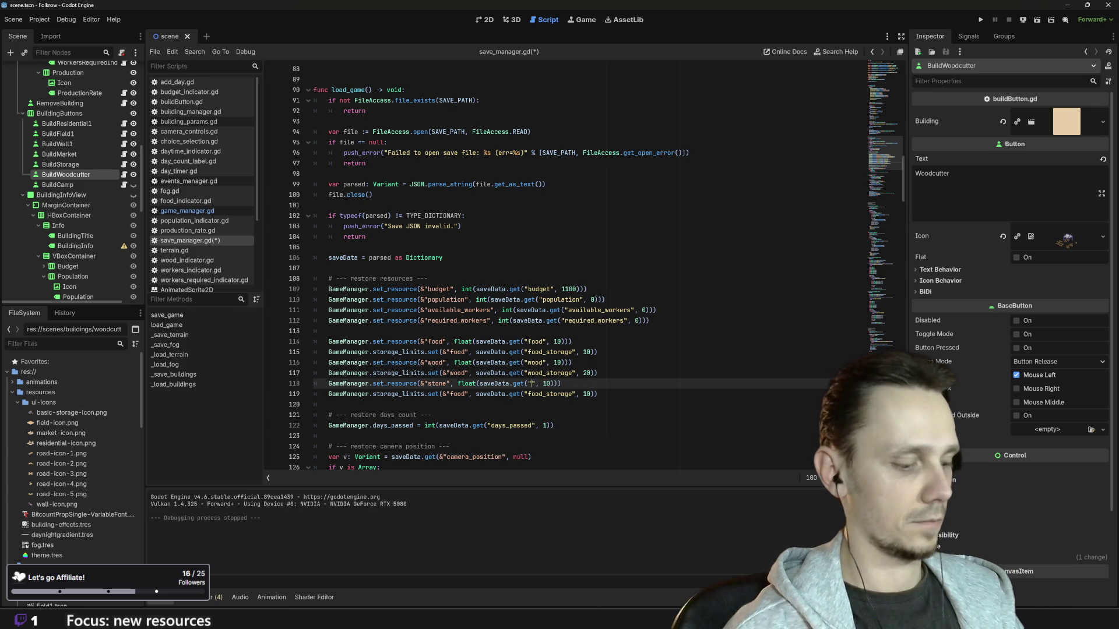
pyautogui.write('stone')
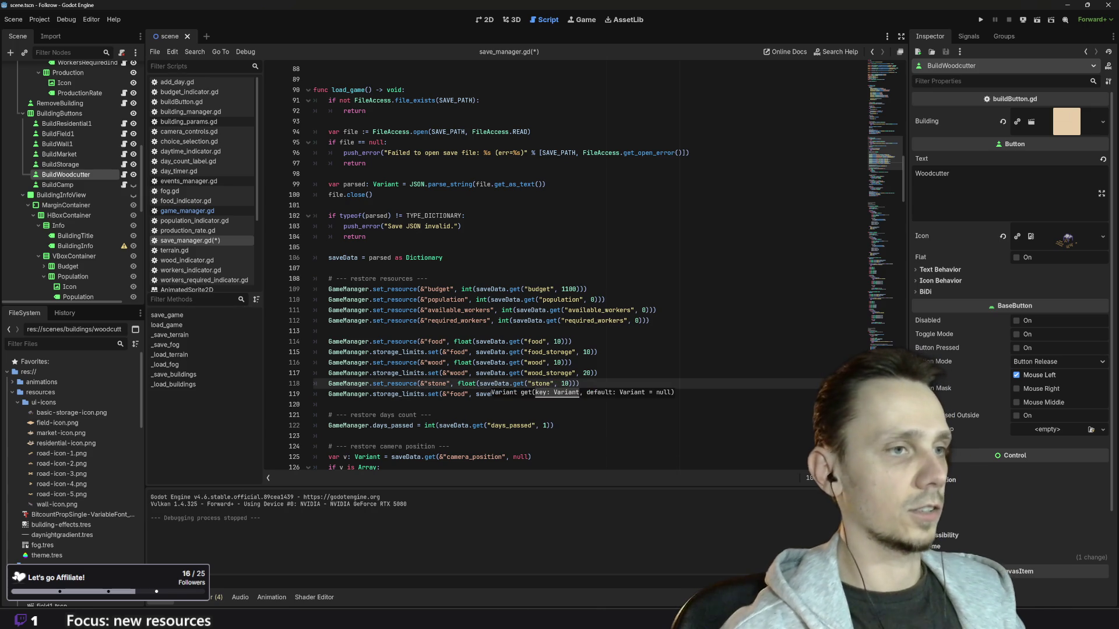
pyautogui.press('Delete')
pyautogui.press('Delete')
pyautogui.write('5')
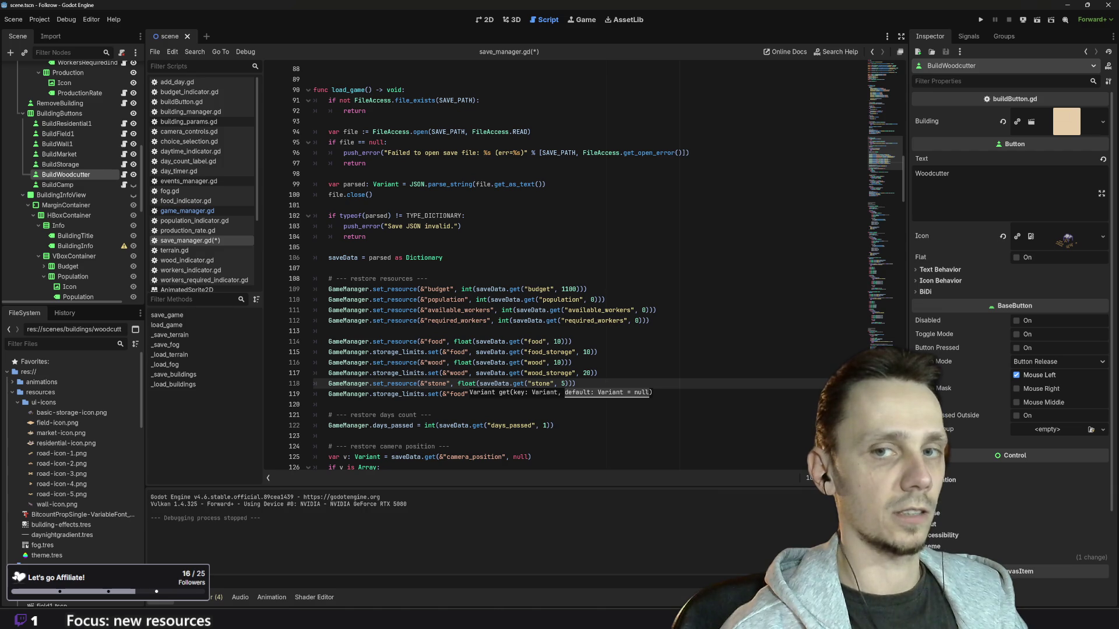
pyautogui.click(475, 394)
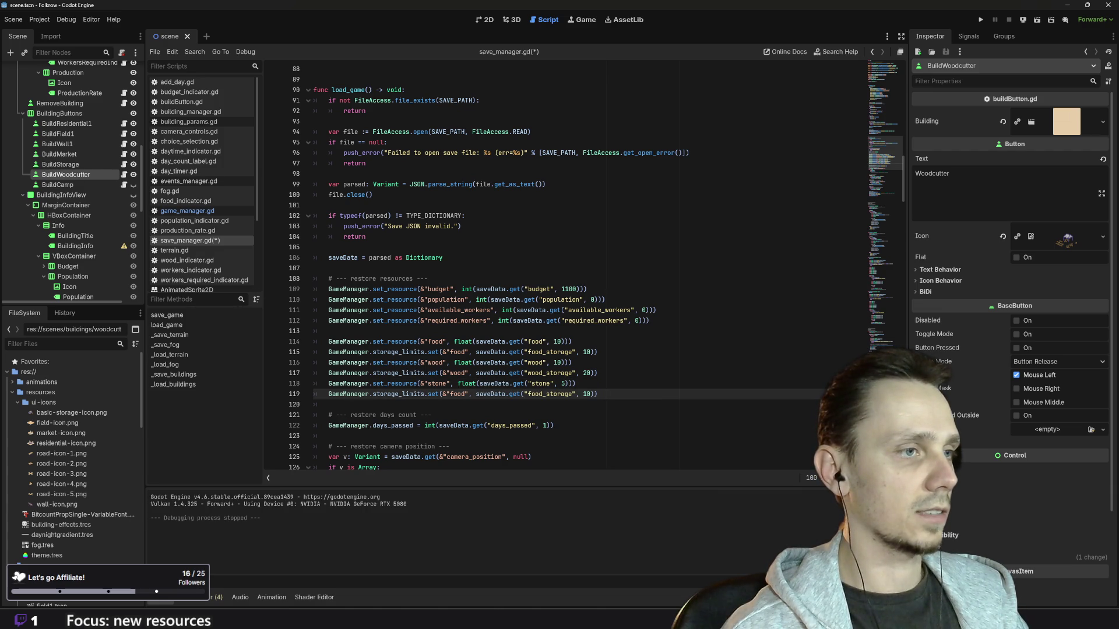
pyautogui.doubleClick(464, 394)
pyautogui.write('sto')
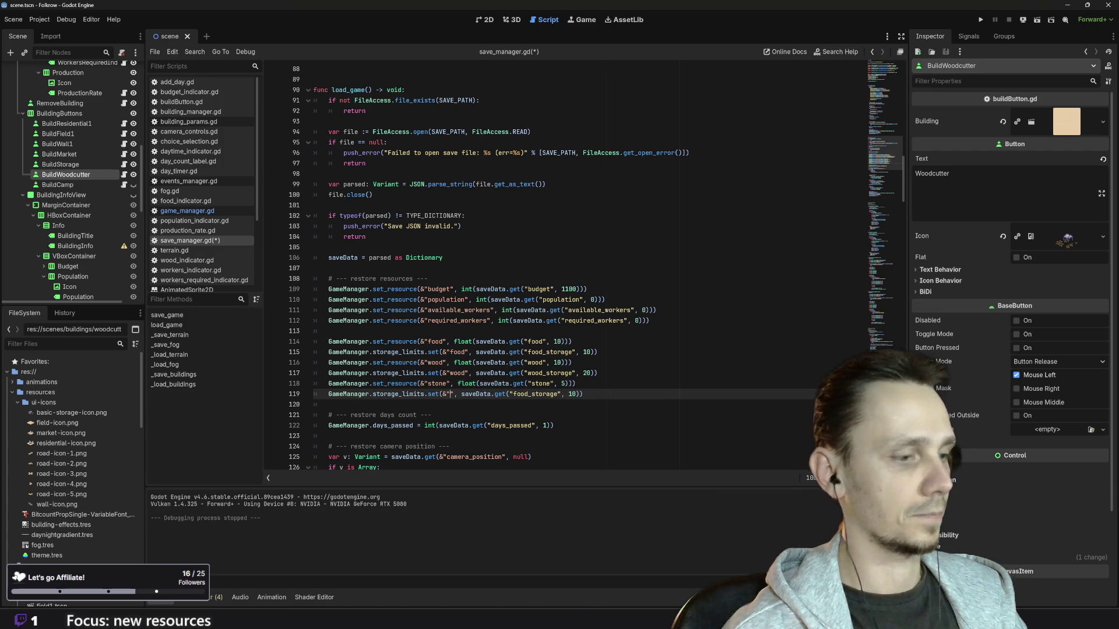
pyautogui.write('ne')
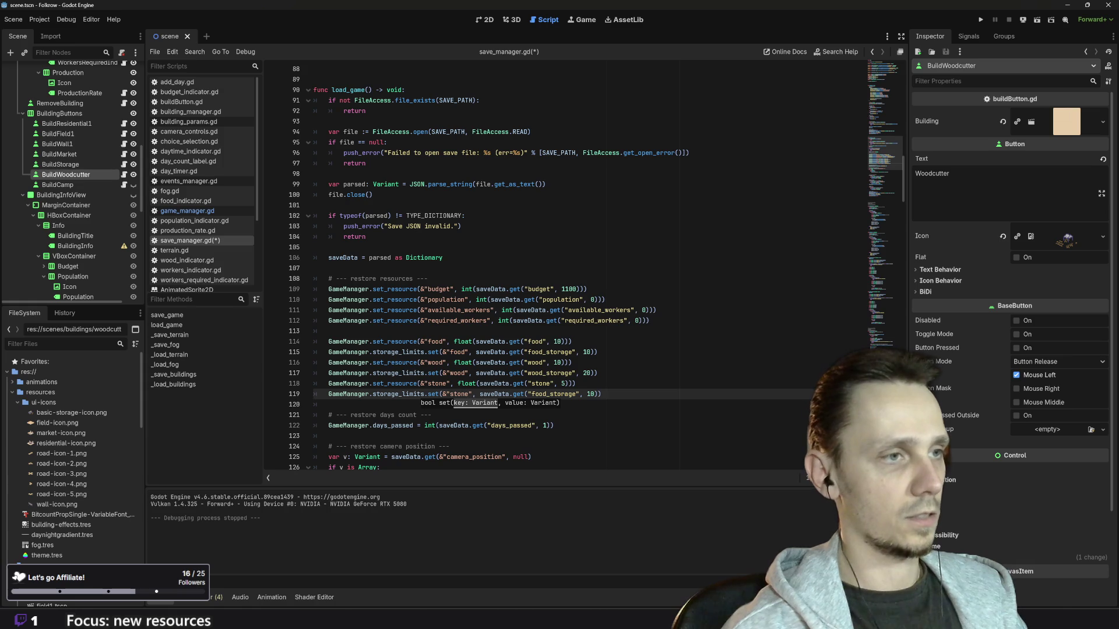
pyautogui.click(546, 394)
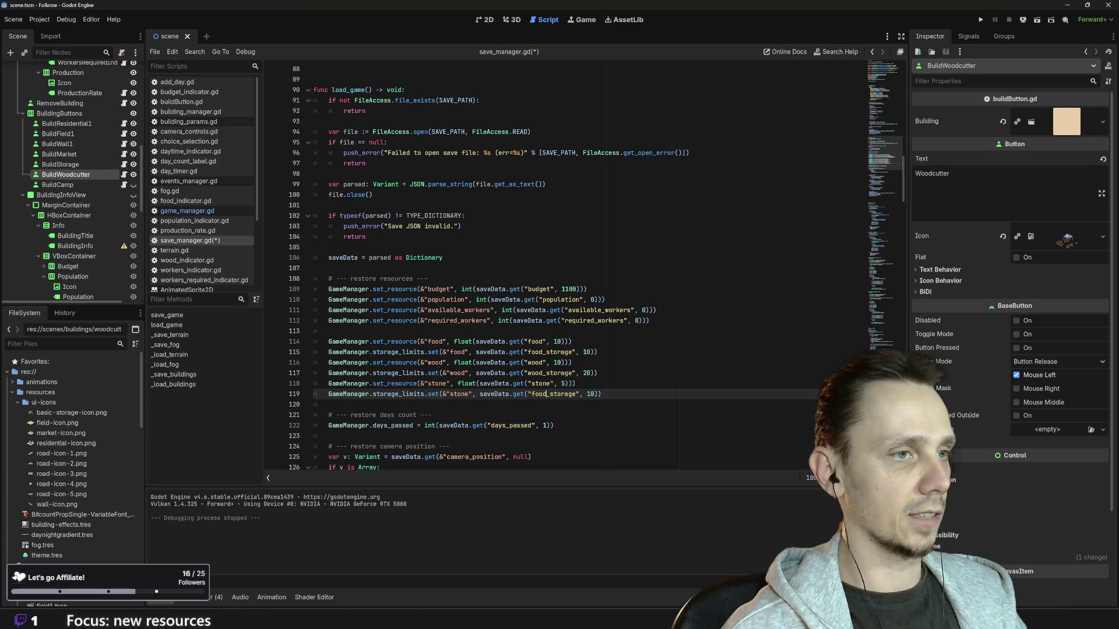
pyautogui.press('BackSpace')
pyautogui.press('BackSpace')
pyautogui.press('BackSpace')
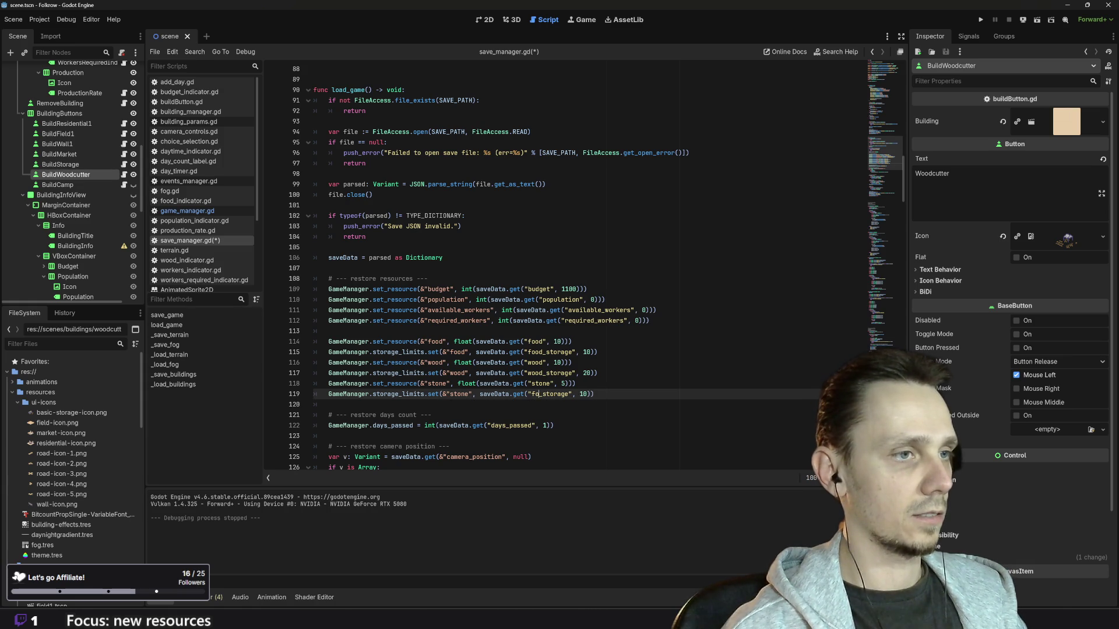
pyautogui.write('stone')
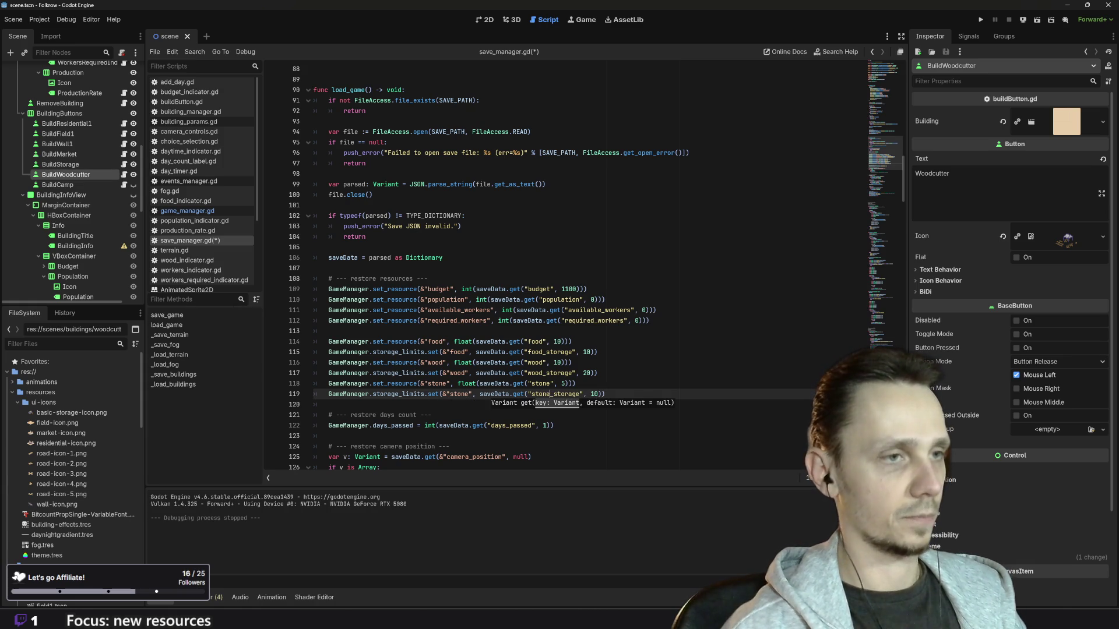
# Step: Save save_manager.gd and return to the 2D scene view
pyautogui.scroll(6, 559, 262)
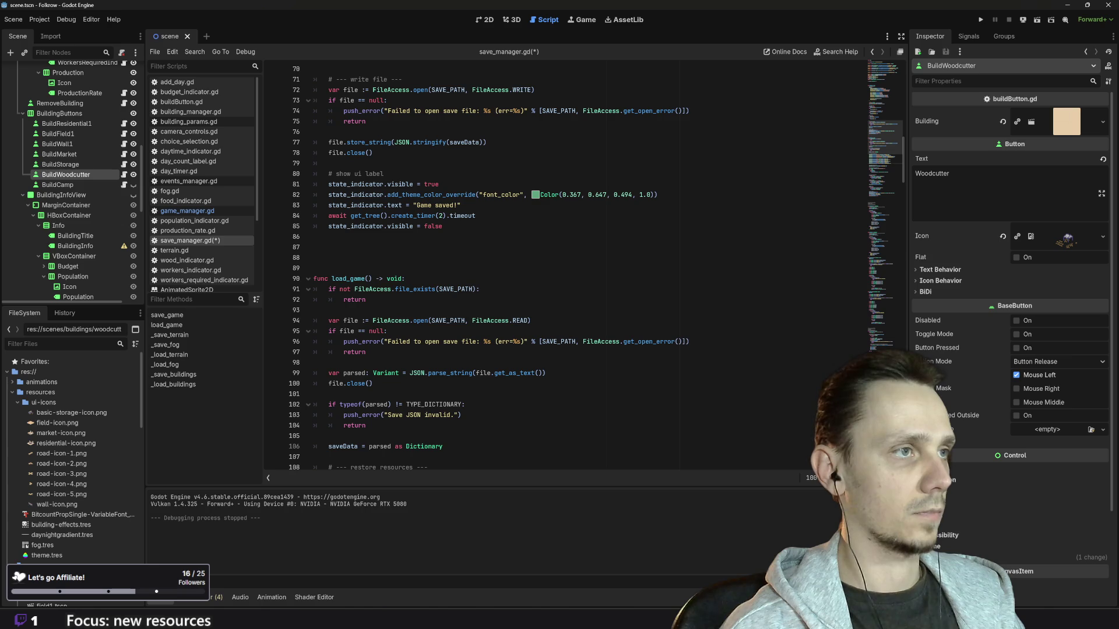
pyautogui.scroll(5, 559, 262)
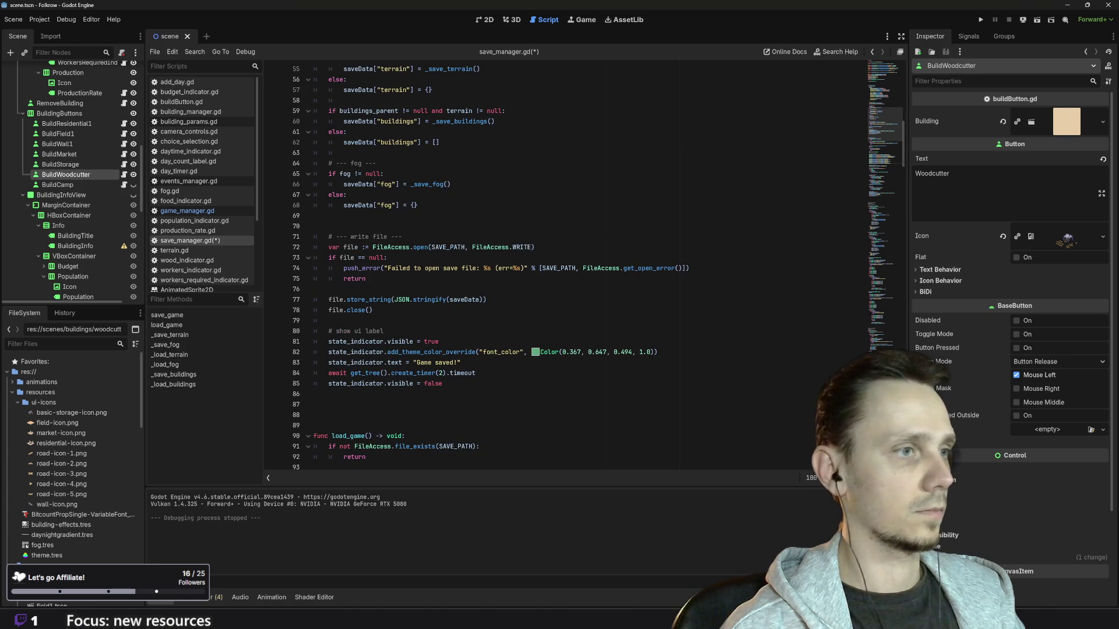
pyautogui.scroll(7, 466, 377)
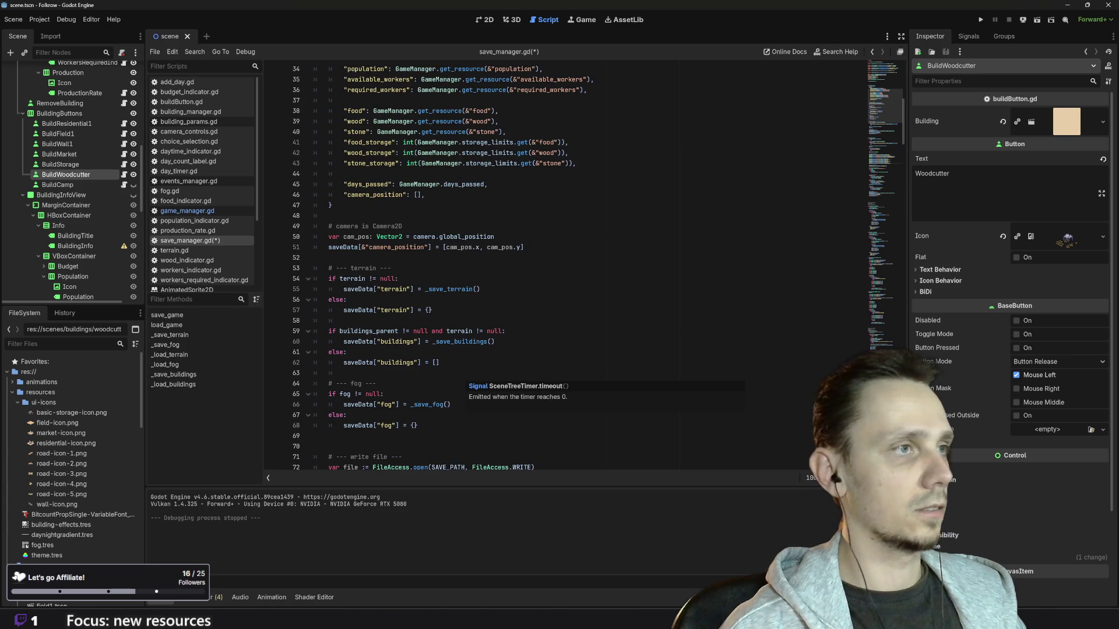
pyautogui.scroll(-19, 466, 378)
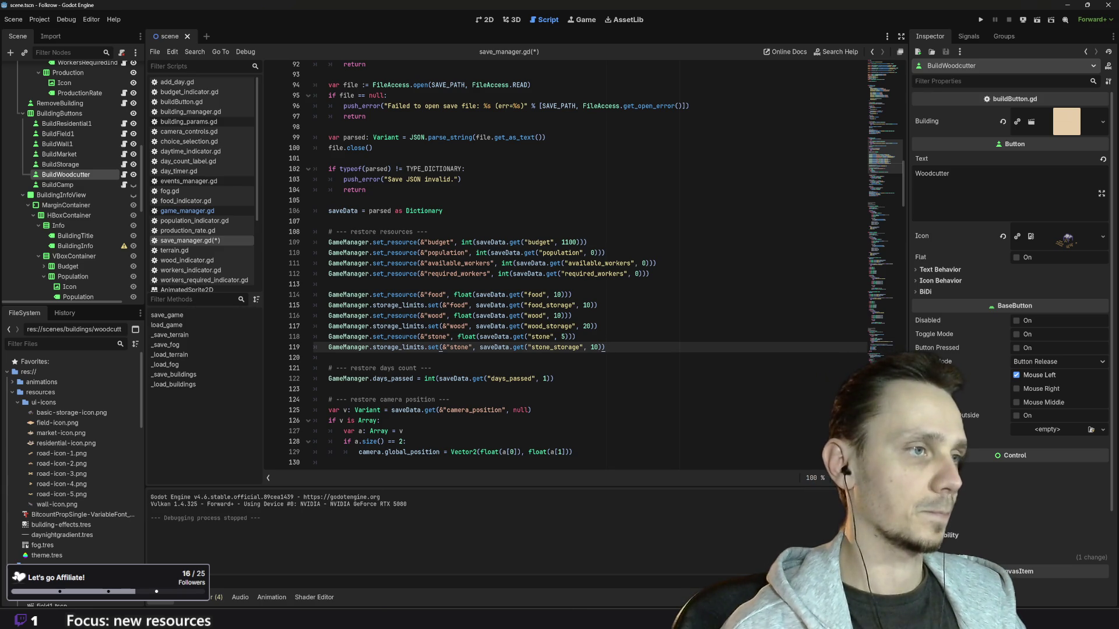
pyautogui.click(434, 368)
pyautogui.scroll(-1, 582, 262)
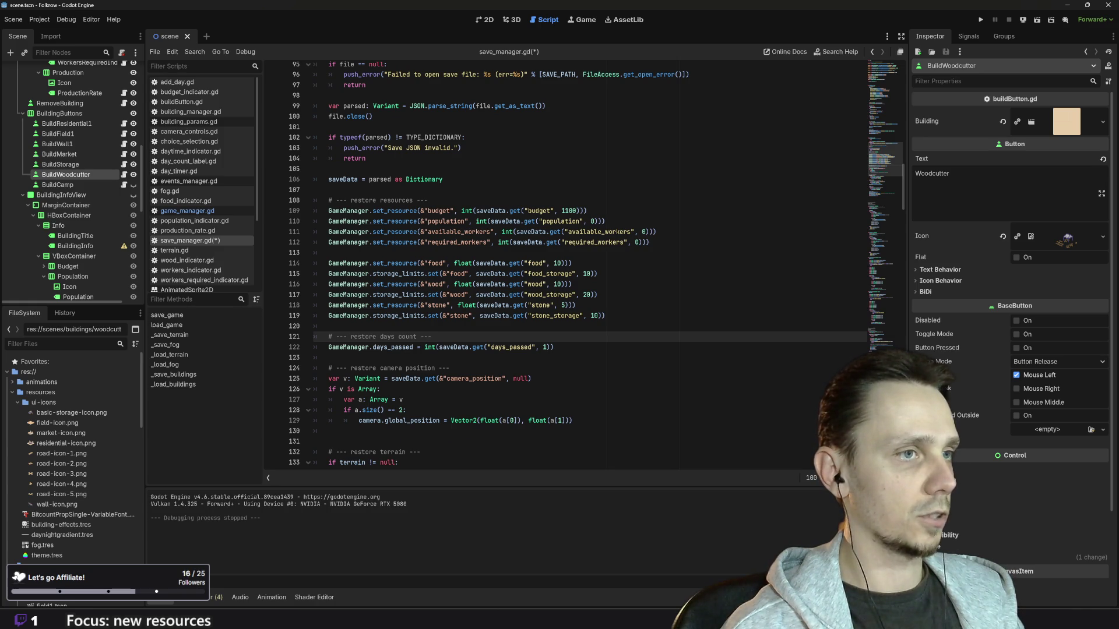
pyautogui.scroll(-12, 583, 262)
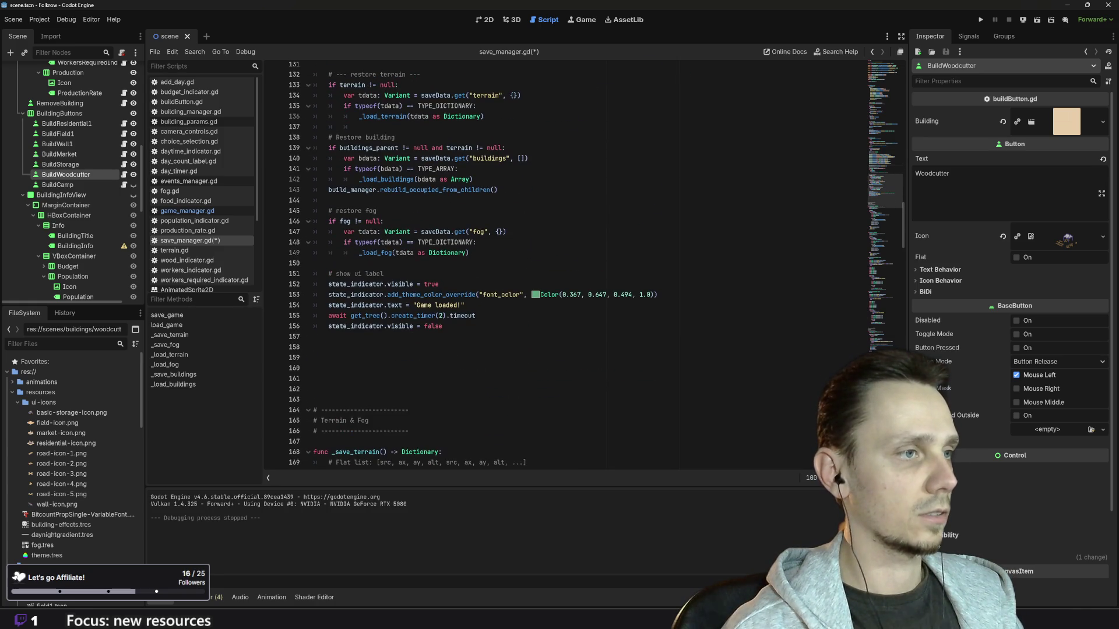
pyautogui.hotkey('ctrl', 's')
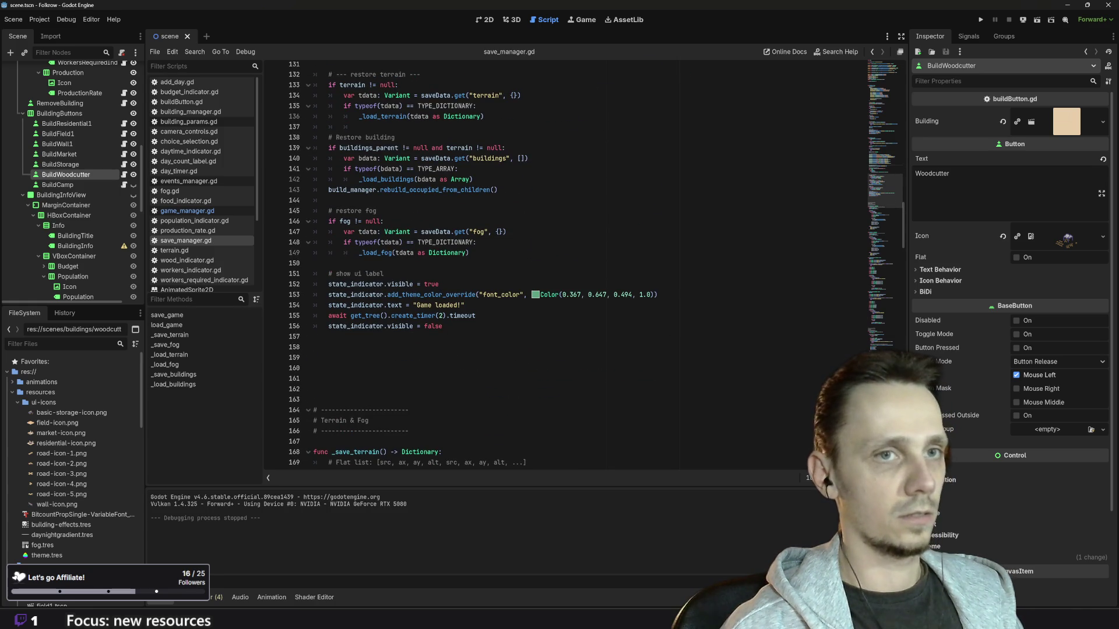
pyautogui.scroll(1, 583, 262)
pyautogui.scroll(7, 583, 262)
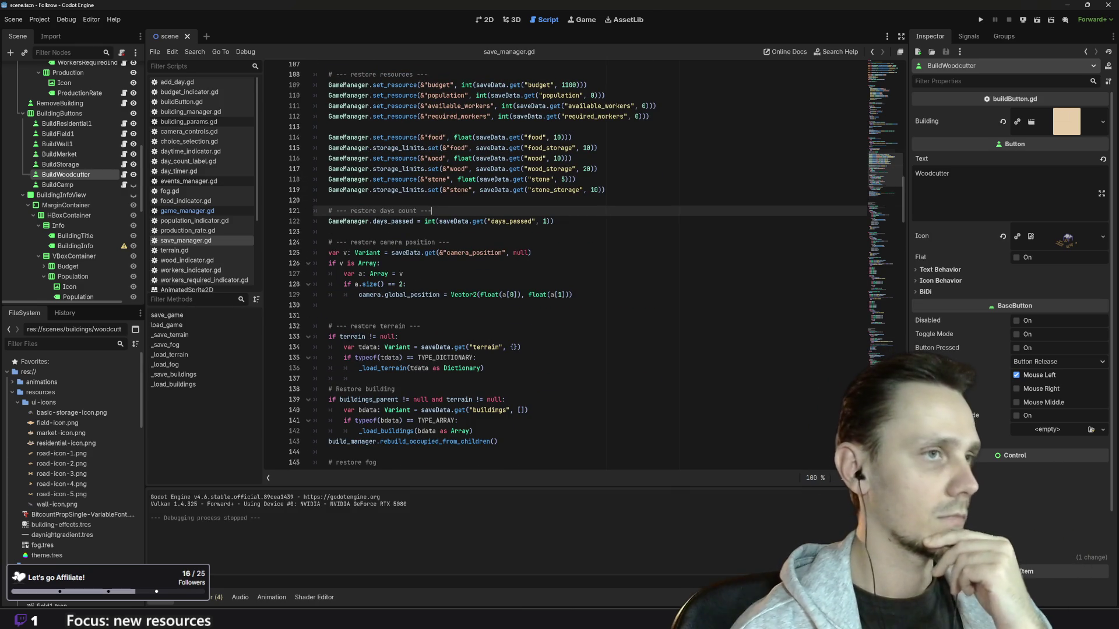
pyautogui.scroll(20, 582, 262)
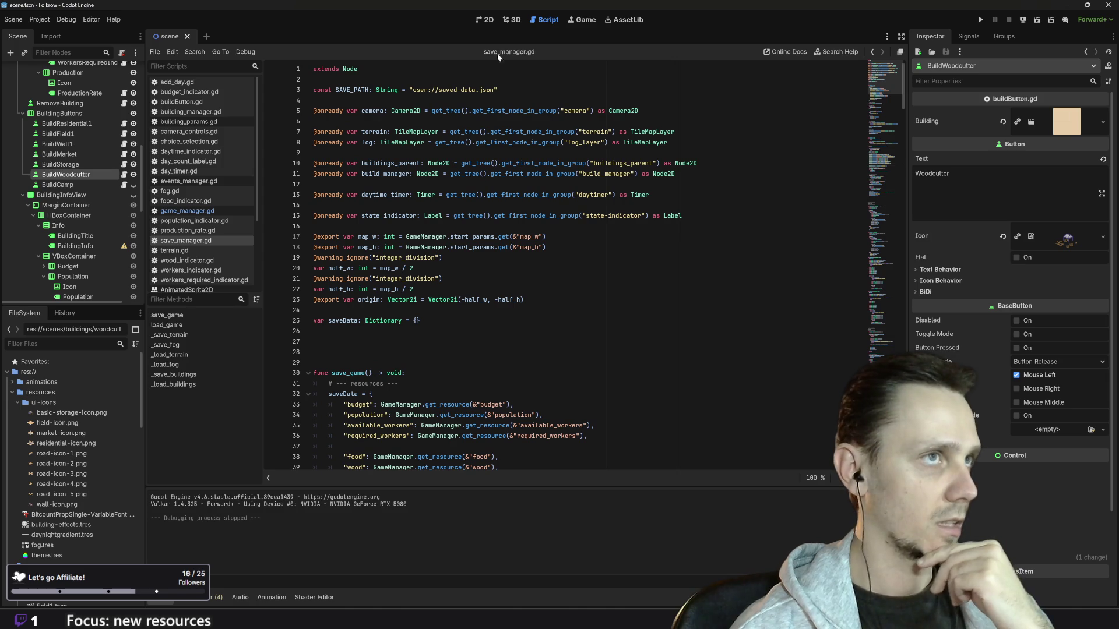
pyautogui.click(484, 19)
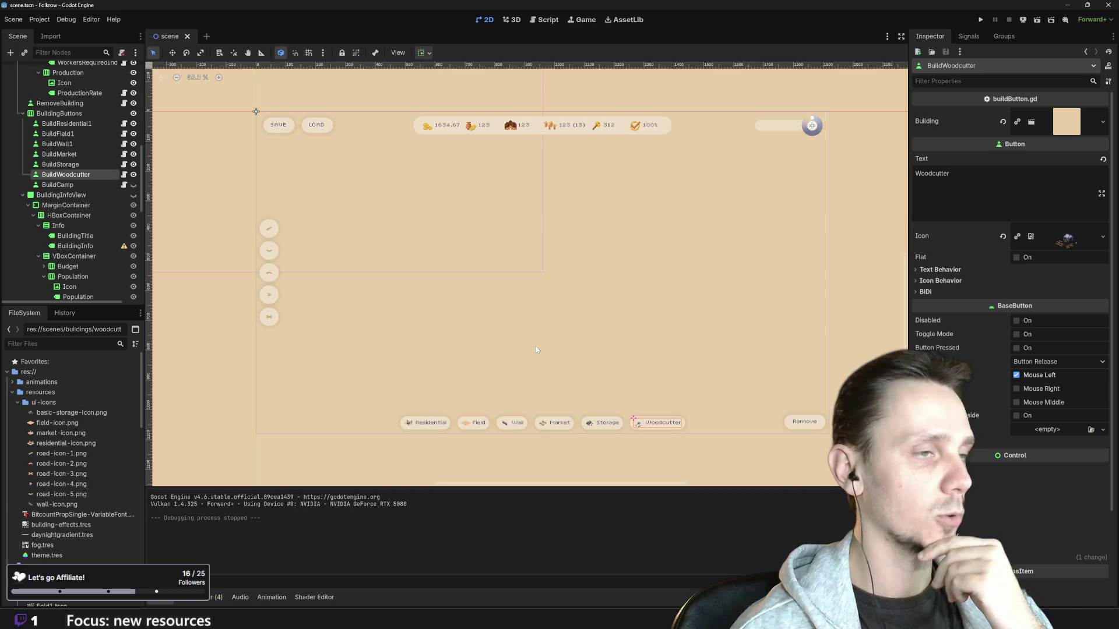
# Step: Duplicate the Wood container in the HUD and rename the copy Stone
pyautogui.scroll(3, 524, 152)
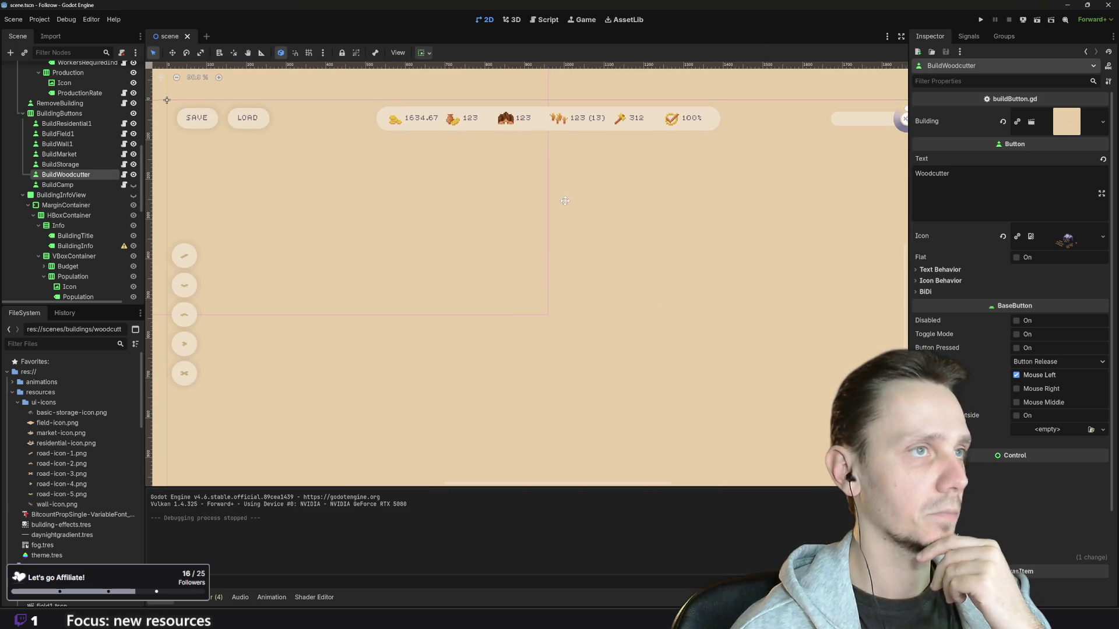
pyautogui.moveTo(564, 198); pyautogui.dragTo(563, 278)
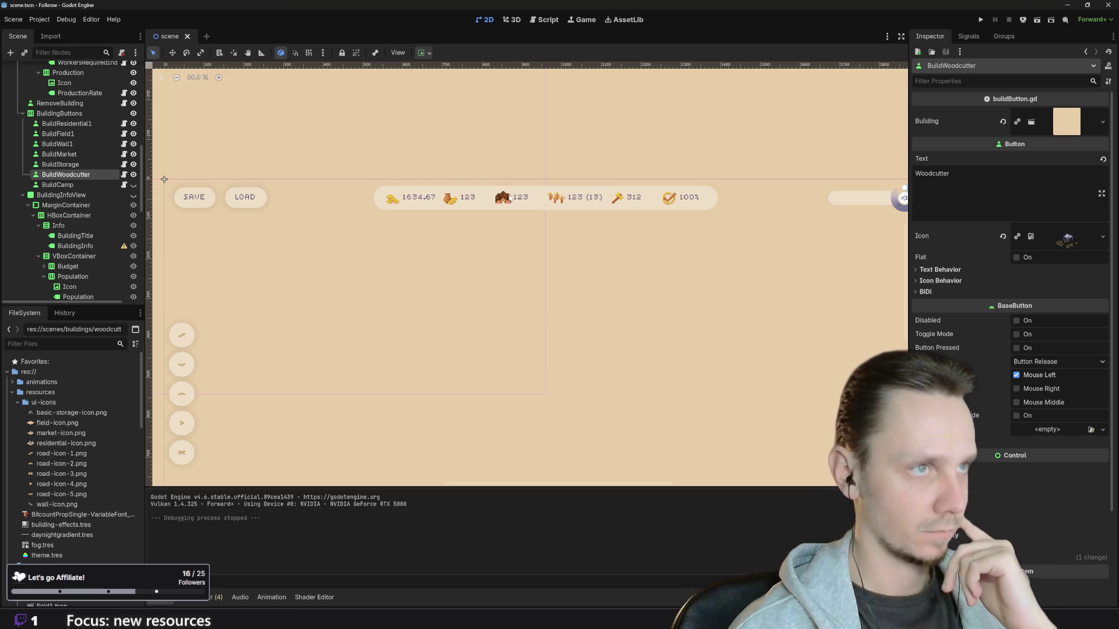
pyautogui.click(504, 197)
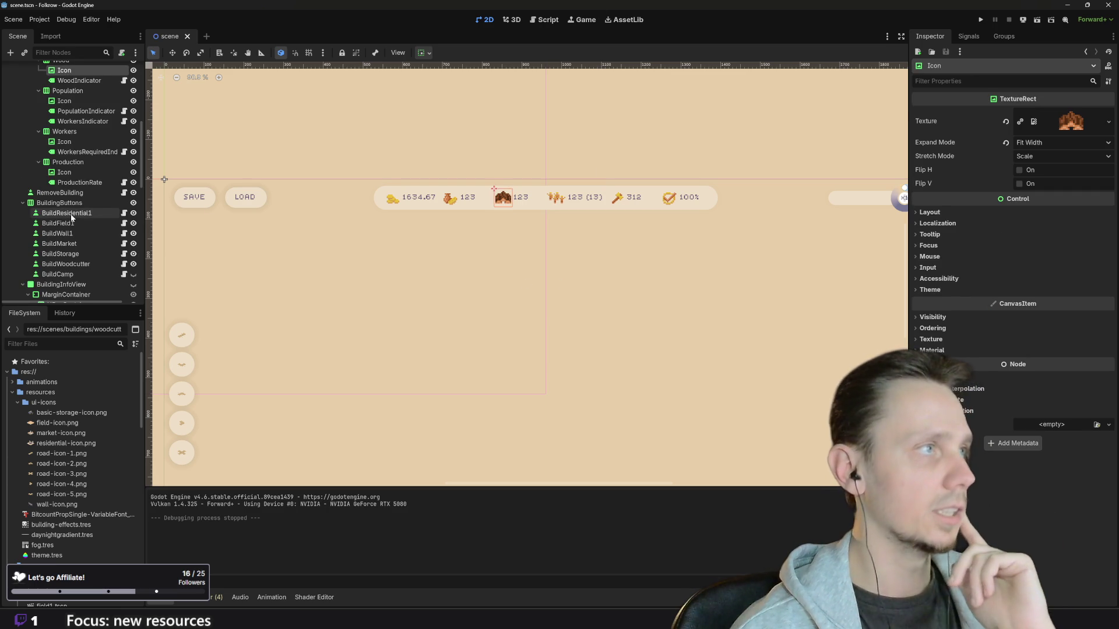
pyautogui.scroll(2, 71, 215)
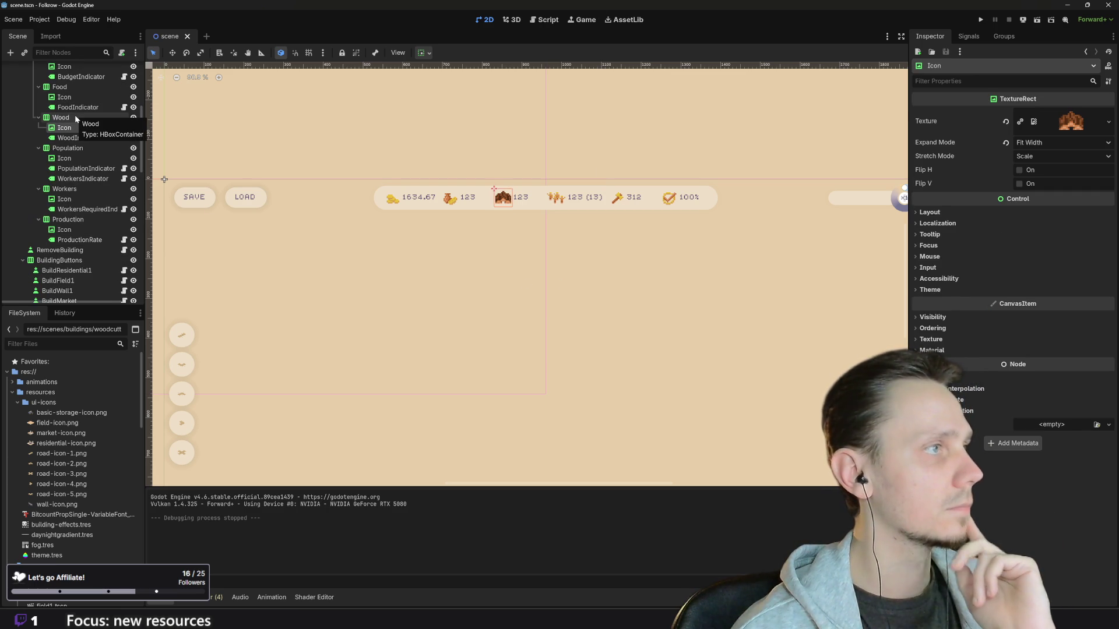
pyautogui.click(75, 116)
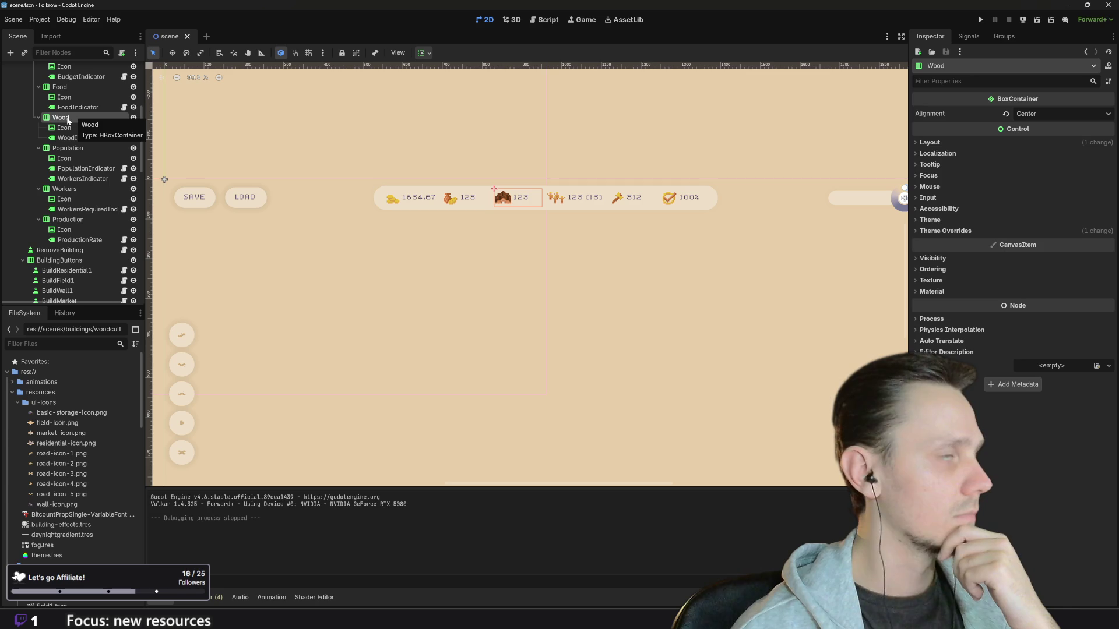
pyautogui.rightClick(68, 120)
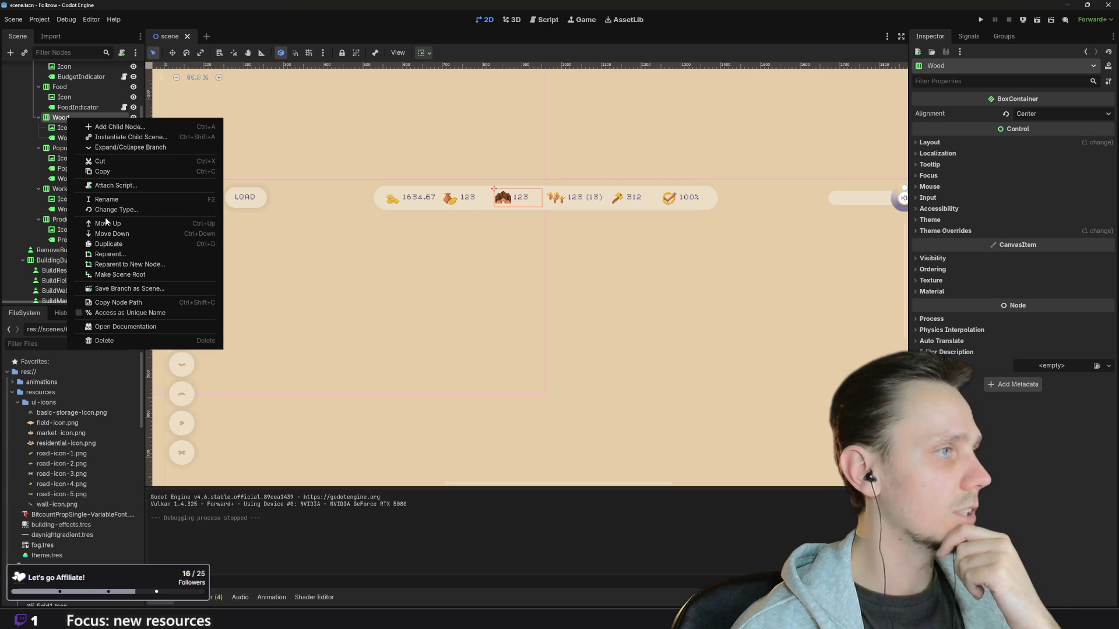
pyautogui.click(120, 249)
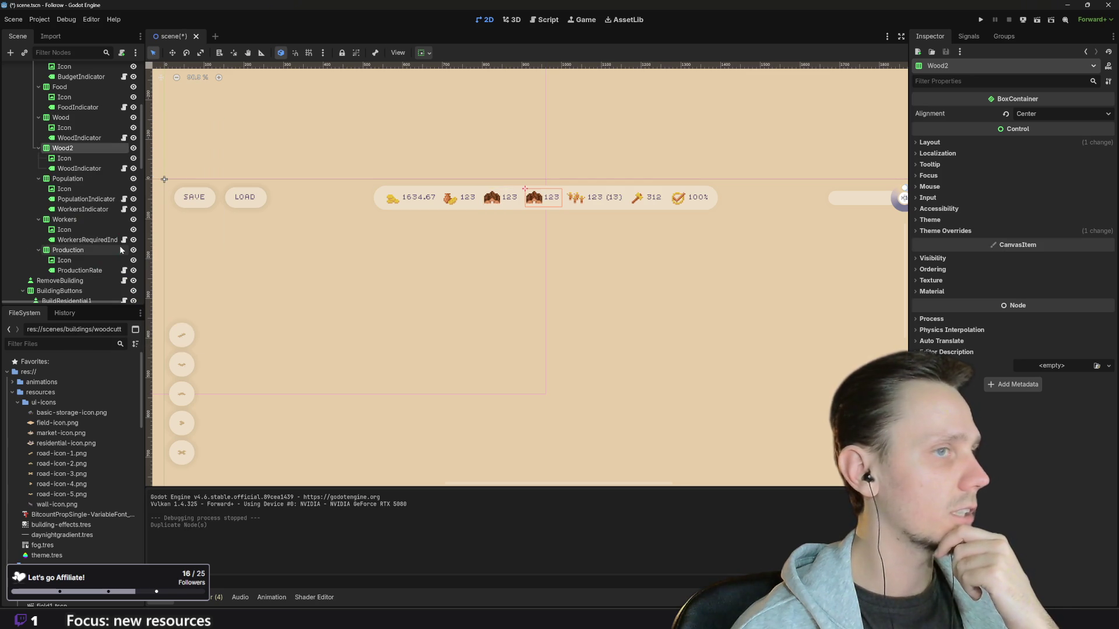
pyautogui.doubleClick(71, 149)
pyautogui.write('Ston')
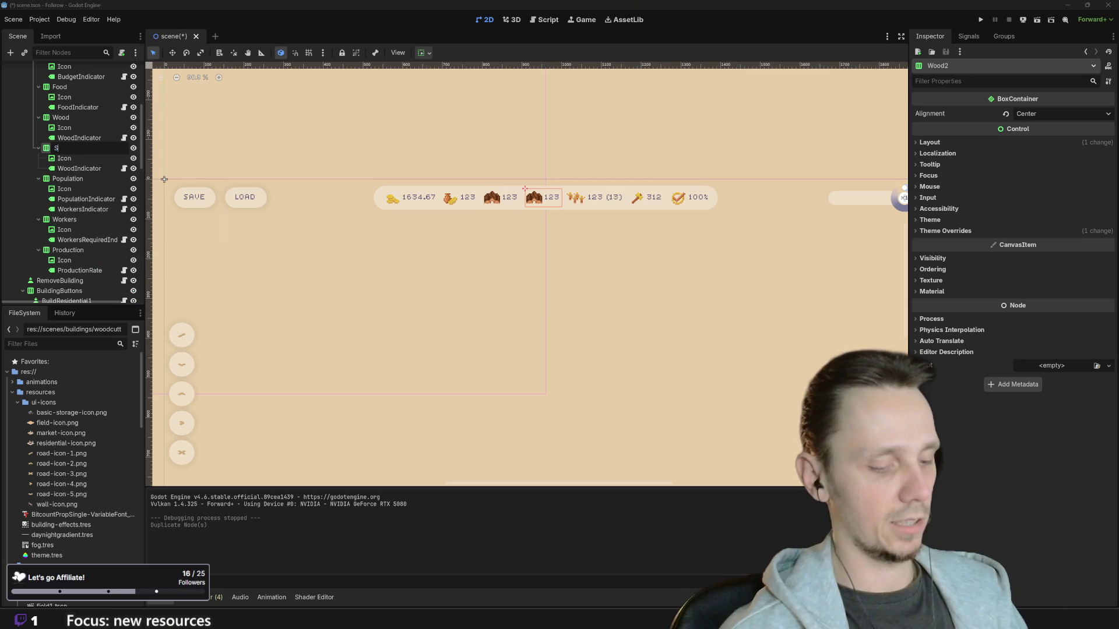
pyautogui.write('e')
pyautogui.press('Return')
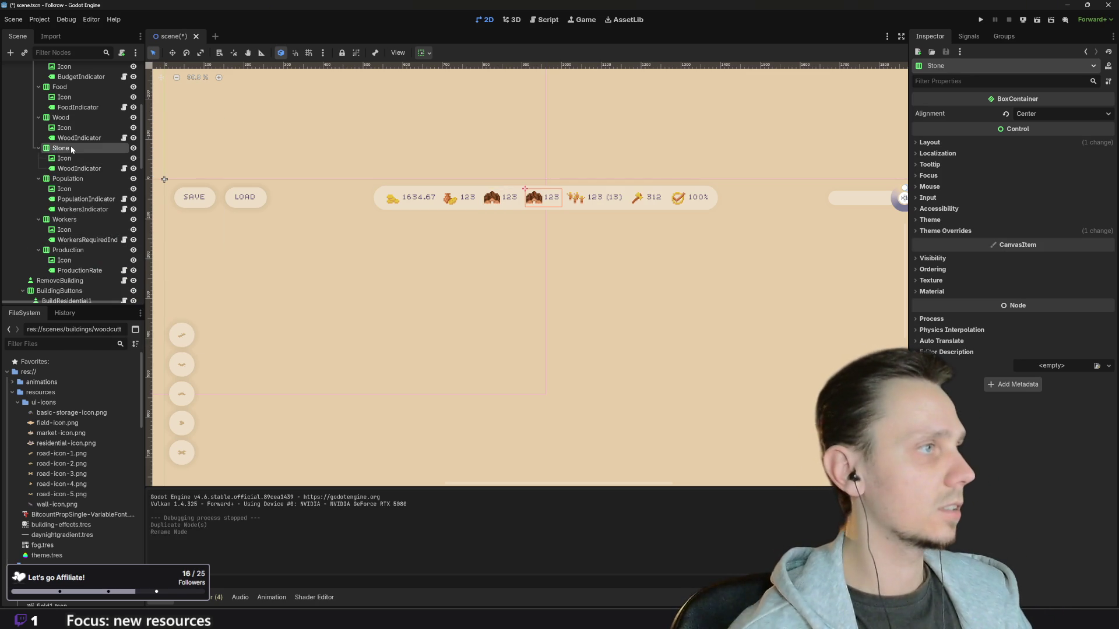
# Step: Detach the script from the copied label and rename it StoneIndicator
pyautogui.click(73, 169)
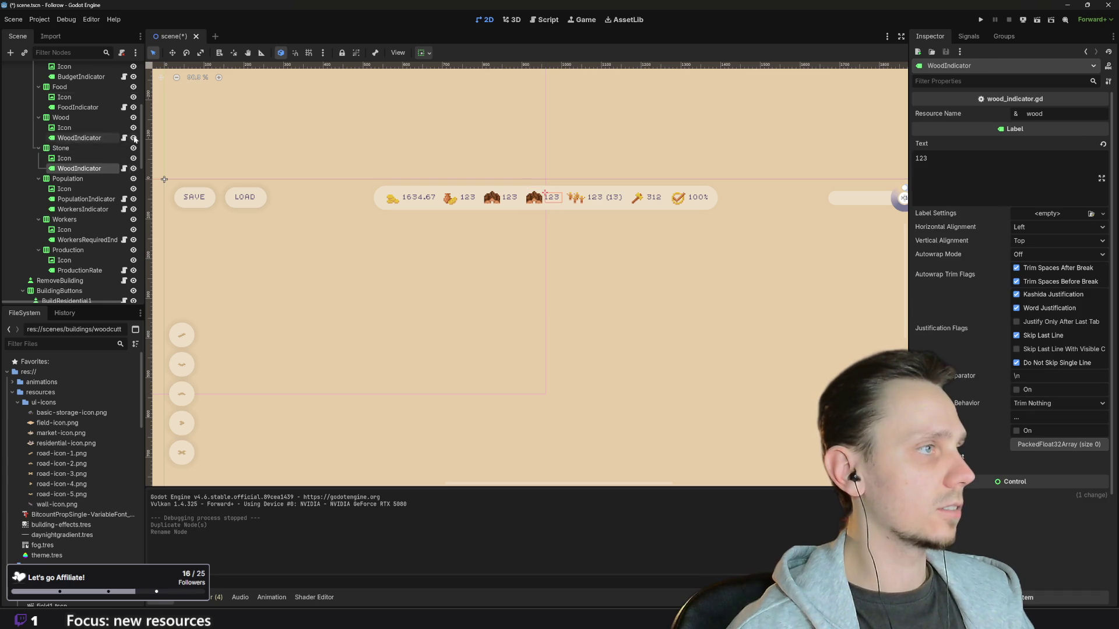
pyautogui.click(122, 53)
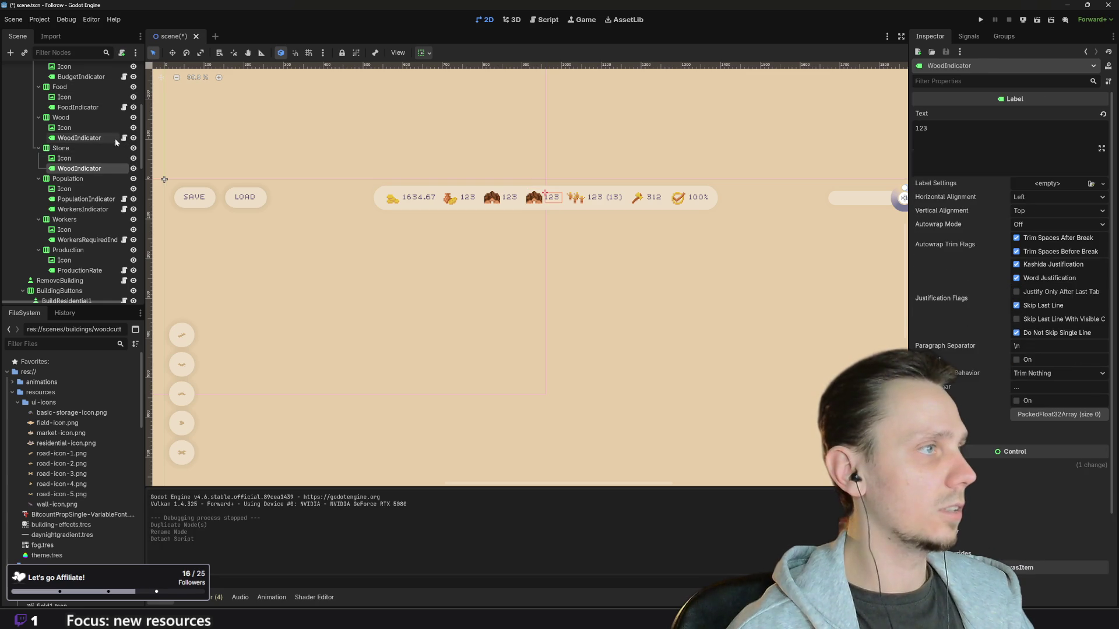
pyautogui.doubleClick(62, 168)
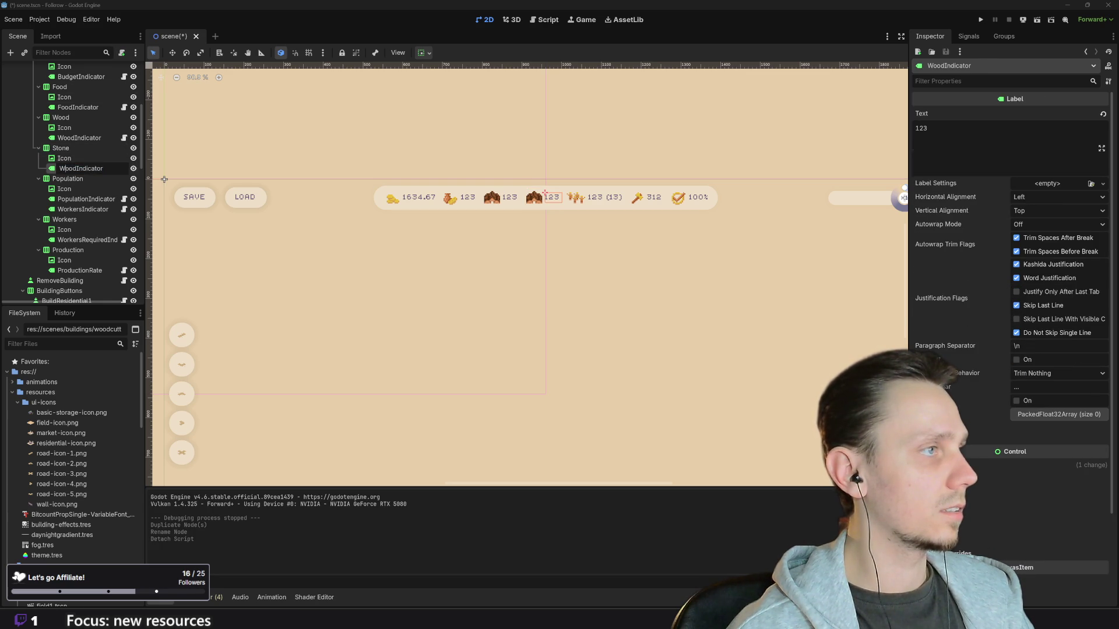
pyautogui.moveTo(77, 169); pyautogui.dragTo(60, 169)
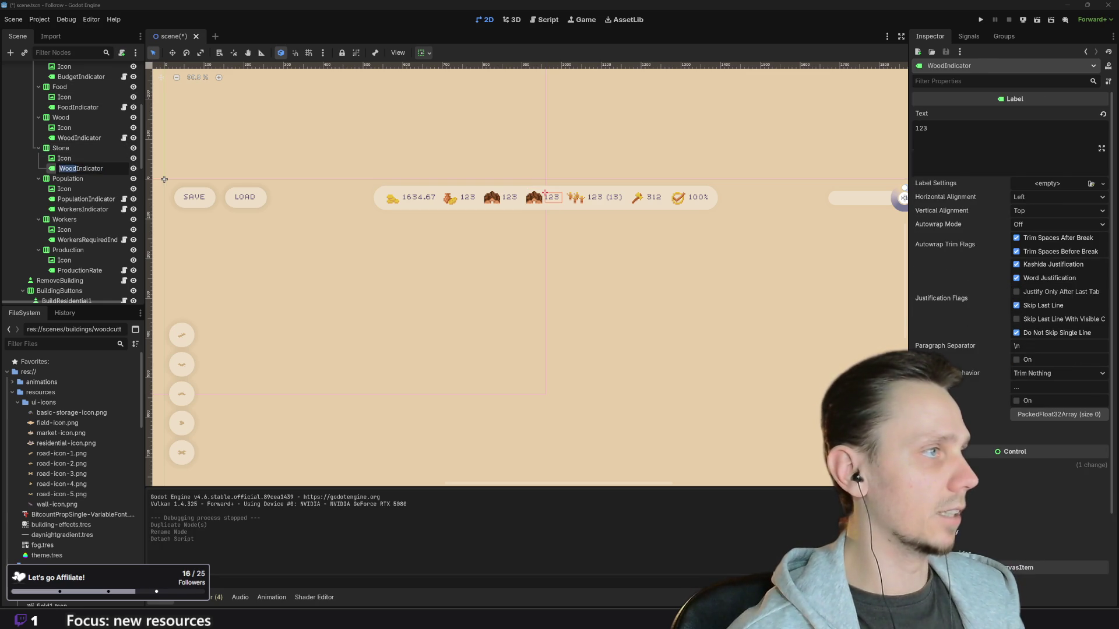
pyautogui.write('Stone')
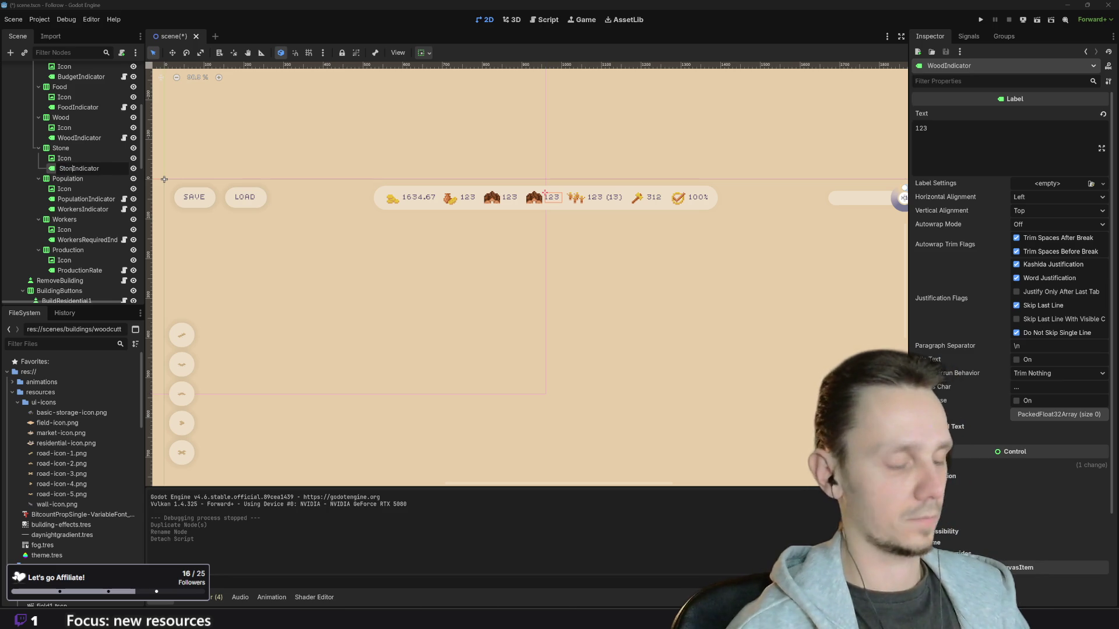
pyautogui.press('Return')
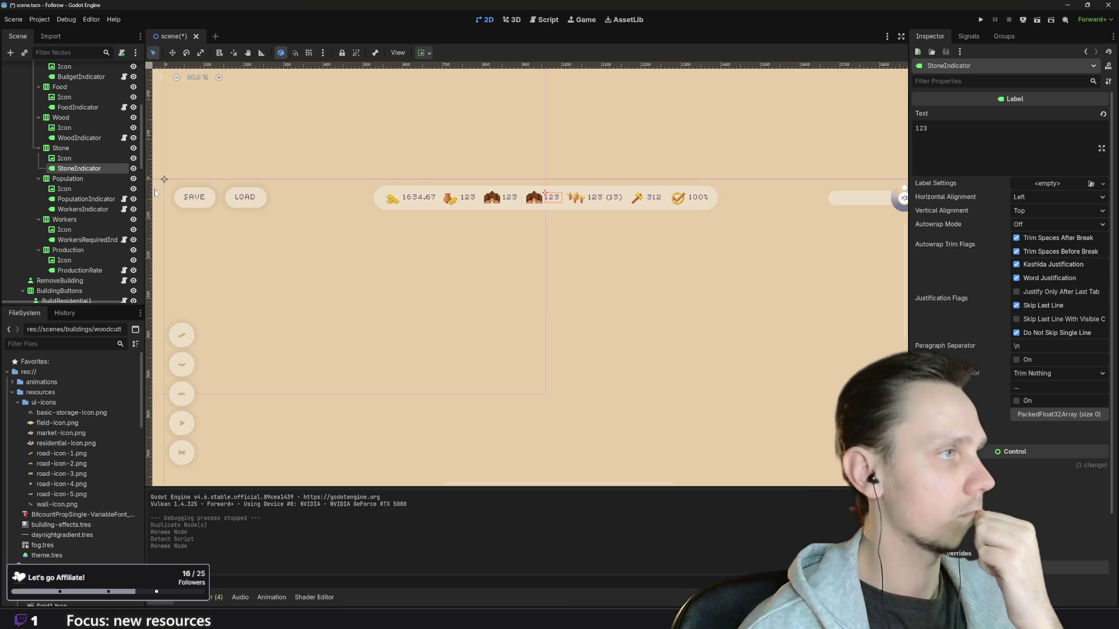
# Step: Select all the code in wood_indicator.gd for copying
pyautogui.click(124, 139)
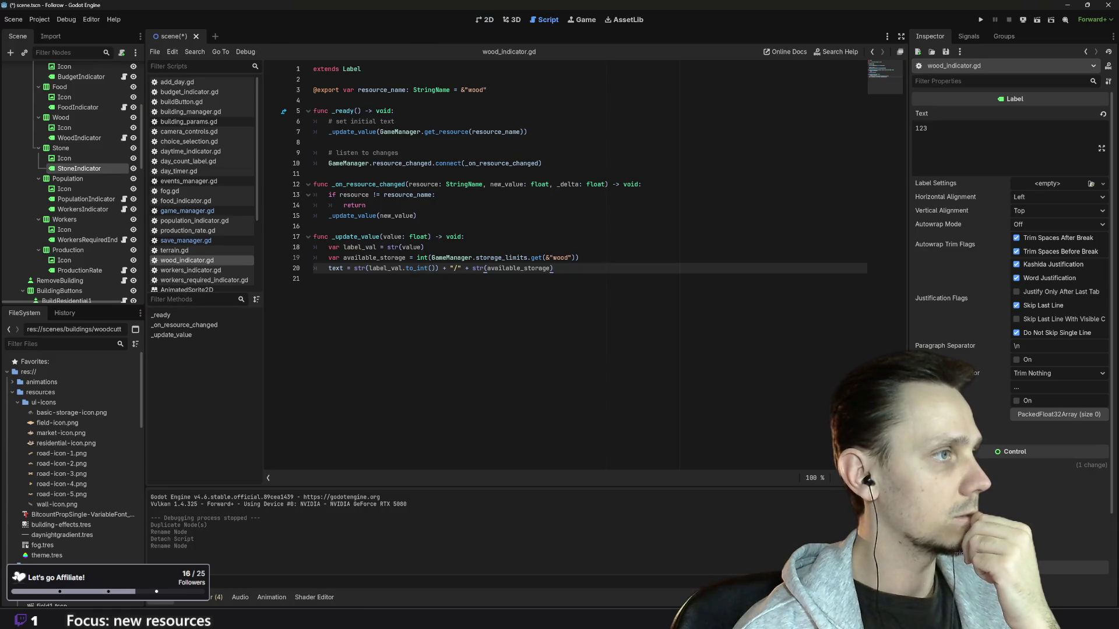
pyautogui.click(314, 278)
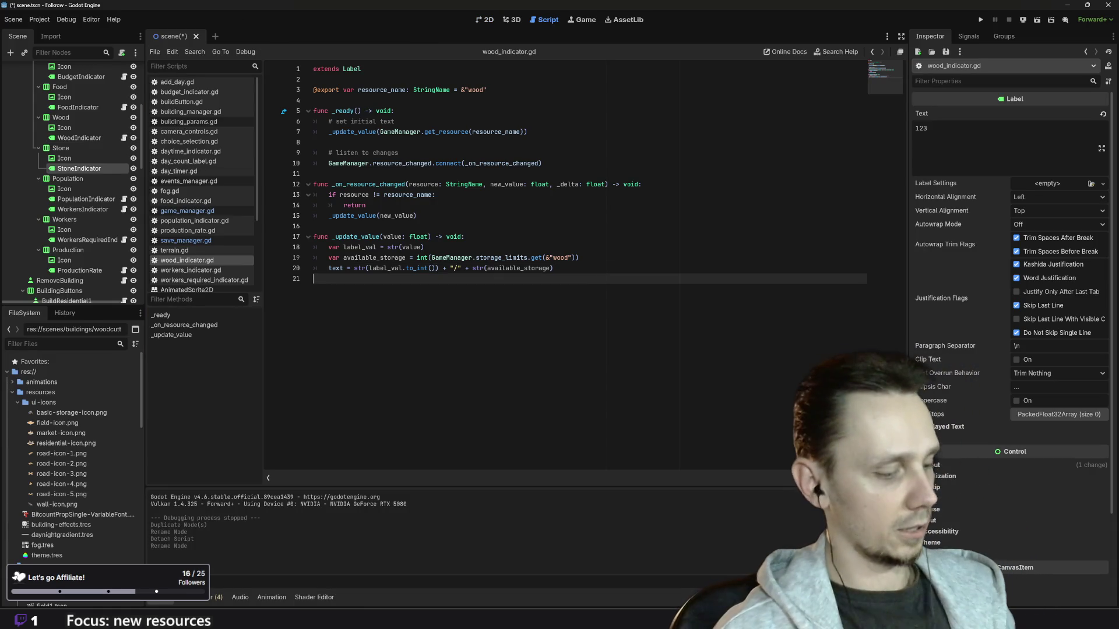
pyautogui.hotkey('ctrl', 'a')
pyautogui.hotkey('ctrl', 'c')
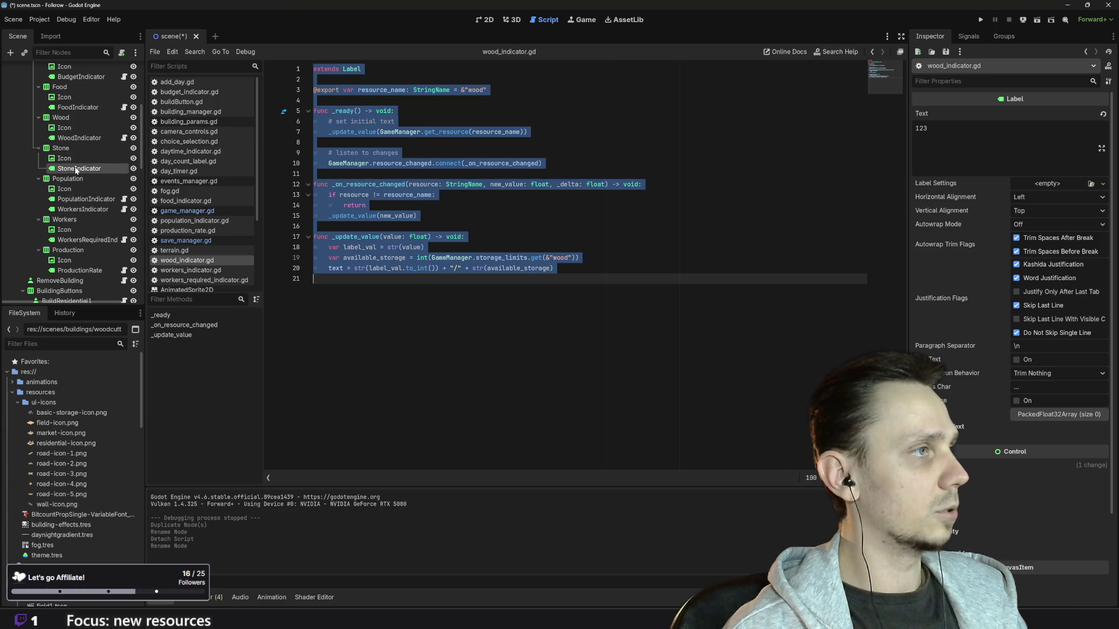
# Step: Attach a new script res://scripts/stone_indicator.gd to StoneIndicator
pyautogui.click(122, 52)
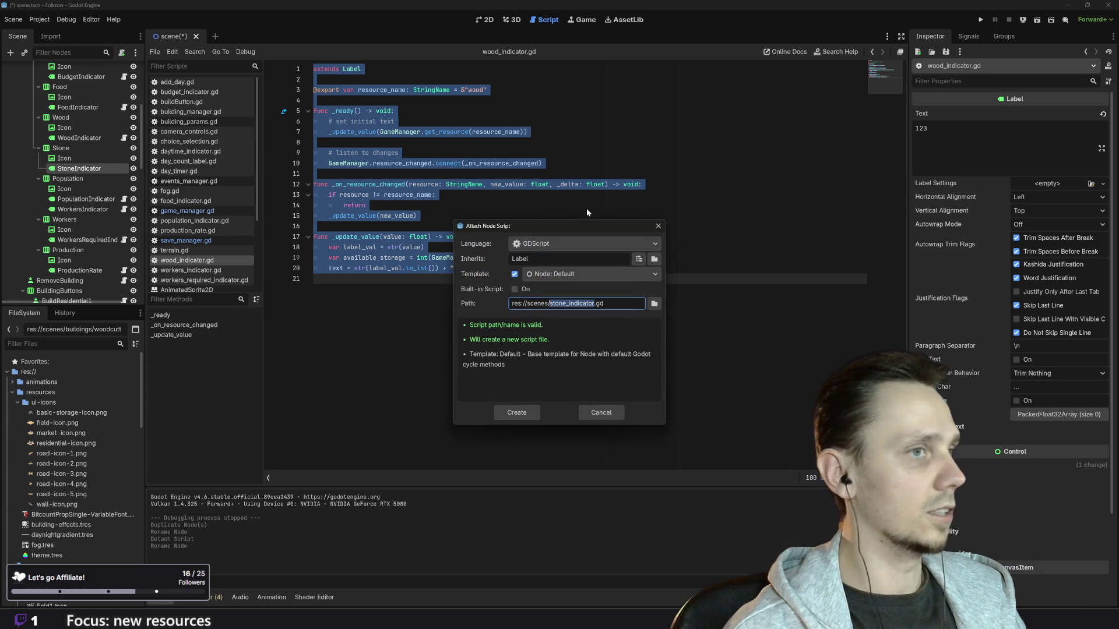
pyautogui.doubleClick(537, 303)
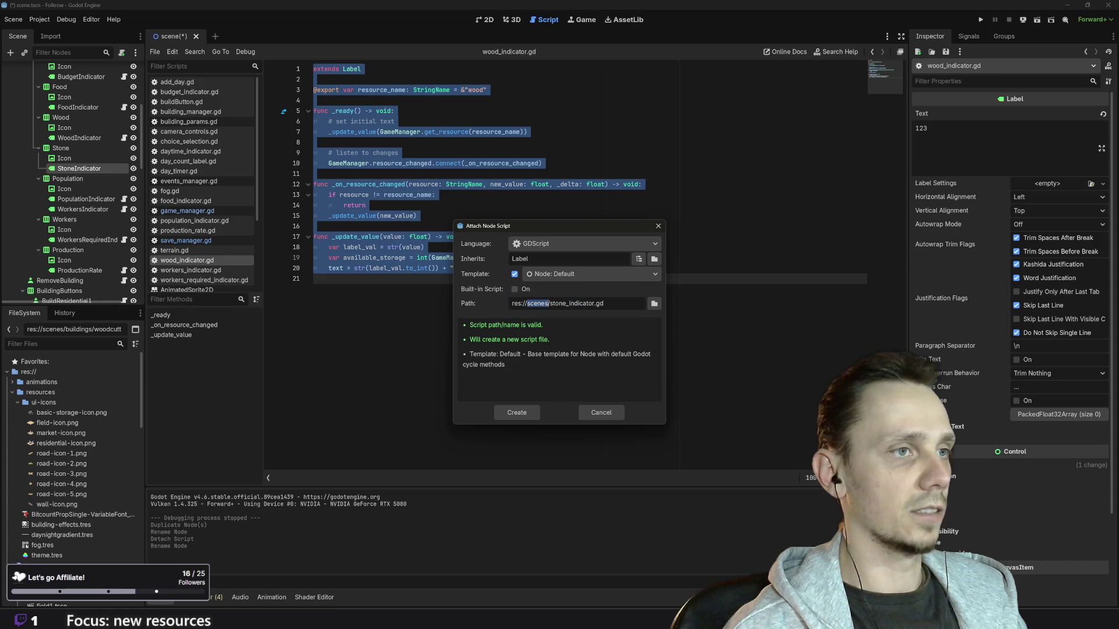
pyautogui.write('scripts')
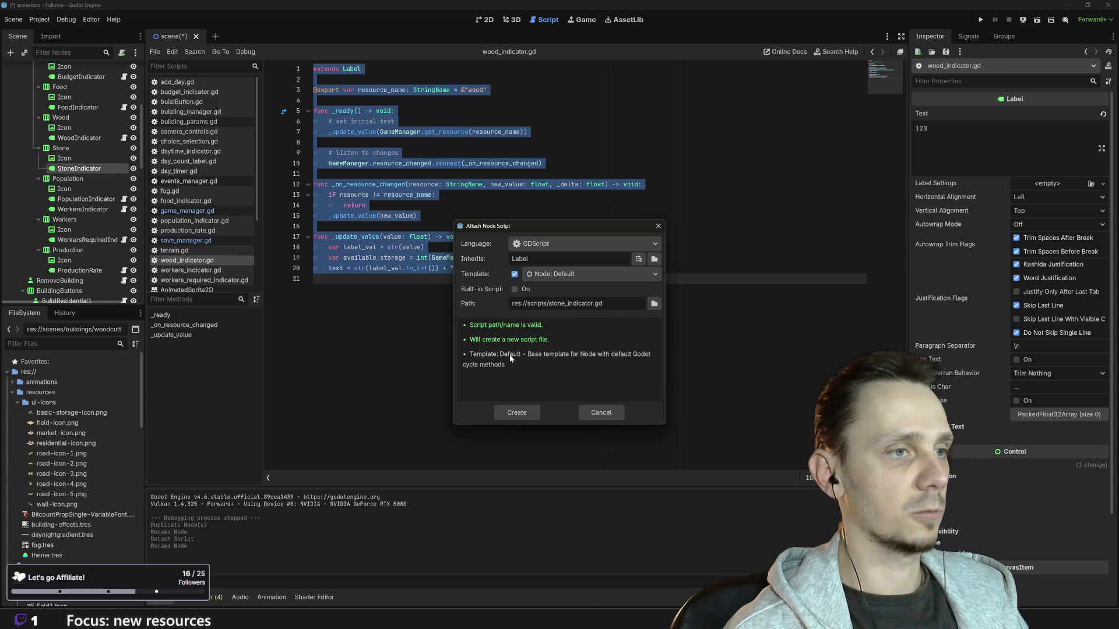
pyautogui.click(514, 415)
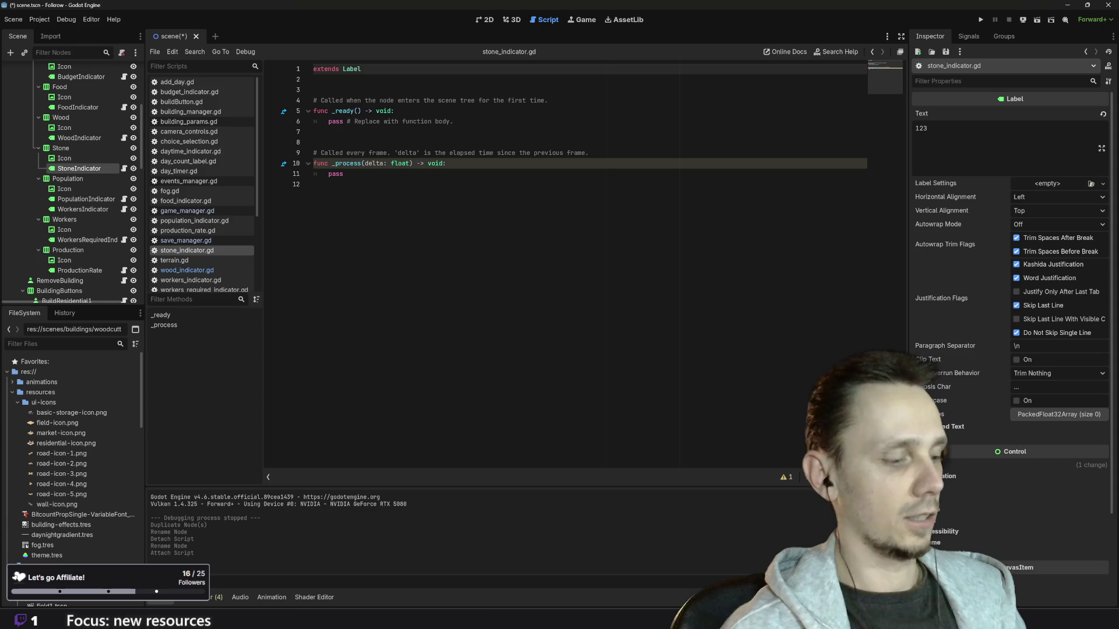
# Step: Replace the template with the wood indicator code and set resource_name's default to "stone"
pyautogui.hotkey('ctrl', 'a')
pyautogui.hotkey('ctrl', 'v')
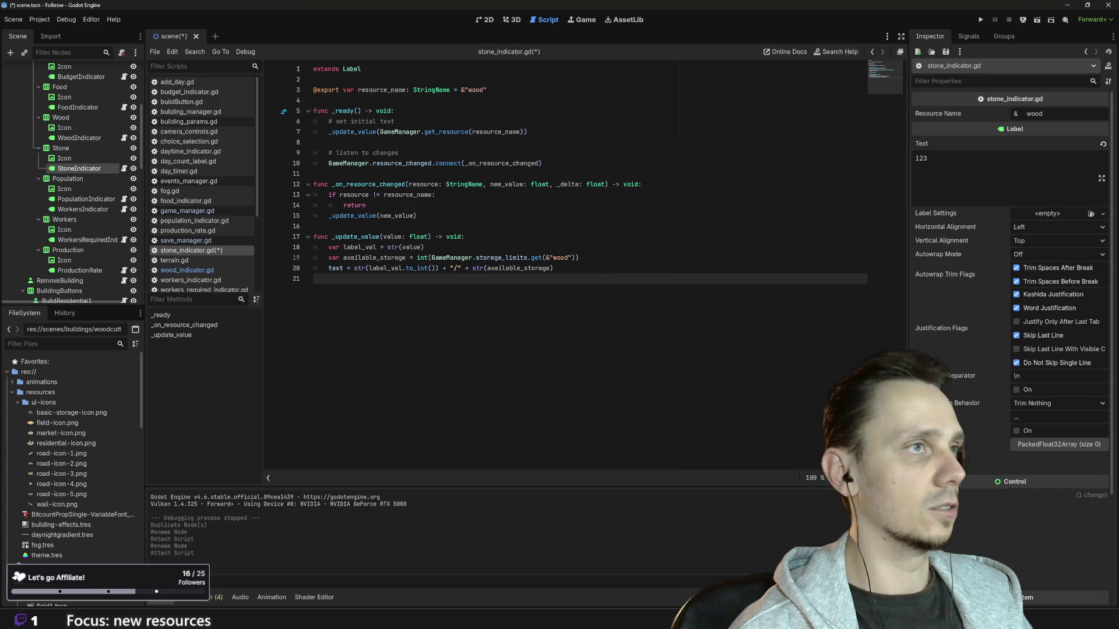
pyautogui.click(477, 90)
pyautogui.press('BackSpace')
pyautogui.press('BackSpace')
pyautogui.press('BackSpace')
pyautogui.write('tone')
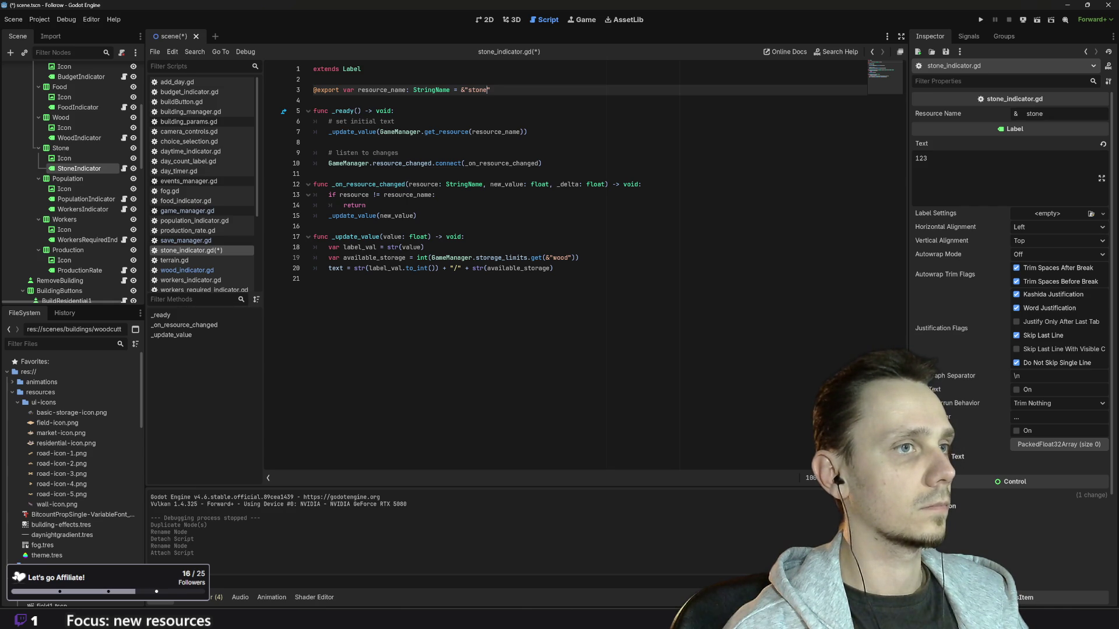
# Step: Use resource_name instead of hardcoded wood in the storage limit lookup, then run the game
pyautogui.doubleClick(497, 131)
pyautogui.hotkey('ctrl', 'c')
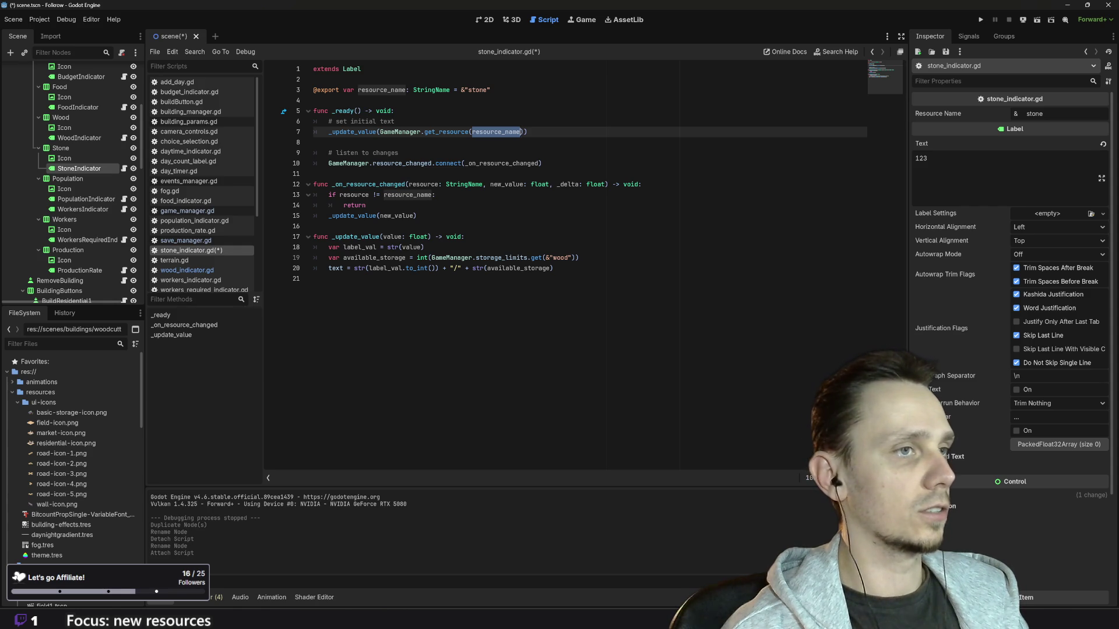
pyautogui.click(571, 258)
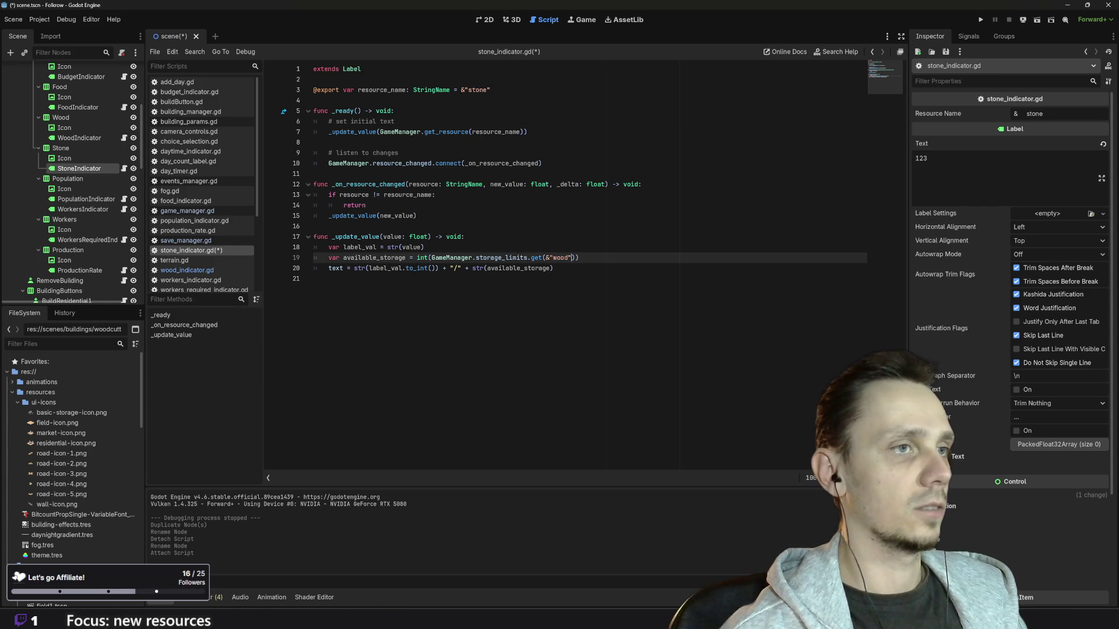
pyautogui.press('BackSpace')
pyautogui.press('BackSpace')
pyautogui.press('BackSpace')
pyautogui.press('BackSpace')
pyautogui.hotkey('ctrl', 'v')
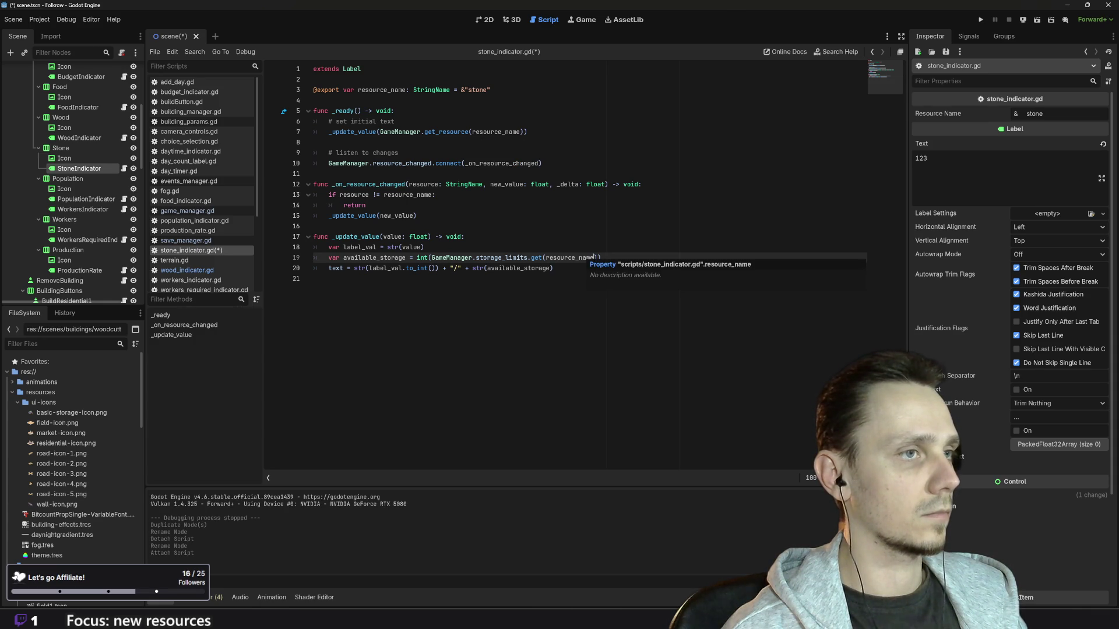
pyautogui.press('End')
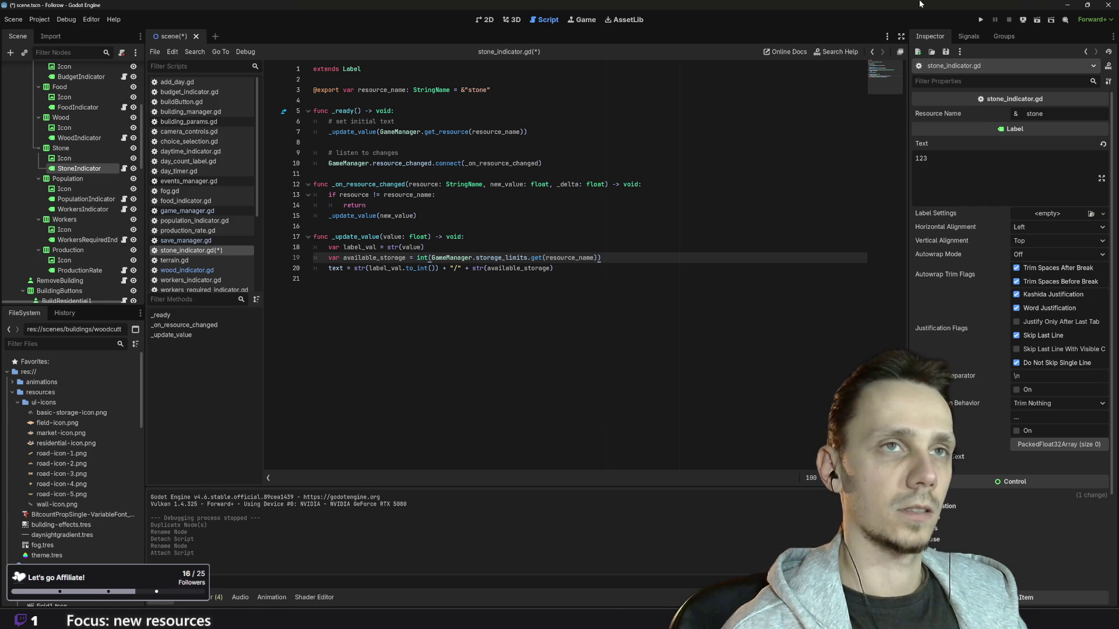
pyautogui.click(980, 21)
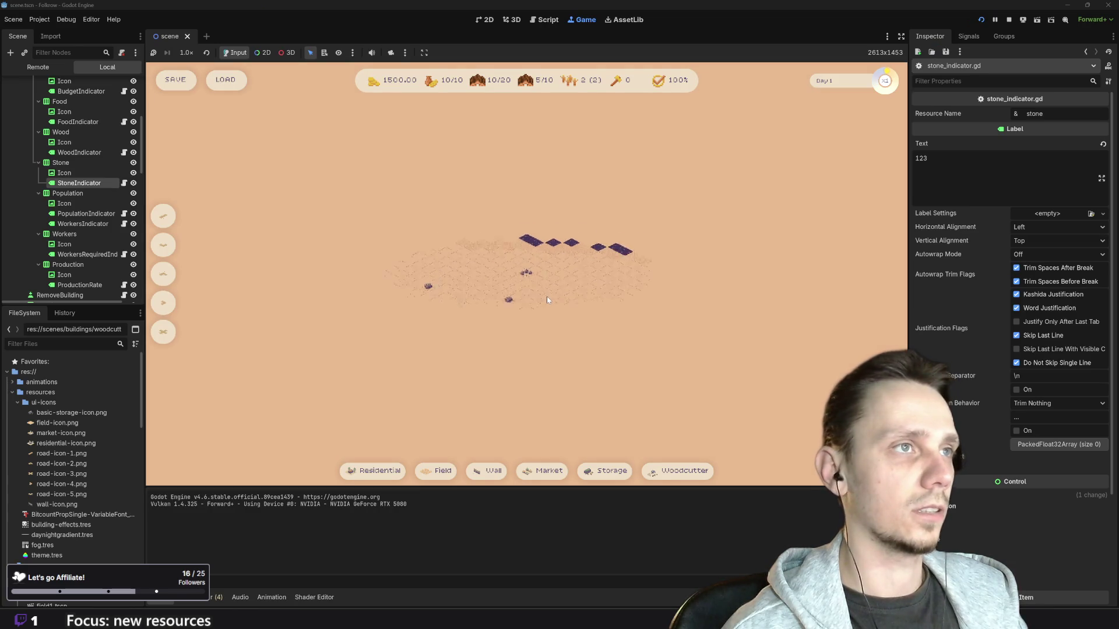
# Step: Stop the running game
pyautogui.scroll(5, 563, 289)
pyautogui.scroll(-3, 563, 289)
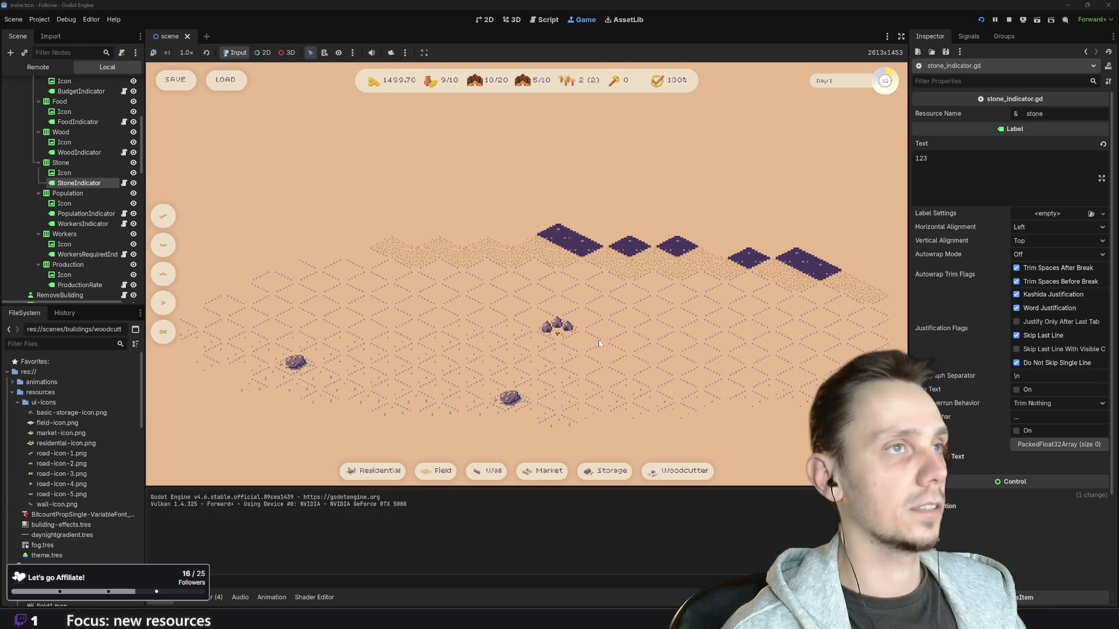
pyautogui.scroll(2, 600, 343)
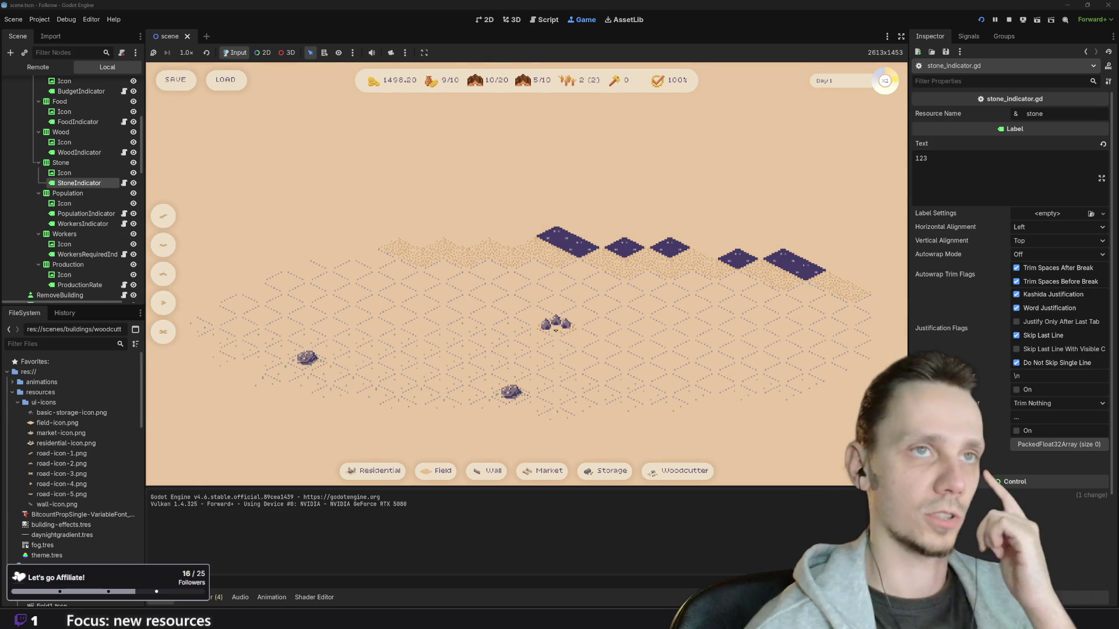
pyautogui.moveTo(675, 622)
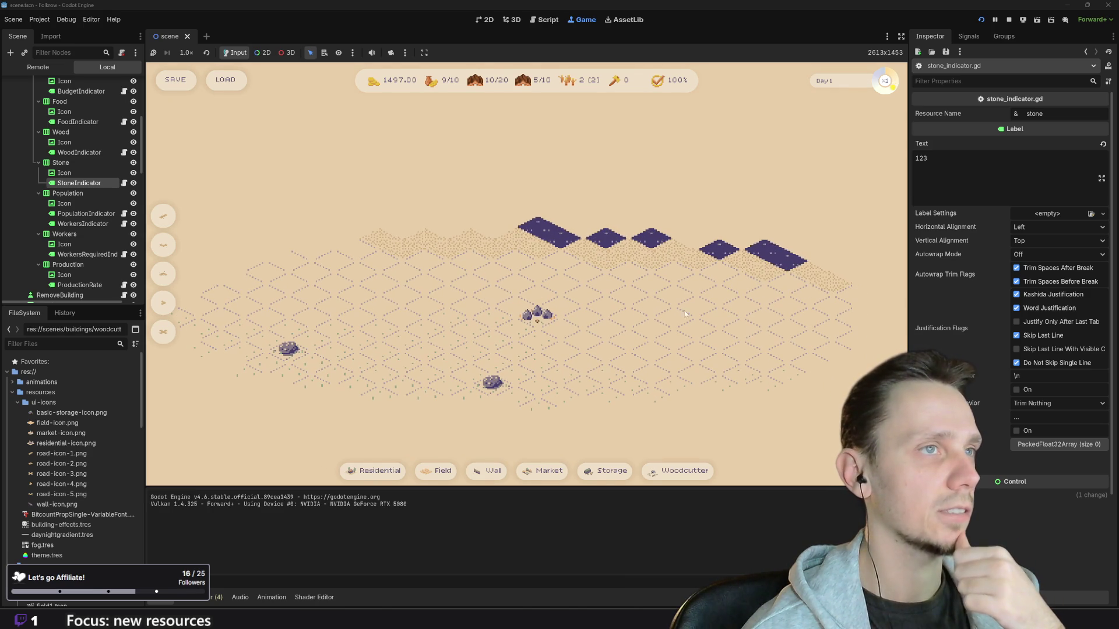
pyautogui.click(1008, 20)
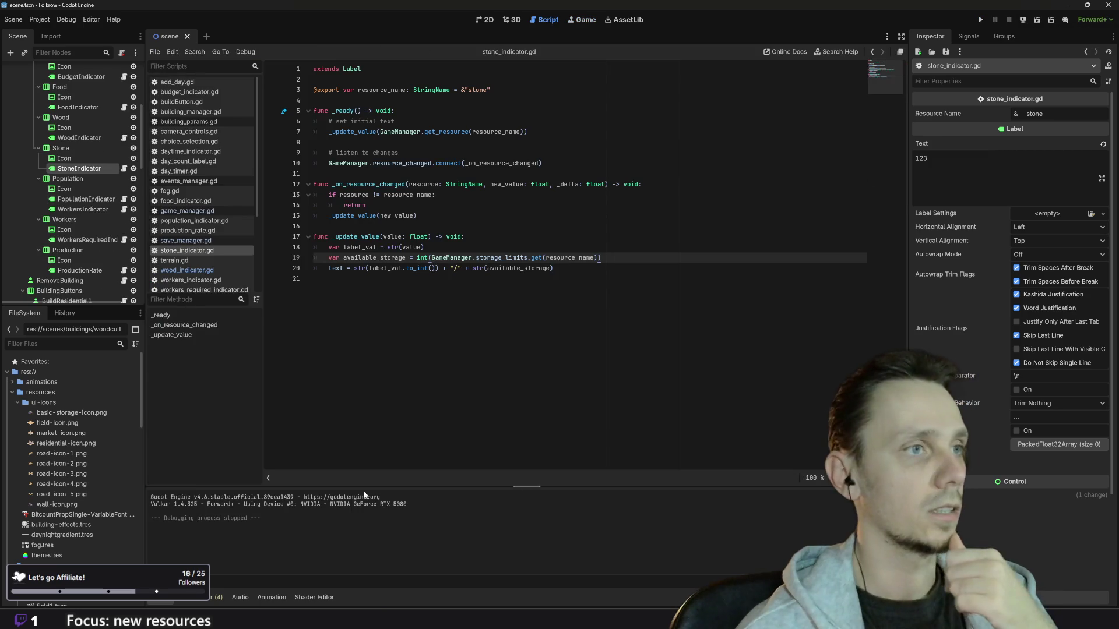
# Step: Switch to the web browser and open a new blank tab
pyautogui.click(314, 278)
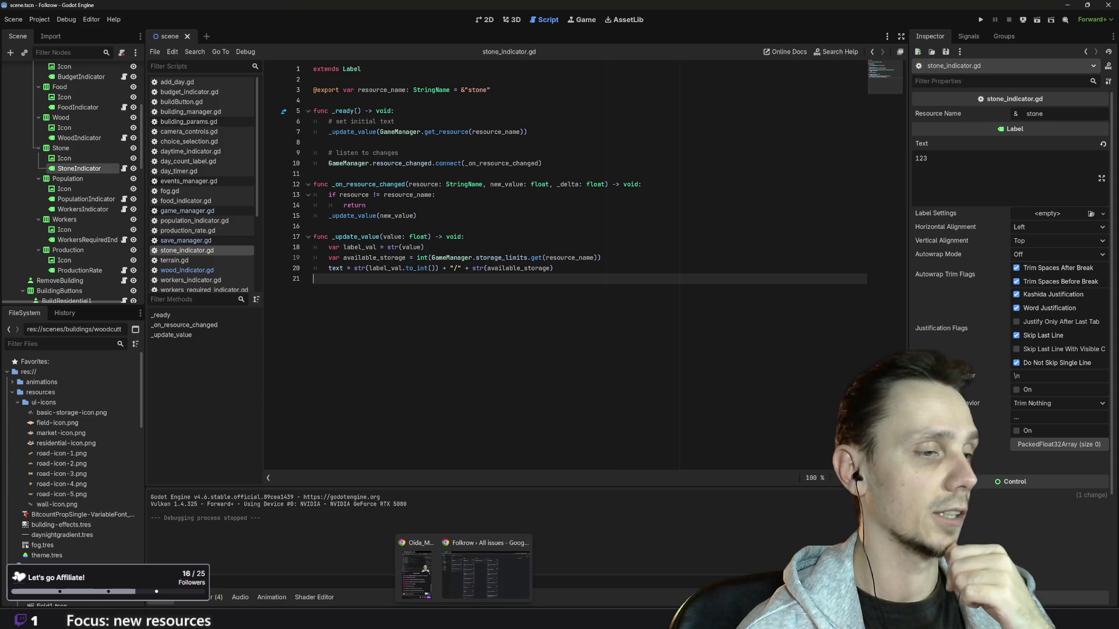
pyautogui.click(472, 581)
pyautogui.click(128, 10)
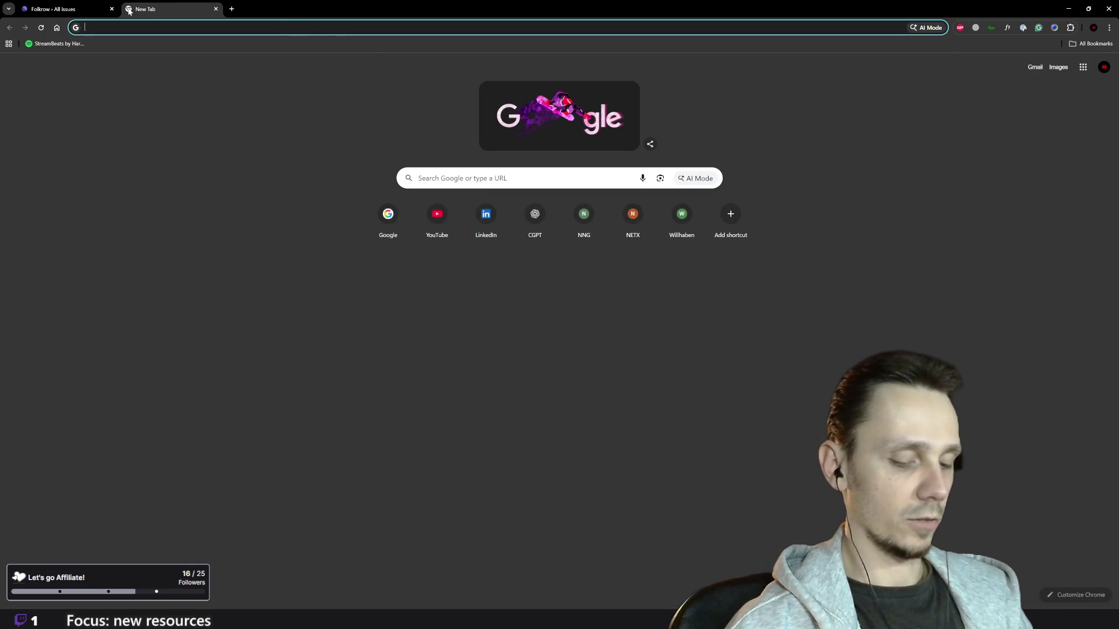
# Step: Load the Piskel sprite editor site in the browser
pyautogui.write('pis')
pyautogui.press('Down')
pyautogui.press('Return')
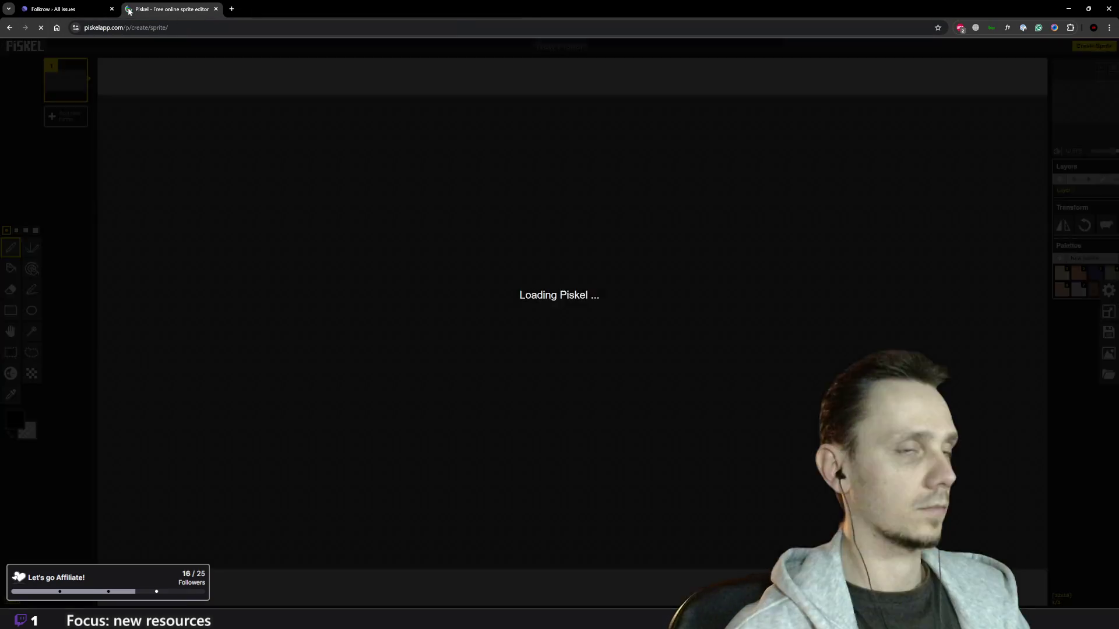
pyautogui.scroll(-5, 274, 390)
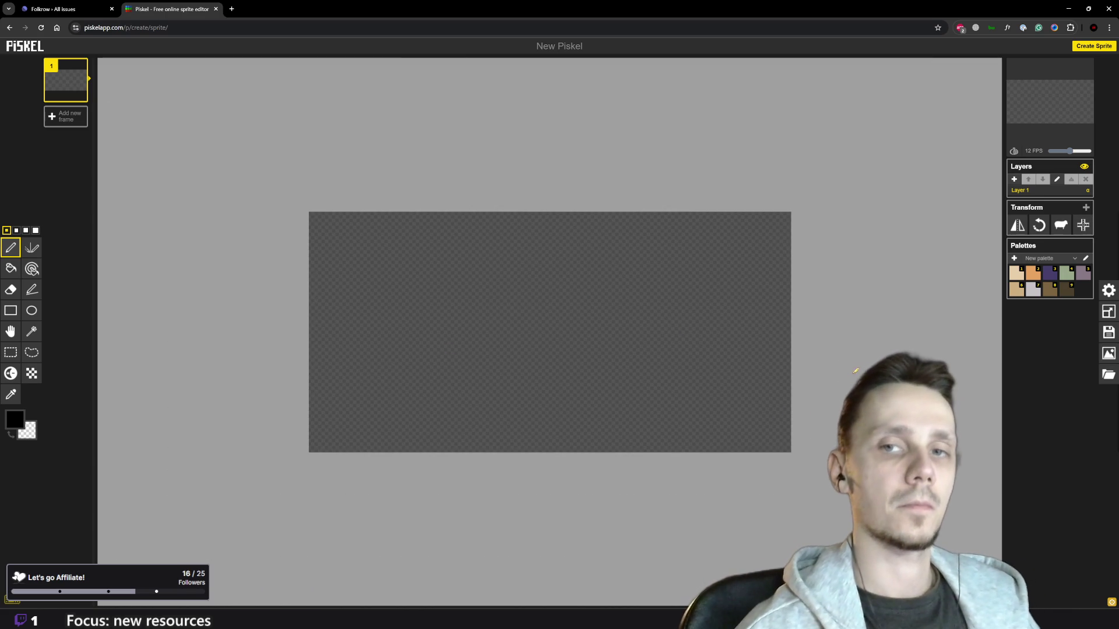
# Step: Resize the sprite canvas to 16 px wide and pick a mauve palette colour
pyautogui.click(1108, 311)
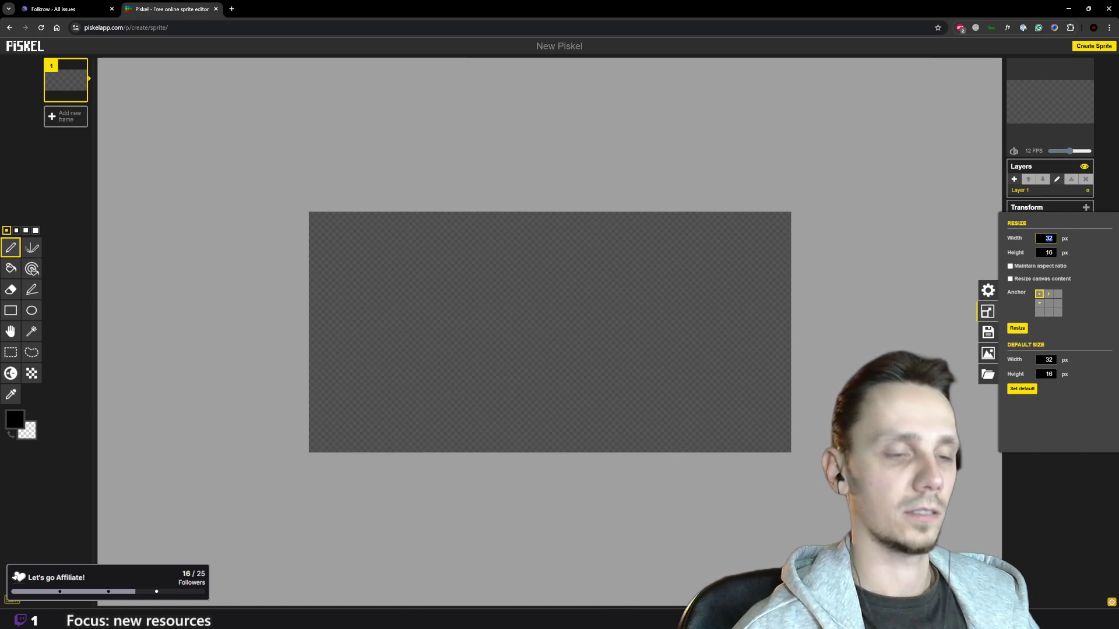
pyautogui.write('6')
pyautogui.press('Return')
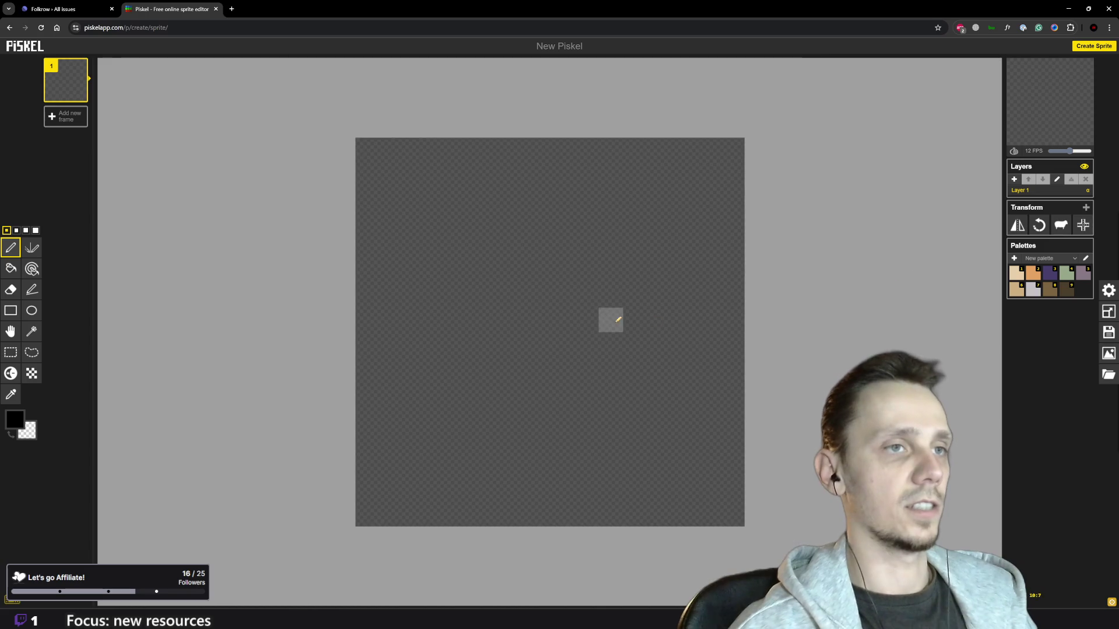
pyautogui.scroll(-2, 600, 321)
pyautogui.scroll(1, 579, 324)
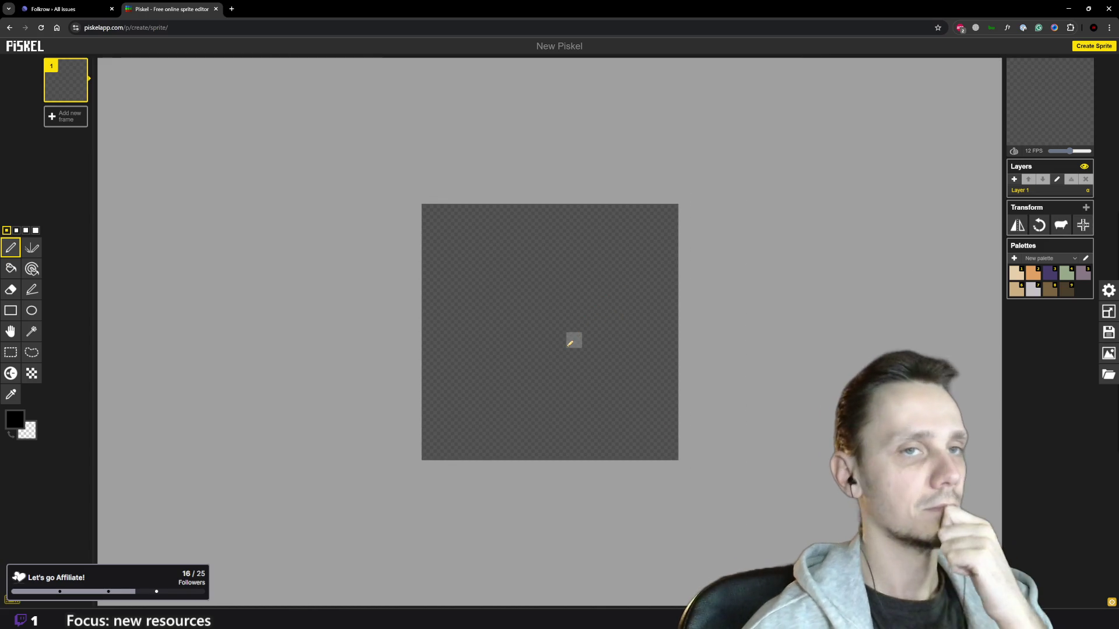
pyautogui.click(1081, 275)
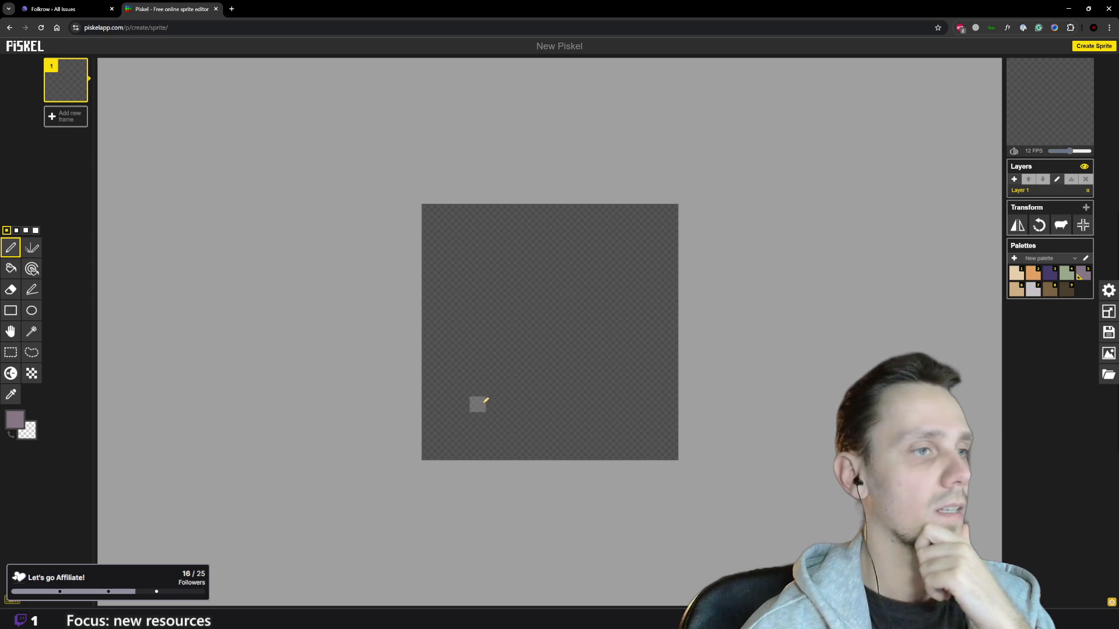
# Step: Draw a mauve stone in the lower left with a dark purple right edge
pyautogui.moveTo(478, 404)
pyautogui.mouseDown()
pyautogui.moveTo(492, 355)
pyautogui.moveTo(524, 375)
pyautogui.moveTo(507, 400)
pyautogui.moveTo(542, 391)
pyautogui.moveTo(492, 387)
pyautogui.moveTo(494, 402)
pyautogui.moveTo(508, 372)
pyautogui.moveTo(498, 370)
pyautogui.mouseUp()
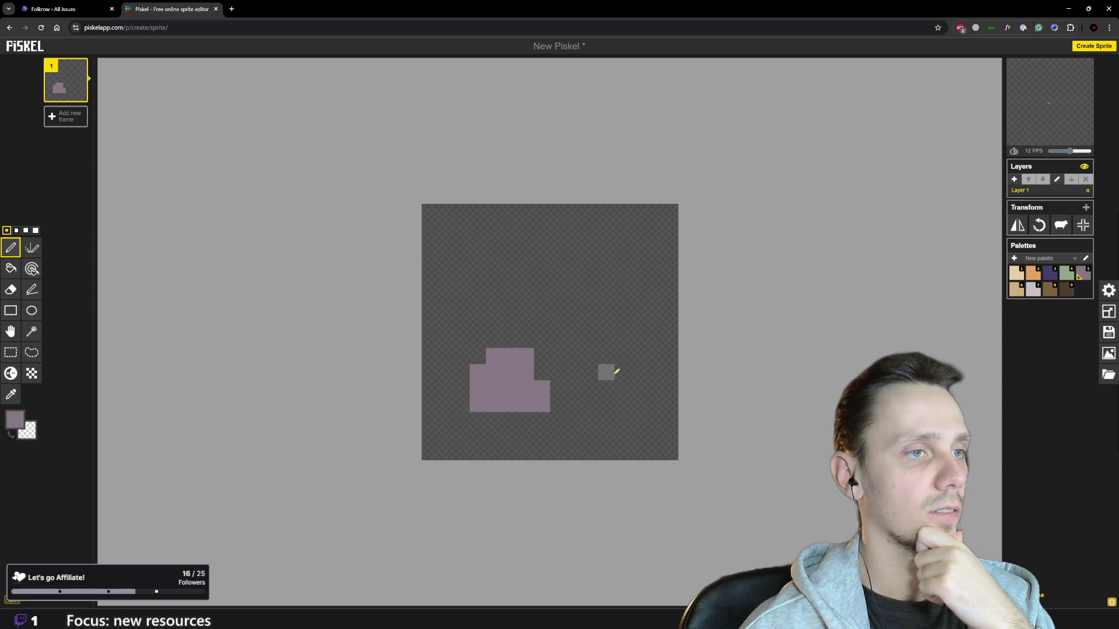
pyautogui.click(1049, 273)
pyautogui.moveTo(525, 356)
pyautogui.mouseDown()
pyautogui.moveTo(544, 397)
pyautogui.moveTo(475, 405)
pyautogui.mouseUp()
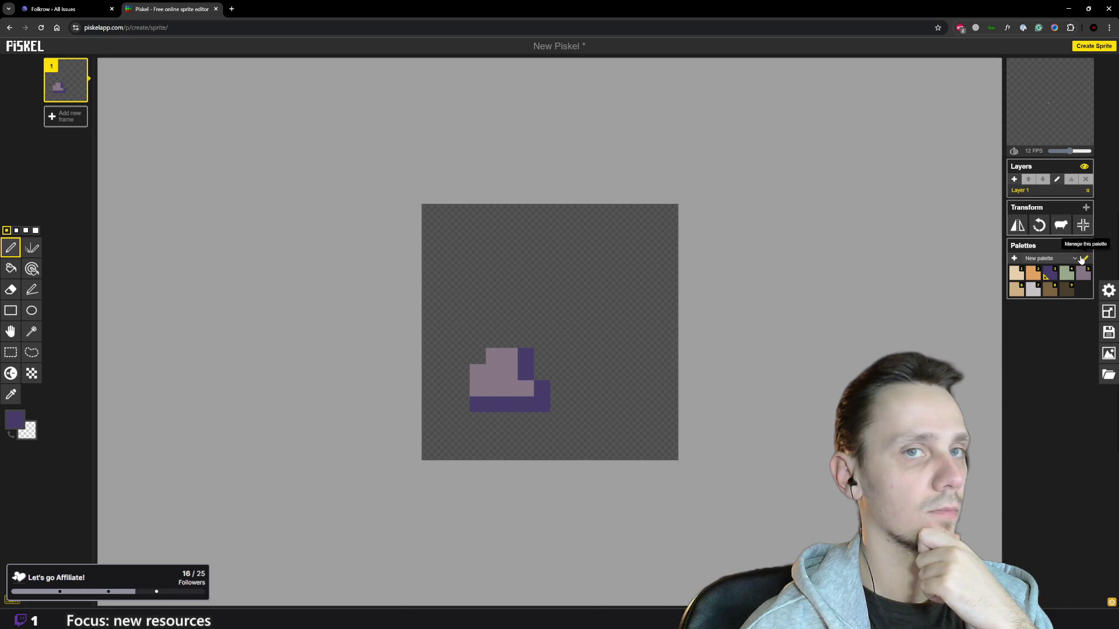
# Step: Draw a second, larger mauve stone up and right with a dark purple shadow row beneath it
pyautogui.click(1082, 279)
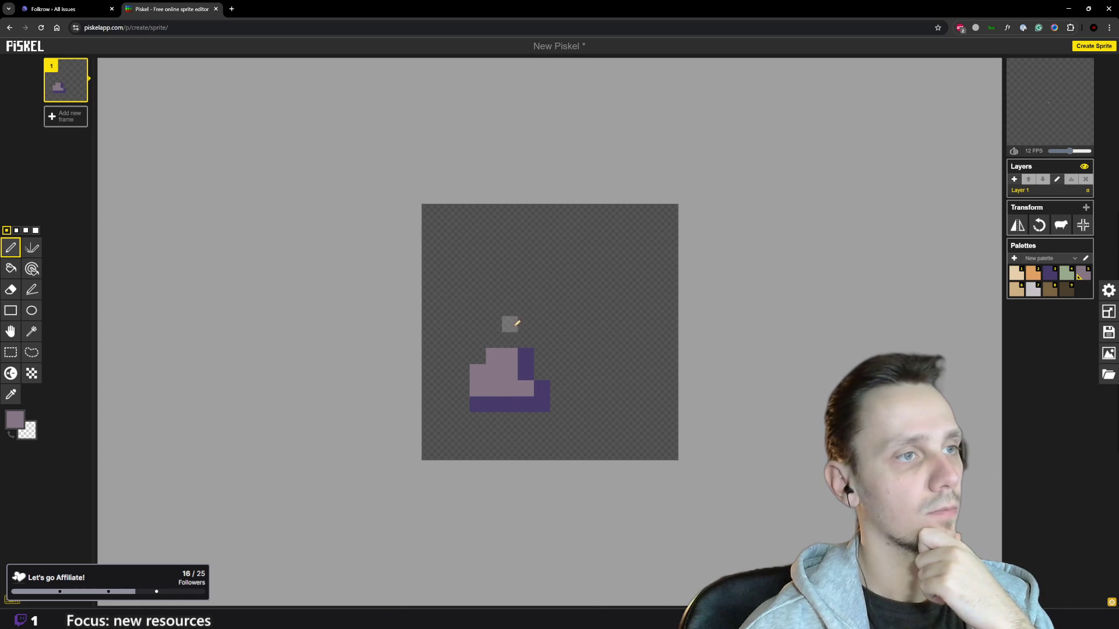
pyautogui.moveTo(533, 333)
pyautogui.mouseDown()
pyautogui.moveTo(589, 294)
pyautogui.moveTo(546, 330)
pyautogui.moveTo(554, 355)
pyautogui.moveTo(574, 340)
pyautogui.moveTo(556, 335)
pyautogui.moveTo(605, 346)
pyautogui.mouseUp()
pyautogui.click(606, 324)
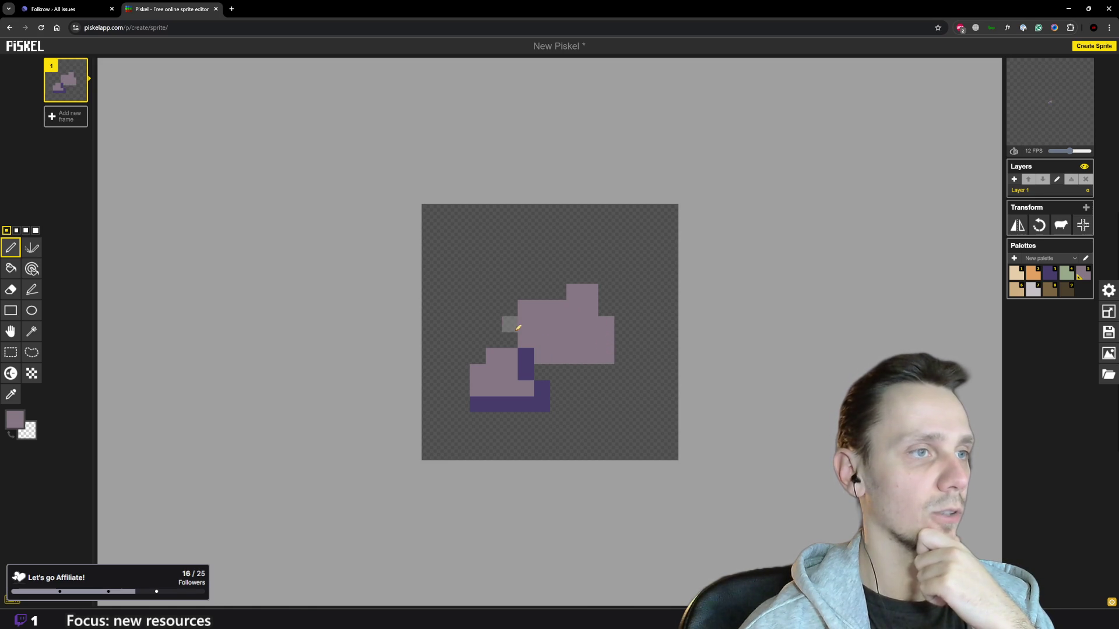
pyautogui.click(1048, 274)
pyautogui.moveTo(558, 356)
pyautogui.mouseDown()
pyautogui.moveTo(615, 350)
pyautogui.moveTo(594, 295)
pyautogui.mouseUp()
# Step: Extend the upper stone in mauve and shade the right block's bottom row and the gap between blocks dark purple
pyautogui.scroll(-2, 581, 342)
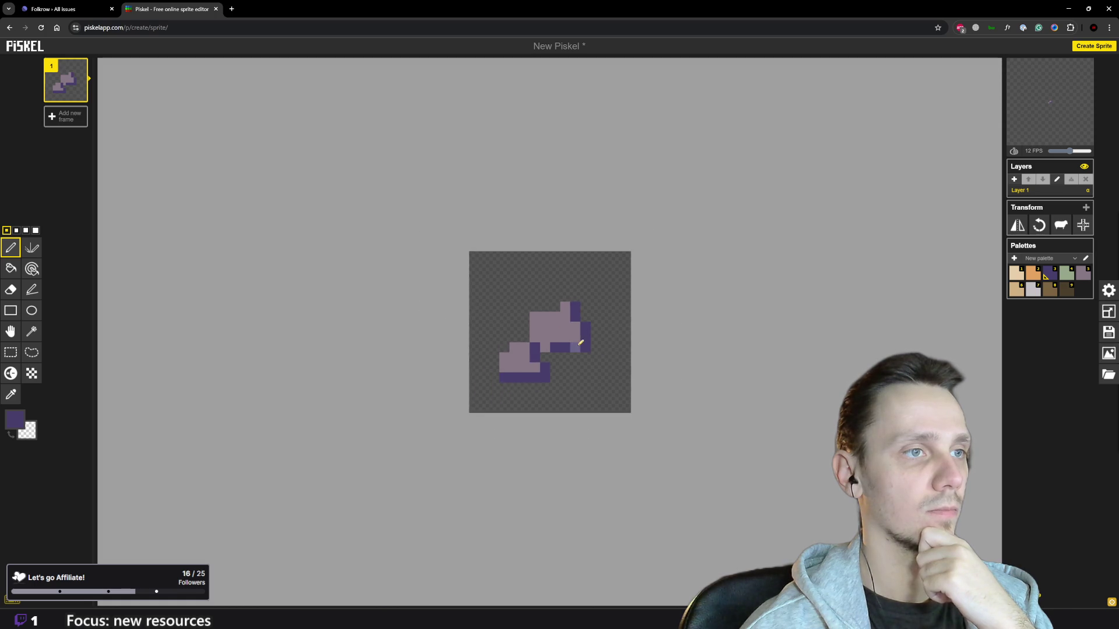
pyautogui.scroll(-3, 581, 342)
pyautogui.scroll(2, 545, 319)
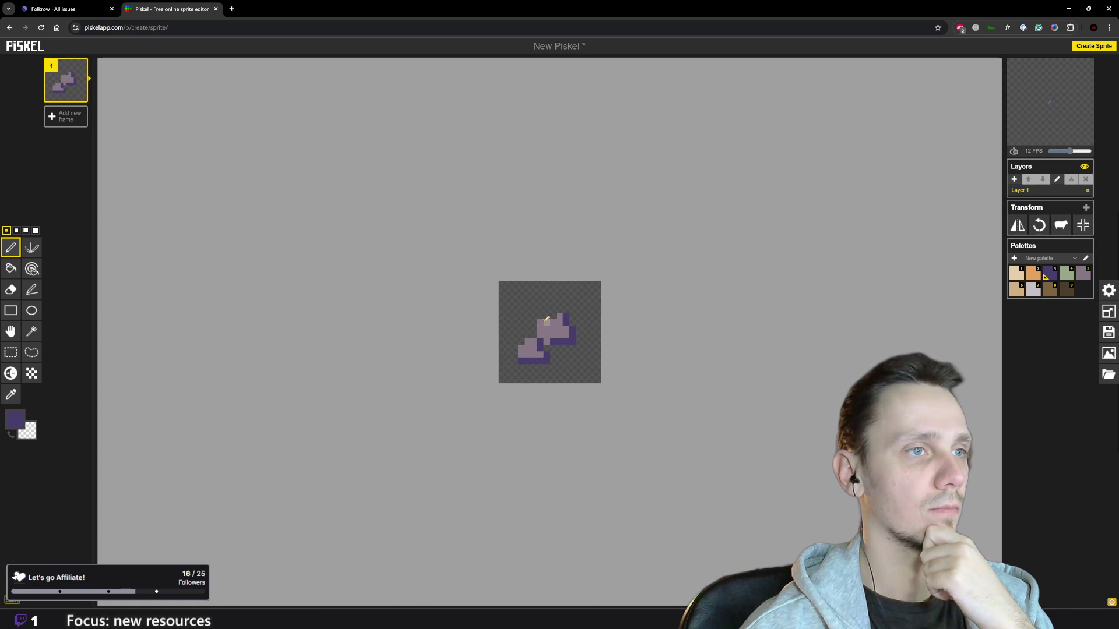
pyautogui.scroll(-2, 567, 292)
pyautogui.scroll(3, 582, 302)
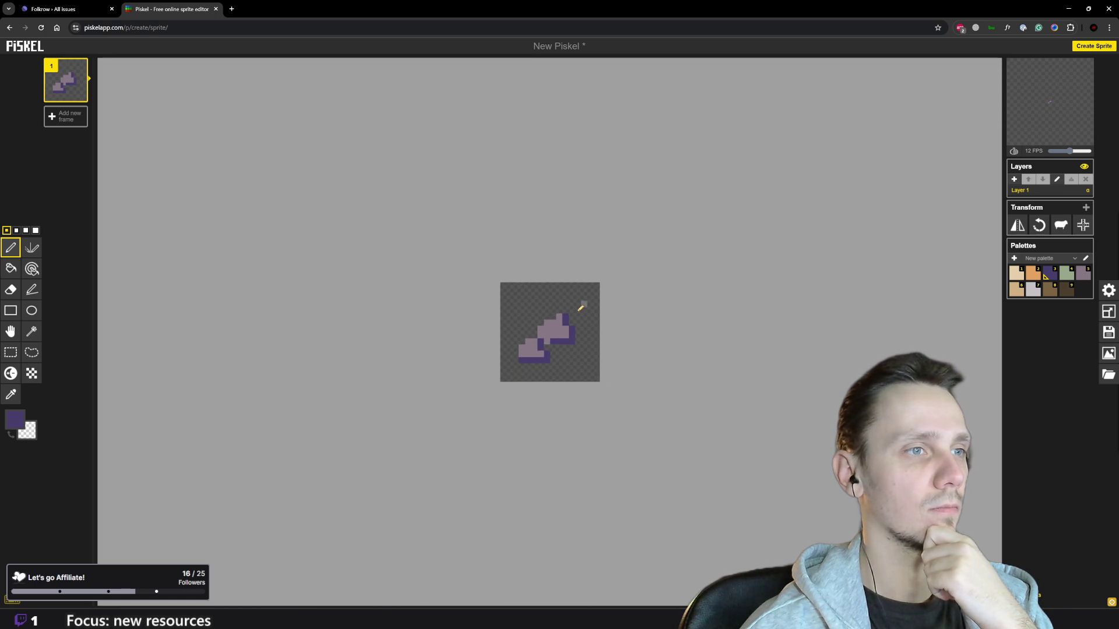
pyautogui.click(1082, 274)
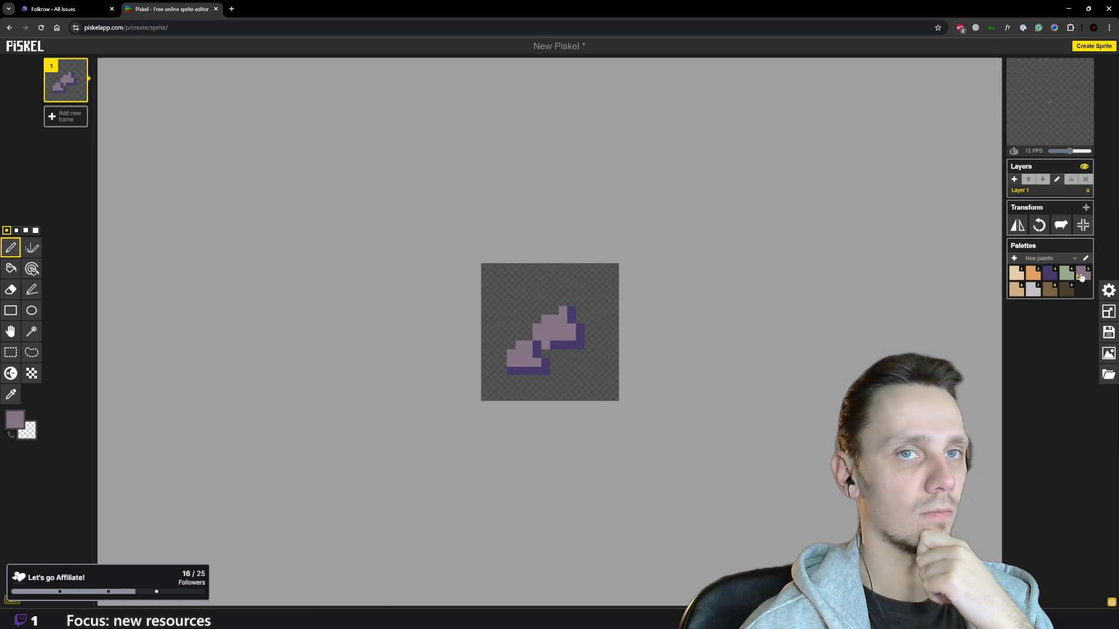
pyautogui.moveTo(571, 362)
pyautogui.mouseDown()
pyautogui.moveTo(582, 342)
pyautogui.moveTo(612, 349)
pyautogui.moveTo(568, 357)
pyautogui.mouseUp()
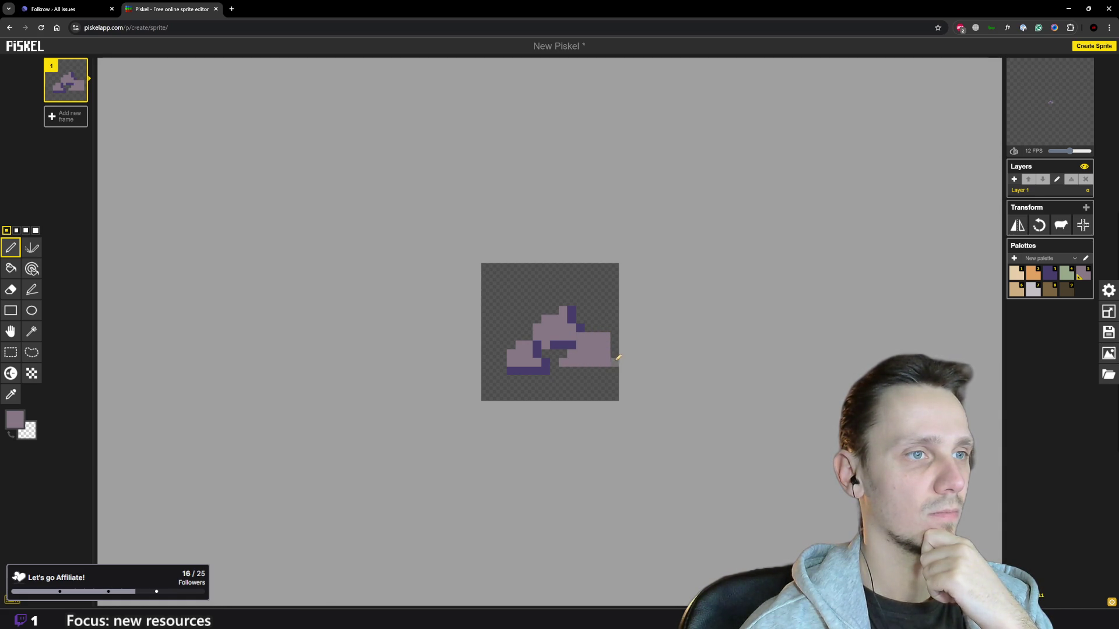
pyautogui.click(1053, 276)
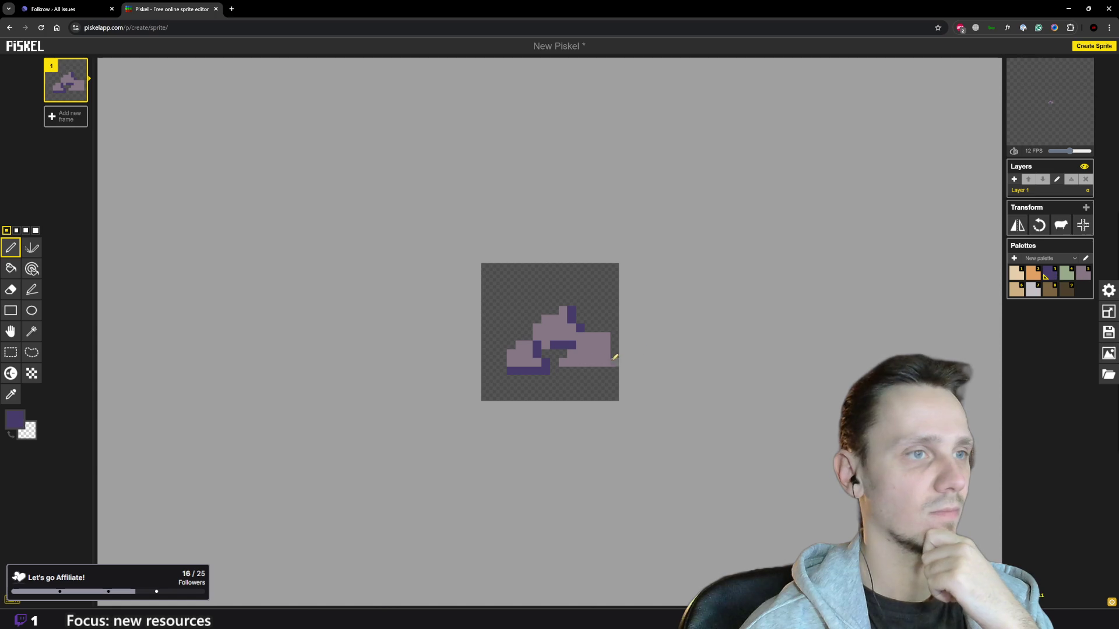
pyautogui.moveTo(561, 362); pyautogui.dragTo(605, 362)
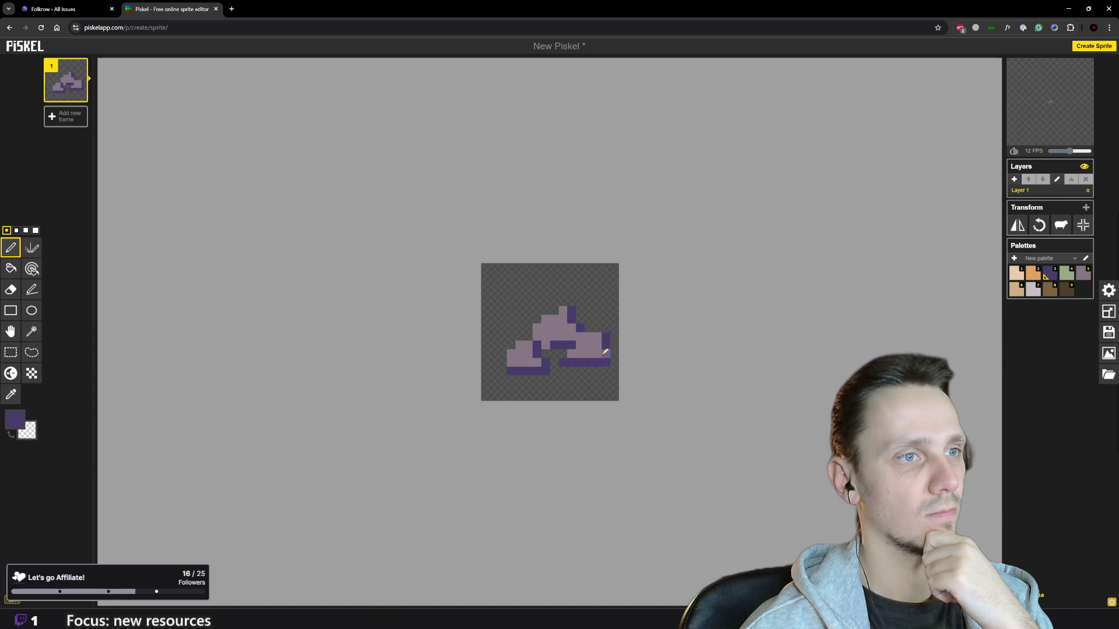
pyautogui.moveTo(572, 335); pyautogui.dragTo(573, 348)
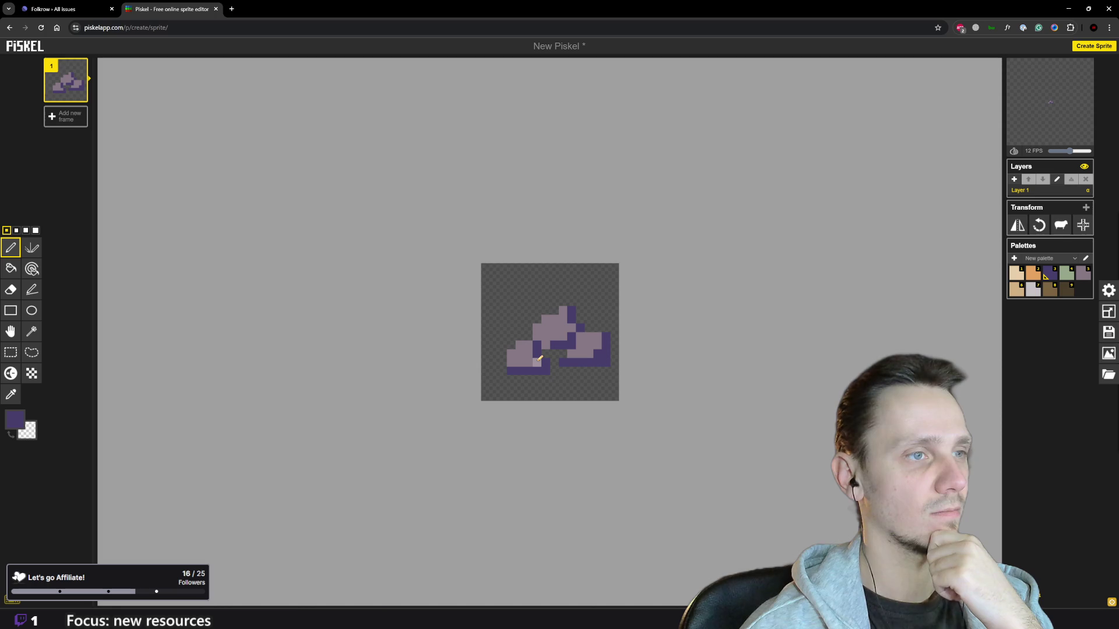
# Step: Nudge the stone sprite slightly left within the canvas
pyautogui.scroll(-1, 587, 379)
pyautogui.scroll(1, 588, 351)
pyautogui.scroll(-2, 598, 344)
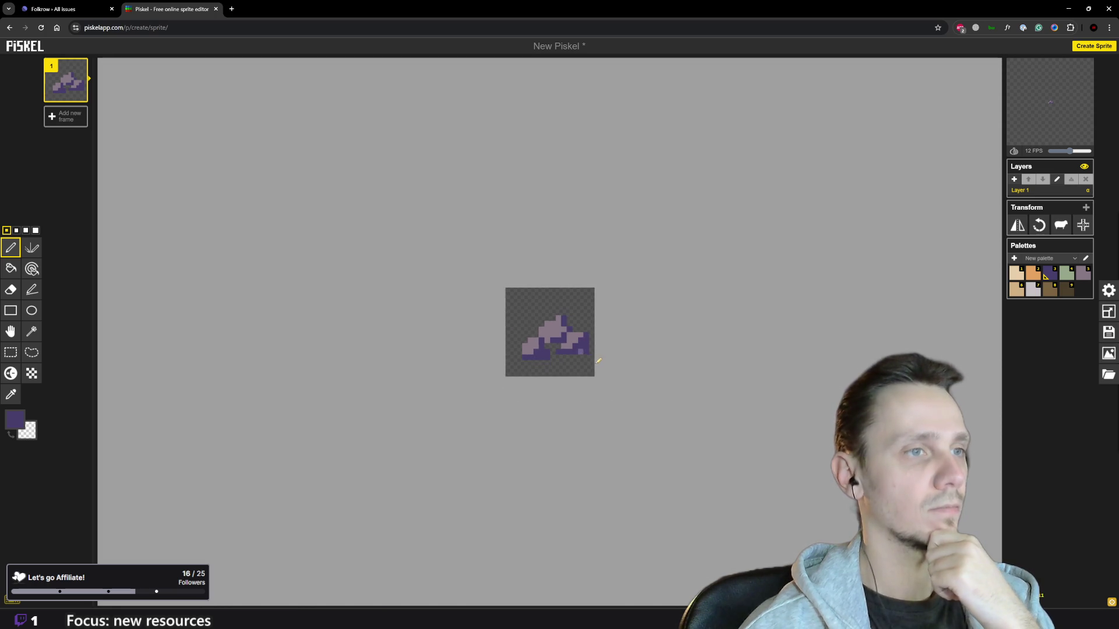
pyautogui.scroll(2, 582, 338)
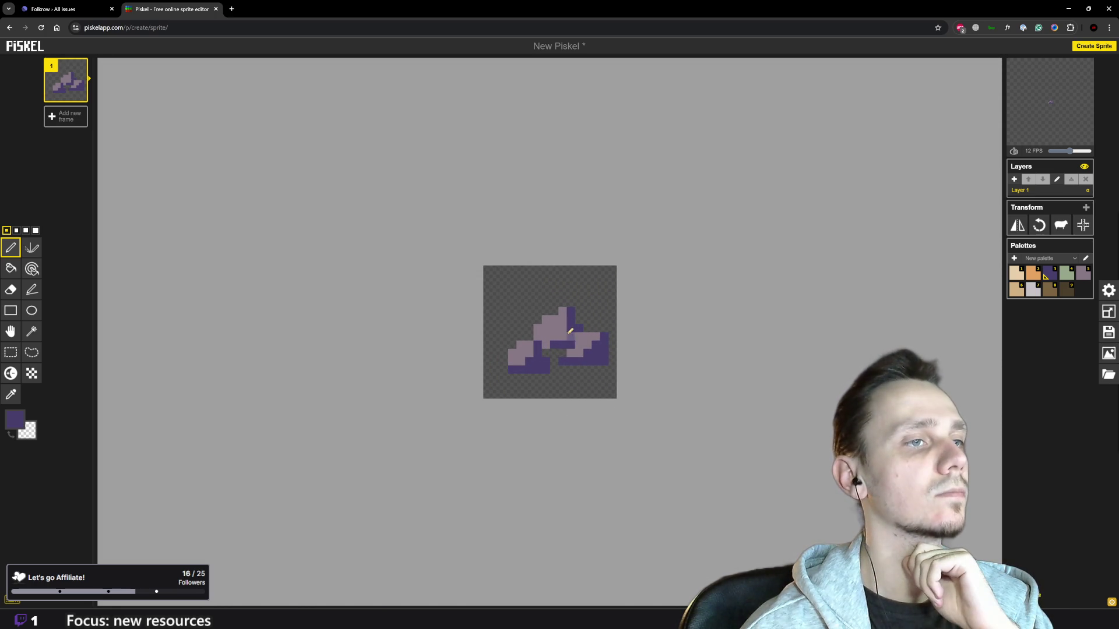
pyautogui.scroll(-3, 548, 353)
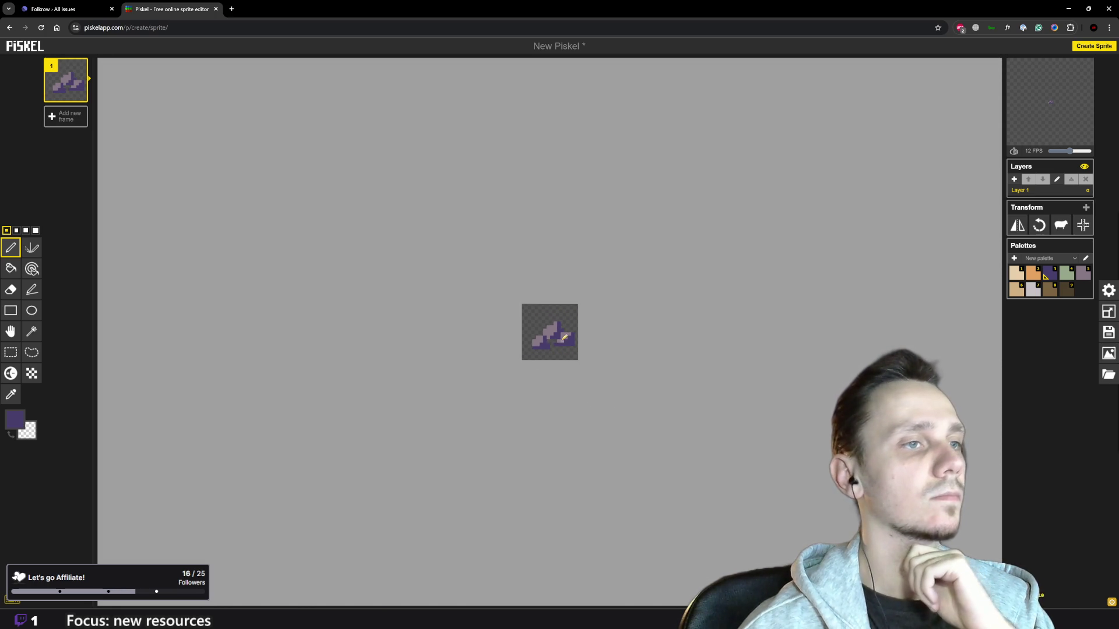
pyautogui.scroll(1, 587, 350)
pyautogui.scroll(2, 587, 350)
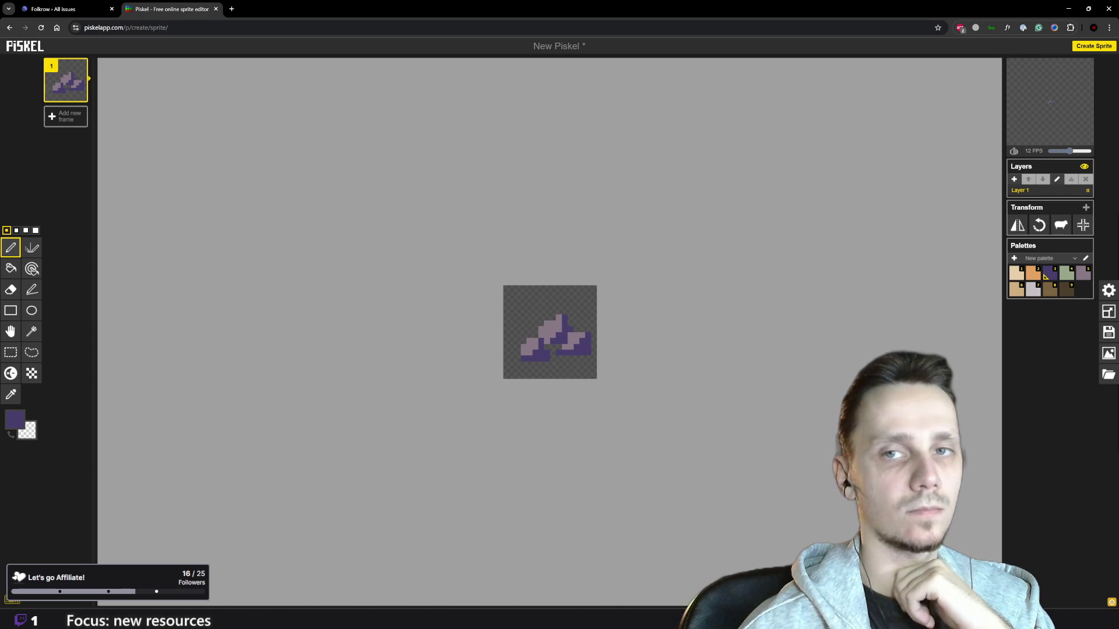
pyautogui.scroll(-3, 641, 291)
pyautogui.scroll(3, 625, 310)
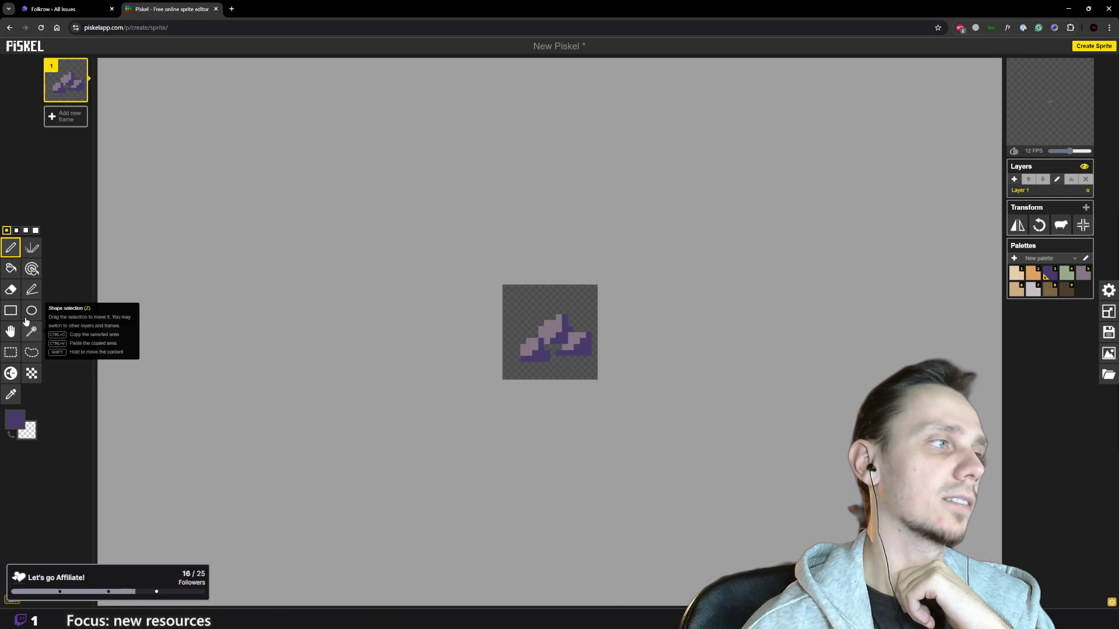
pyautogui.click(11, 331)
pyautogui.moveTo(568, 358); pyautogui.dragTo(567, 363)
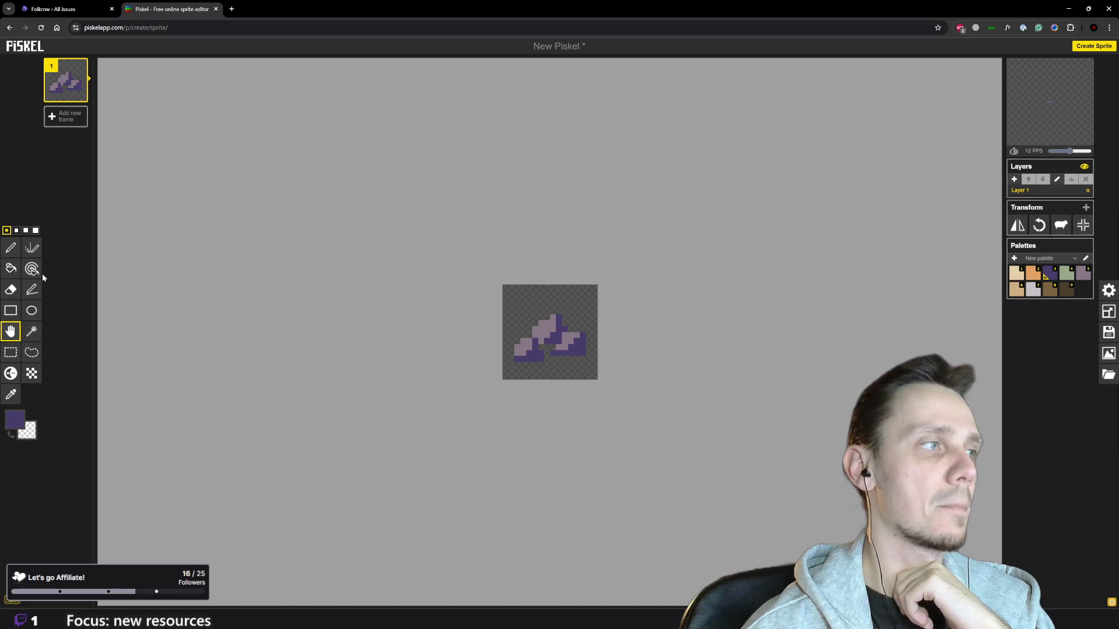
pyautogui.click(11, 248)
# Step: Paint the first light-grey highlight pixels diagonally along the stone's upper edge
pyautogui.scroll(1, 540, 334)
pyautogui.scroll(1, 541, 333)
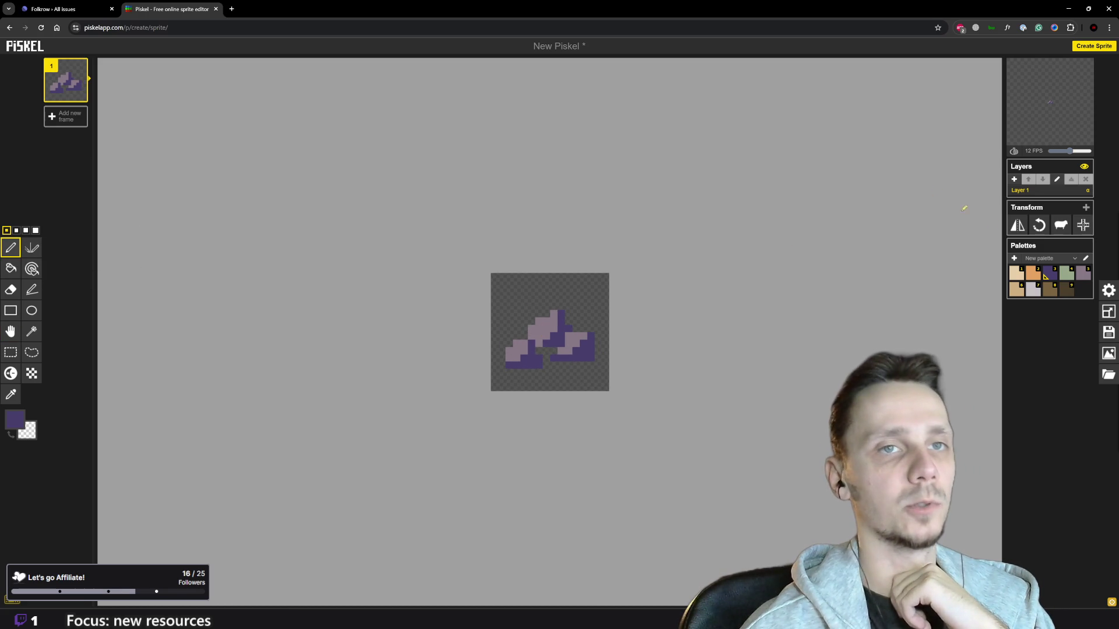
pyautogui.click(1031, 292)
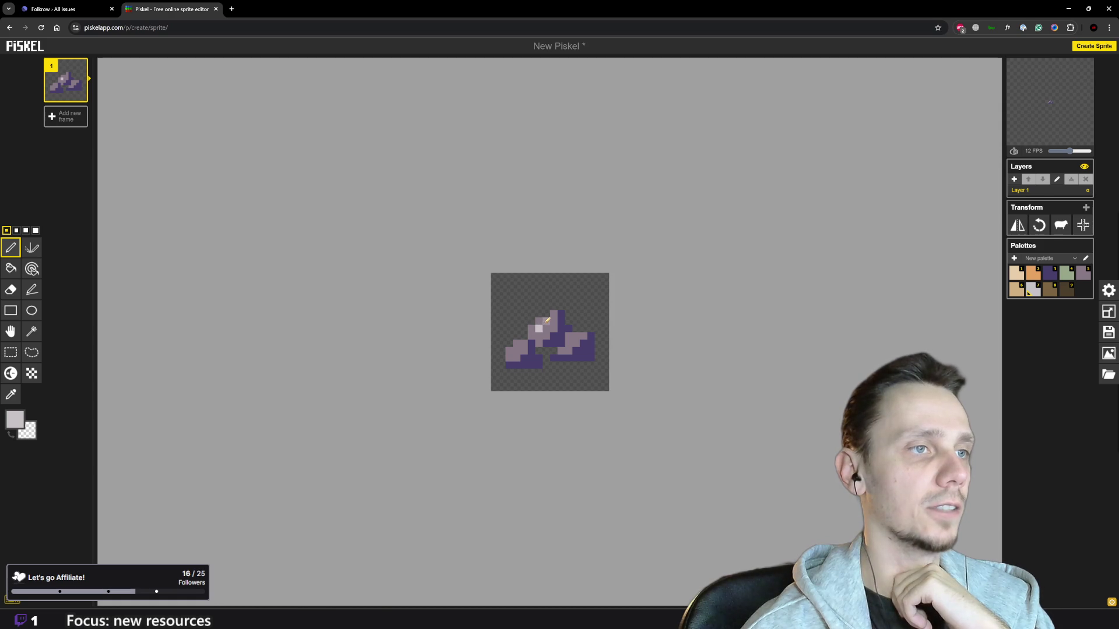
pyautogui.click(520, 342)
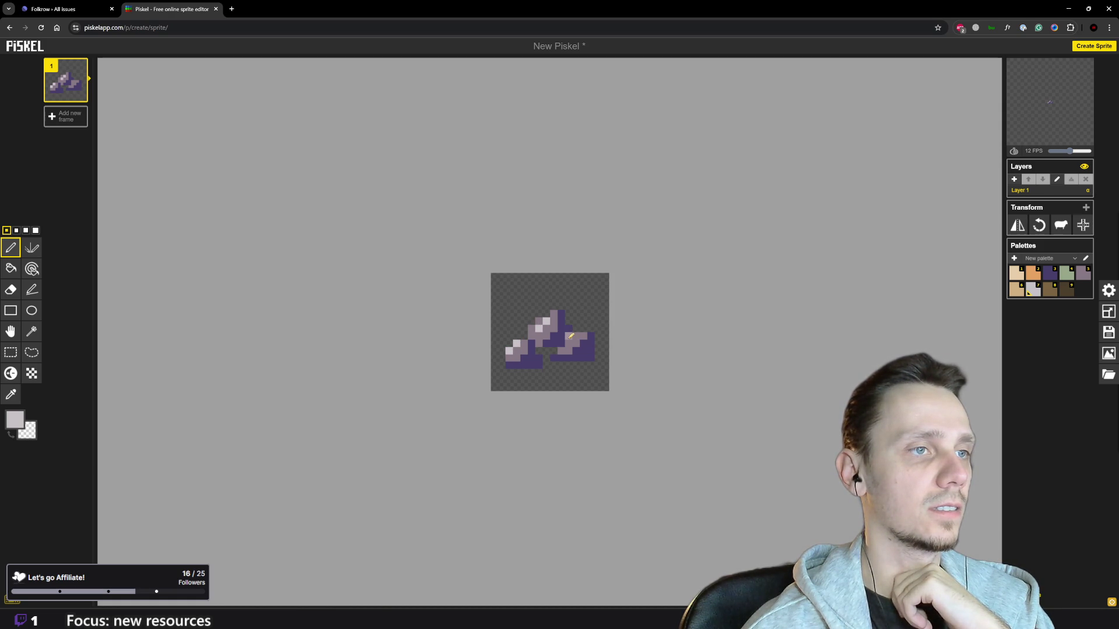
pyautogui.scroll(-4, 627, 332)
pyautogui.scroll(2, 561, 324)
pyautogui.scroll(3, 560, 324)
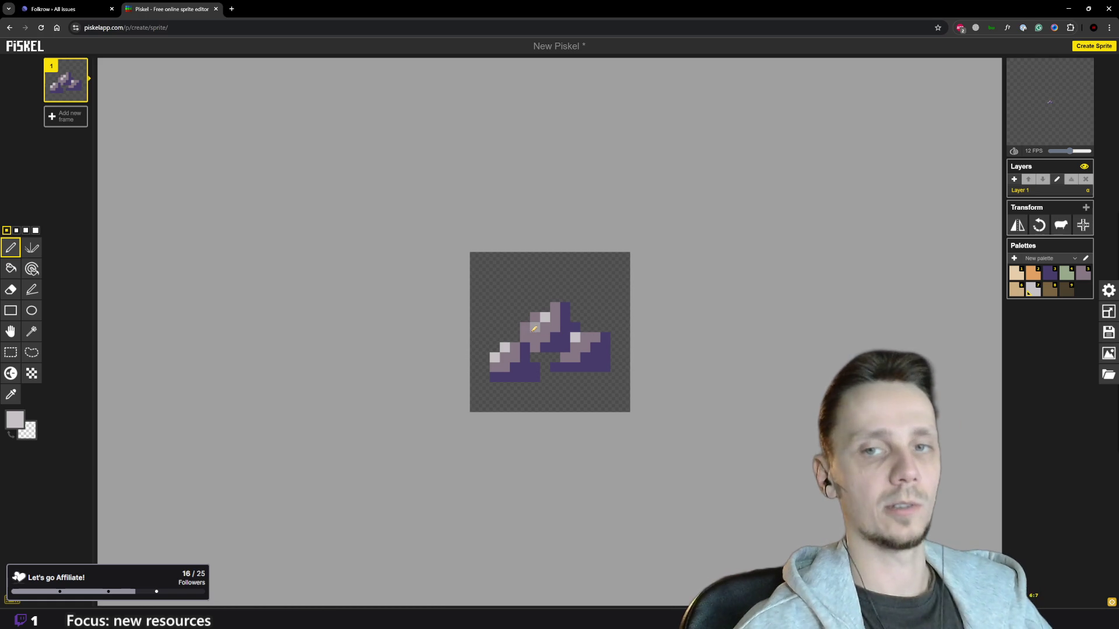
pyautogui.keyDown('alt'); pyautogui.click(529, 331); pyautogui.keyUp('alt')
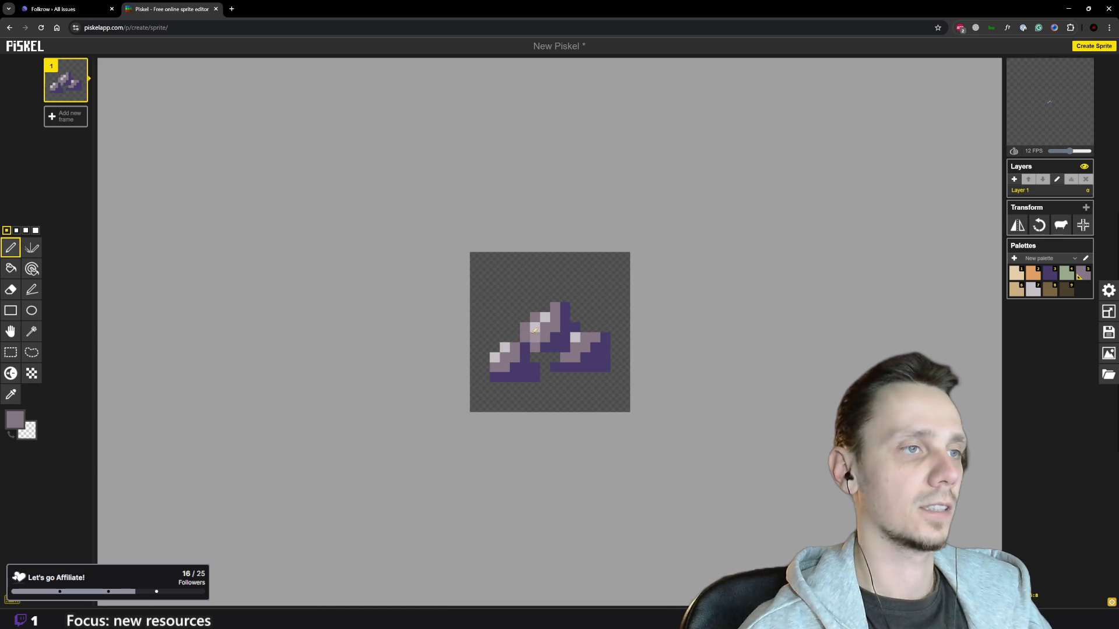
pyautogui.keyDown('alt'); pyautogui.click(505, 348); pyautogui.keyUp('alt')
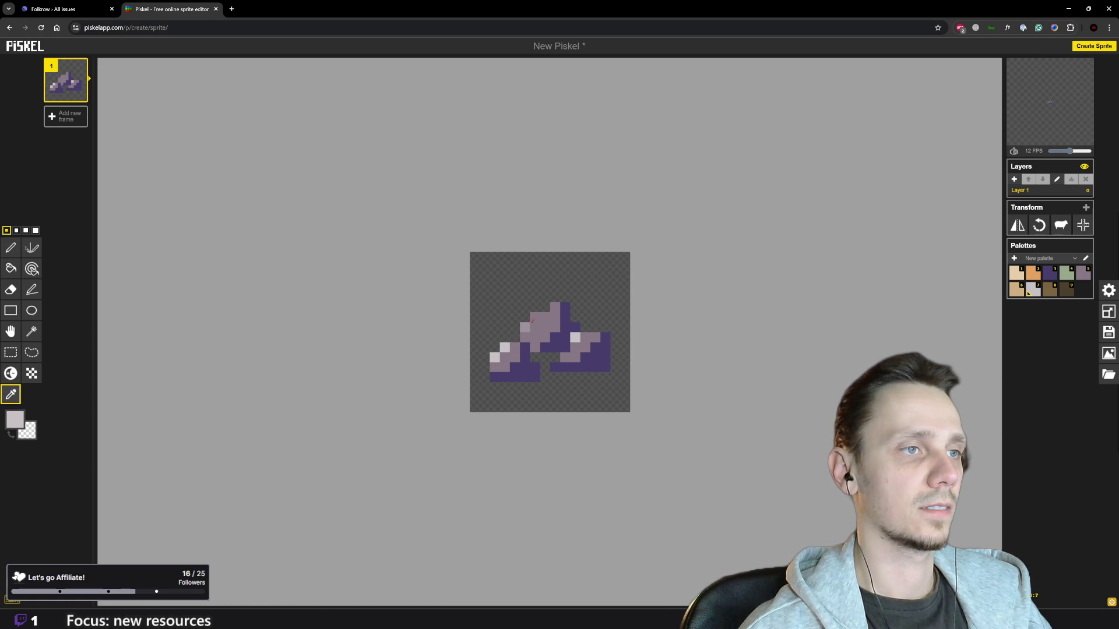
pyautogui.click(528, 323)
pyautogui.click(537, 316)
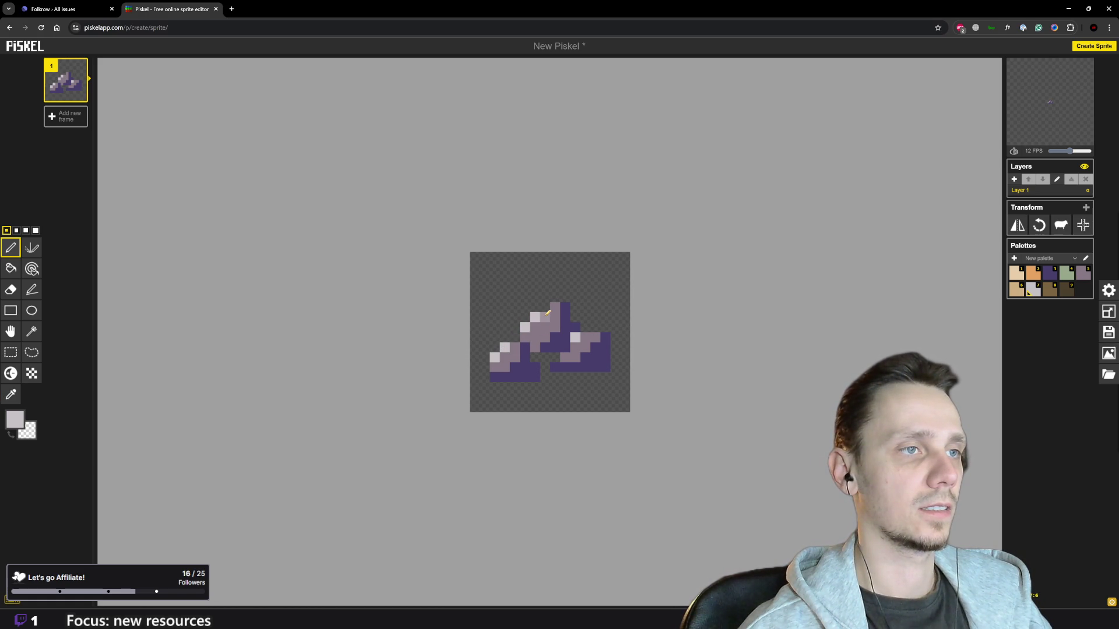
# Step: Paint the top faces of the lower-left, middle and right stones light grey
pyautogui.scroll(-3, 612, 316)
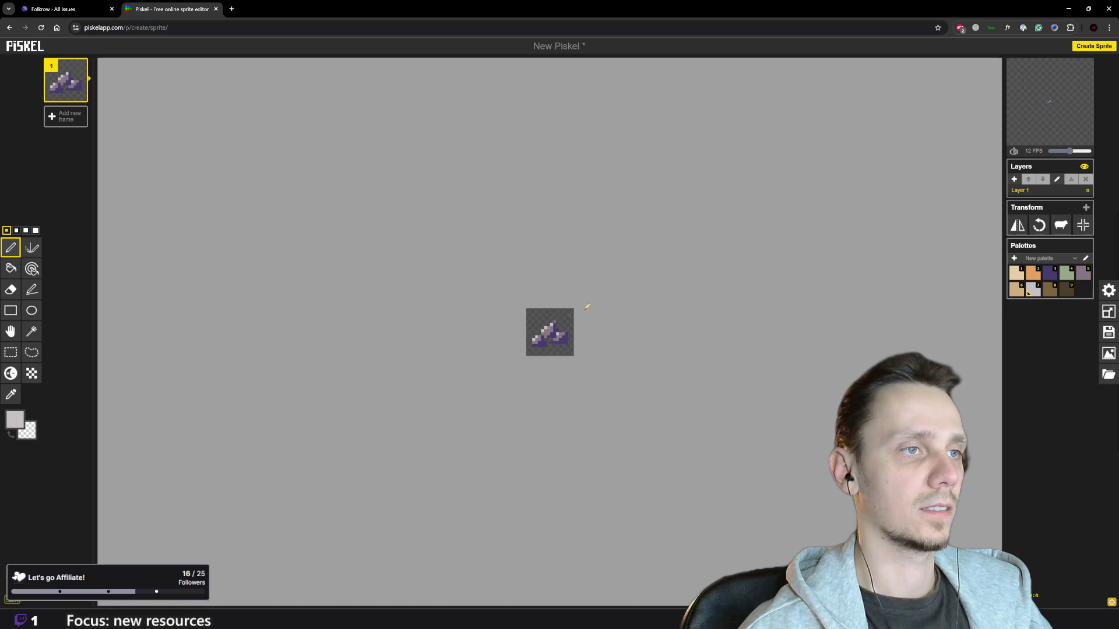
pyautogui.scroll(4, 611, 316)
pyautogui.keyDown('alt'); pyautogui.click(550, 320); pyautogui.keyUp('alt')
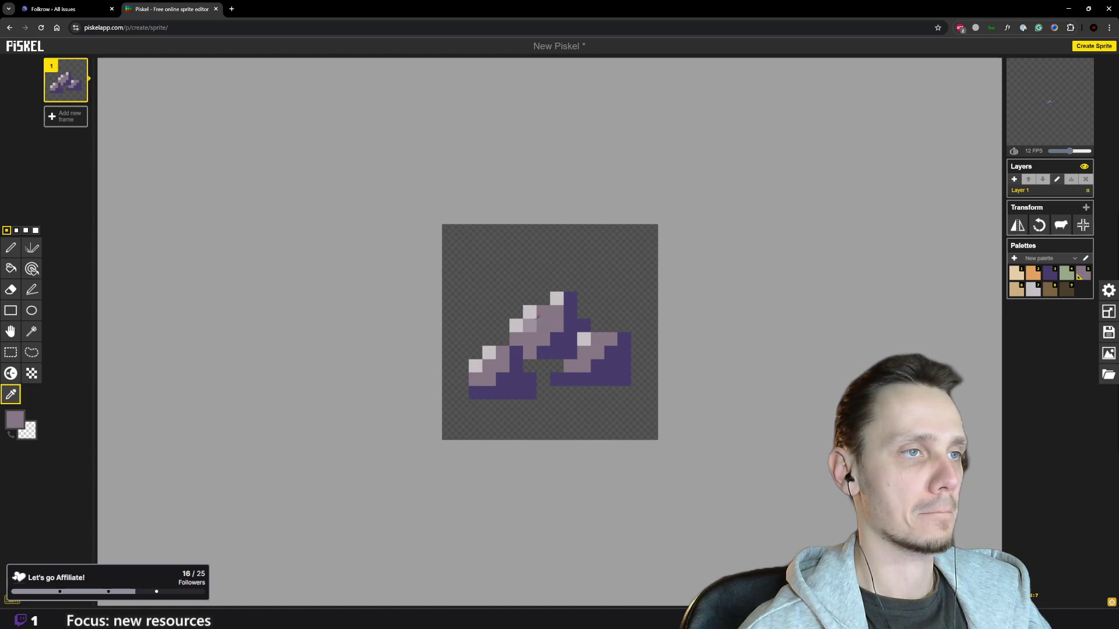
pyautogui.click(529, 312)
pyautogui.press('p')
pyautogui.moveTo(501, 354)
pyautogui.mouseDown()
pyautogui.moveTo(486, 382)
pyautogui.moveTo(475, 376)
pyautogui.mouseUp()
pyautogui.moveTo(516, 337); pyautogui.dragTo(559, 314)
pyautogui.click(556, 325)
pyautogui.moveTo(584, 351)
pyautogui.mouseDown()
pyautogui.moveTo(572, 363)
pyautogui.moveTo(615, 325)
pyautogui.mouseUp()
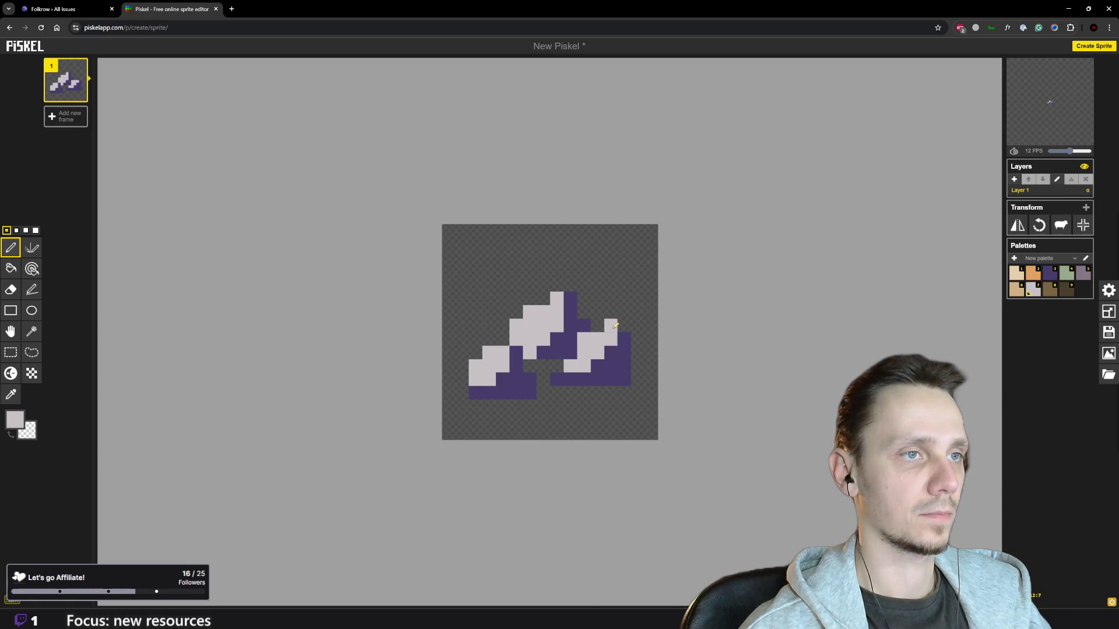
pyautogui.click(616, 326)
pyautogui.click(624, 325)
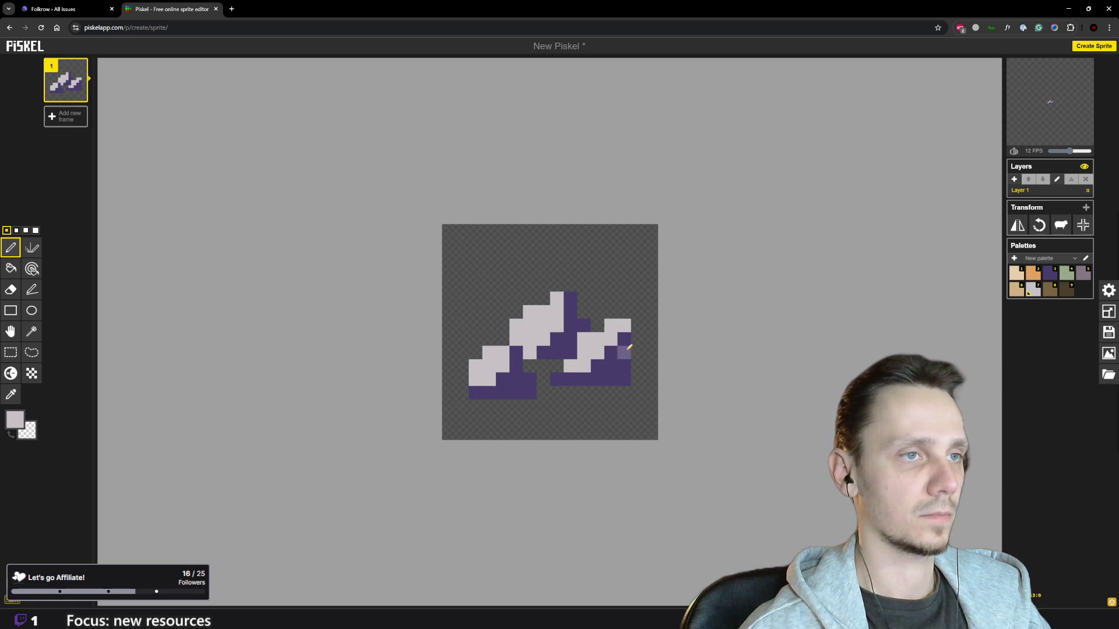
pyautogui.moveTo(637, 324); pyautogui.dragTo(638, 379)
# Step: Repaint the stray right-hand column purple and turn the remaining top pixels light grey
pyautogui.press('o')
pyautogui.click(620, 368)
pyautogui.press('p')
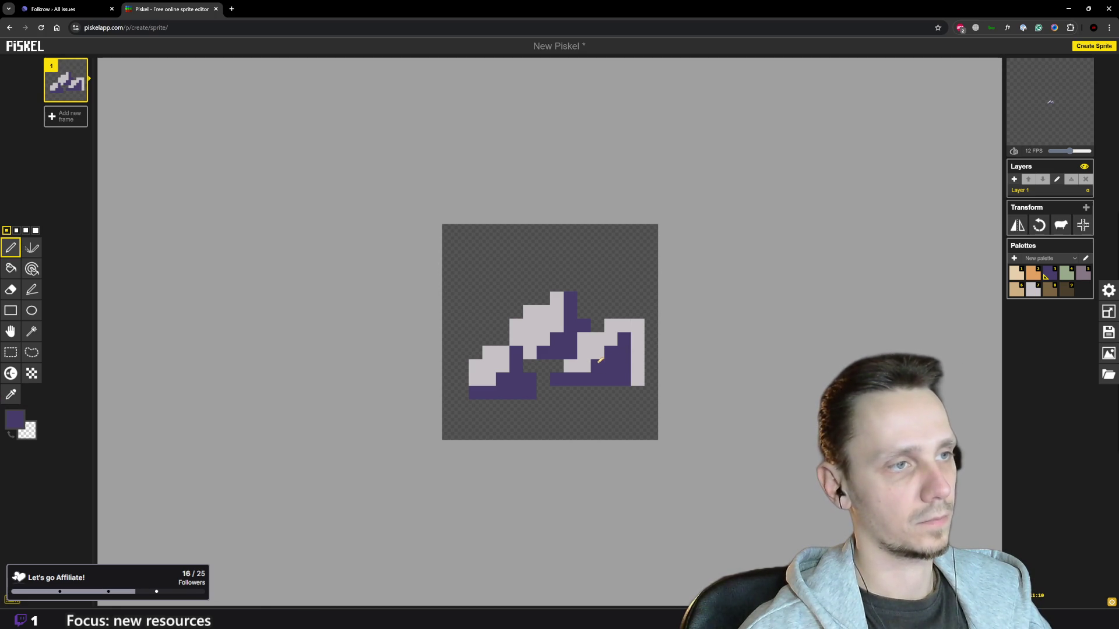
pyautogui.moveTo(637, 380)
pyautogui.mouseDown()
pyautogui.moveTo(642, 320)
pyautogui.moveTo(600, 325)
pyautogui.moveTo(611, 325)
pyautogui.mouseUp()
pyautogui.keyDown('alt'); pyautogui.click(600, 338); pyautogui.keyUp('alt')
pyautogui.scroll(-2, 649, 360)
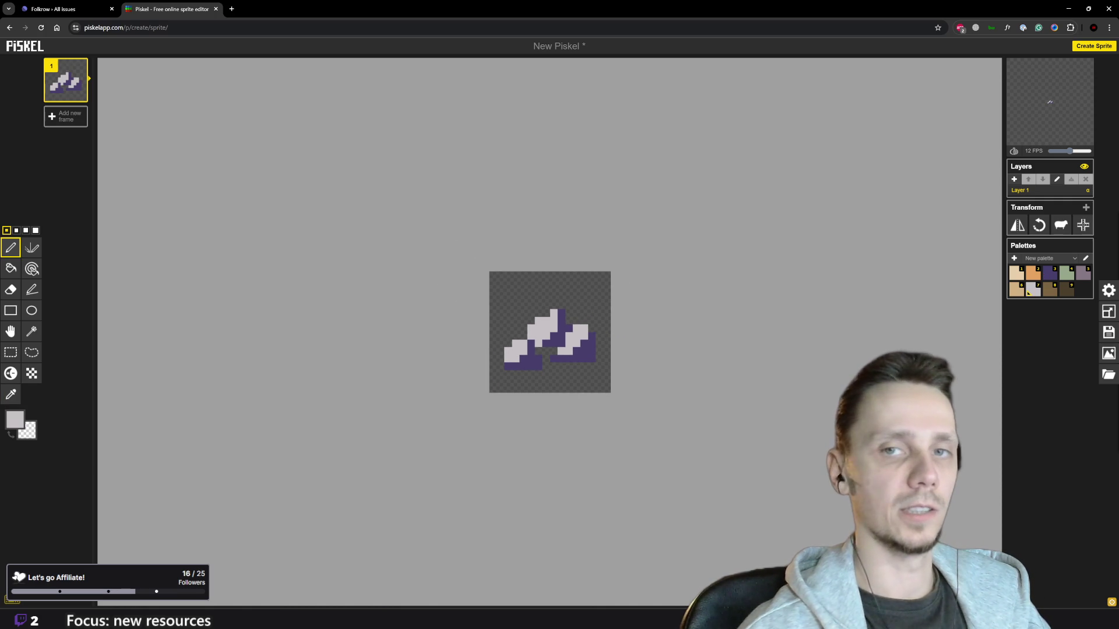
pyautogui.scroll(1, 632, 250)
pyautogui.press('o')
pyautogui.press('p')
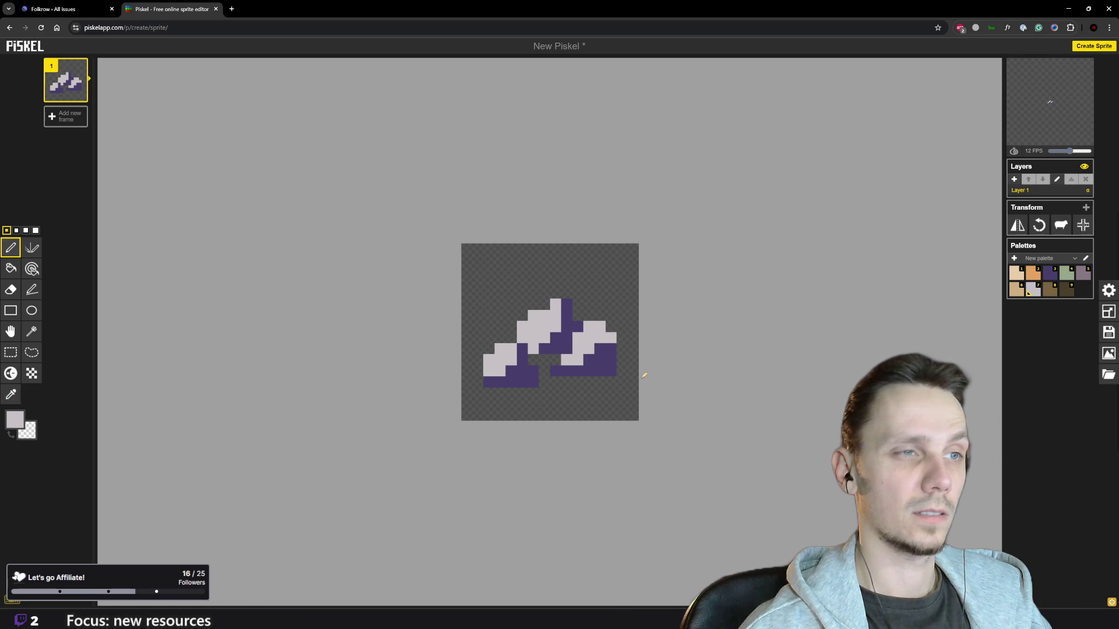
pyautogui.scroll(-1, 611, 347)
pyautogui.scroll(1, 593, 346)
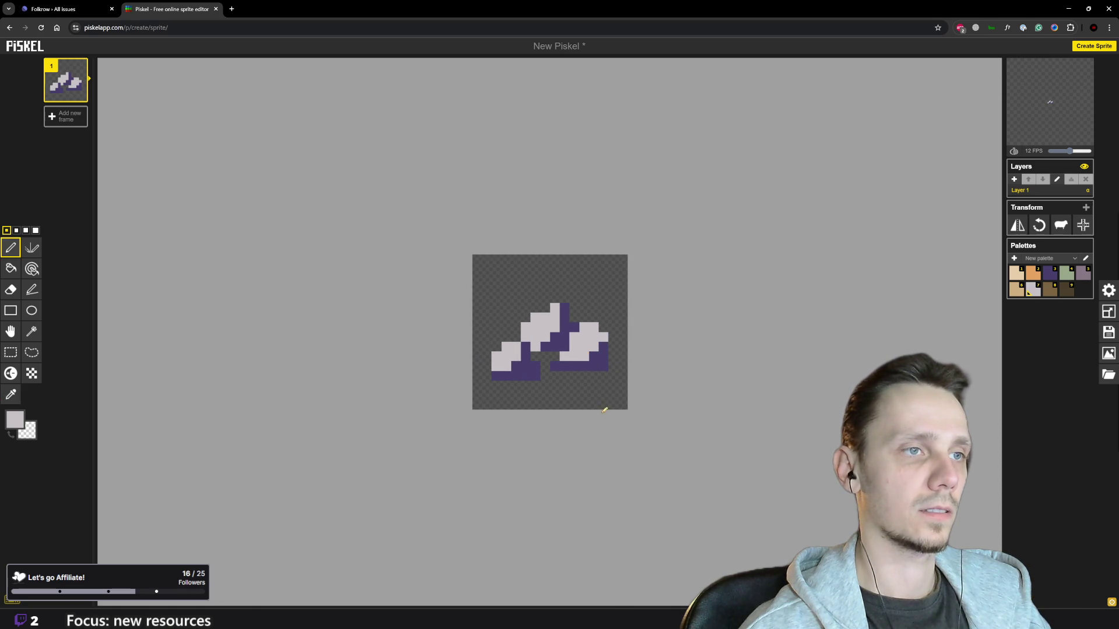
pyautogui.click(555, 366)
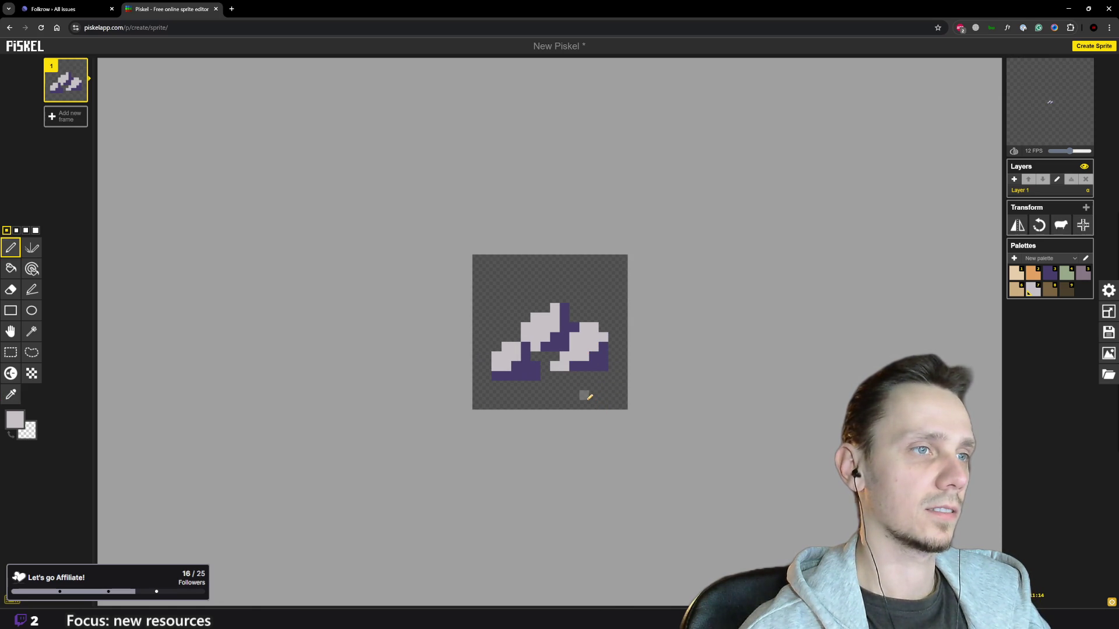
pyautogui.hotkey('ctrl', 'z')
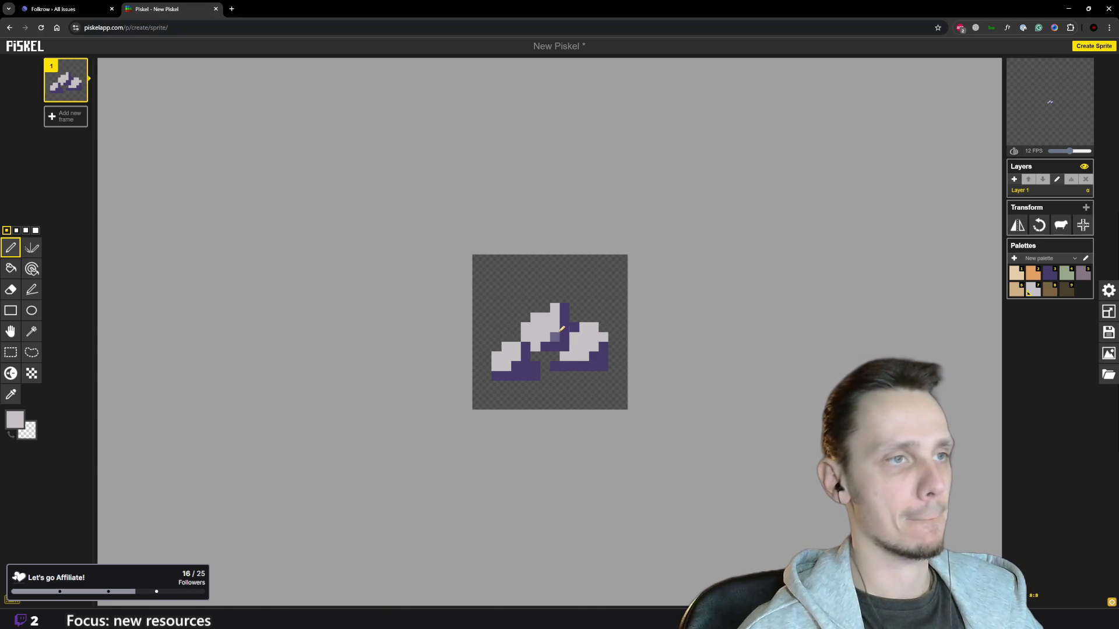
pyautogui.click(564, 307)
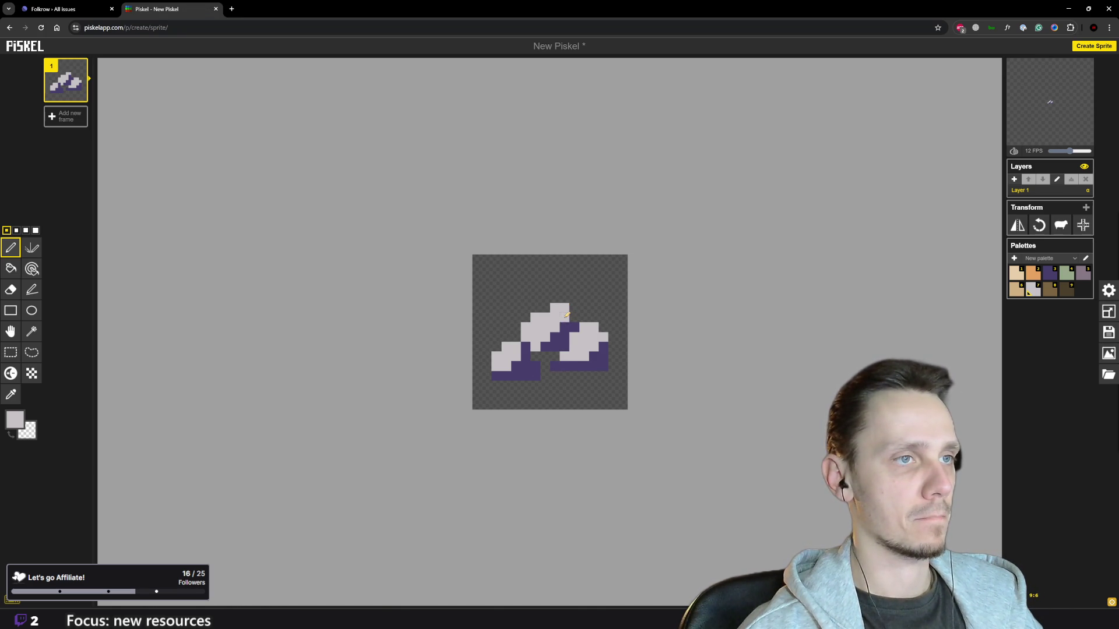
# Step: Add a light-grey pixel at the stone's base, keeping the dark purple shading around it
pyautogui.scroll(-4, 569, 309)
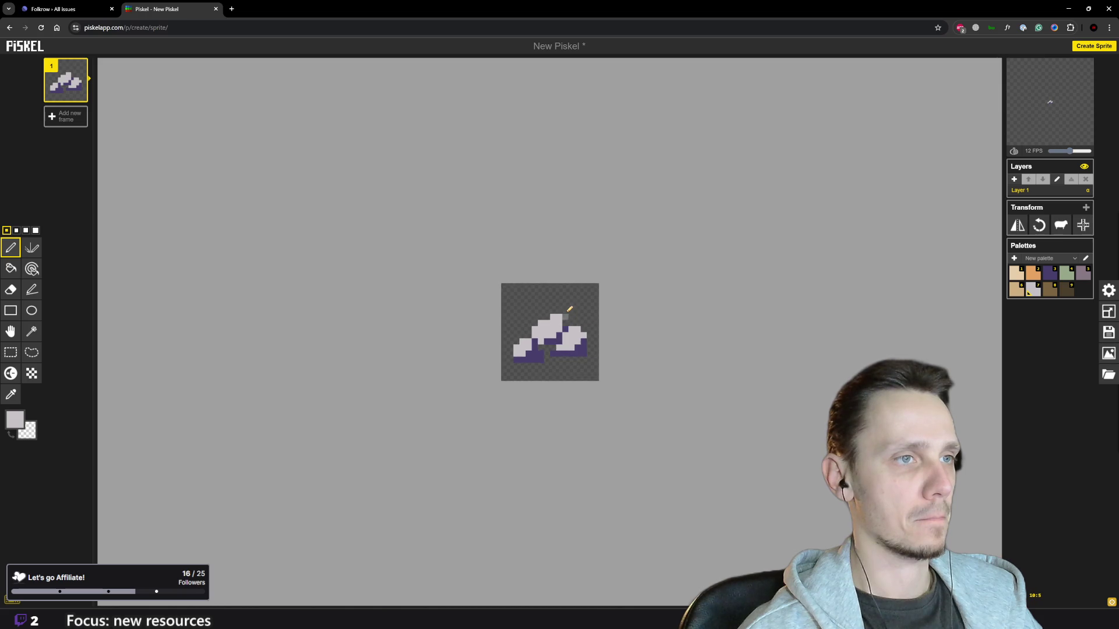
pyautogui.scroll(3, 531, 343)
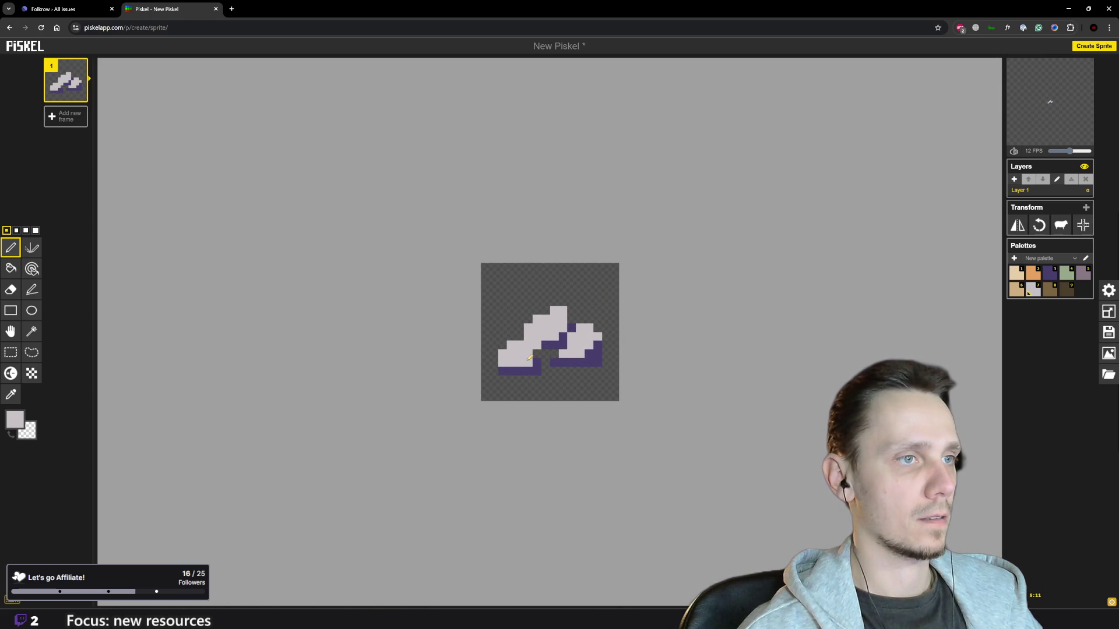
pyautogui.press('o')
pyautogui.click(572, 362)
pyautogui.press('p')
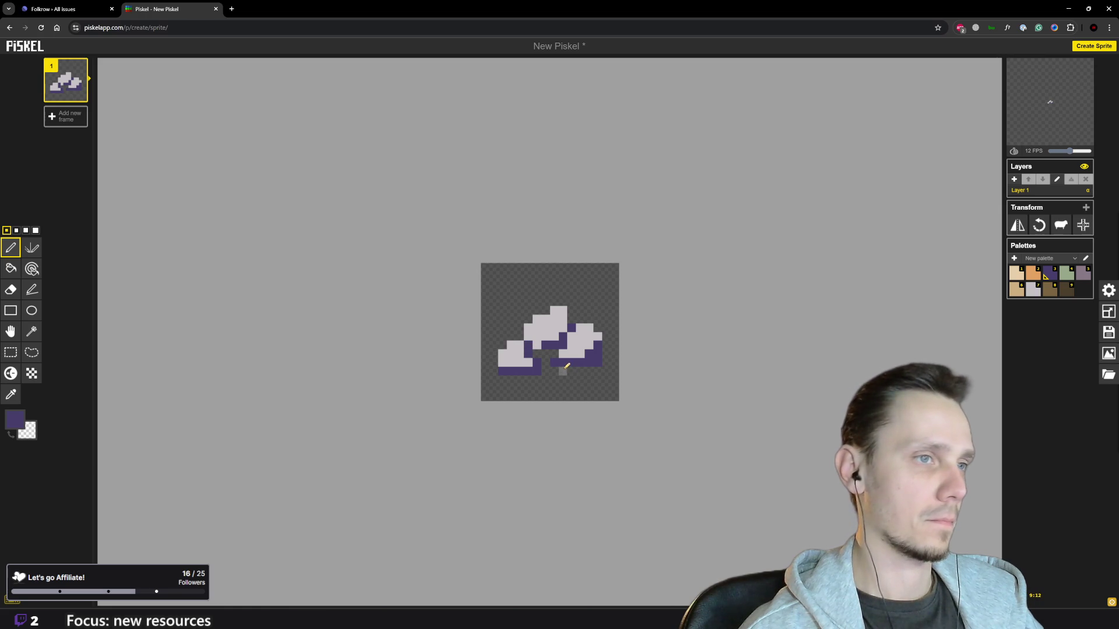
pyautogui.press('o')
pyautogui.click(572, 353)
pyautogui.press('p')
pyautogui.click(563, 362)
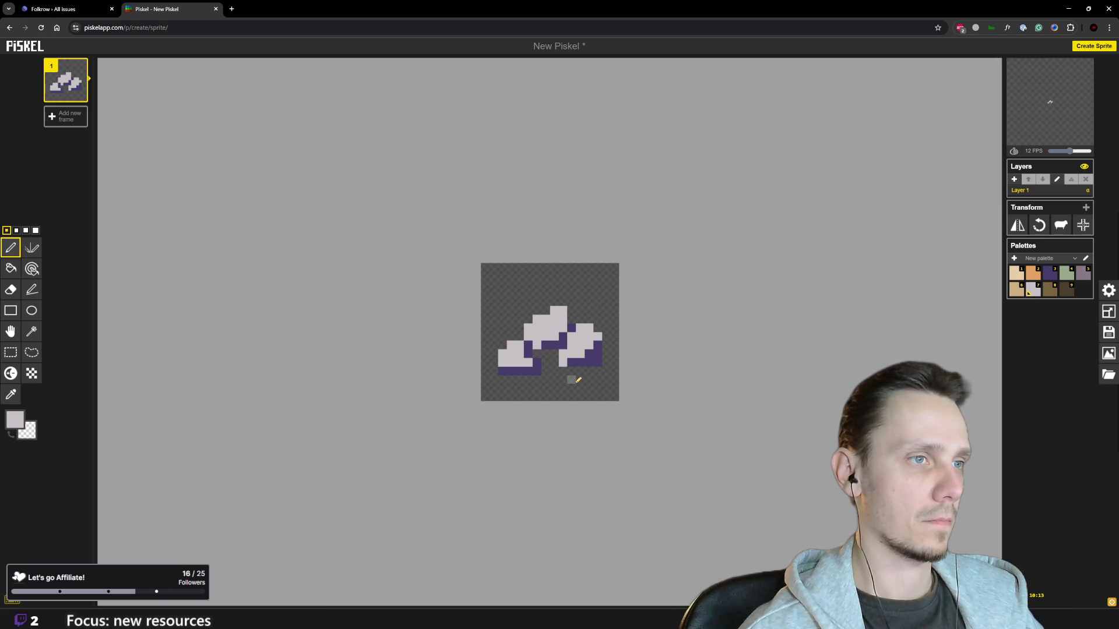
pyautogui.scroll(-2, 578, 380)
pyautogui.scroll(1, 581, 360)
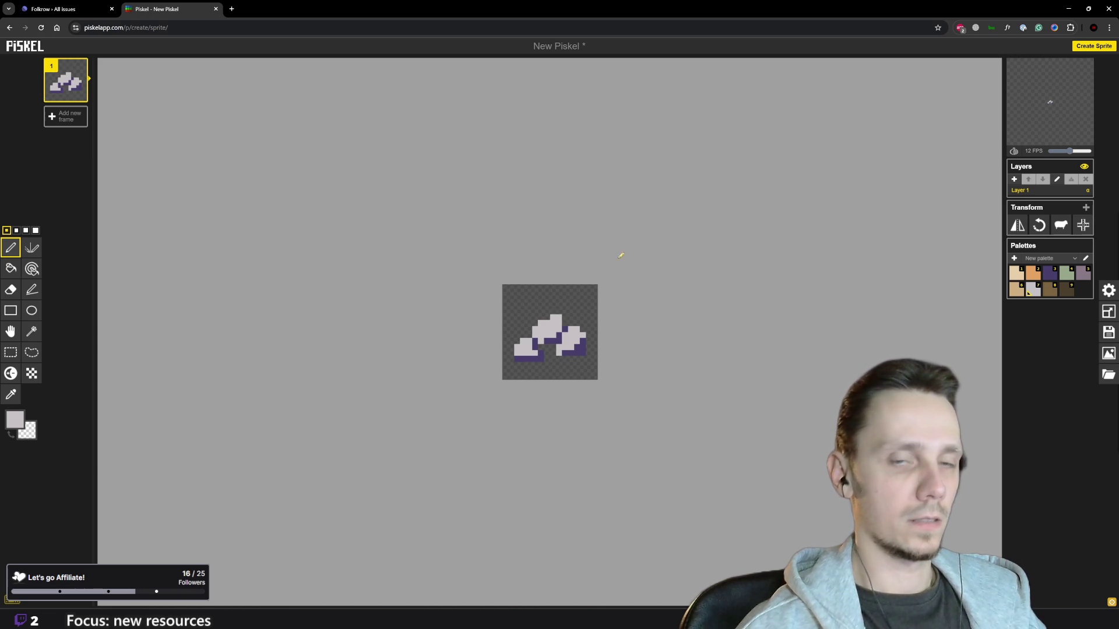
pyautogui.scroll(2, 574, 332)
pyautogui.scroll(1, 573, 331)
pyautogui.press('alt')
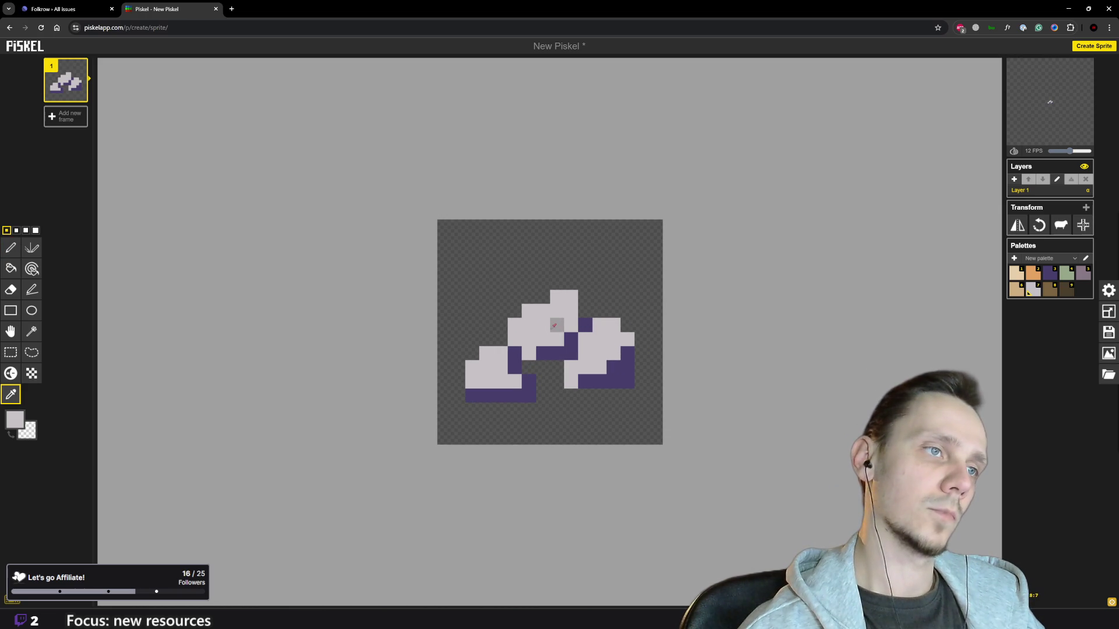
# Step: Recolour the stones' purple bottom rows with a neutral grey
pyautogui.click(16, 429)
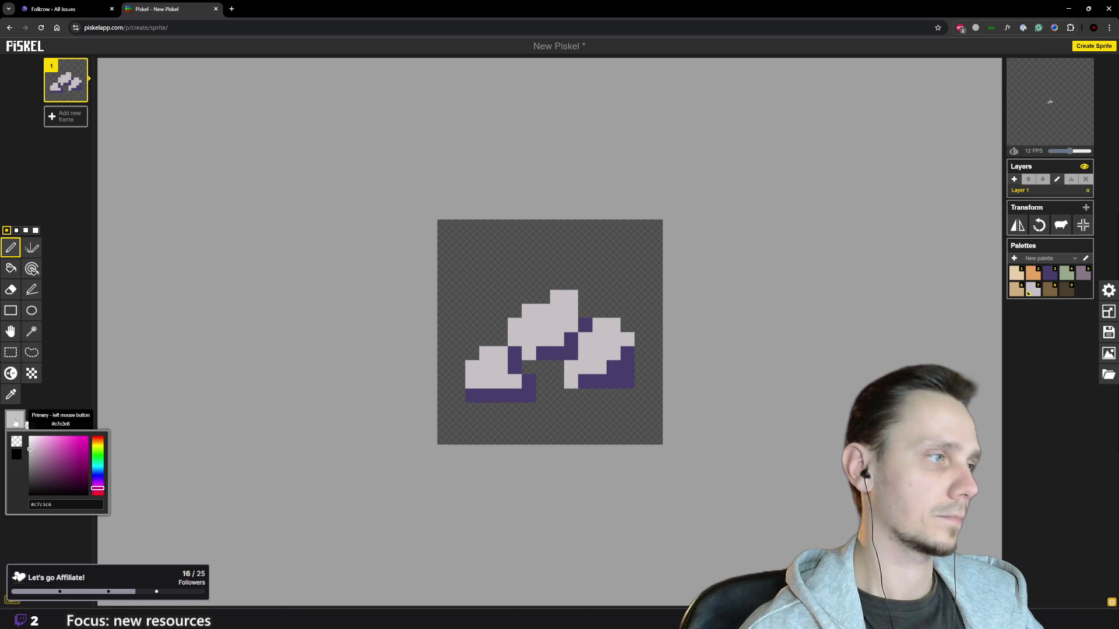
pyautogui.moveTo(31, 452); pyautogui.dragTo(29, 456)
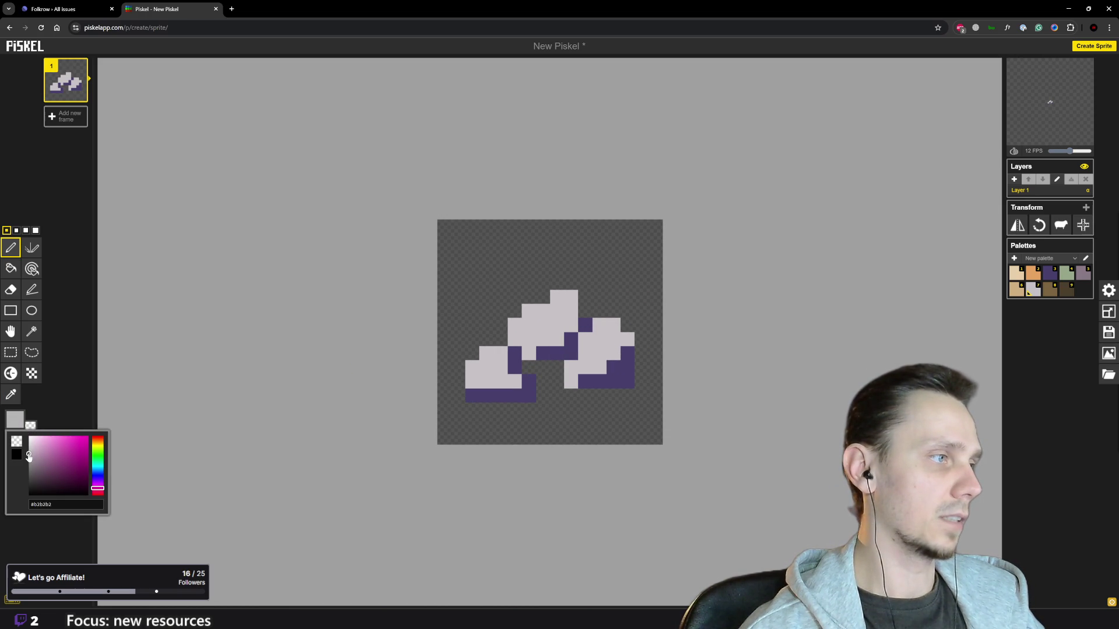
pyautogui.moveTo(472, 396)
pyautogui.mouseDown()
pyautogui.moveTo(521, 396)
pyautogui.moveTo(531, 385)
pyautogui.moveTo(515, 380)
pyautogui.moveTo(514, 353)
pyautogui.moveTo(585, 325)
pyautogui.mouseUp()
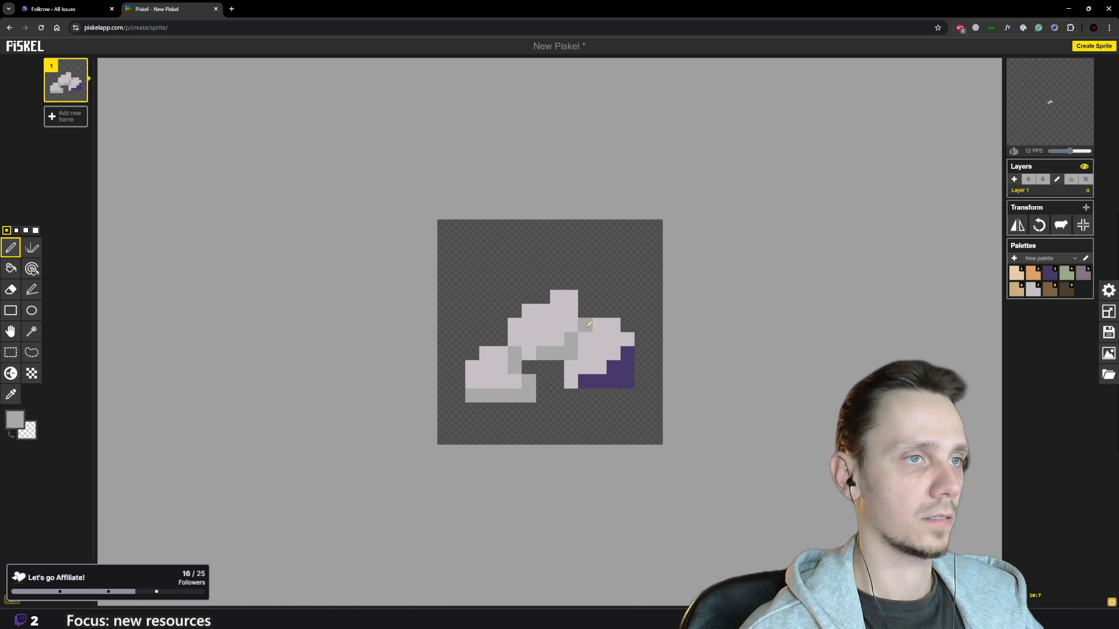
pyautogui.moveTo(583, 381)
pyautogui.mouseDown()
pyautogui.moveTo(627, 361)
pyautogui.moveTo(609, 380)
pyautogui.mouseUp()
pyautogui.scroll(-5, 609, 380)
pyautogui.scroll(4, 602, 352)
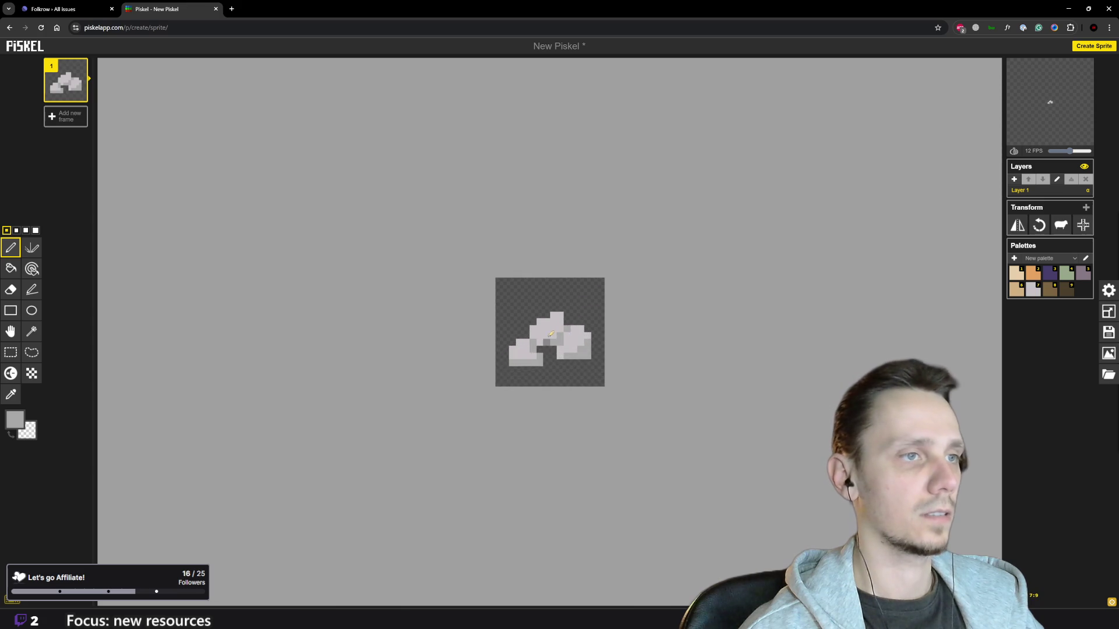
# Step: Shade the left and right stones' bottom rows with a slightly darker grey
pyautogui.click(16, 422)
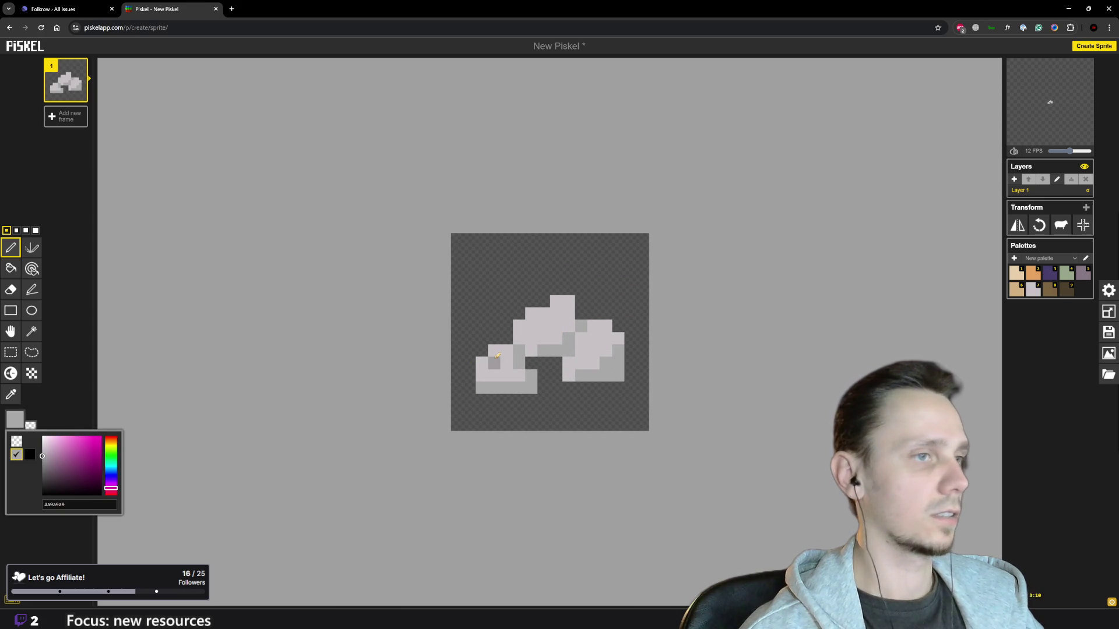
pyautogui.click(42, 460)
pyautogui.moveTo(482, 384)
pyautogui.mouseDown()
pyautogui.moveTo(520, 384)
pyautogui.moveTo(533, 349)
pyautogui.moveTo(571, 349)
pyautogui.moveTo(568, 341)
pyautogui.moveTo(618, 376)
pyautogui.moveTo(619, 349)
pyautogui.moveTo(608, 360)
pyautogui.mouseUp()
pyautogui.click(582, 373)
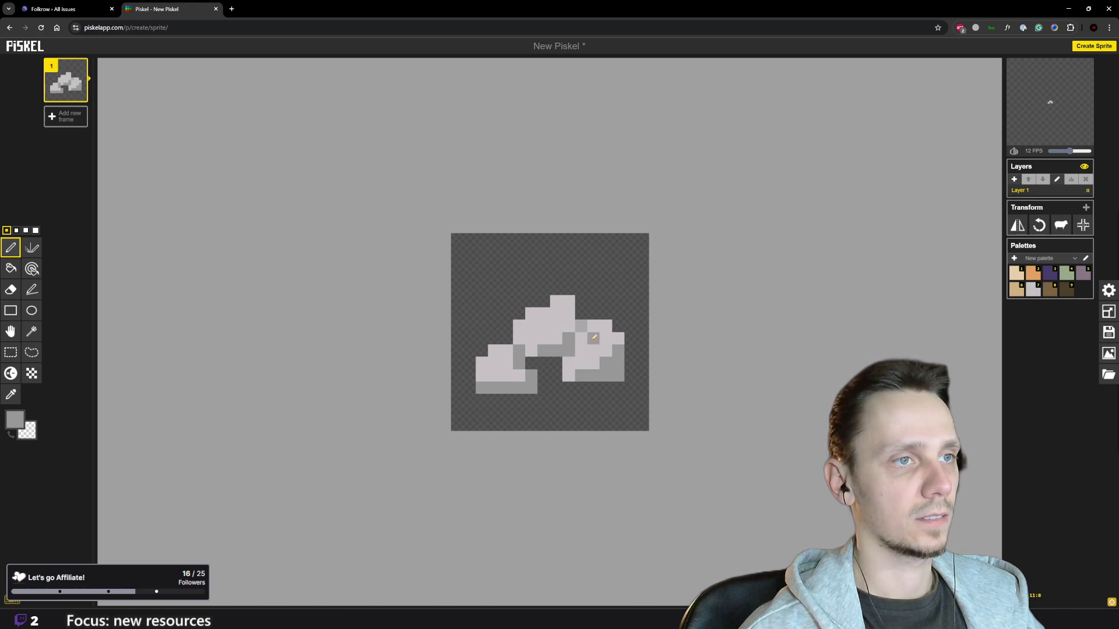
pyautogui.press('o')
pyautogui.click(544, 326)
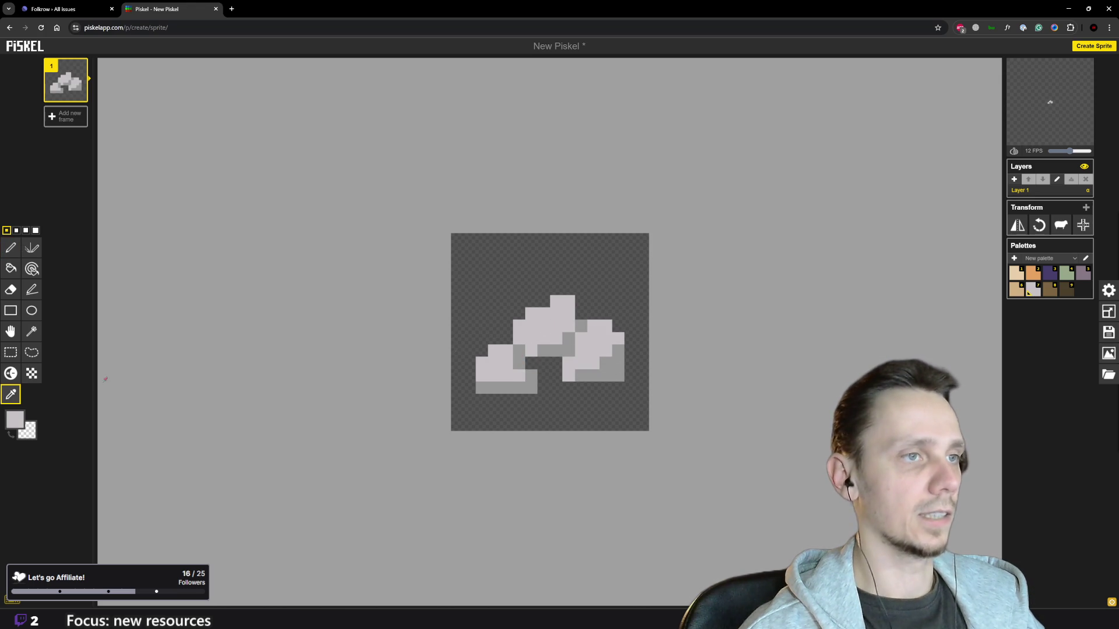
# Step: Set the colour to near-white #e2e2e2 and dot highlights on the lower-left and top stones
pyautogui.press('p')
pyautogui.click(15, 420)
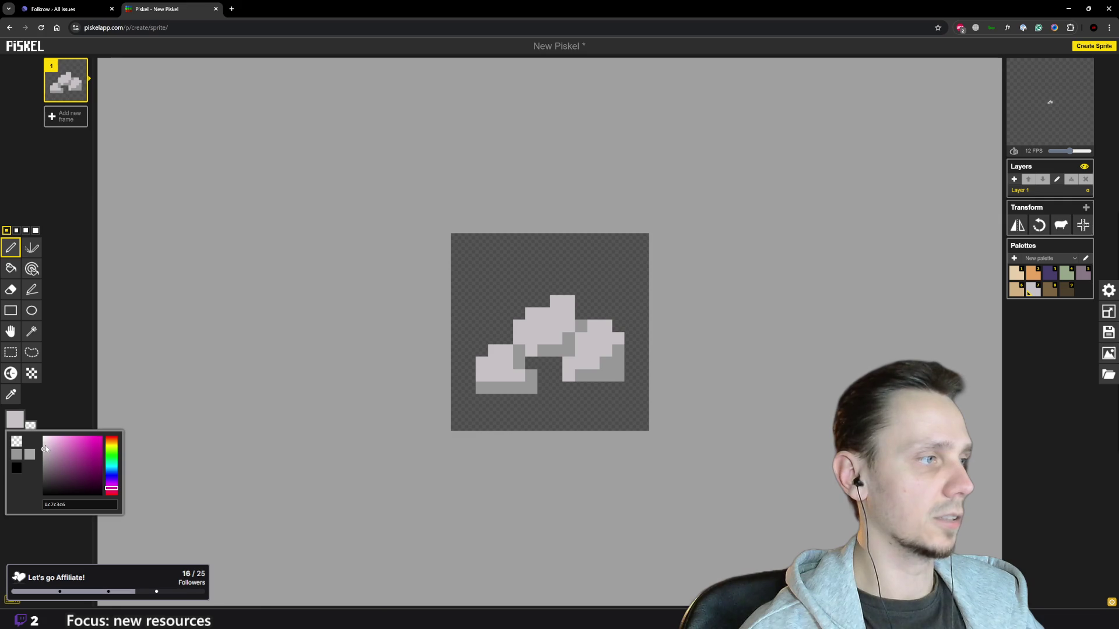
pyautogui.moveTo(44, 452); pyautogui.dragTo(42, 445)
pyautogui.click(494, 363)
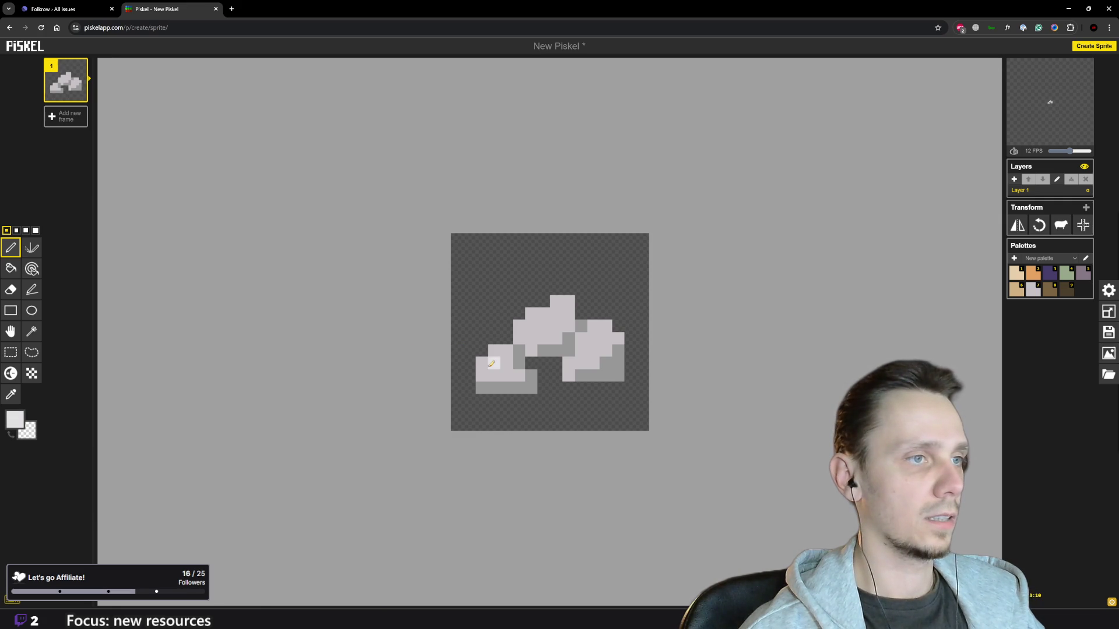
pyautogui.click(530, 326)
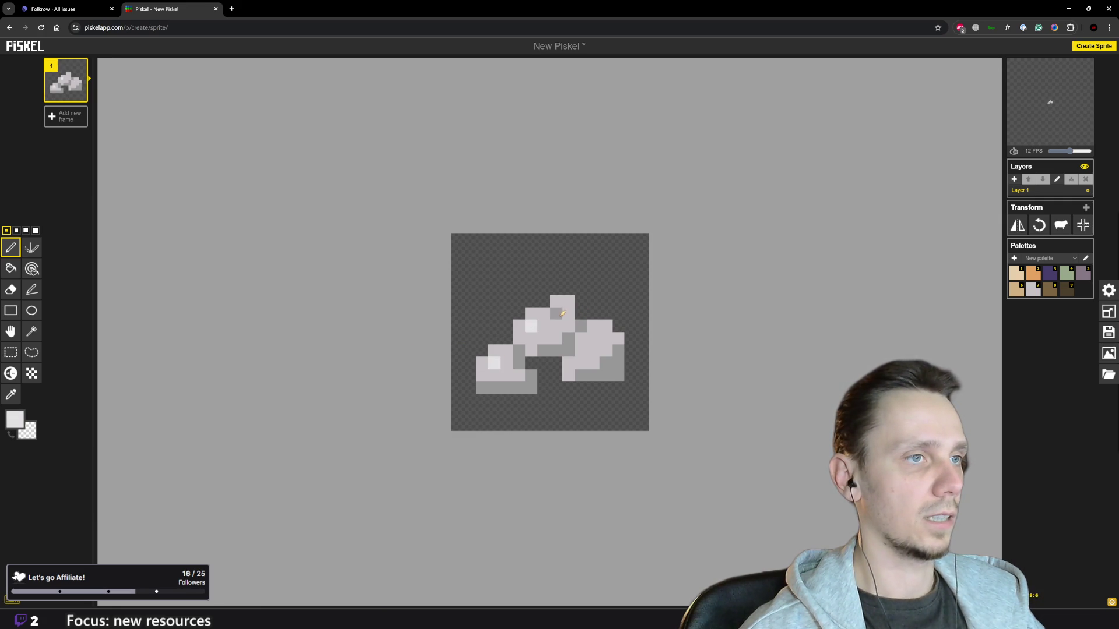
pyautogui.moveTo(555, 314); pyautogui.dragTo(556, 325)
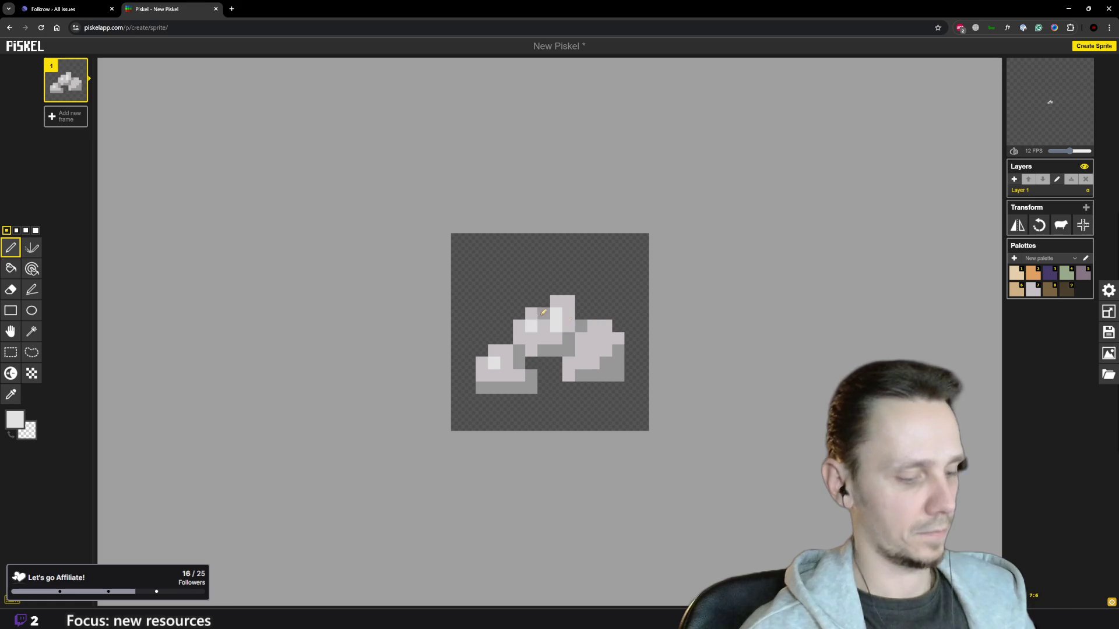
pyautogui.hotkey('ctrl', 'z')
# Step: Add near-white highlight pixels to the middle stone and three on the right stone
pyautogui.click(544, 338)
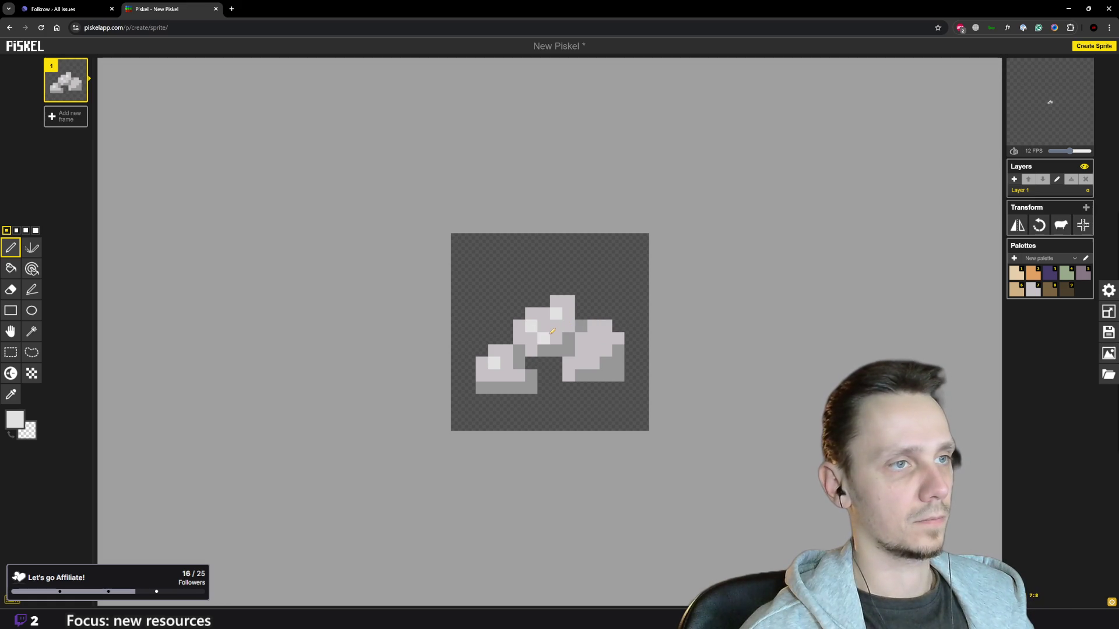
pyautogui.click(593, 325)
pyautogui.click(605, 325)
pyautogui.click(594, 338)
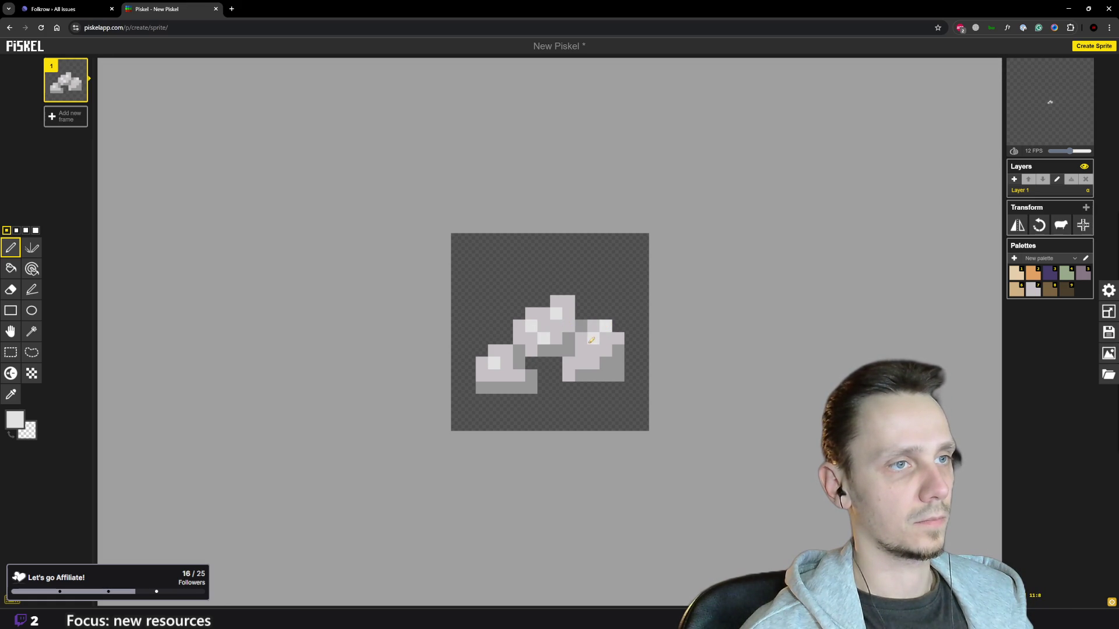
pyautogui.scroll(-5, 561, 388)
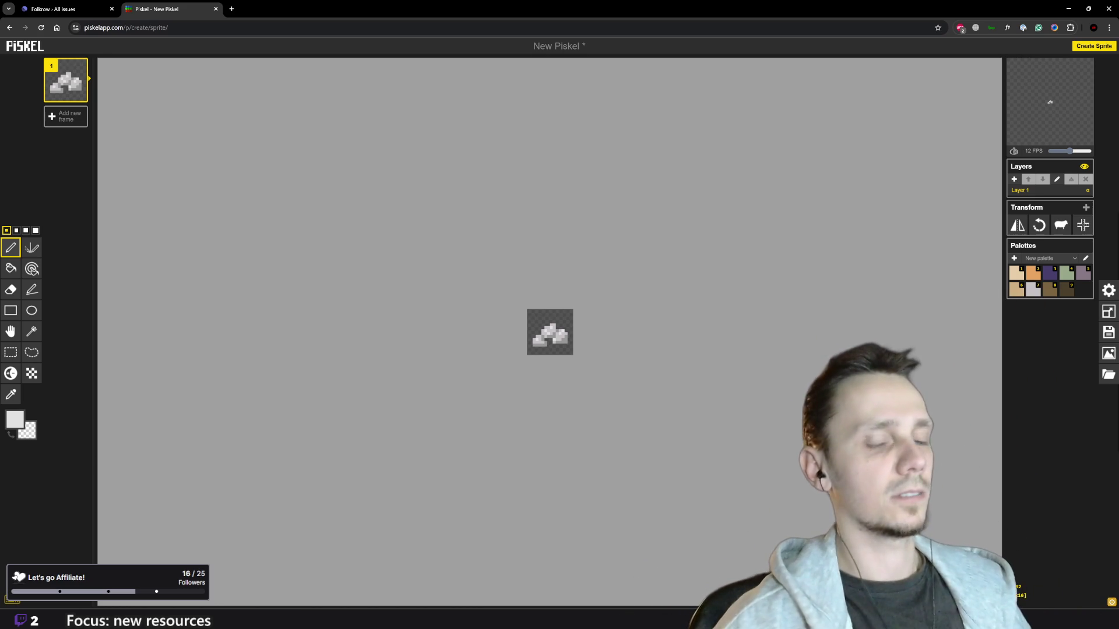
pyautogui.scroll(3, 729, 315)
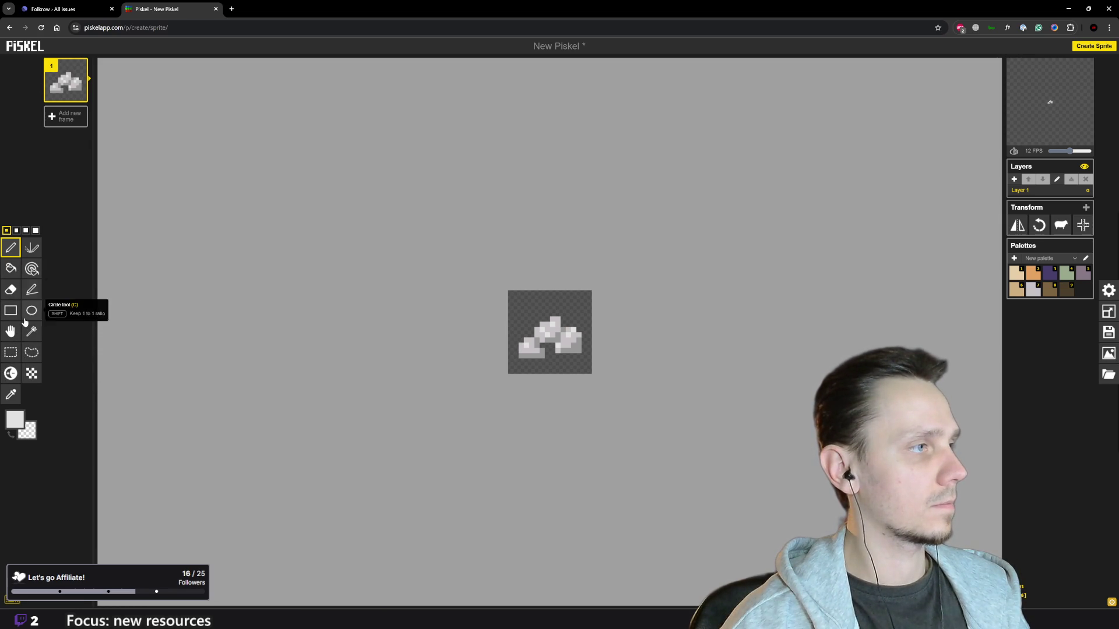
pyautogui.click(10, 331)
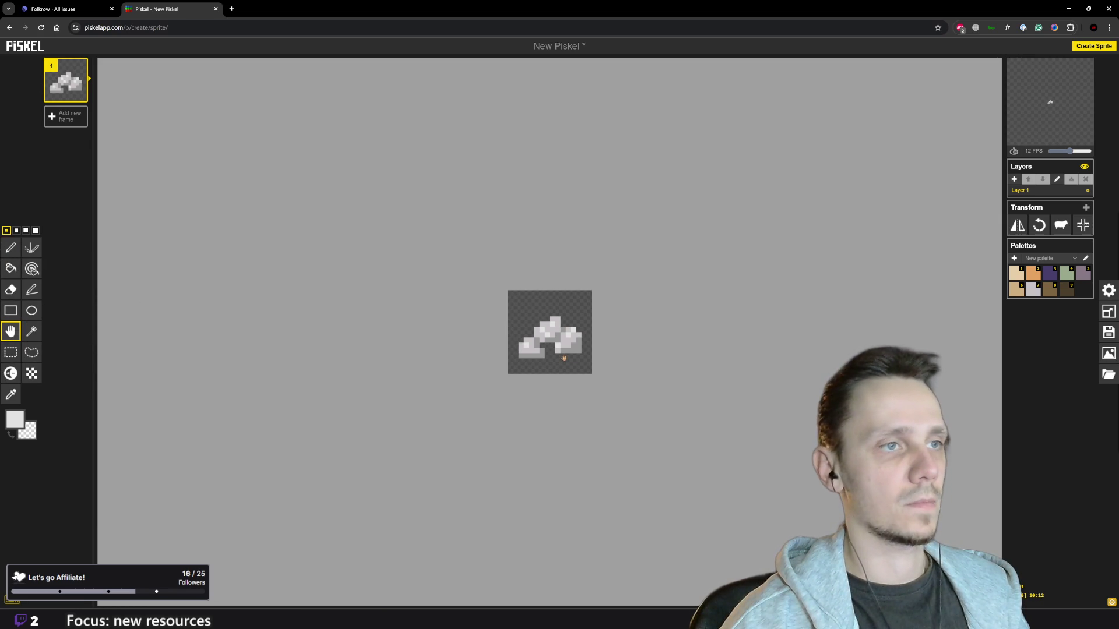
# Step: Shift the sprite up slightly and draw a mauve shadow along its bottom
pyautogui.moveTo(564, 353); pyautogui.dragTo(564, 349)
pyautogui.click(10, 247)
pyautogui.scroll(2, 744, 317)
pyautogui.click(1085, 276)
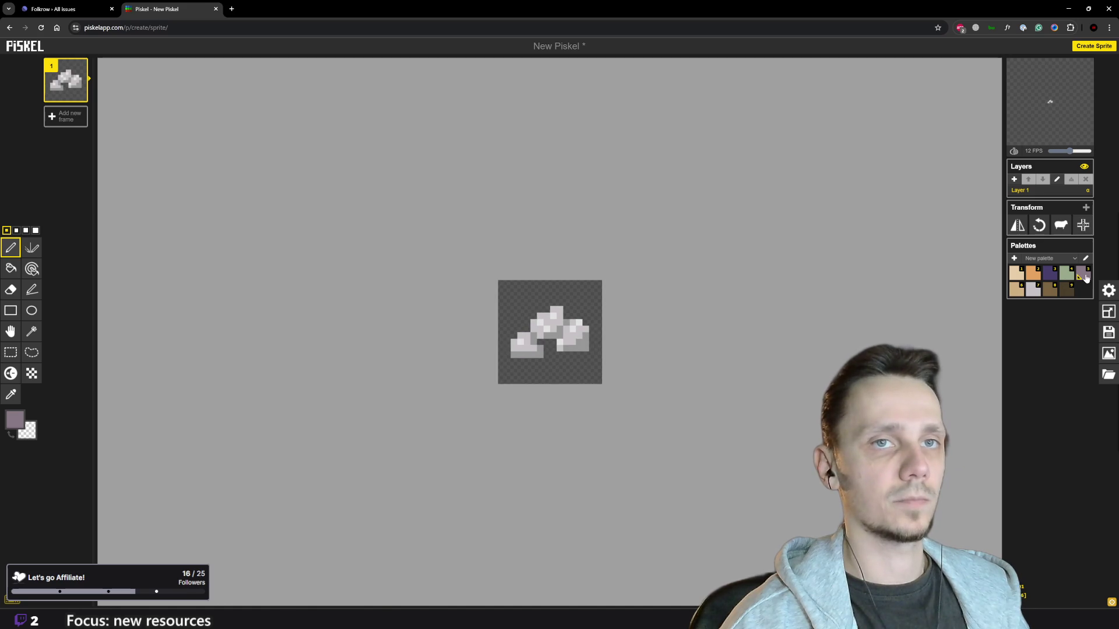
pyautogui.moveTo(513, 362); pyautogui.dragTo(539, 362)
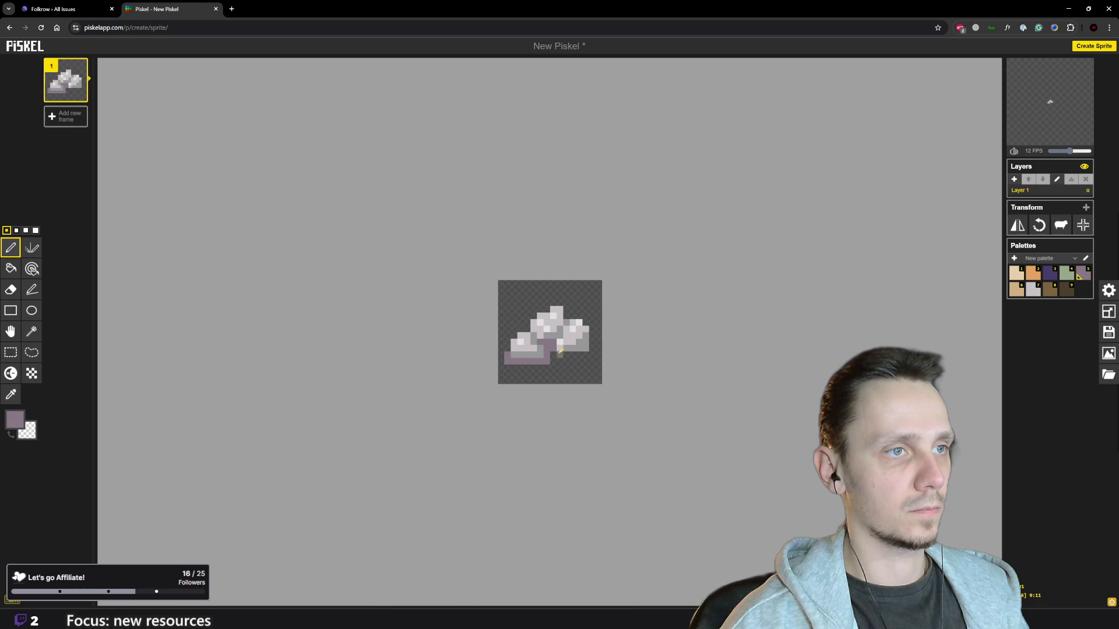
pyautogui.moveTo(563, 353); pyautogui.dragTo(597, 349)
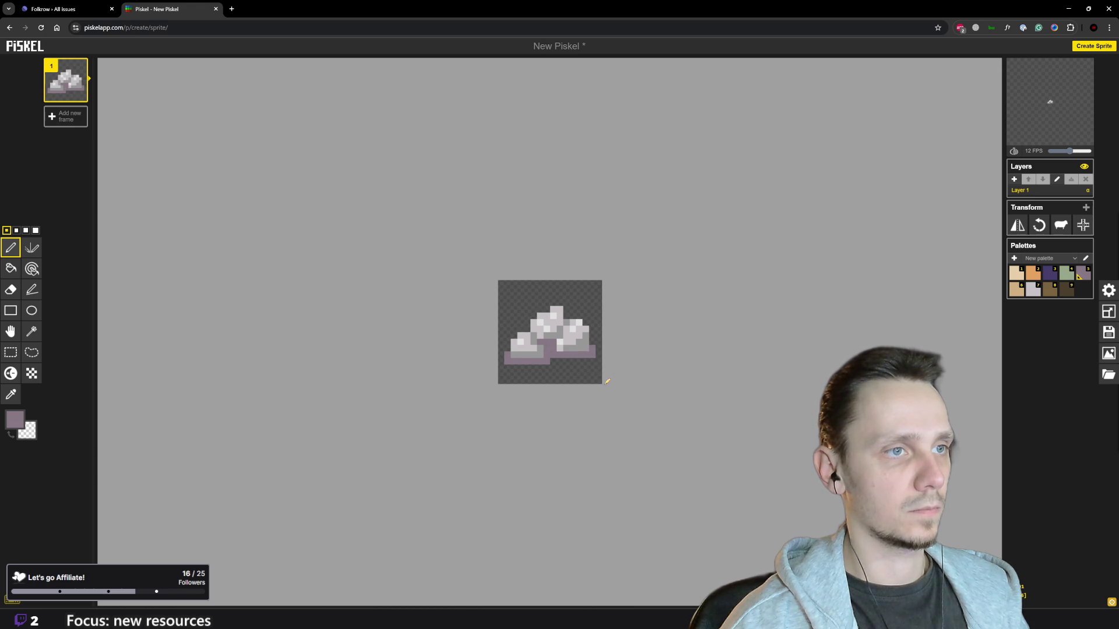
# Step: Try a dark purple shadow along the bottom row instead, then undo it
pyautogui.scroll(-4, 605, 383)
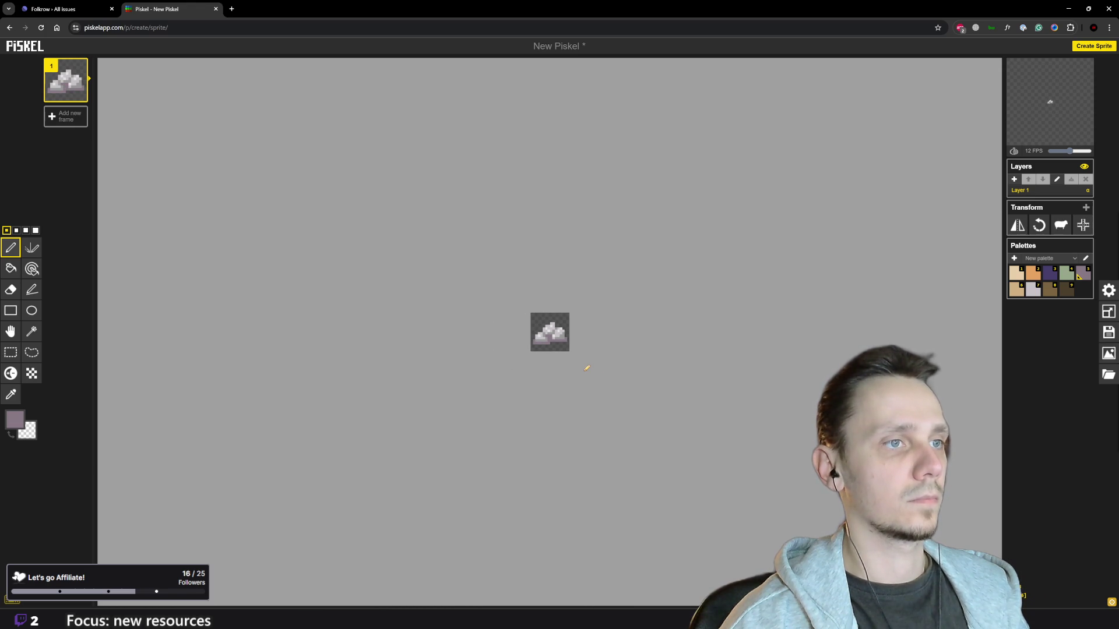
pyautogui.scroll(2, 622, 308)
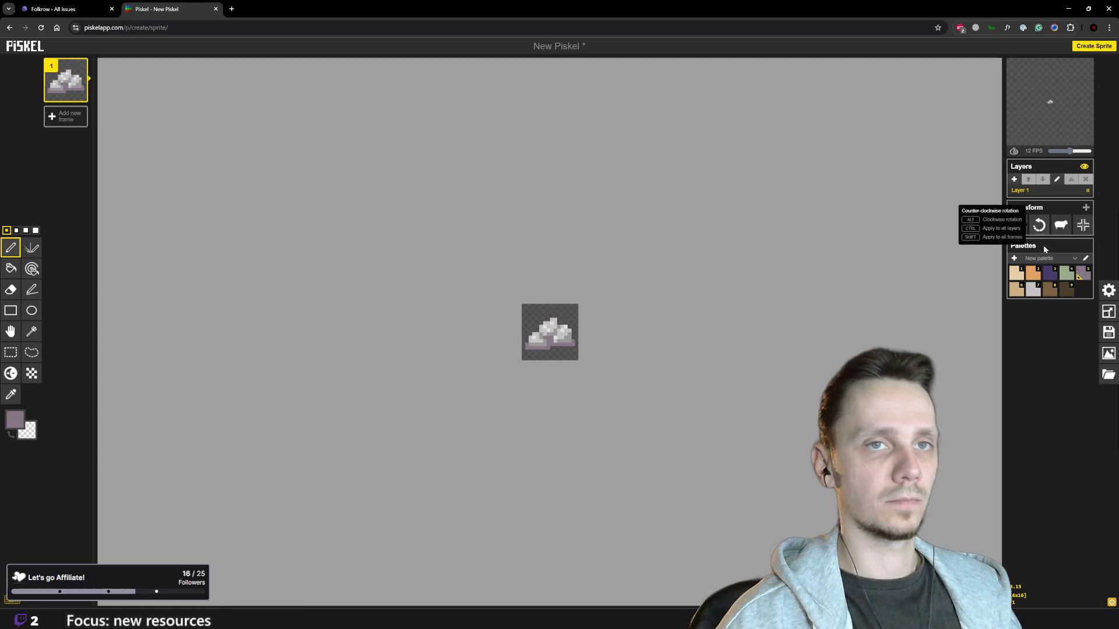
pyautogui.click(1049, 273)
pyautogui.scroll(2, 513, 362)
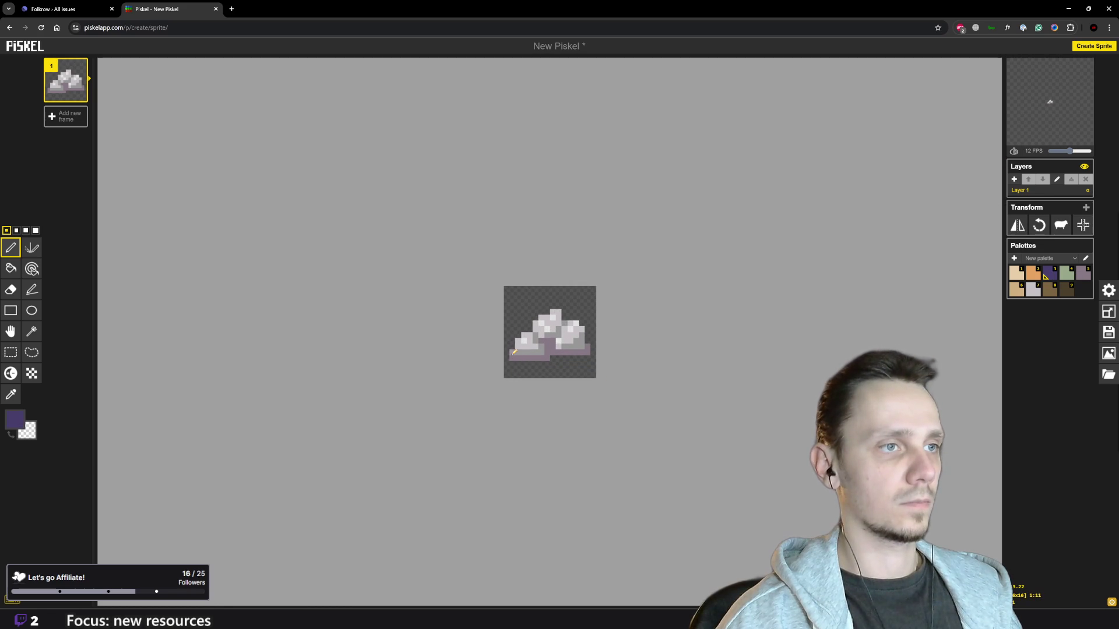
pyautogui.hotkey('ctrl', 'z')
pyautogui.moveTo(515, 357); pyautogui.dragTo(551, 357)
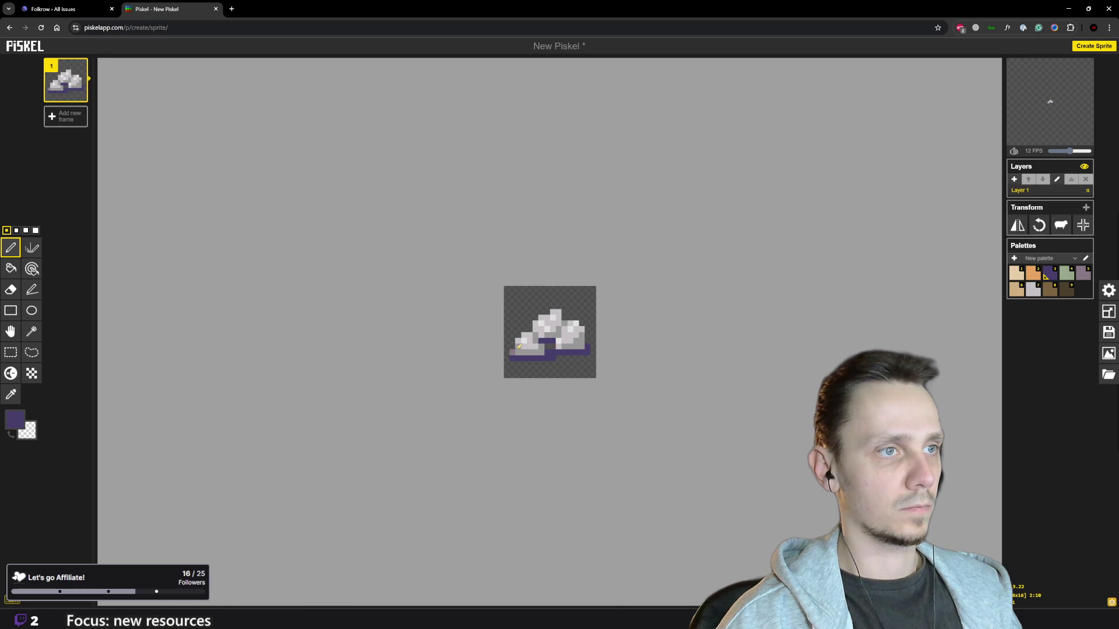
pyautogui.scroll(-3, 517, 348)
pyautogui.scroll(3, 569, 357)
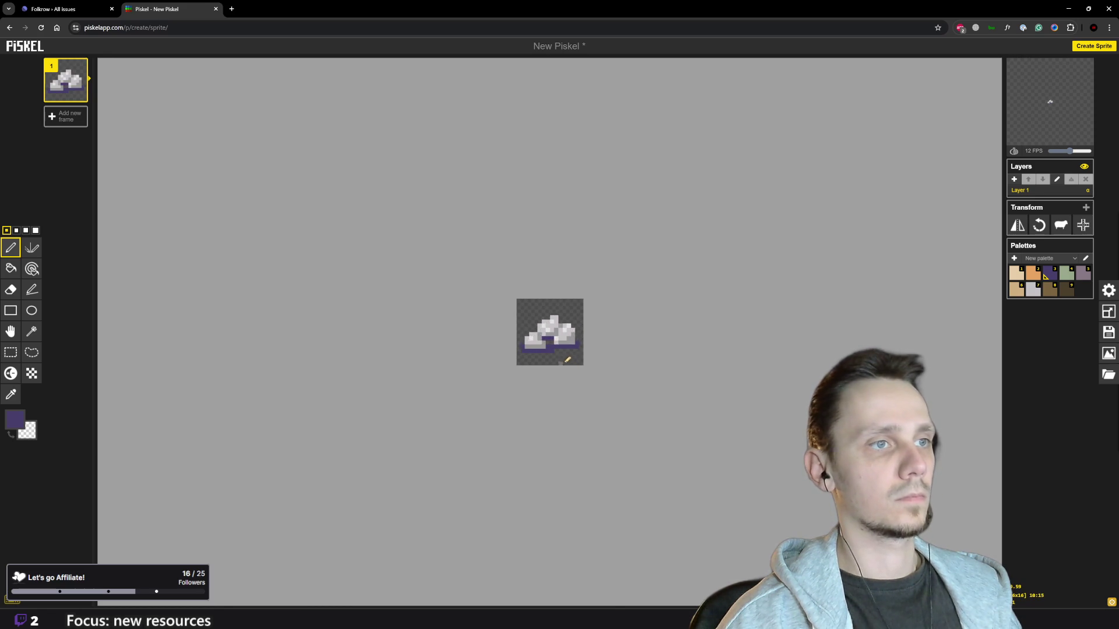
pyautogui.scroll(-2, 581, 365)
pyautogui.scroll(2, 582, 365)
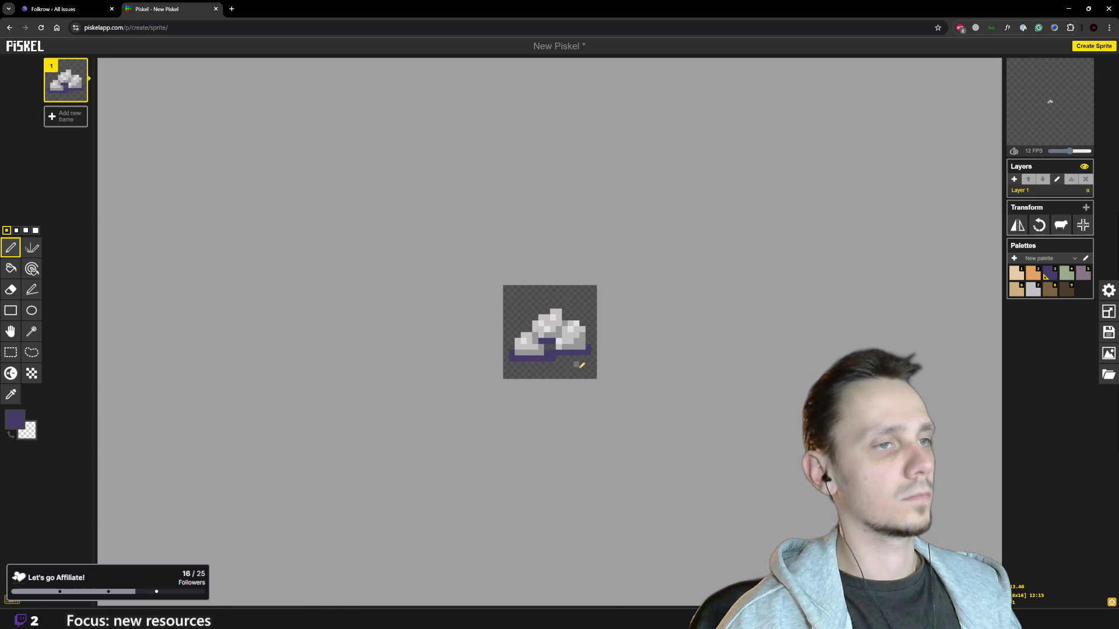
pyautogui.hotkey('ctrl', 'z')
pyautogui.hotkey('ctrl', 'z')
pyautogui.hotkey('ctrl', 'z')
pyautogui.hotkey('ctrl', 'z')
pyautogui.hotkey('ctrl', 'z')
pyautogui.hotkey('ctrl', 'z')
pyautogui.hotkey('ctrl', 'z')
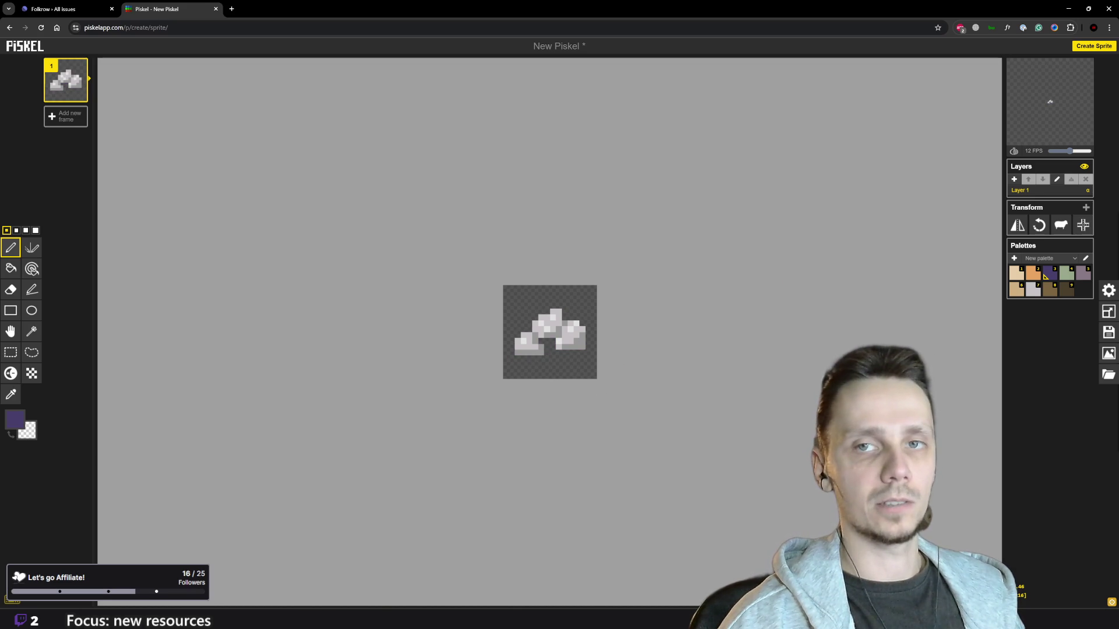
# Step: Move the drawing slightly right, then undo to remove the two light blocks at the bottom
pyautogui.scroll(4, 649, 317)
pyautogui.scroll(-5, 600, 331)
pyautogui.scroll(3, 601, 331)
pyautogui.press('o')
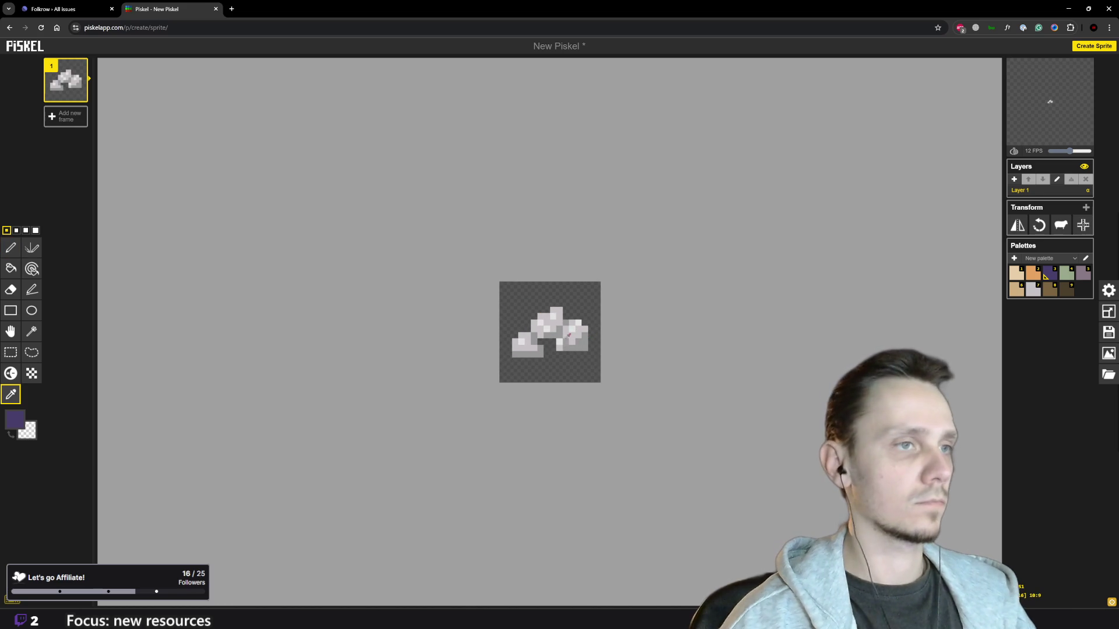
pyautogui.click(551, 322)
pyautogui.press('p')
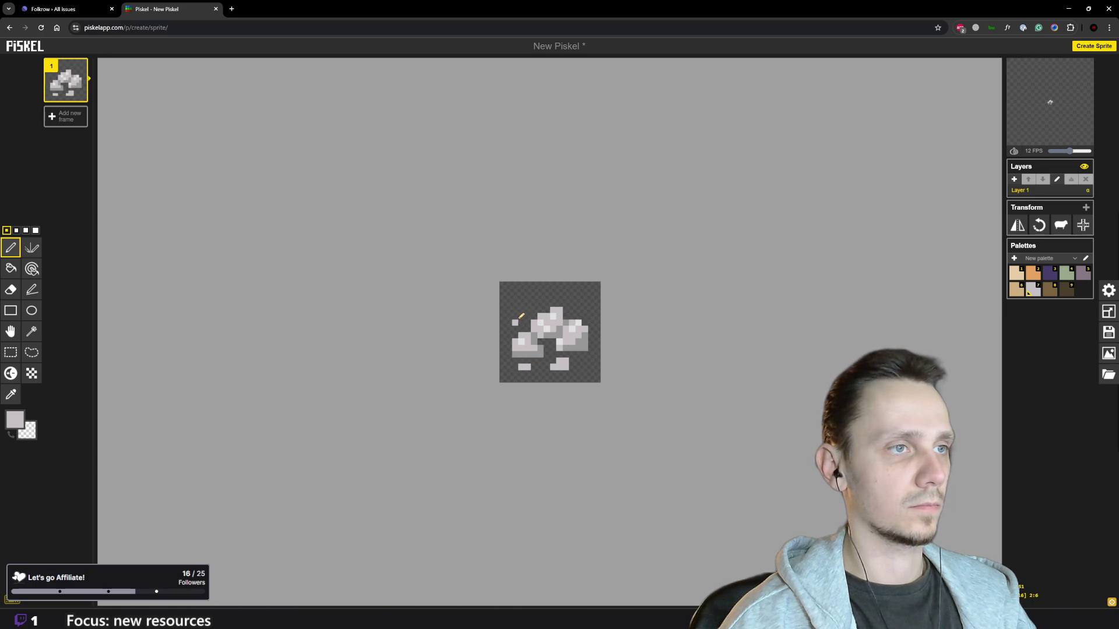
pyautogui.scroll(-2, 583, 306)
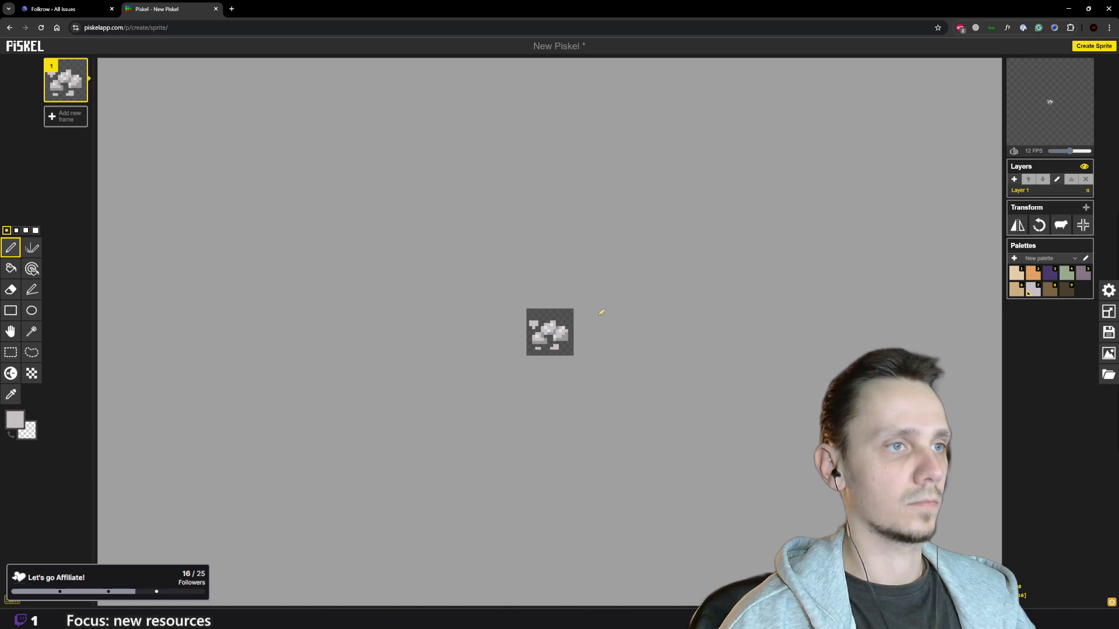
pyautogui.scroll(3, 534, 320)
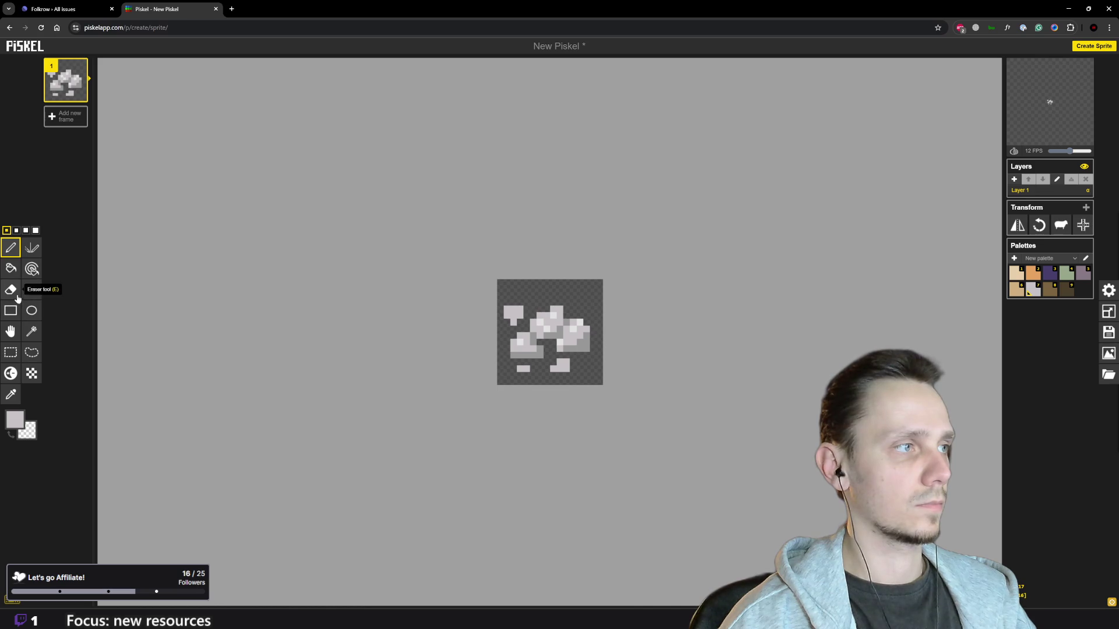
pyautogui.click(10, 331)
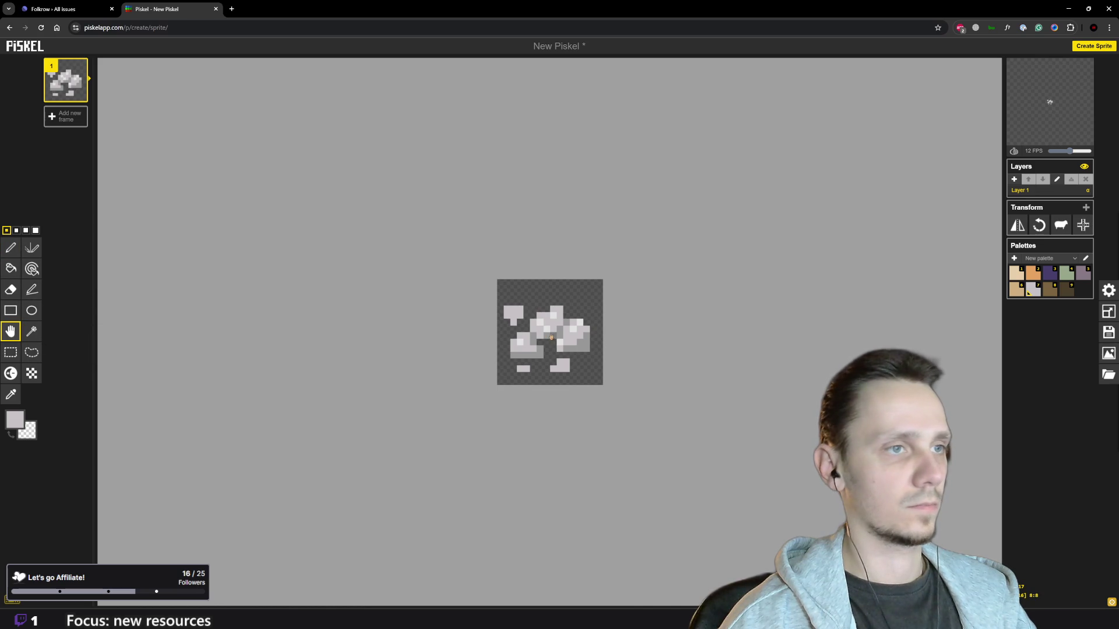
pyautogui.moveTo(556, 337); pyautogui.dragTo(552, 336)
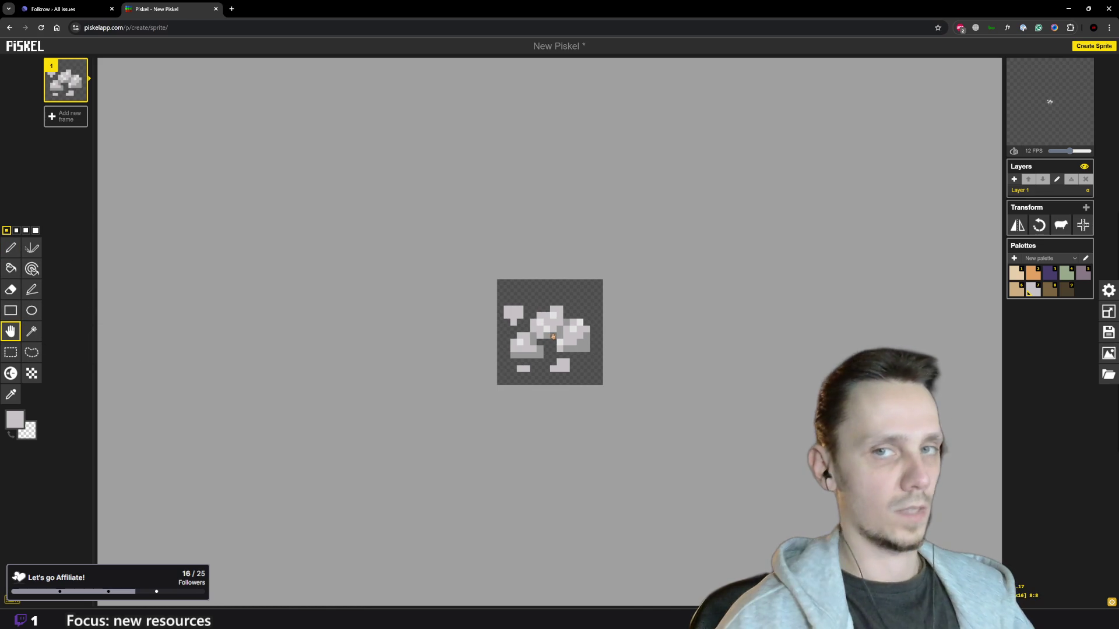
pyautogui.hotkey('ctrl', 'z')
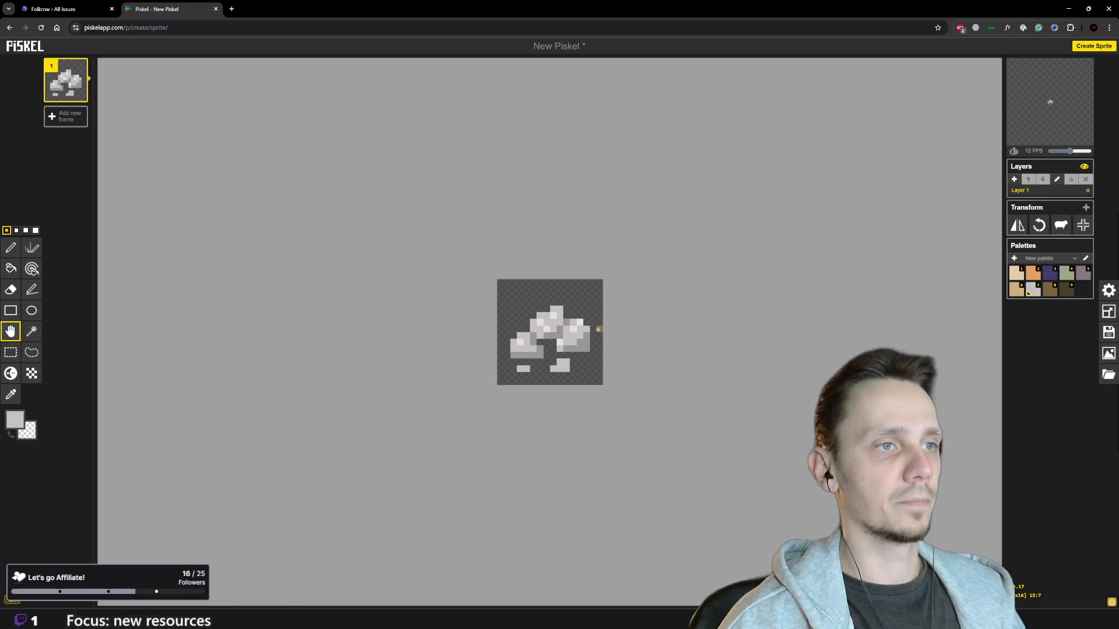
pyautogui.hotkey('ctrl', 'z')
pyautogui.hotkey('ctrl', 'z')
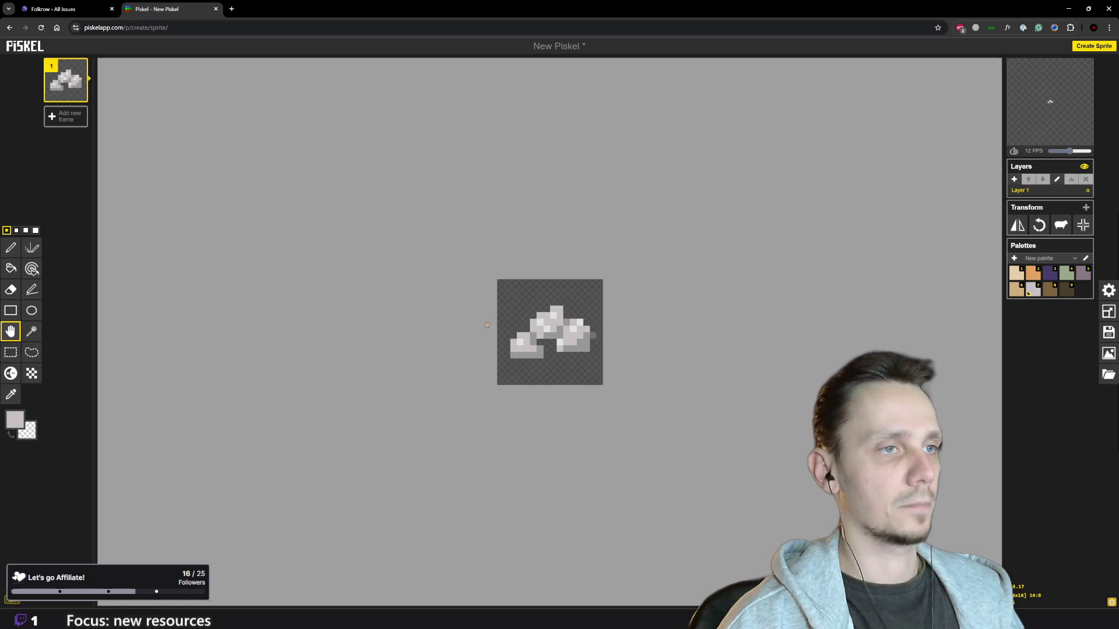
# Step: Paint a pale block of pixels beneath the rock pile along the sprite's bottom
pyautogui.click(10, 247)
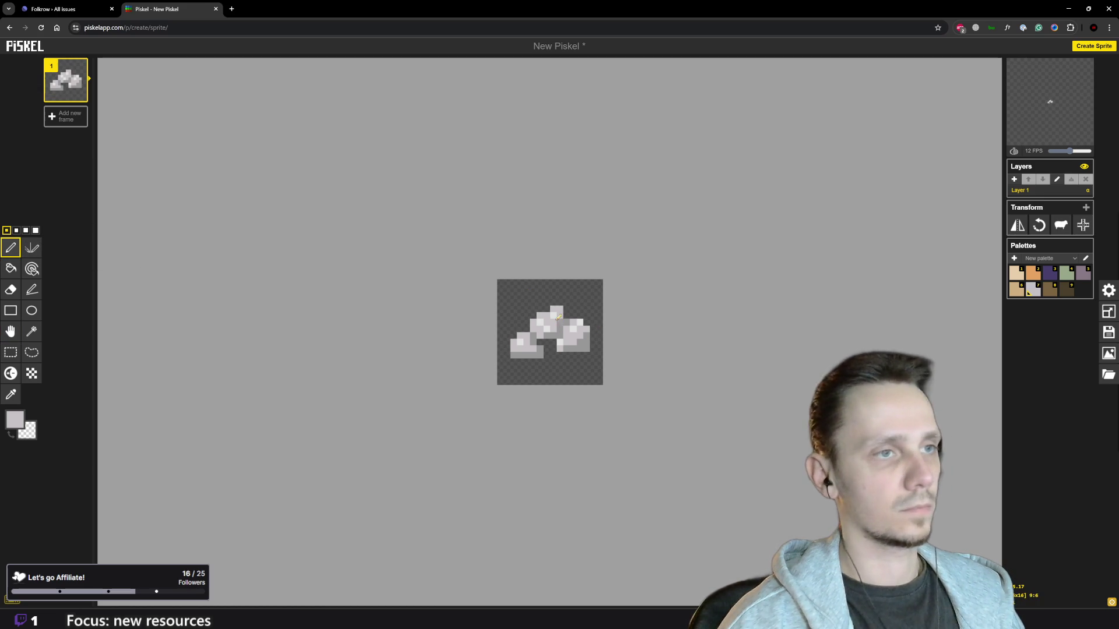
pyautogui.press('o')
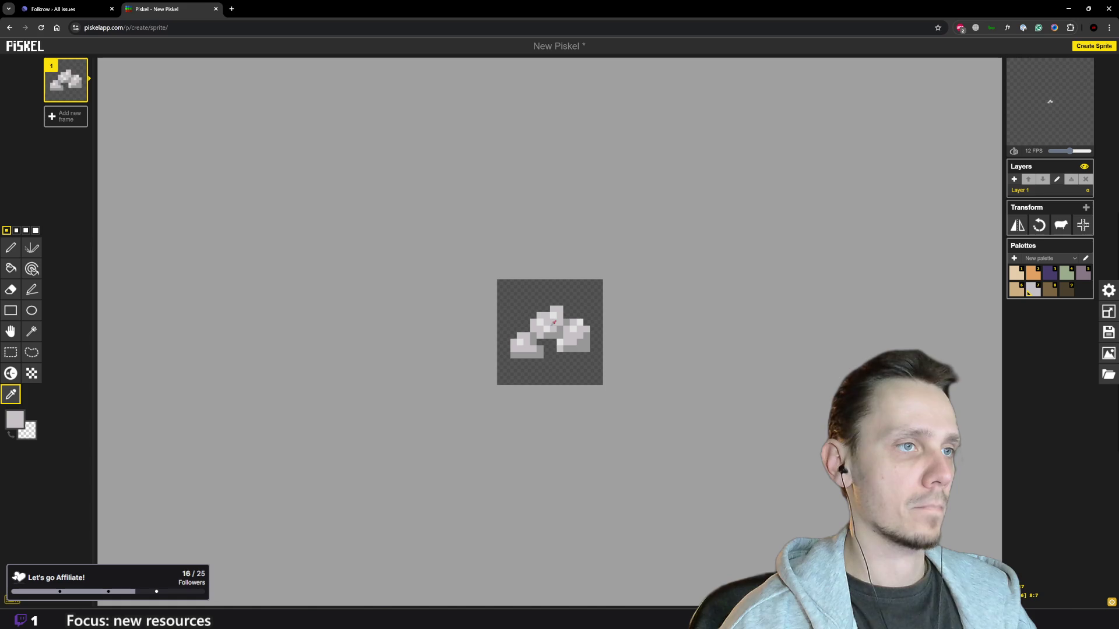
pyautogui.press('p')
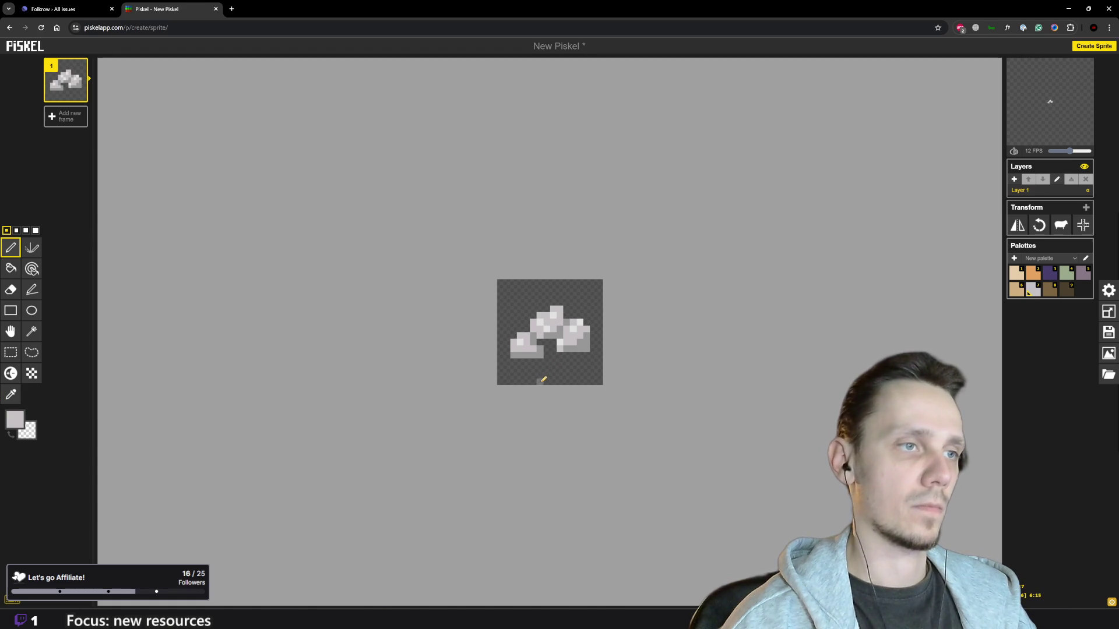
pyautogui.moveTo(541, 382)
pyautogui.mouseDown()
pyautogui.moveTo(549, 369)
pyautogui.moveTo(585, 378)
pyautogui.moveTo(564, 377)
pyautogui.moveTo(563, 364)
pyautogui.moveTo(575, 369)
pyautogui.mouseUp()
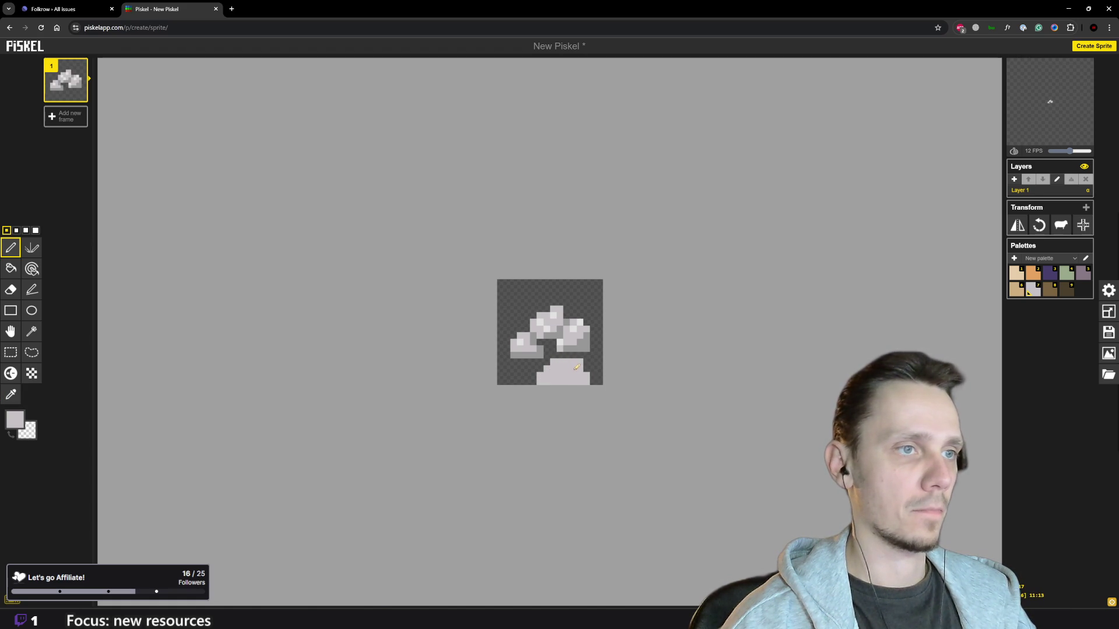
# Step: Shade the bottom rock with a darker grey underside and near-white and light-grey highlights
pyautogui.keyDown('alt'); pyautogui.click(586, 346); pyautogui.keyUp('alt')
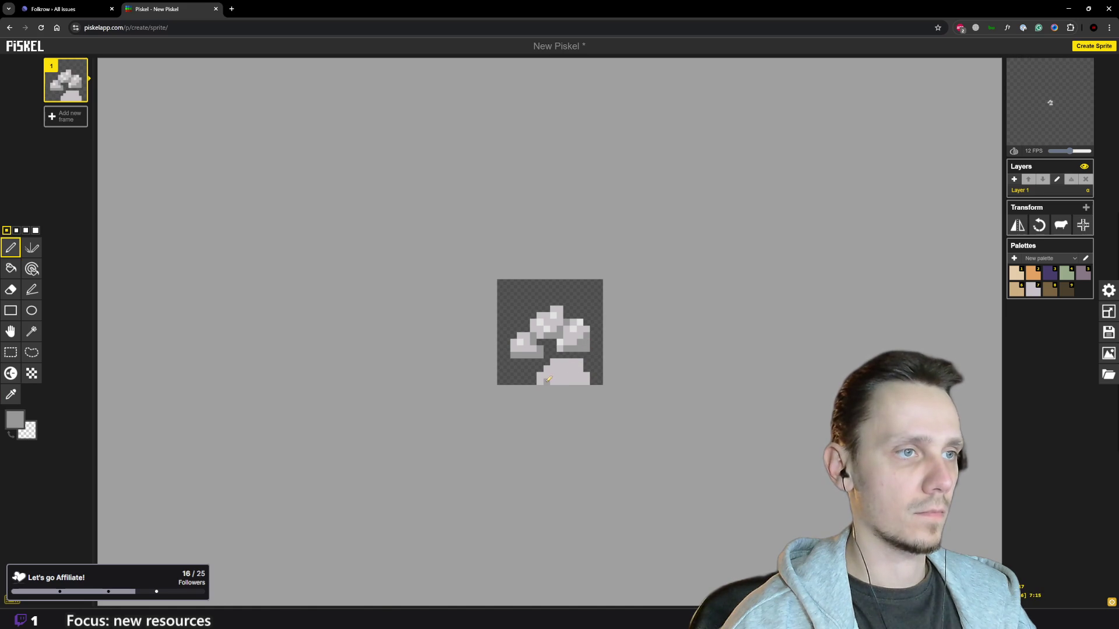
pyautogui.moveTo(541, 380); pyautogui.dragTo(591, 376)
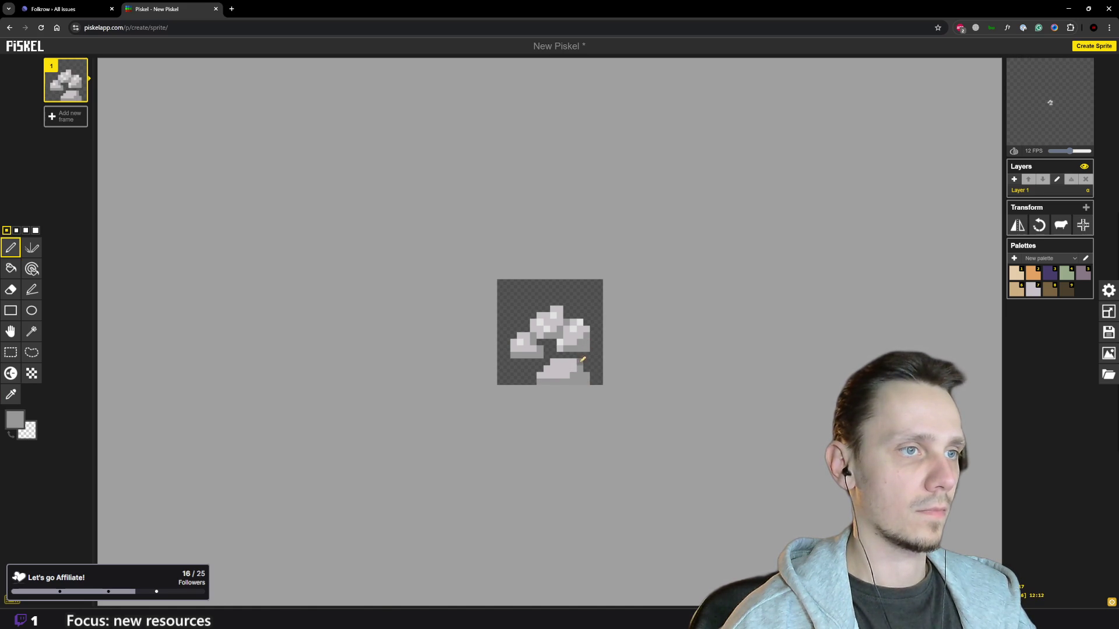
pyautogui.keyDown('alt'); pyautogui.click(575, 331); pyautogui.keyUp('alt')
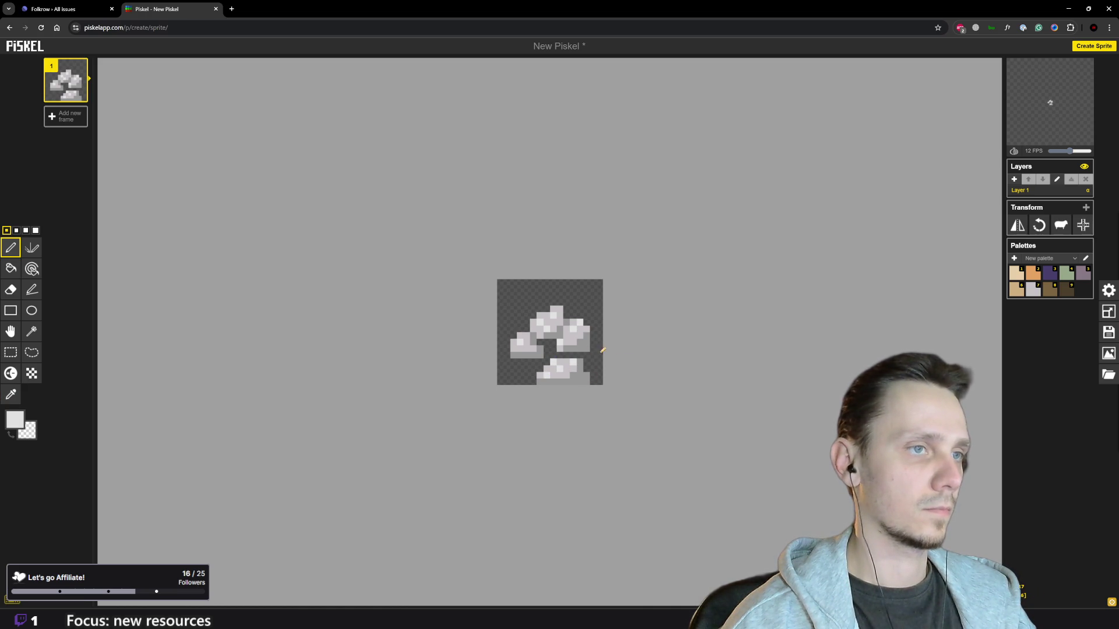
pyautogui.keyDown('alt'); pyautogui.click(567, 348); pyautogui.keyUp('alt')
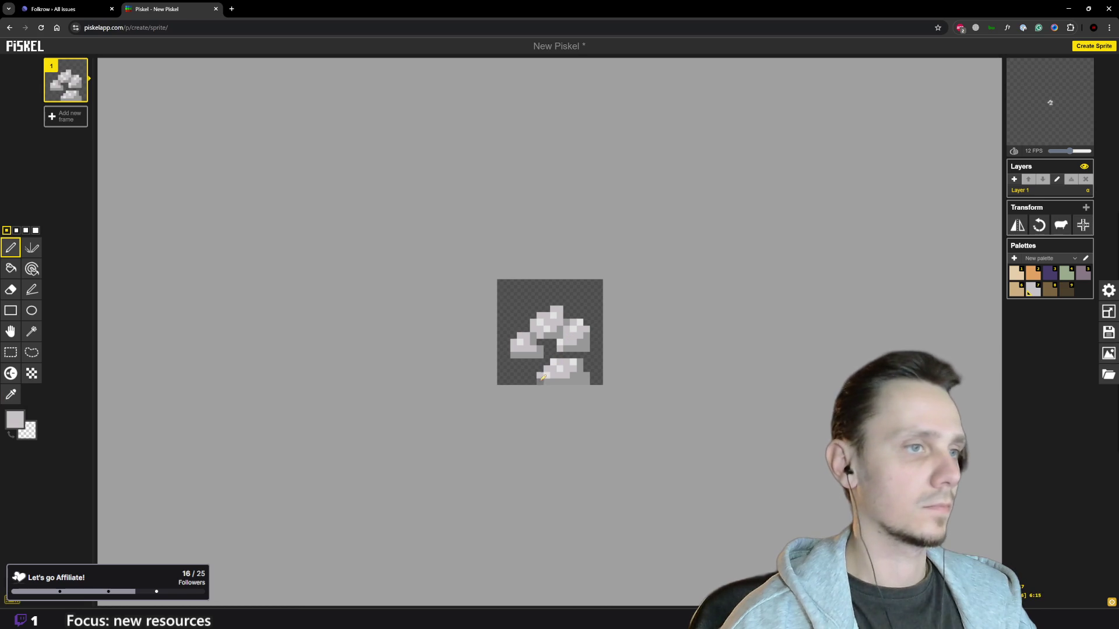
pyautogui.scroll(-3, 568, 384)
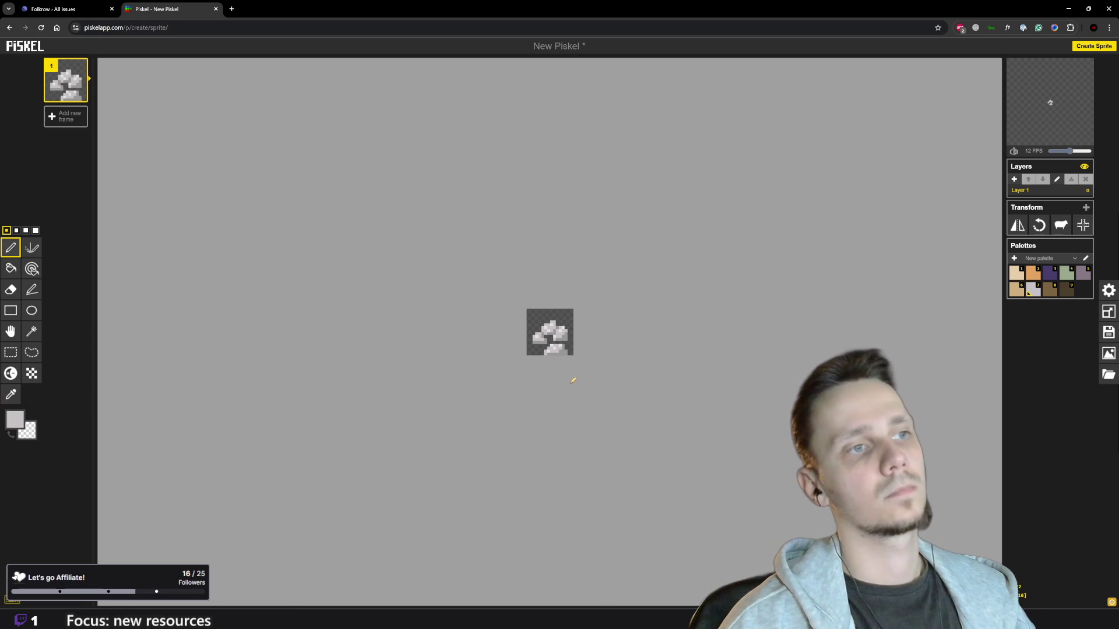
pyautogui.scroll(2, 295, 205)
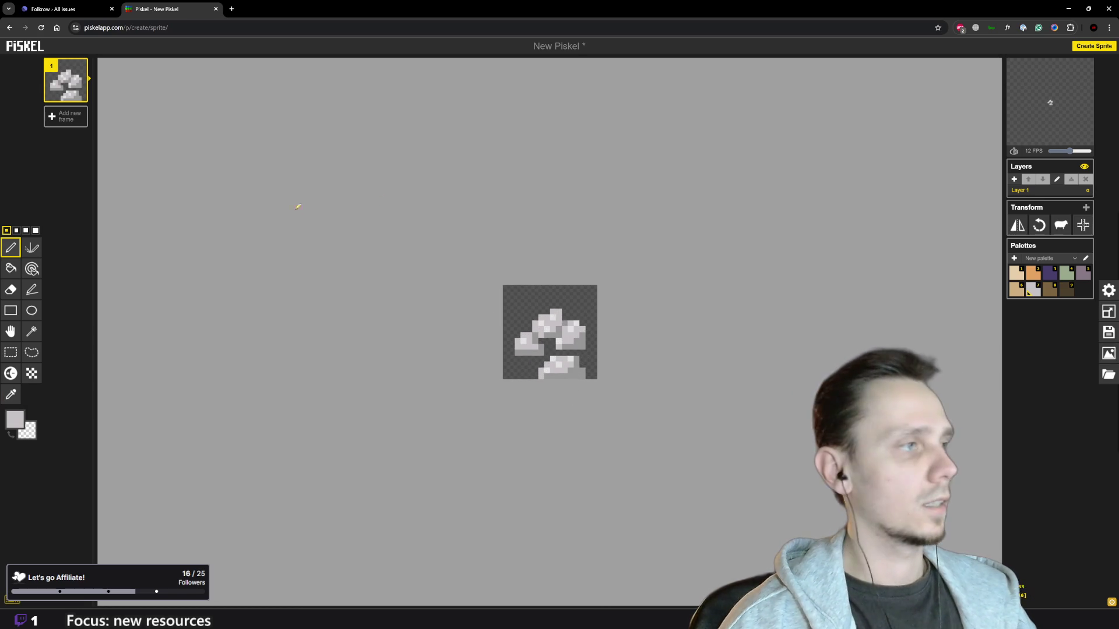
pyautogui.click(31, 352)
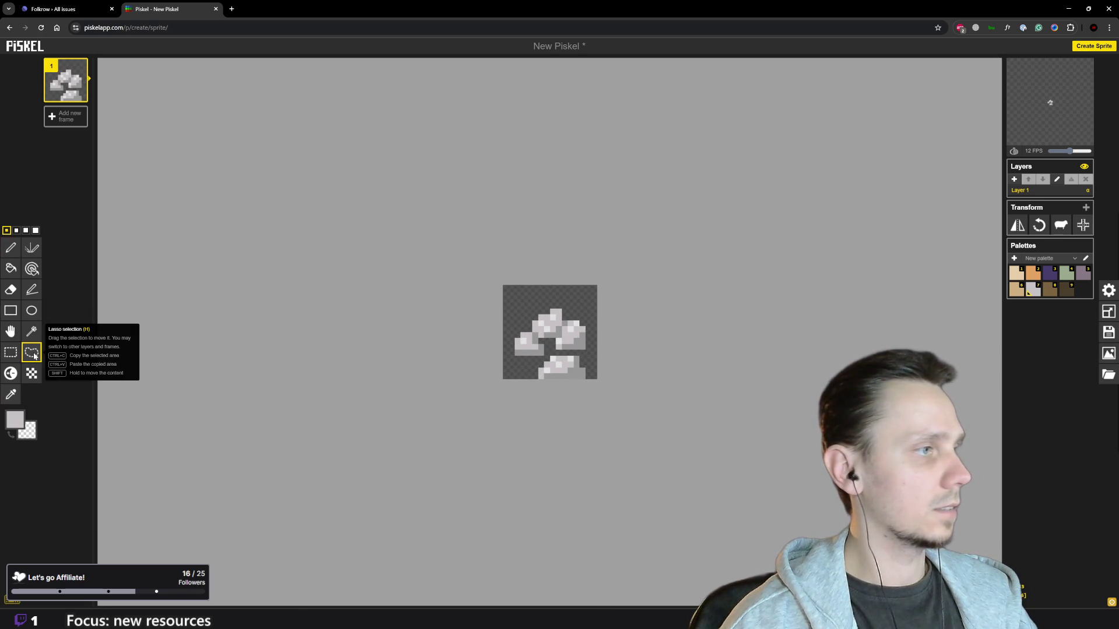
# Step: Lasso the bottom rock and move it up and left into the pile
pyautogui.scroll(2, 576, 382)
pyautogui.moveTo(537, 391)
pyautogui.mouseDown()
pyautogui.moveTo(545, 375)
pyautogui.moveTo(595, 368)
pyautogui.moveTo(600, 390)
pyautogui.moveTo(588, 376)
pyautogui.mouseUp()
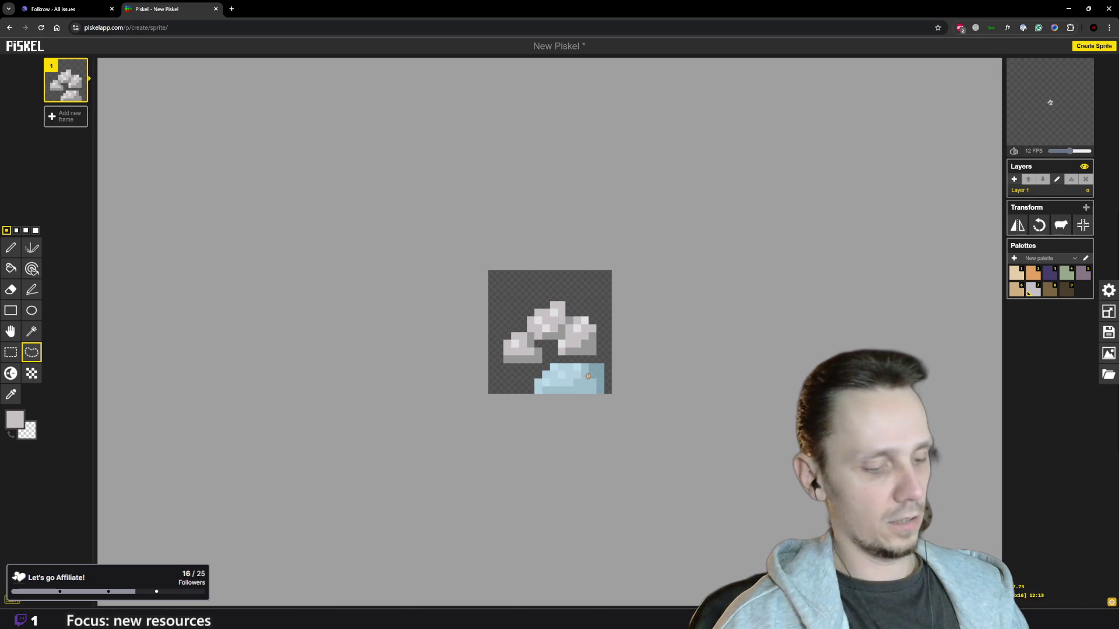
pyautogui.moveTo(588, 375); pyautogui.dragTo(584, 372)
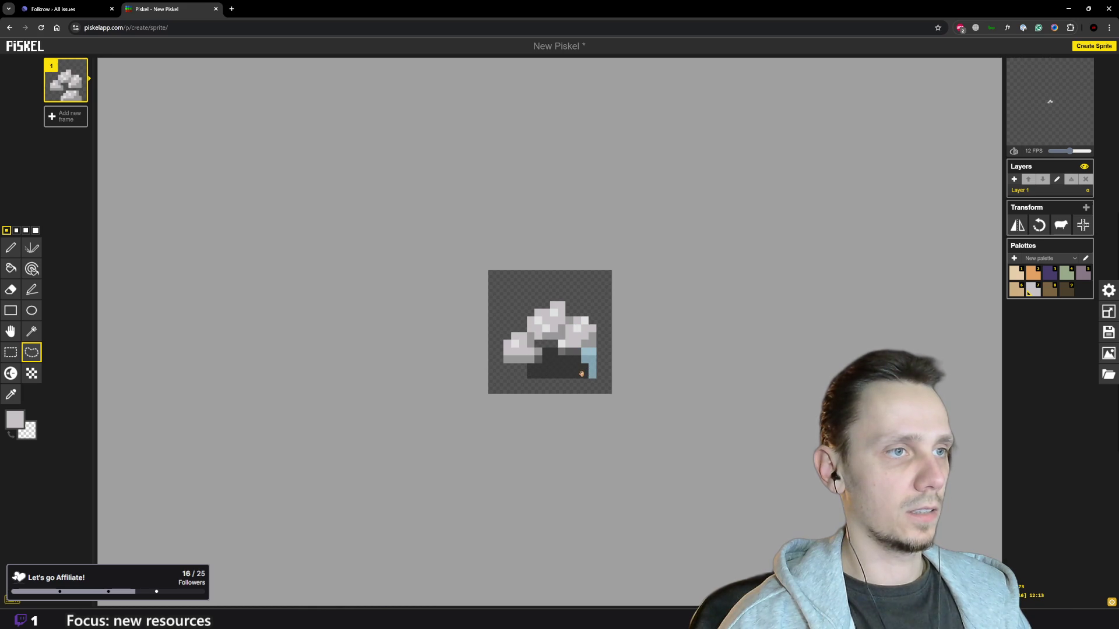
pyautogui.click(649, 381)
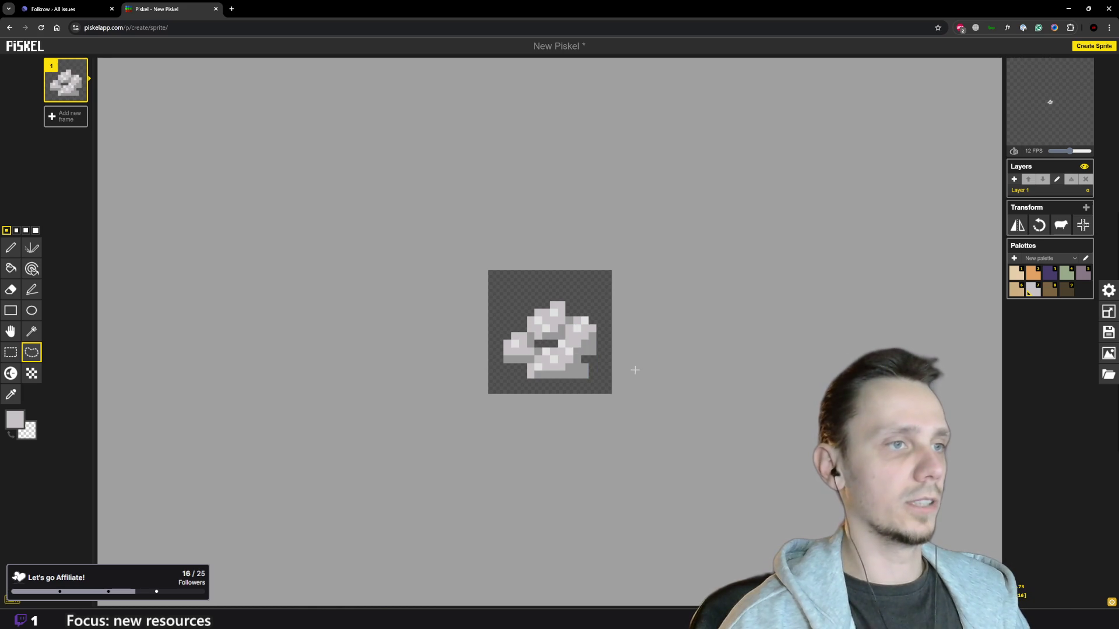
# Step: Shift the whole stone pile up one pixel with the Move tool
pyautogui.scroll(-3, 181, 269)
pyautogui.scroll(1, 115, 282)
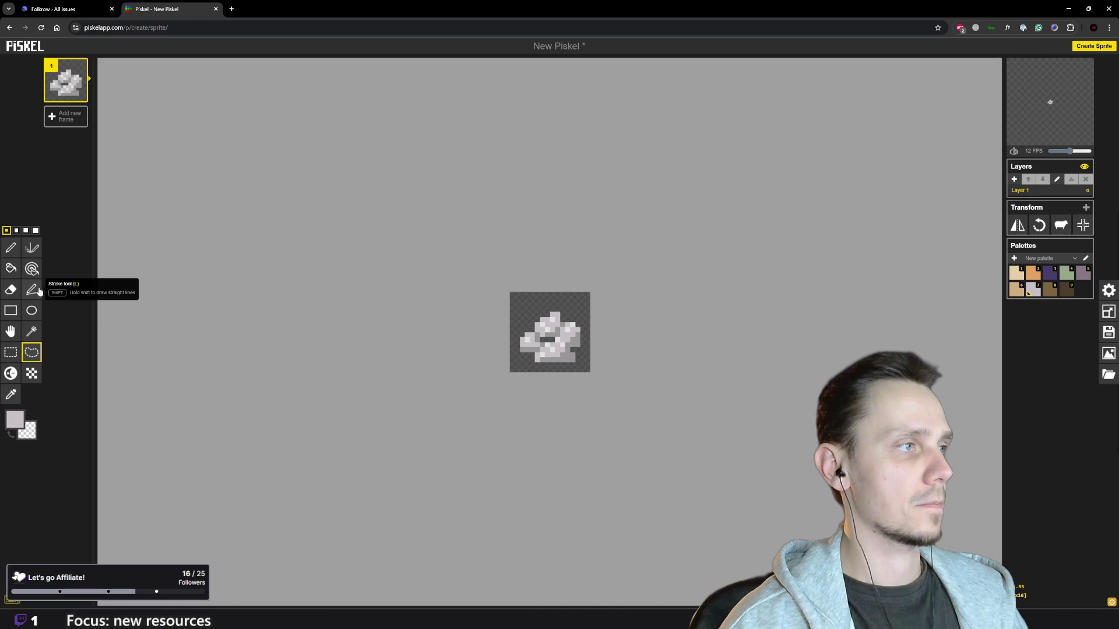
pyautogui.click(11, 329)
pyautogui.moveTo(590, 374); pyautogui.dragTo(562, 353)
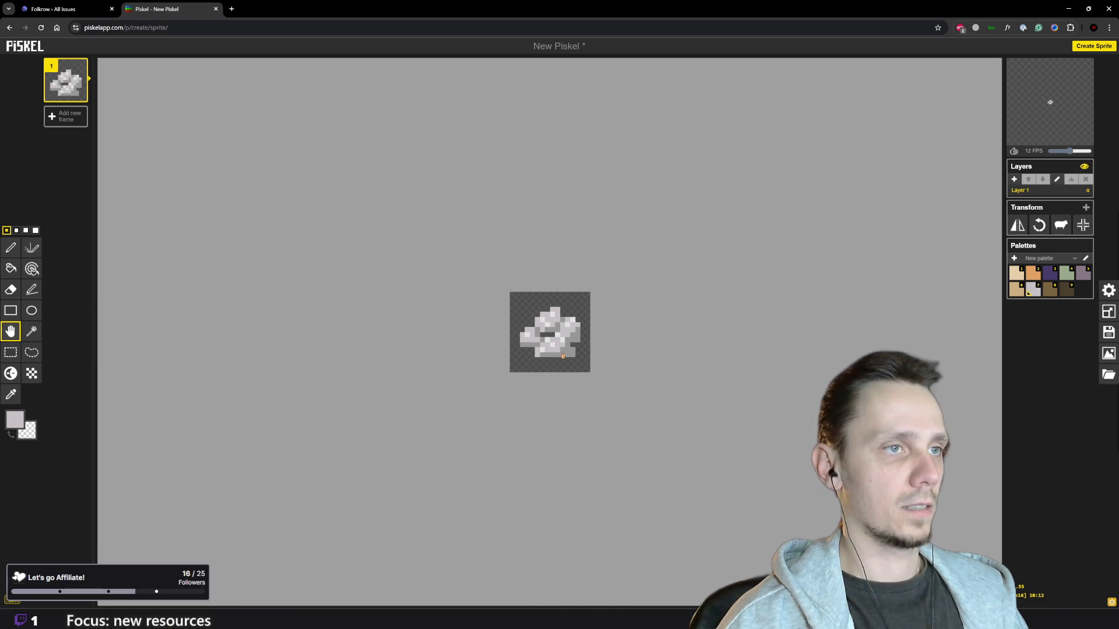
# Step: Pick a darker grey from the sprite and return to the Pen for shading
pyautogui.scroll(-5, 582, 373)
pyautogui.scroll(5, 582, 373)
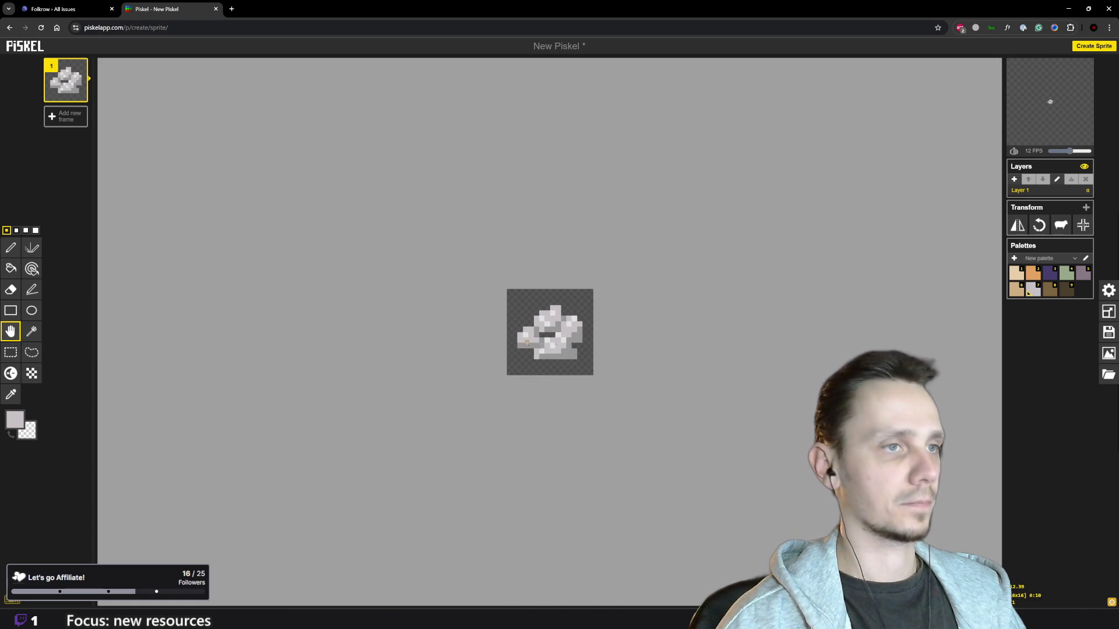
pyautogui.press('p')
pyautogui.press('o')
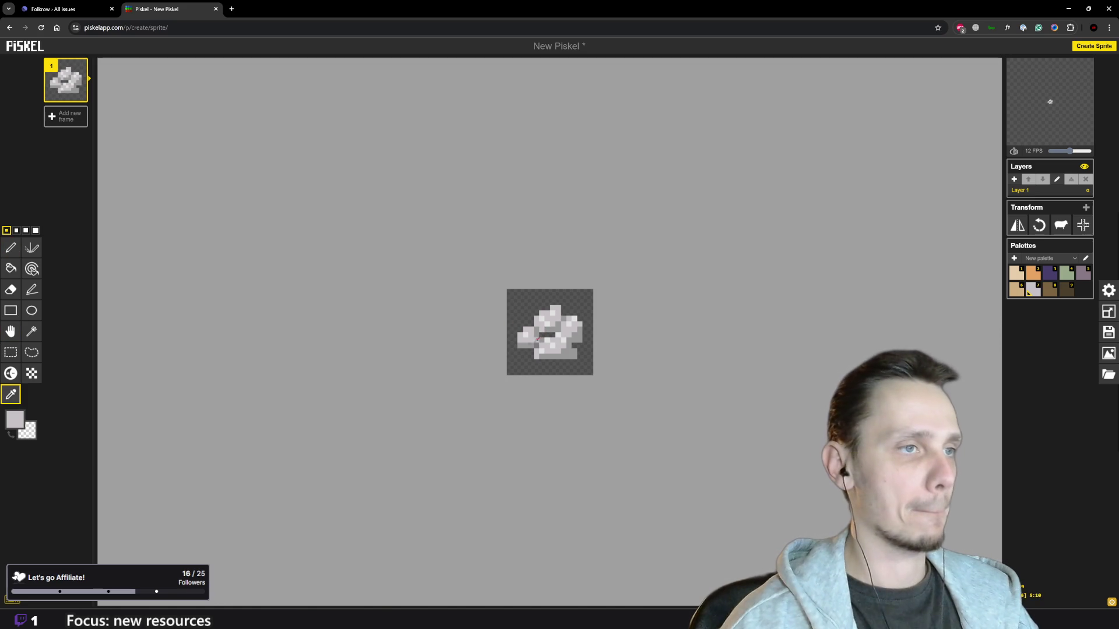
pyautogui.click(530, 342)
pyautogui.press('p')
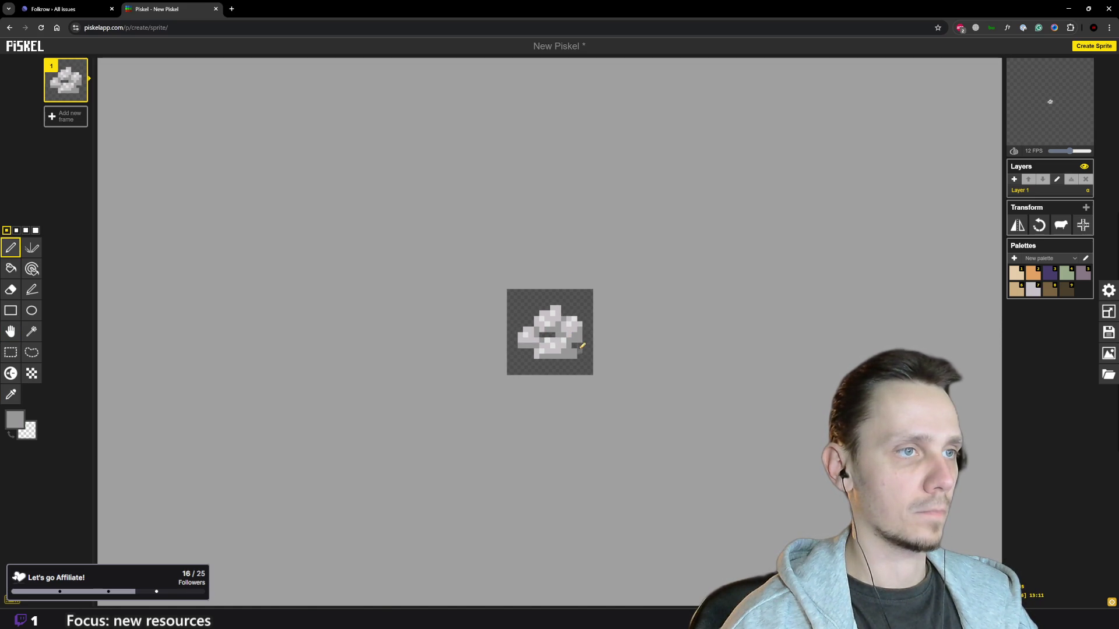
# Step: Review the zoomed 16x16 stone sprite and bring up the PNG export options
pyautogui.scroll(-1, 580, 346)
pyautogui.scroll(-5, 582, 353)
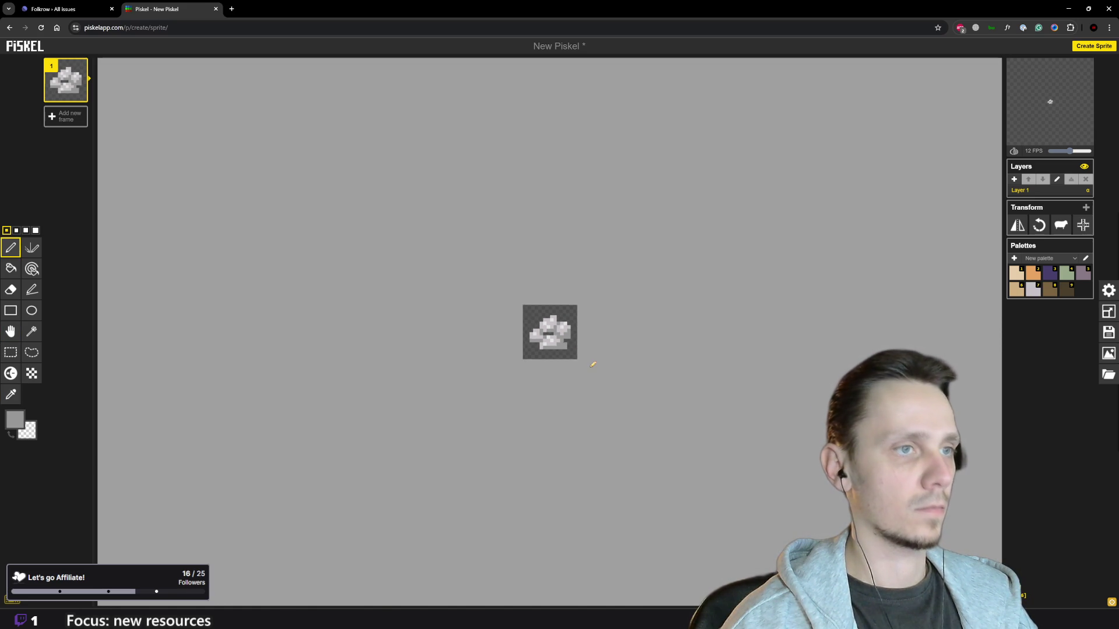
pyautogui.scroll(6, 592, 365)
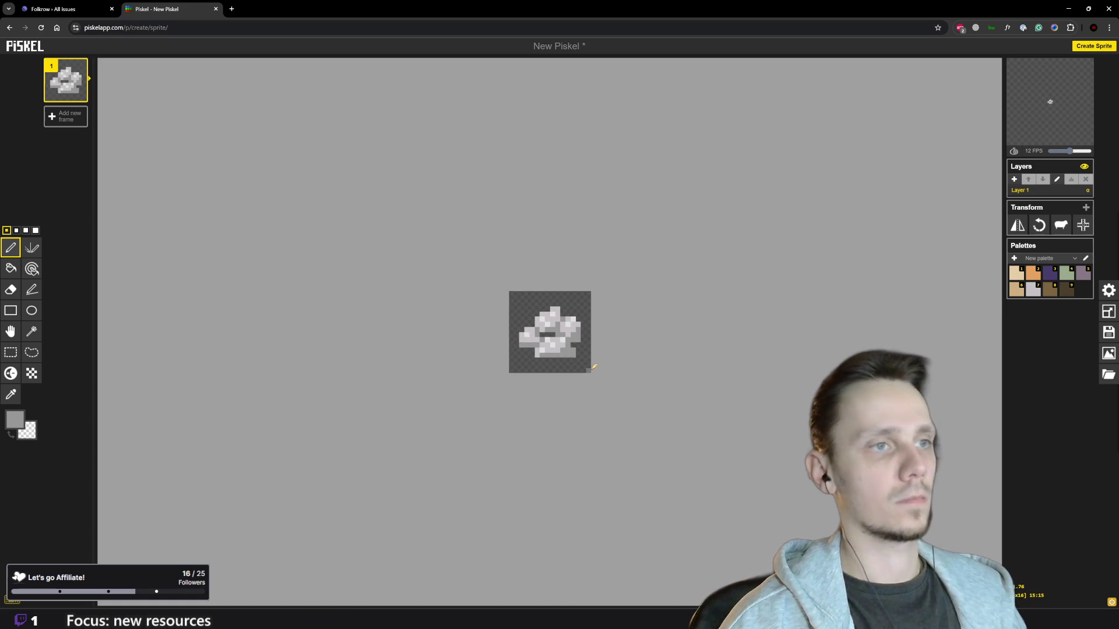
pyautogui.scroll(-2, 593, 365)
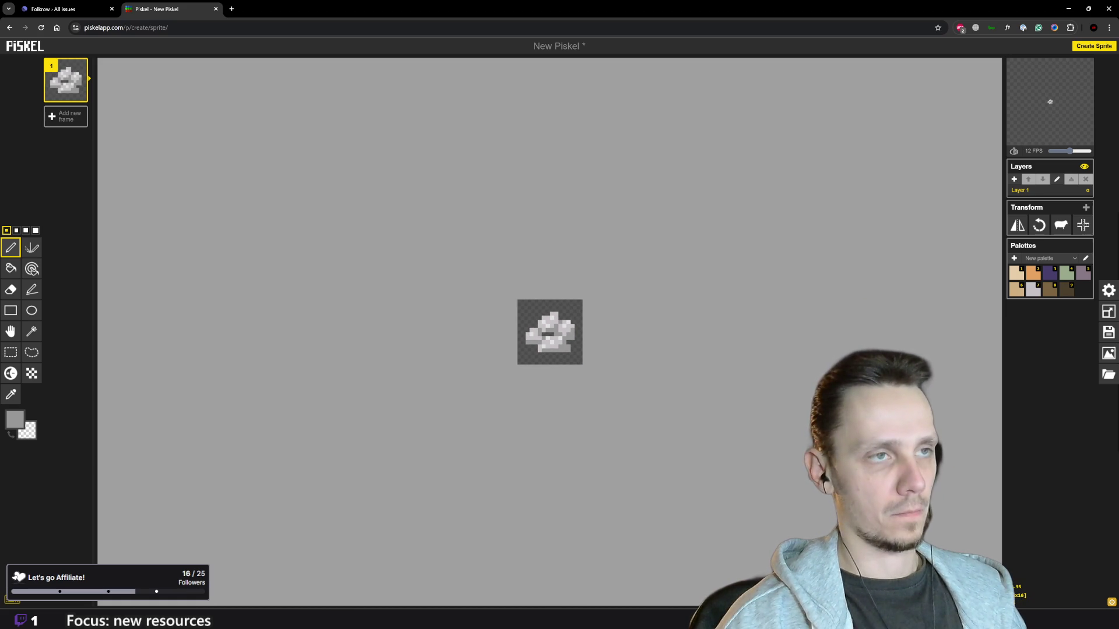
pyautogui.scroll(-3, 602, 338)
pyautogui.scroll(6, 592, 332)
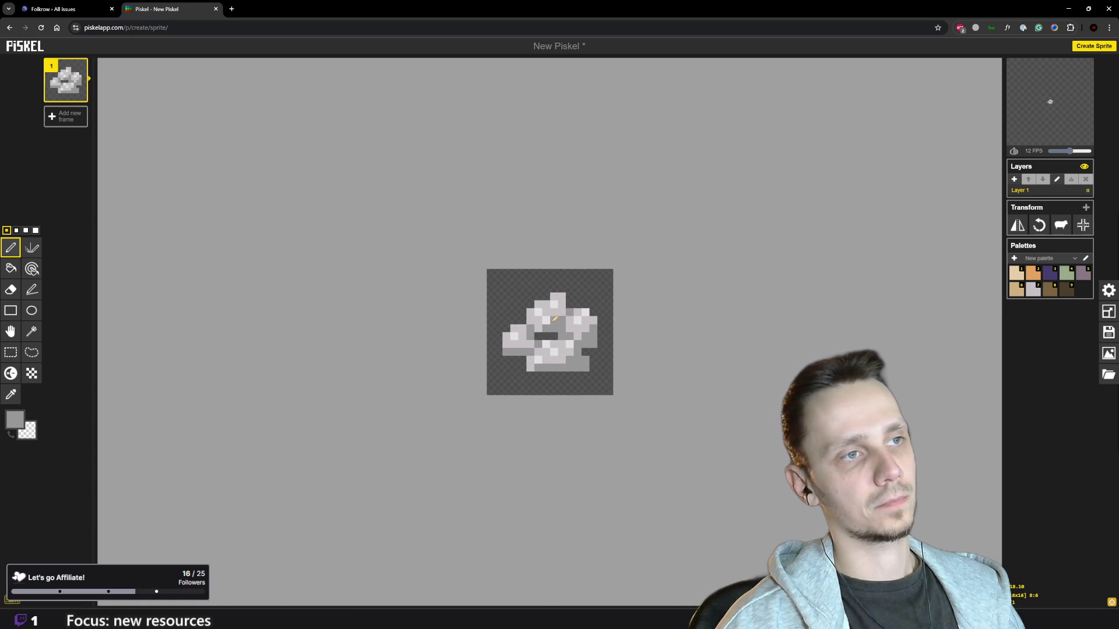
pyautogui.scroll(-3, 642, 366)
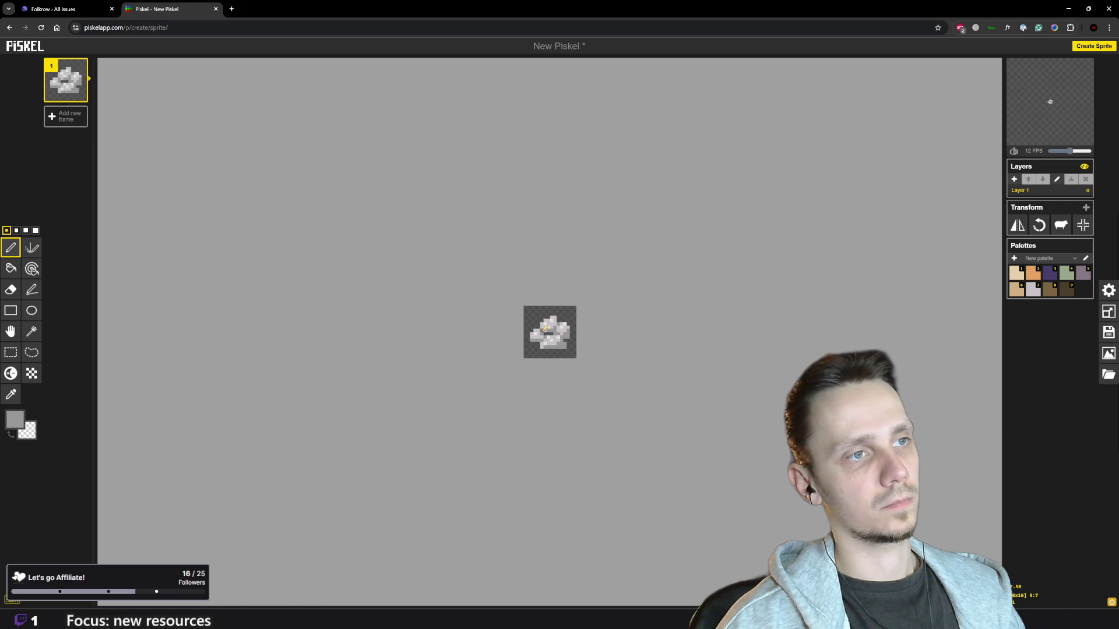
pyautogui.scroll(-3, 577, 331)
pyautogui.scroll(2, 606, 334)
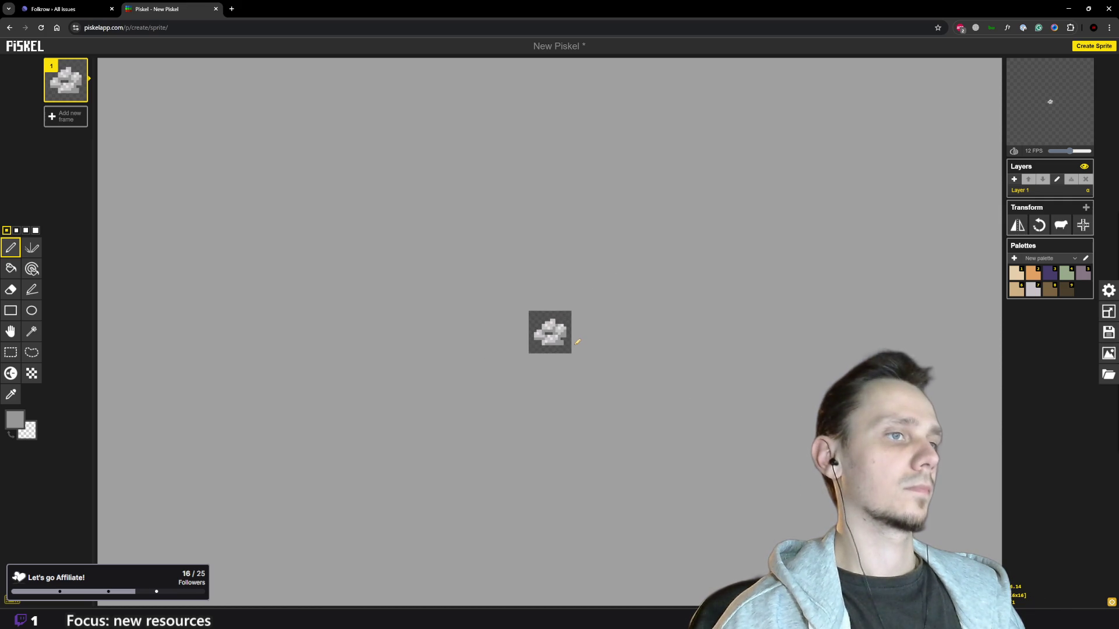
pyautogui.scroll(1, 606, 335)
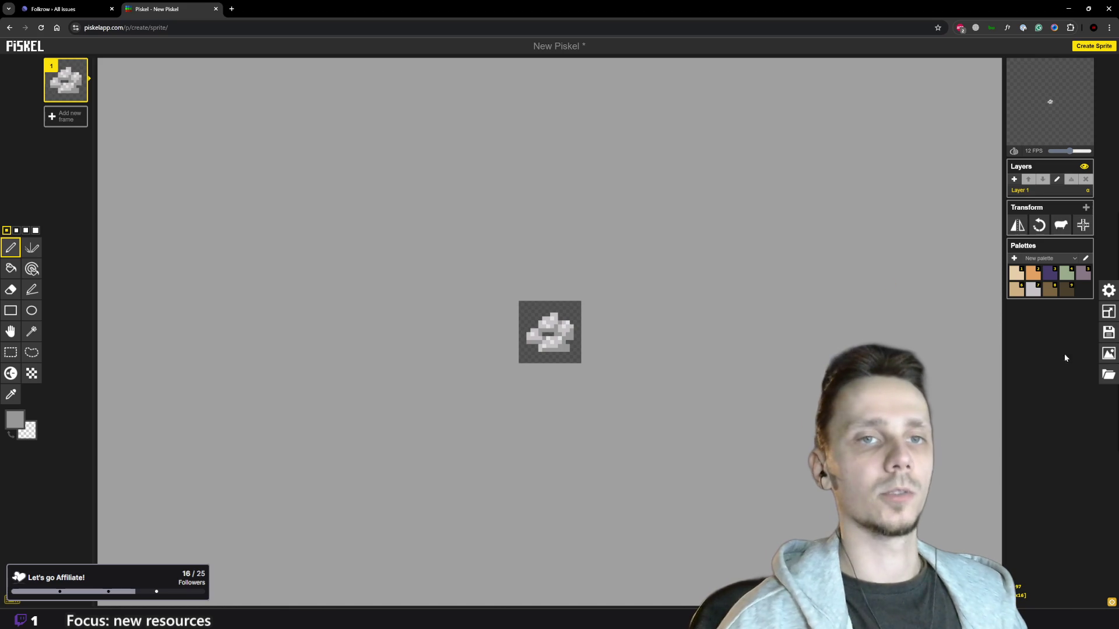
pyautogui.click(1110, 355)
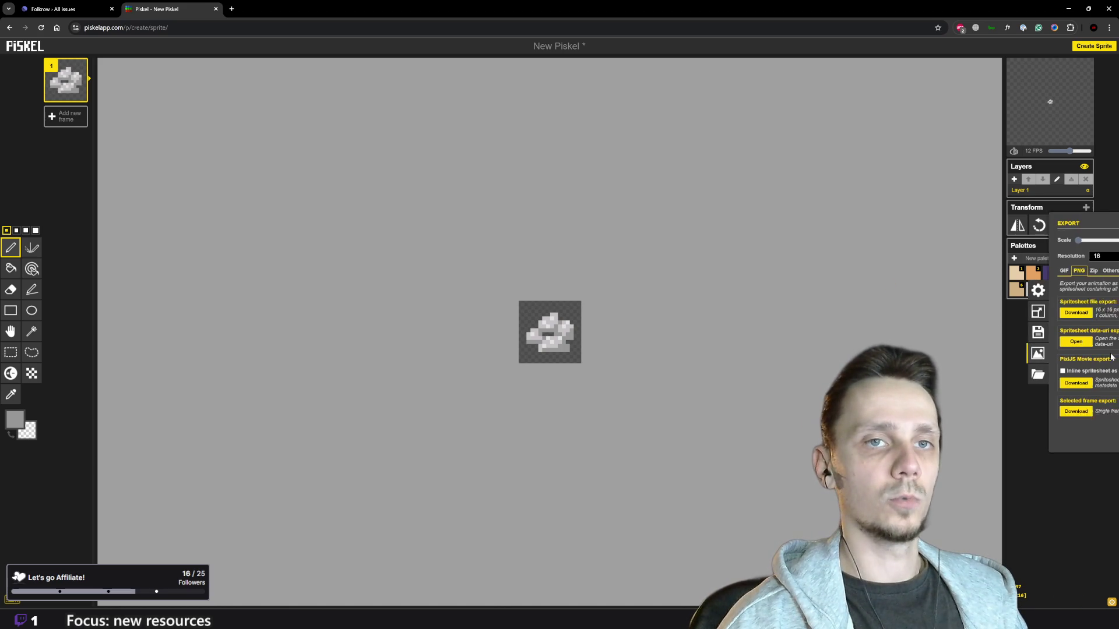
# Step: Download the sprite as New Piskel (8).png and return to Godot's FileSystem at sprites/misc
pyautogui.click(1026, 314)
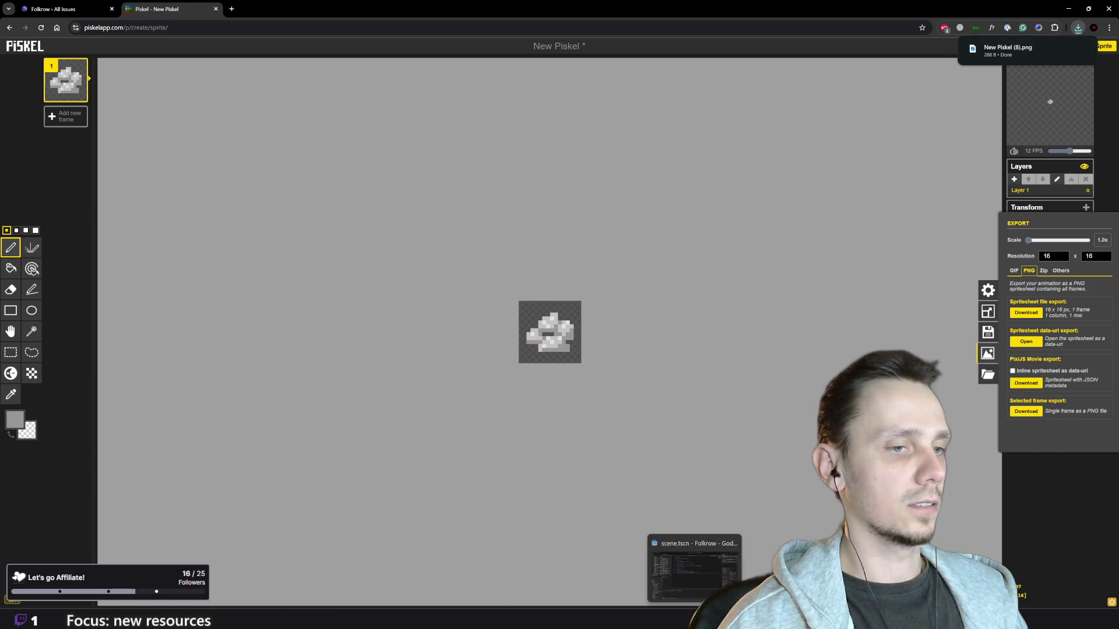
pyautogui.click(1081, 49)
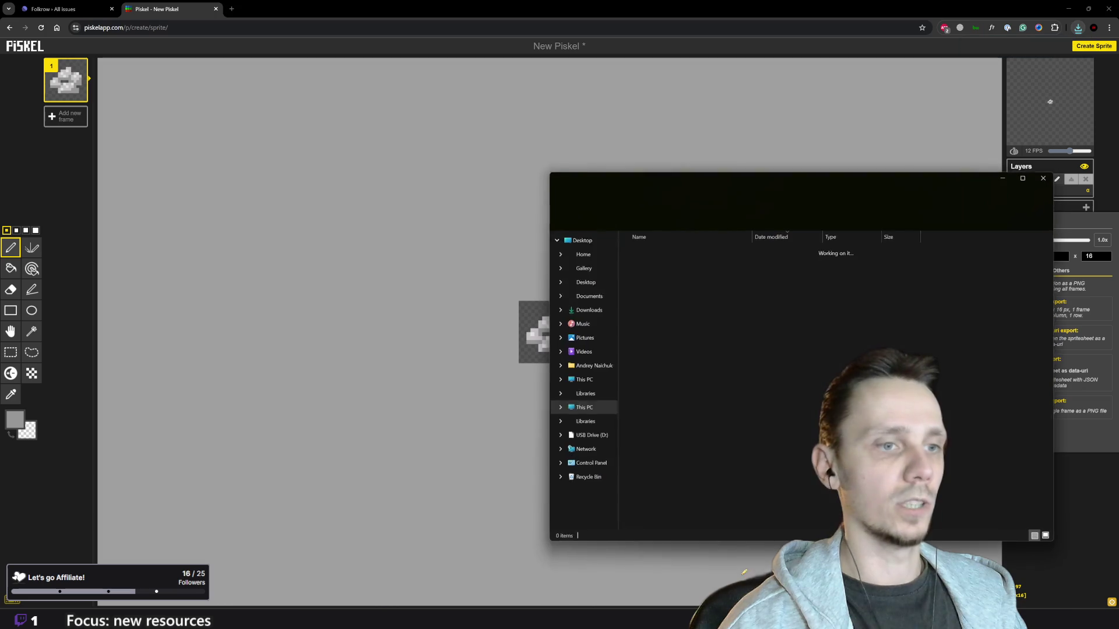
pyautogui.hotkey('alt', 'Tab')
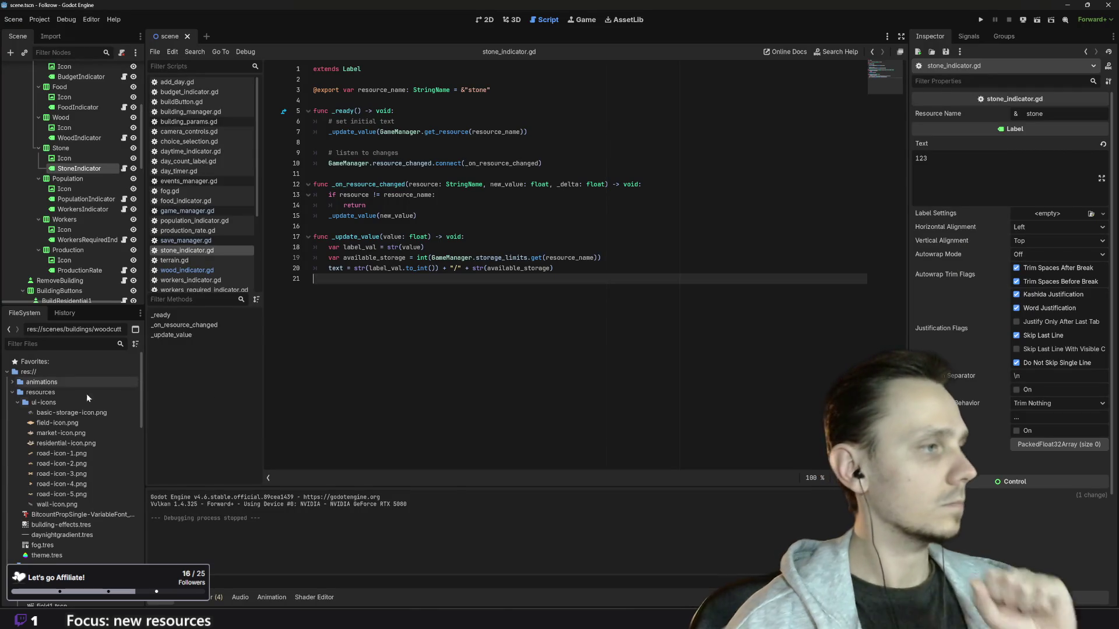
pyautogui.scroll(-5, 65, 448)
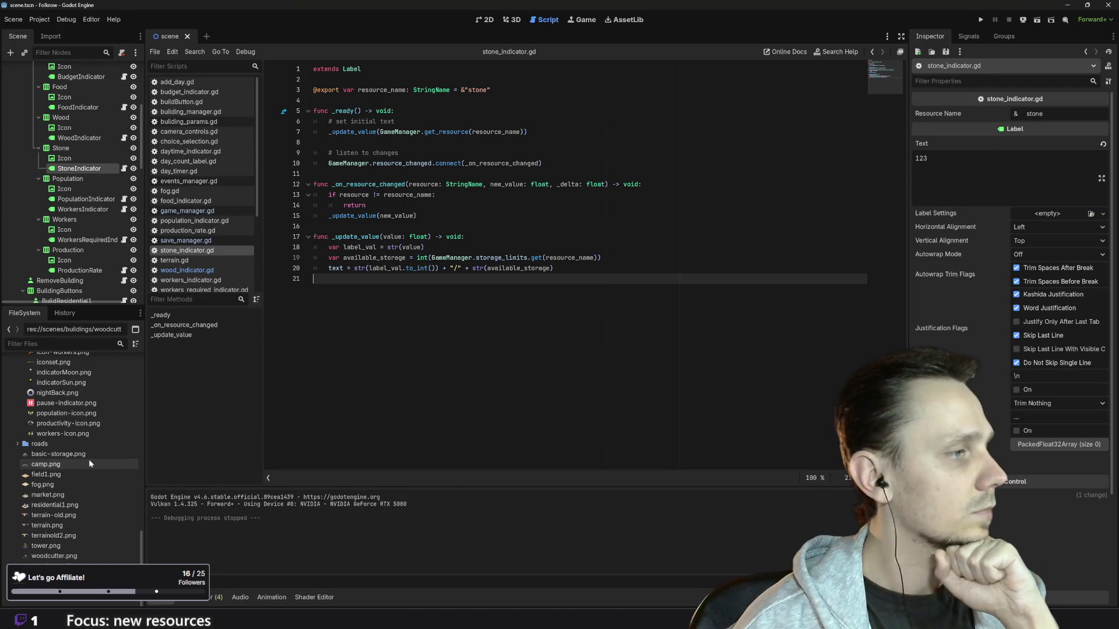
pyautogui.scroll(1, 92, 467)
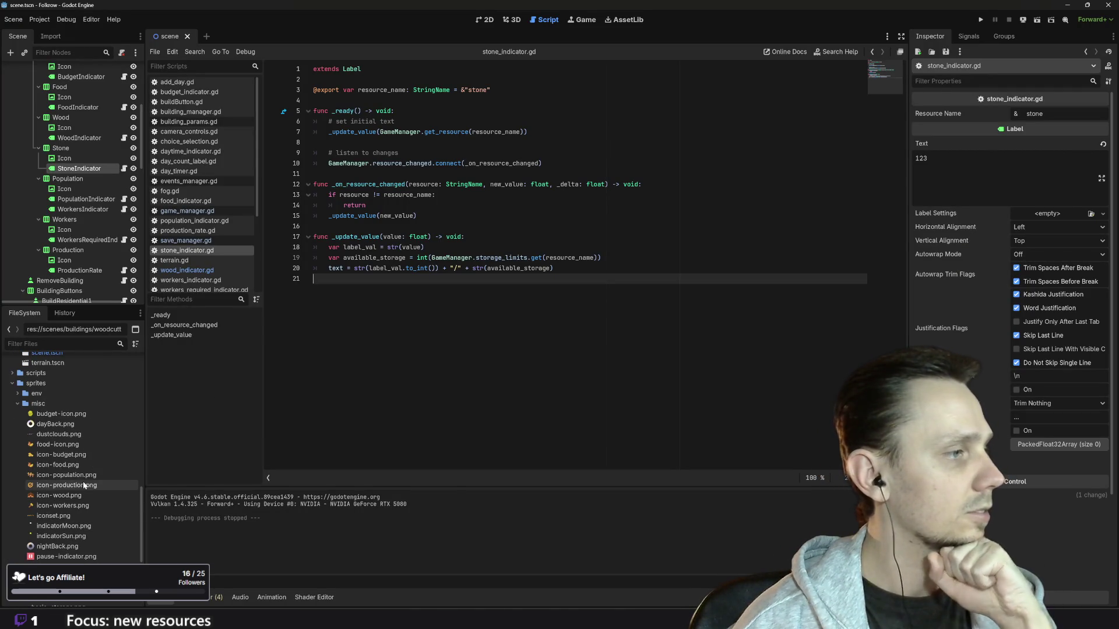
# Step: Rename the downloaded PNG to stone-icon.png and drag it into Godot's sprites/misc folder
pyautogui.moveTo(444, 600)
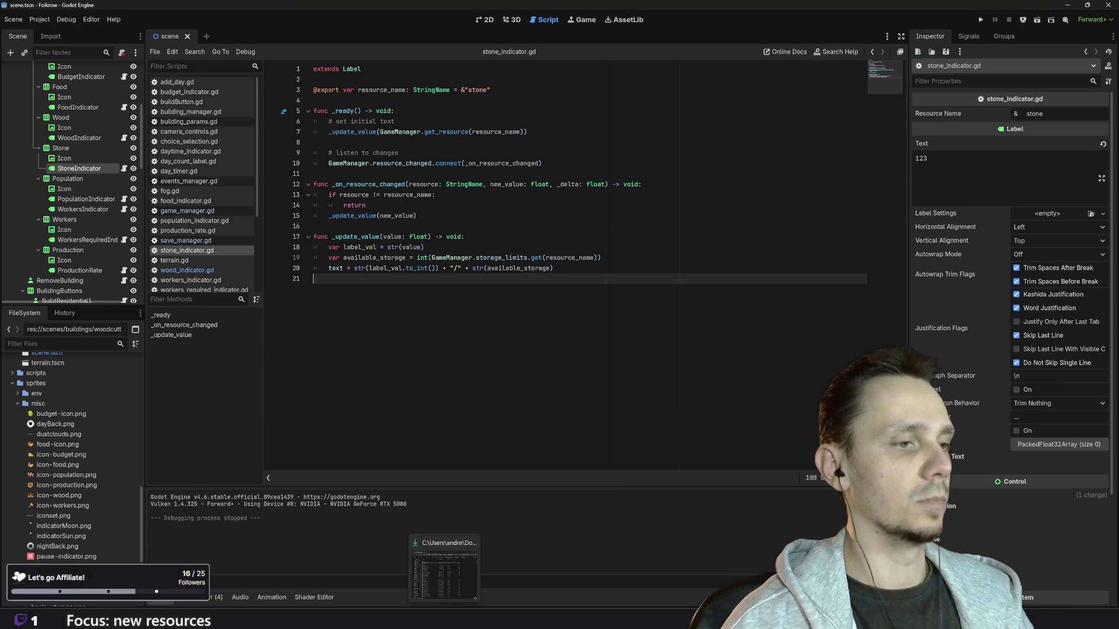
pyautogui.click(445, 545)
pyautogui.click(643, 263)
pyautogui.write('stone')
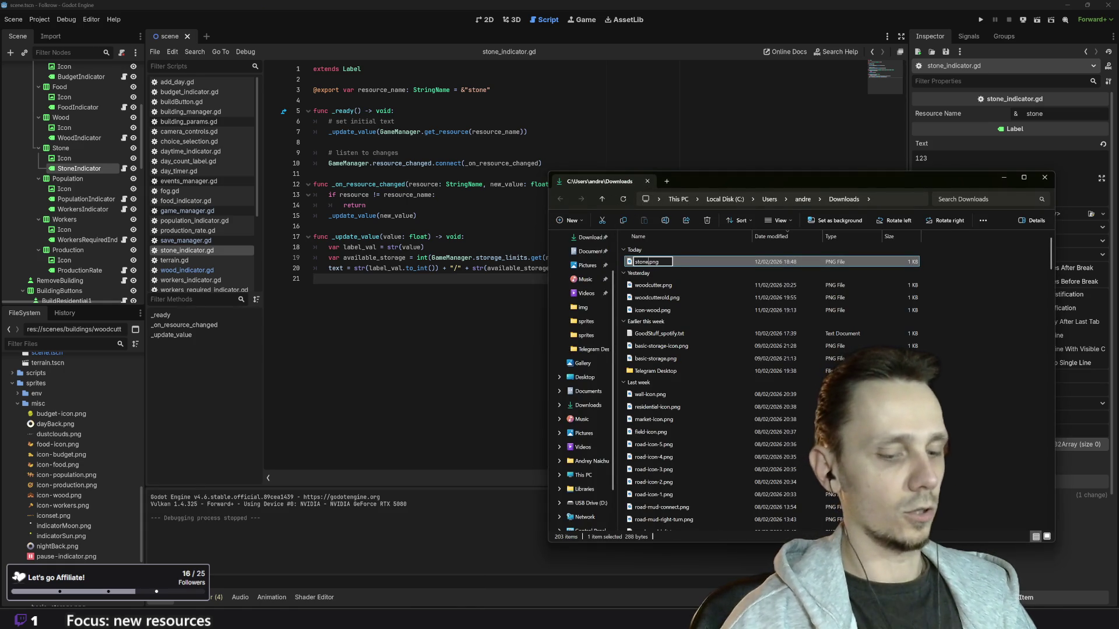
pyautogui.write('-icon')
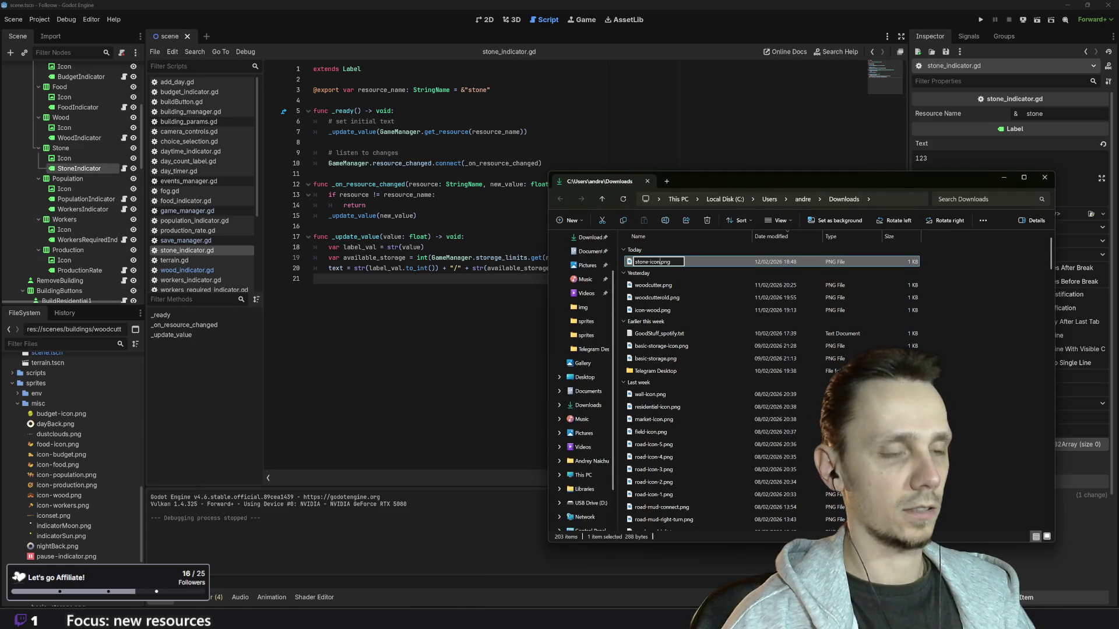
pyautogui.press('Return')
pyautogui.moveTo(653, 266)
pyautogui.mouseDown()
pyautogui.moveTo(50, 475)
pyautogui.moveTo(45, 456)
pyautogui.mouseUp()
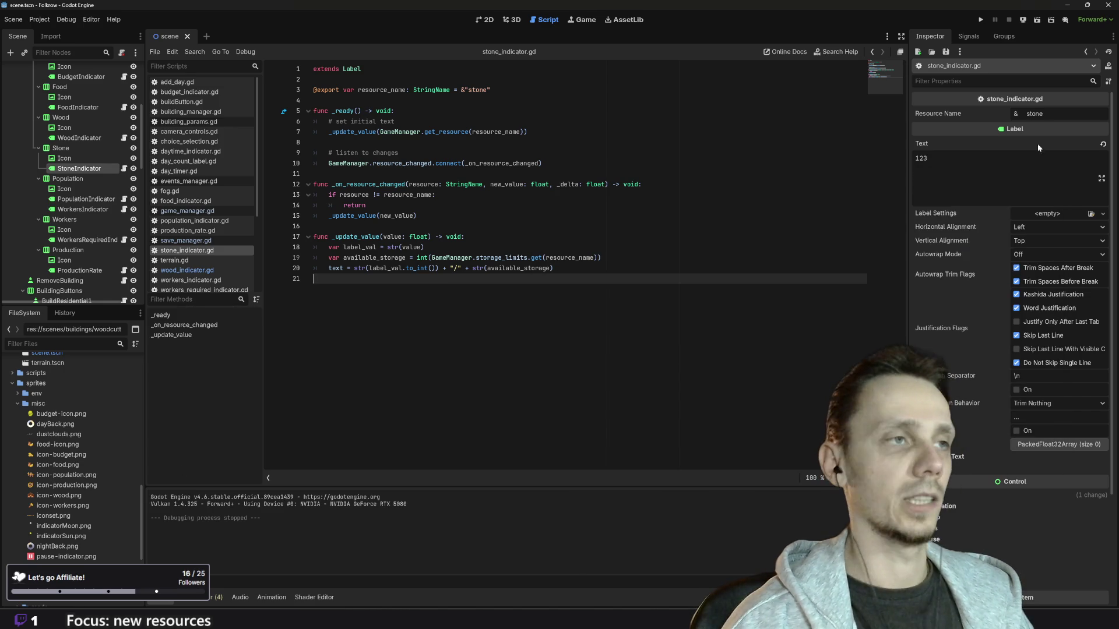
# Step: Drag stone-icon.png into the Texture slot of the Stone entry's Icon node
pyautogui.click(485, 19)
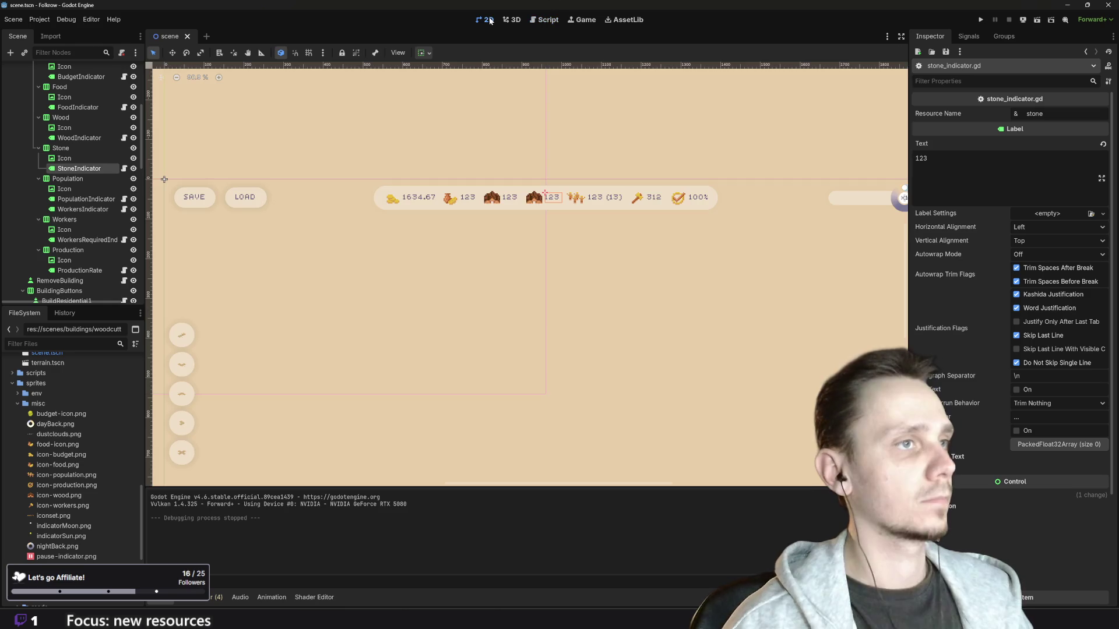
pyautogui.click(541, 200)
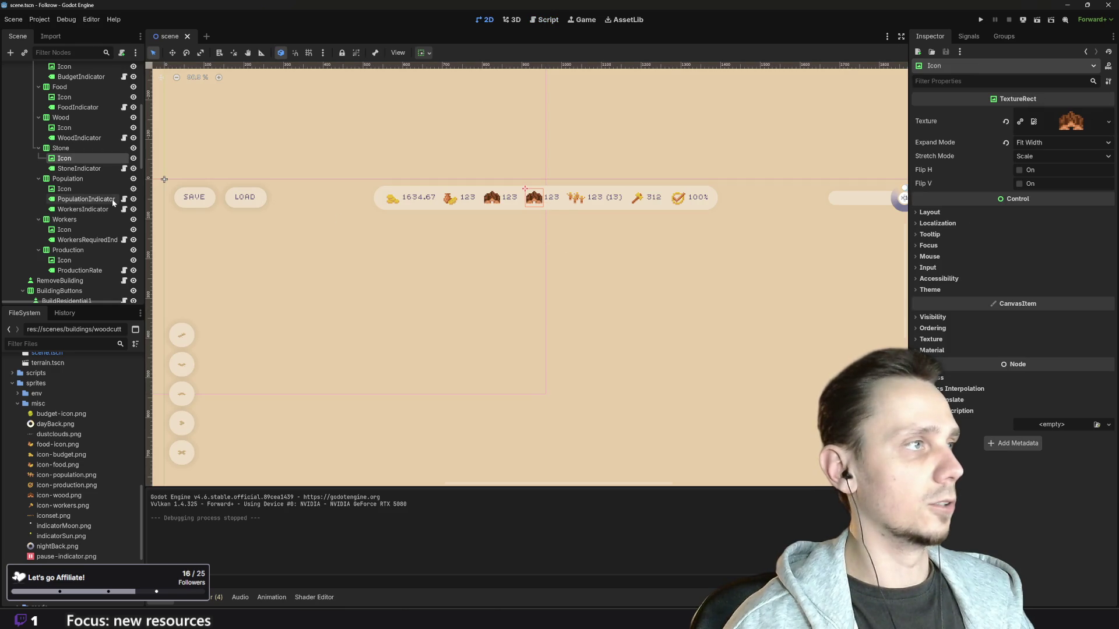
pyautogui.scroll(-2, 58, 556)
pyautogui.moveTo(60, 526)
pyautogui.mouseDown()
pyautogui.moveTo(647, 367)
pyautogui.moveTo(1071, 122)
pyautogui.mouseUp()
pyautogui.click(638, 309)
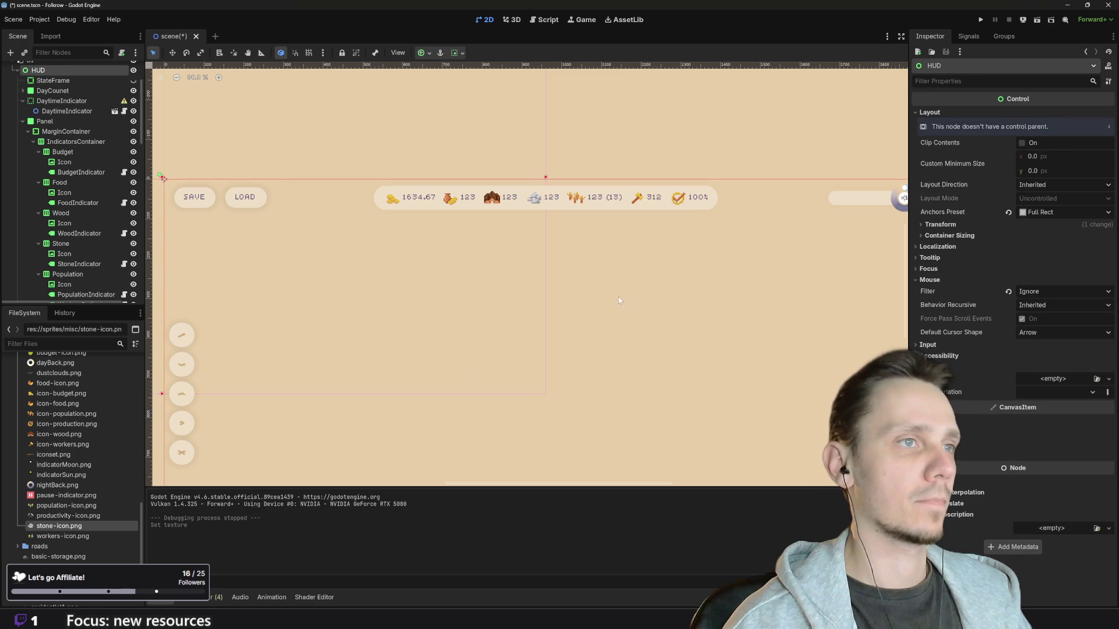
pyautogui.scroll(-4, 618, 296)
pyautogui.press('Escape')
pyautogui.scroll(5, 583, 184)
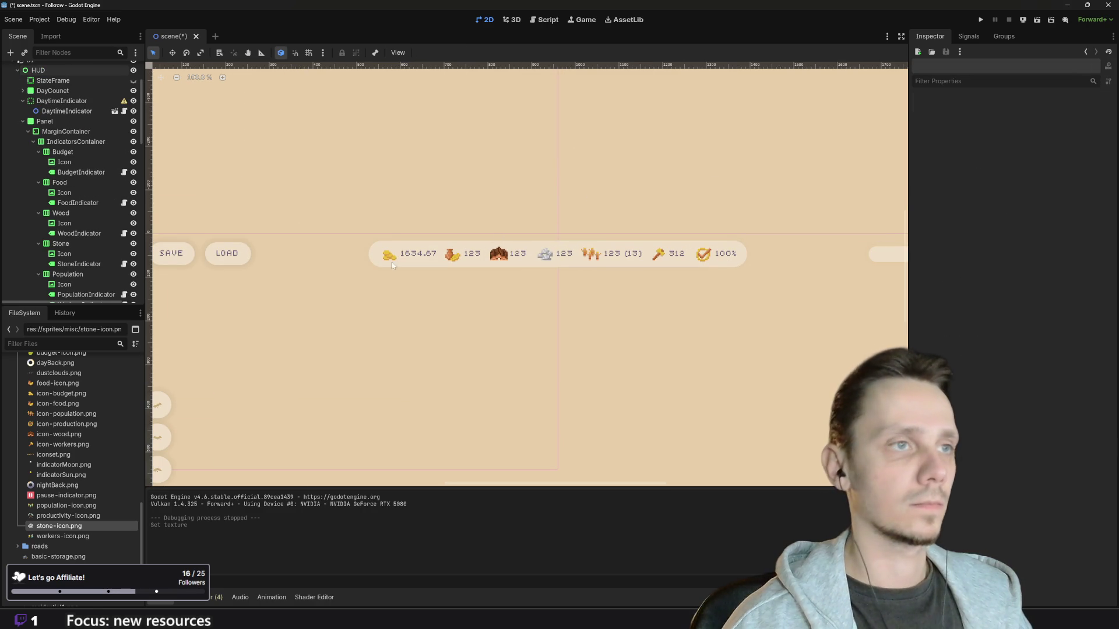
pyautogui.click(980, 20)
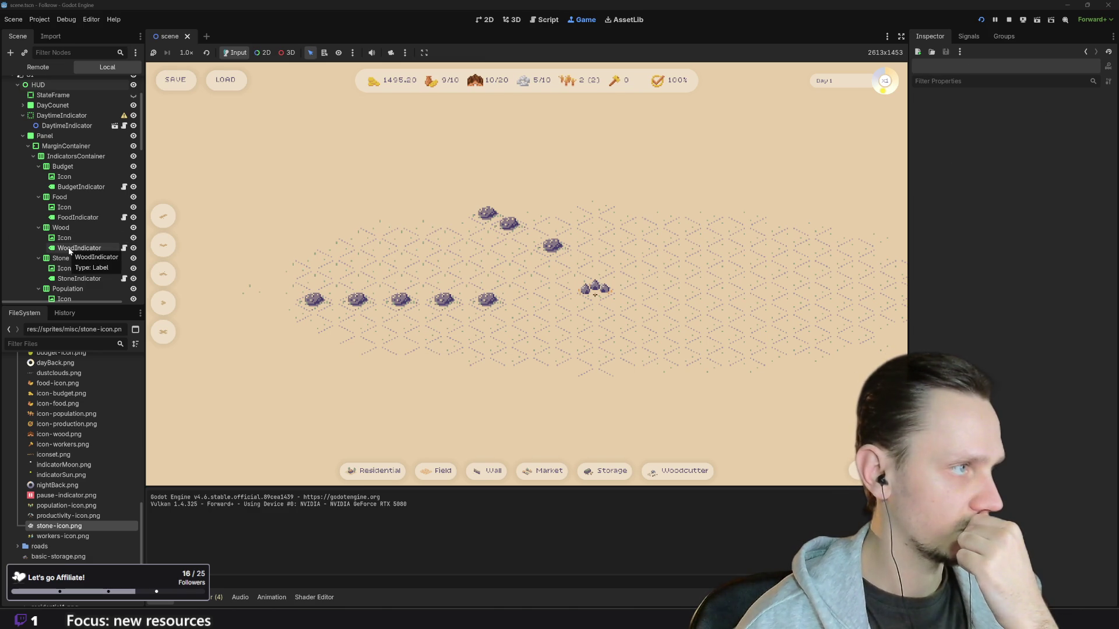
# Step: Stop the running game after confirming the stone icon beside the 5/10 count
pyautogui.click(1009, 21)
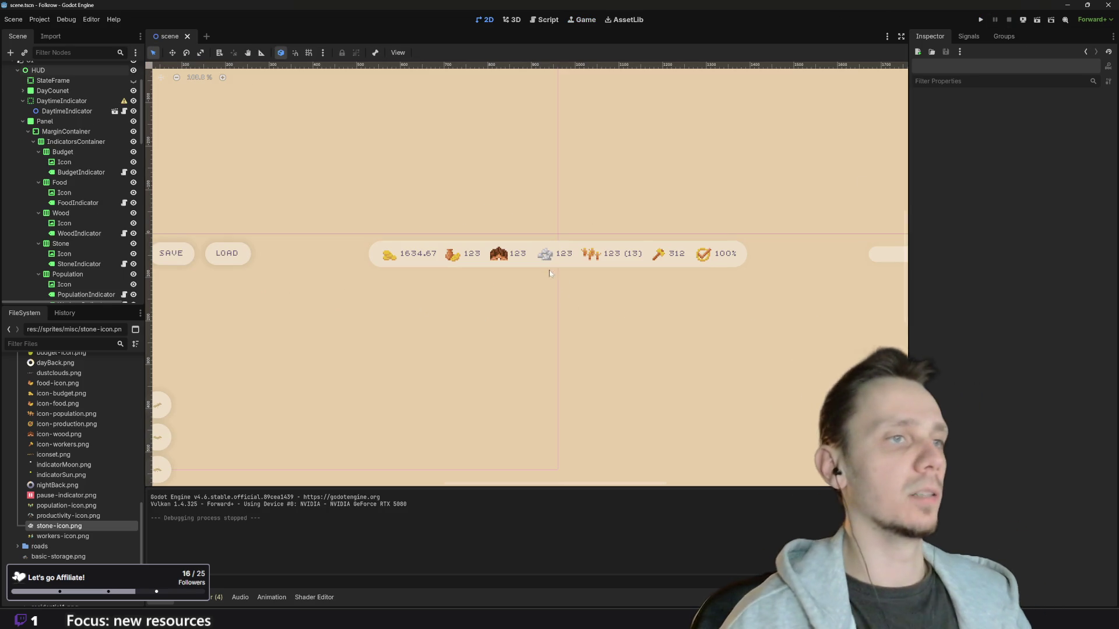
# Step: Select the StoneIndicator label, open the Label class reference, and scroll through its members
pyautogui.click(566, 258)
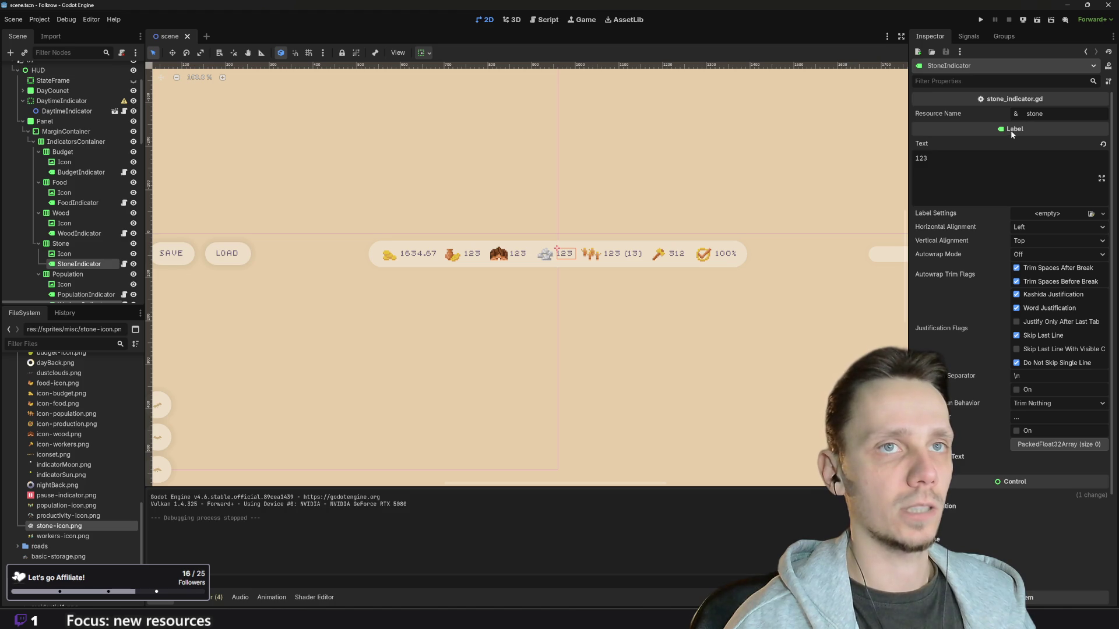
pyautogui.moveTo(1011, 134)
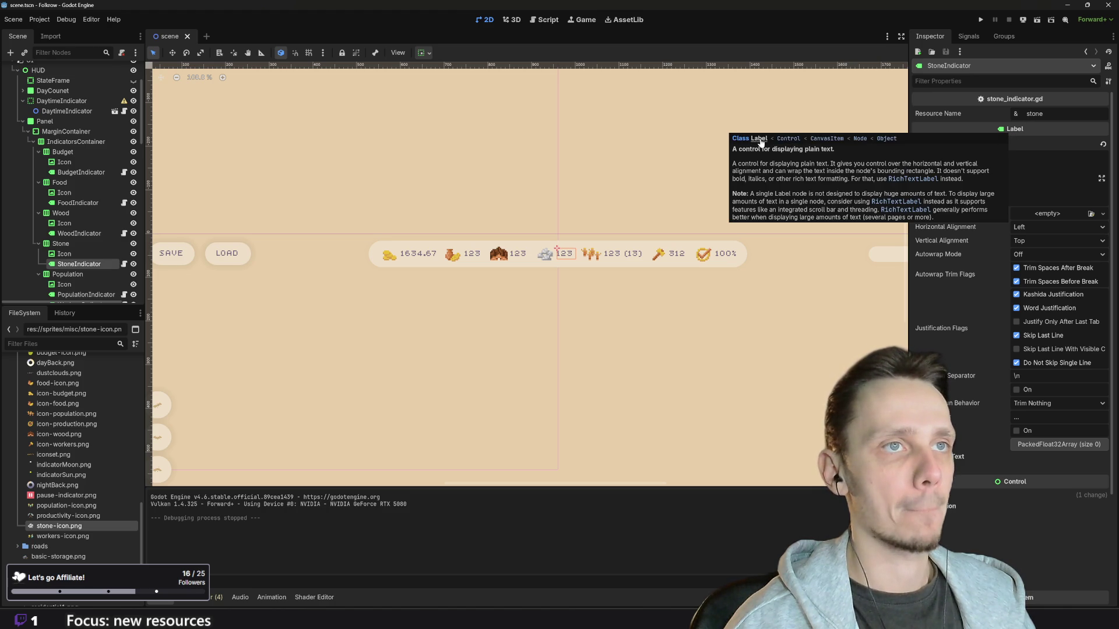
pyautogui.click(759, 139)
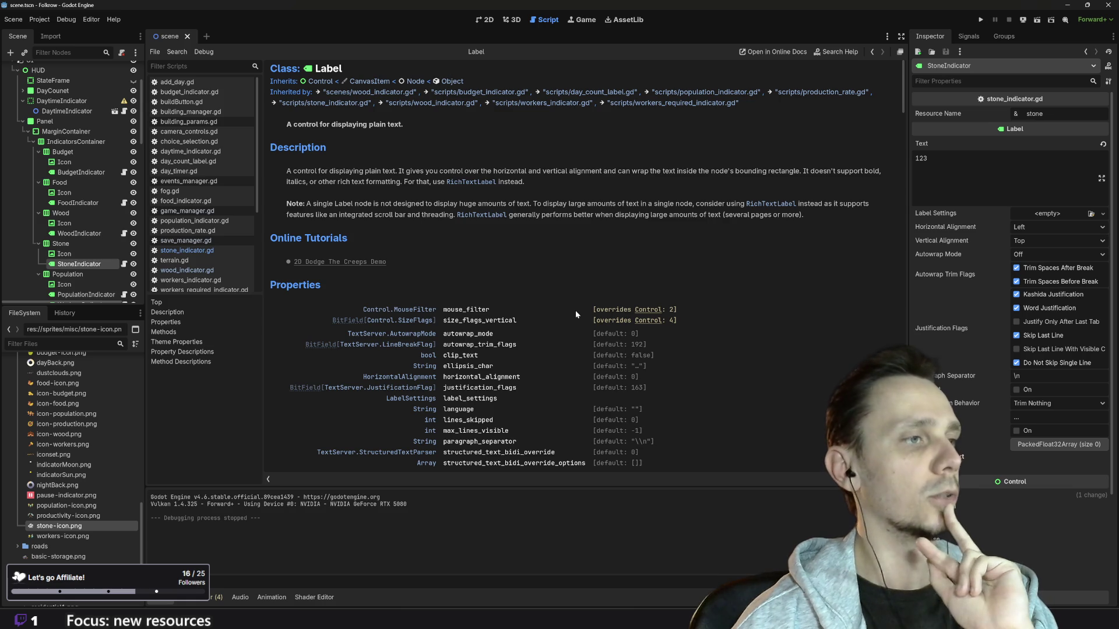
pyautogui.scroll(-3, 576, 314)
pyautogui.scroll(-6, 575, 314)
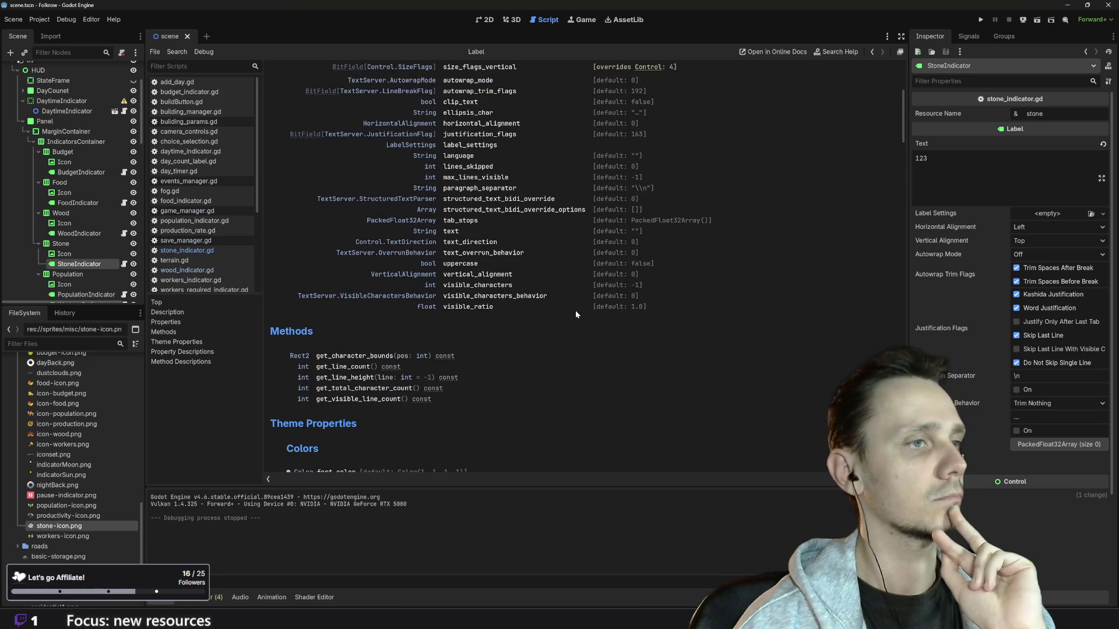
pyautogui.scroll(5, 576, 314)
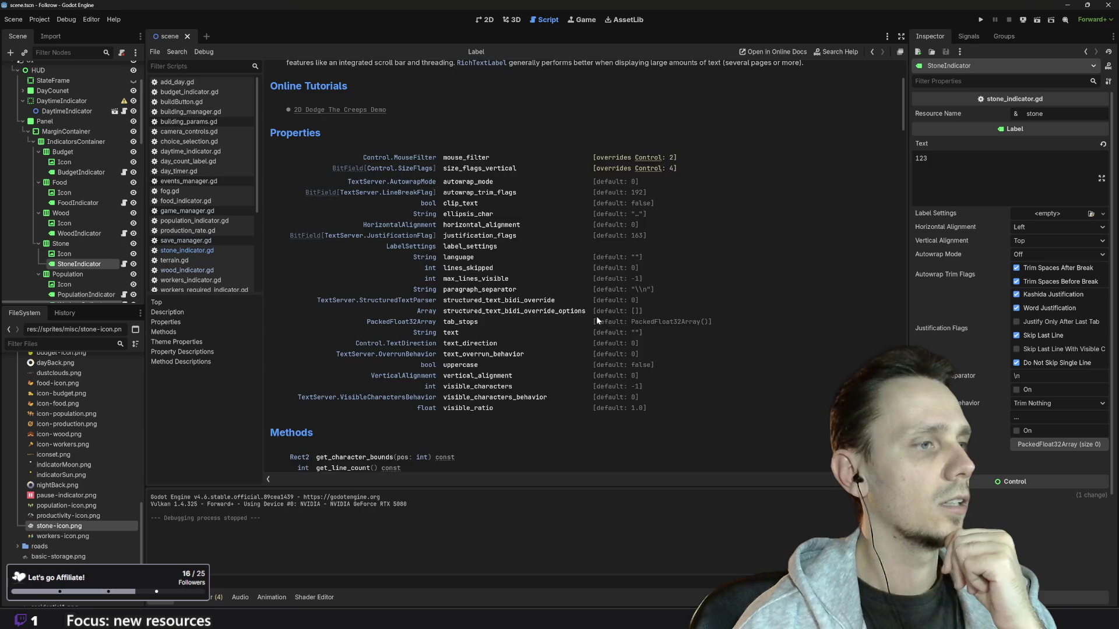
pyautogui.scroll(-3, 598, 319)
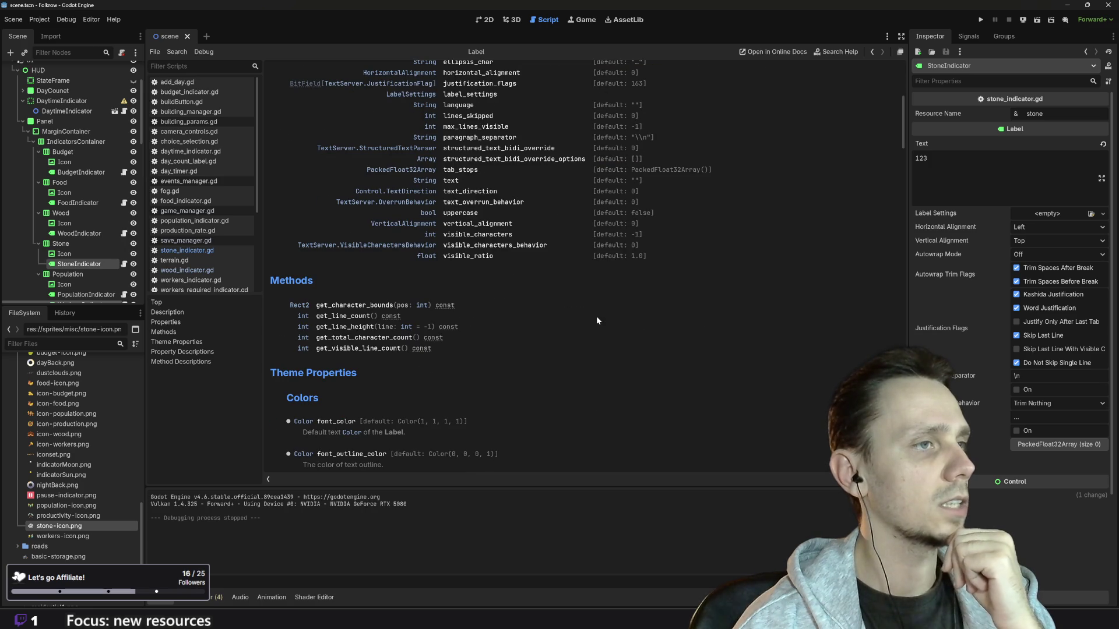
pyautogui.scroll(3, 597, 319)
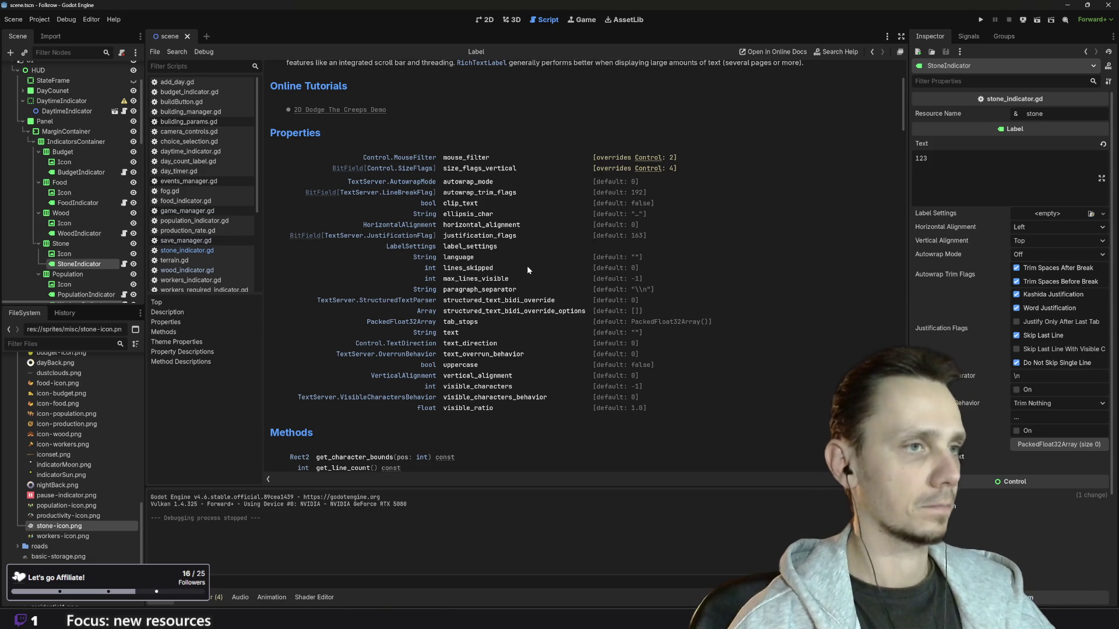
pyautogui.scroll(-3, 524, 289)
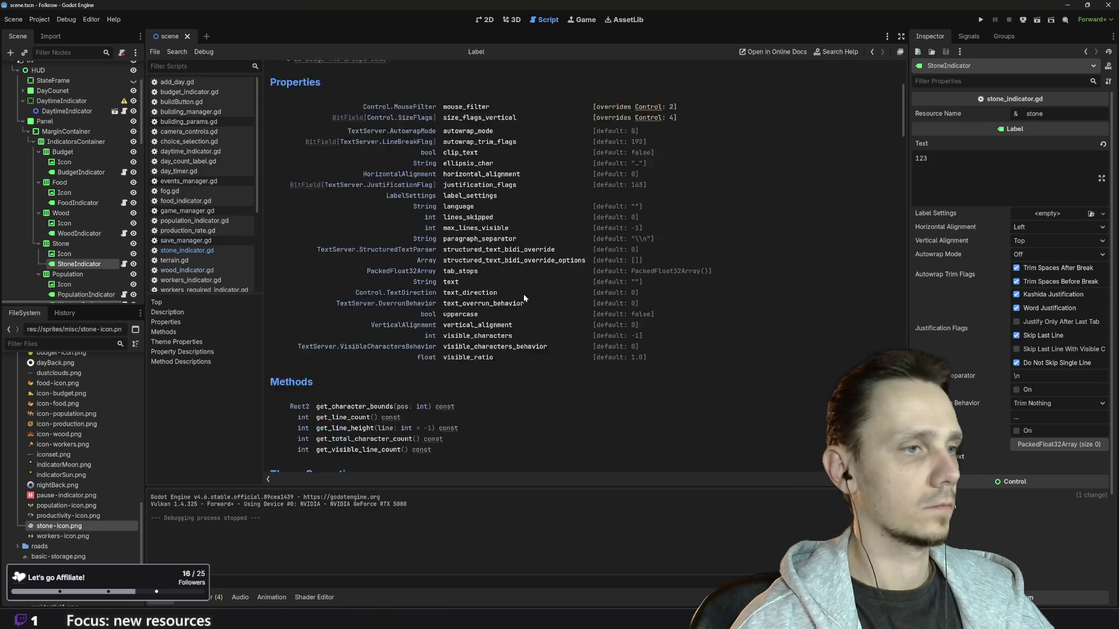
pyautogui.scroll(-2, 523, 298)
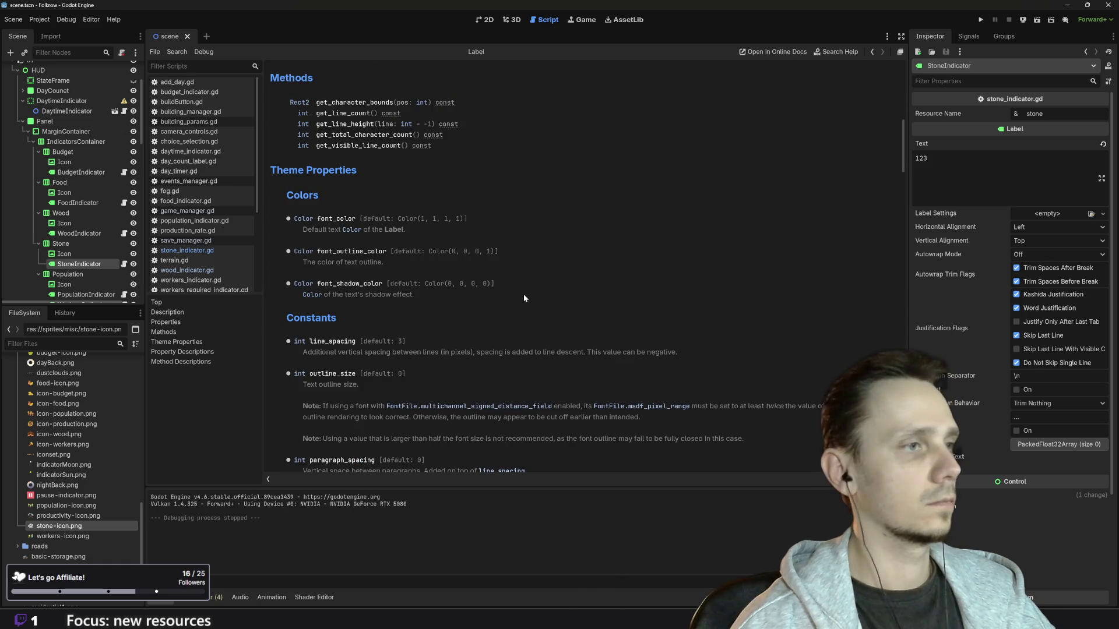
pyautogui.scroll(-5, 524, 298)
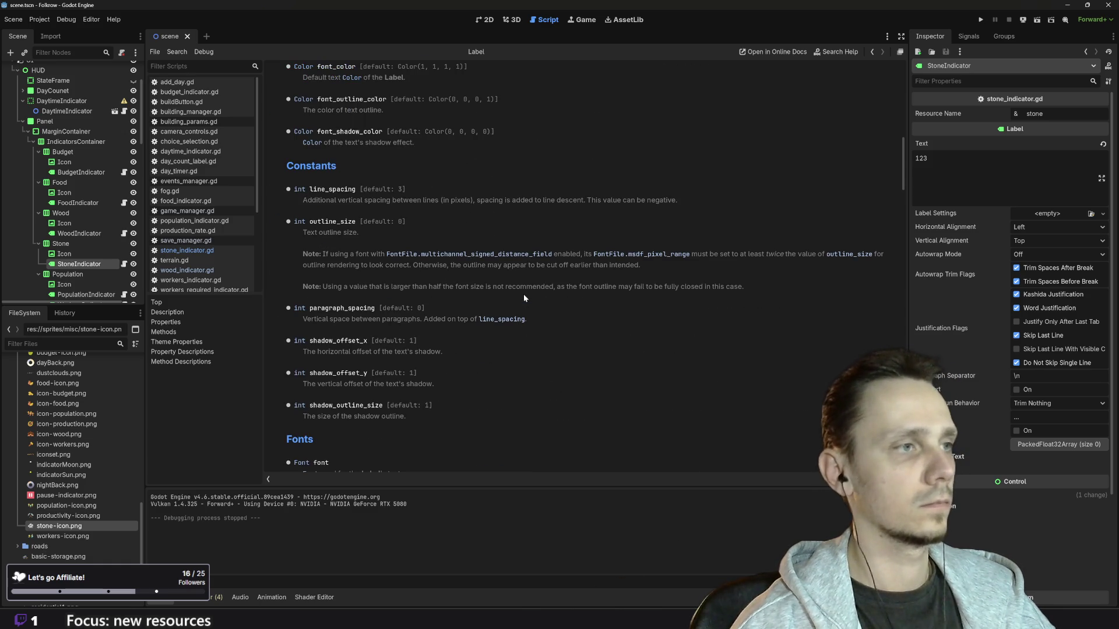
pyautogui.scroll(-3, 523, 298)
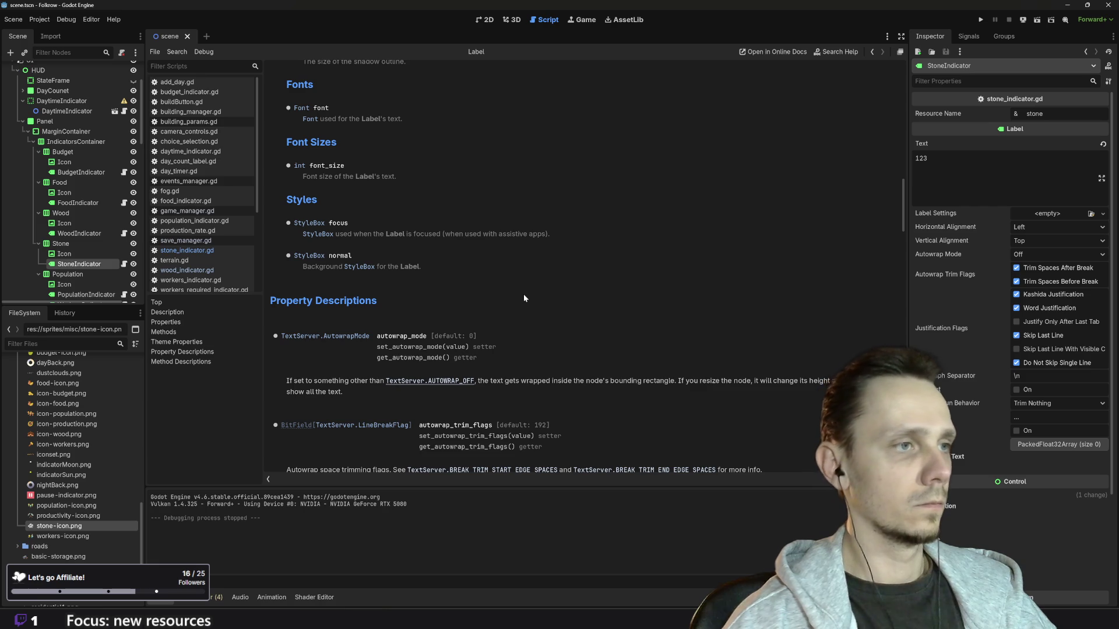
pyautogui.scroll(-3, 523, 294)
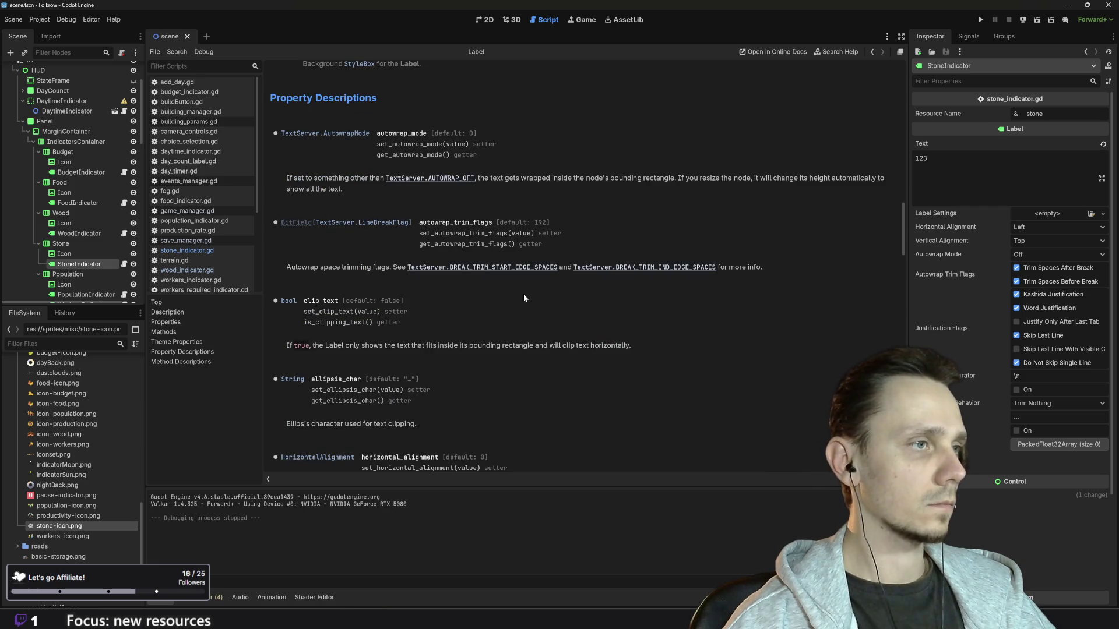
pyautogui.scroll(-3, 524, 298)
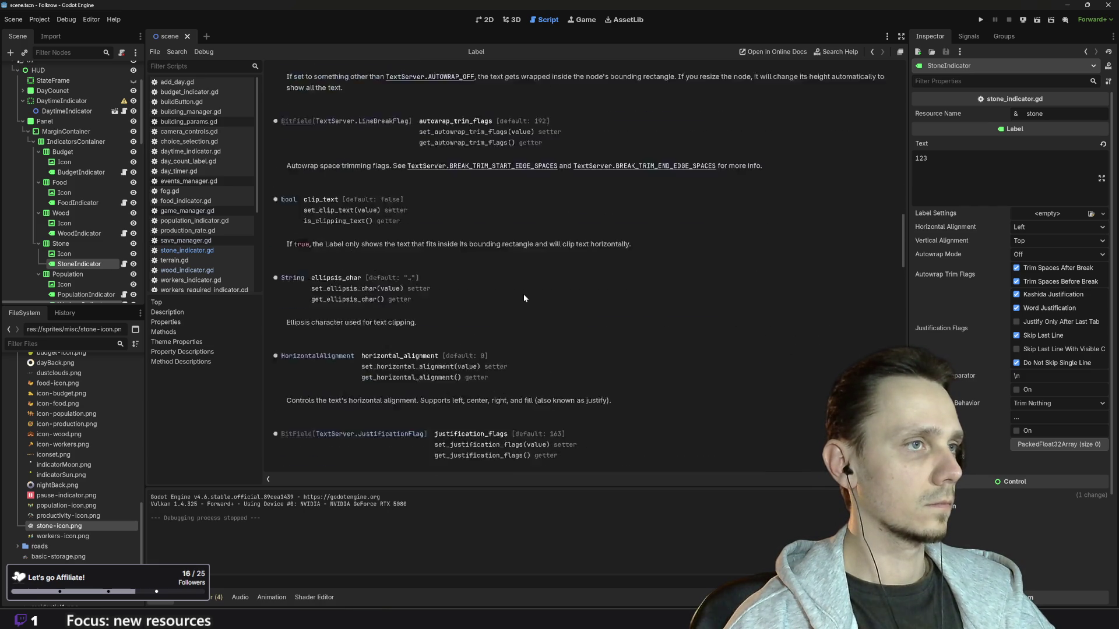
pyautogui.scroll(-3, 523, 298)
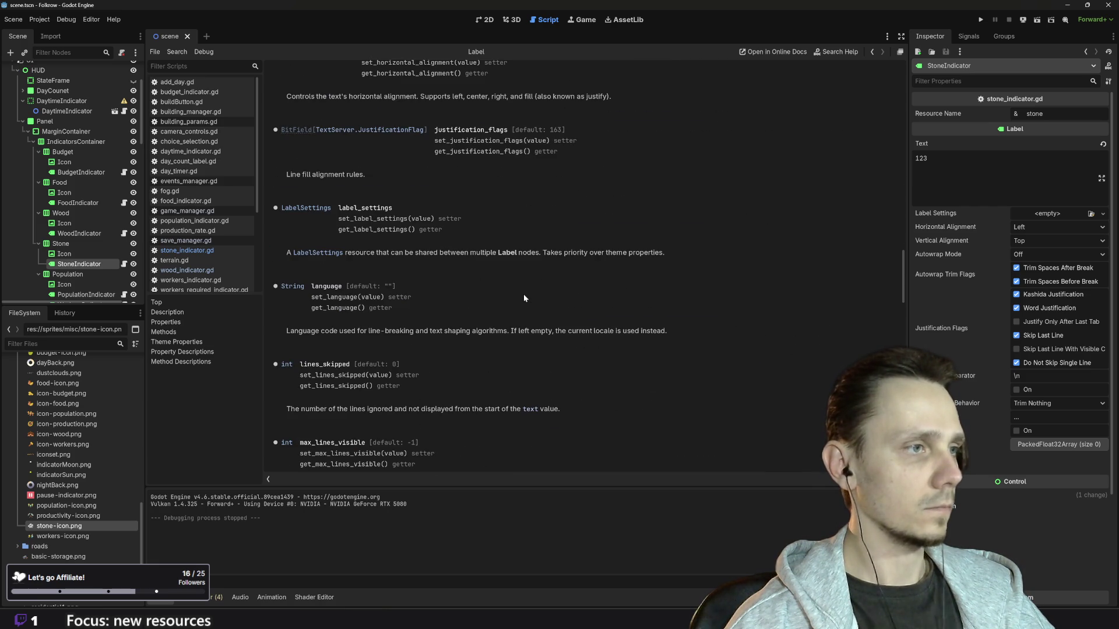
pyautogui.scroll(-5, 523, 294)
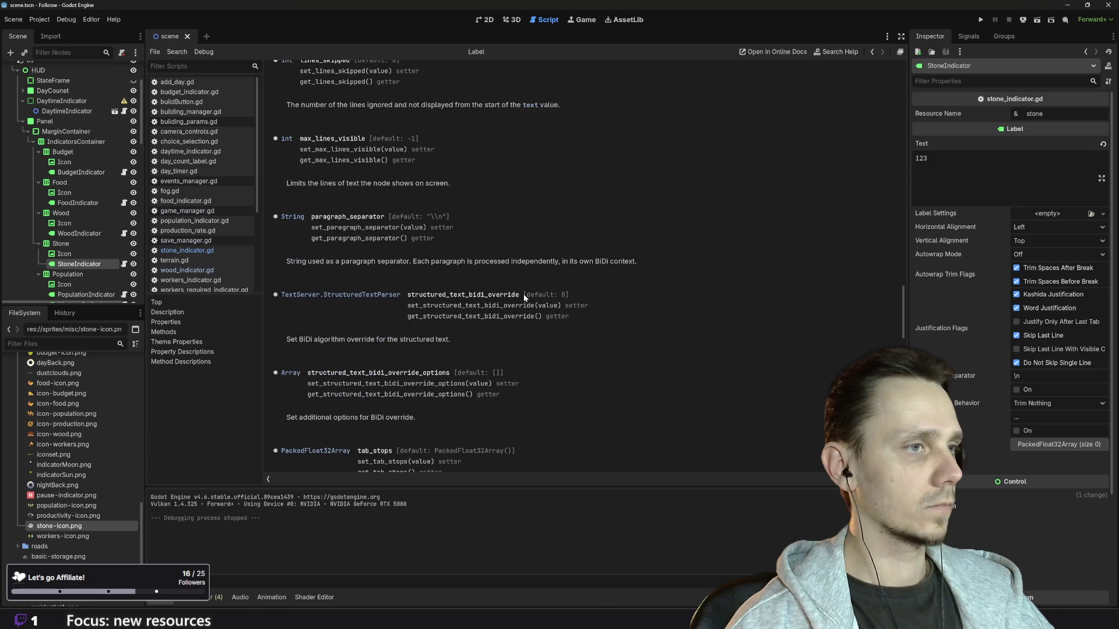
pyautogui.scroll(-3, 524, 297)
pyautogui.scroll(-5, 524, 298)
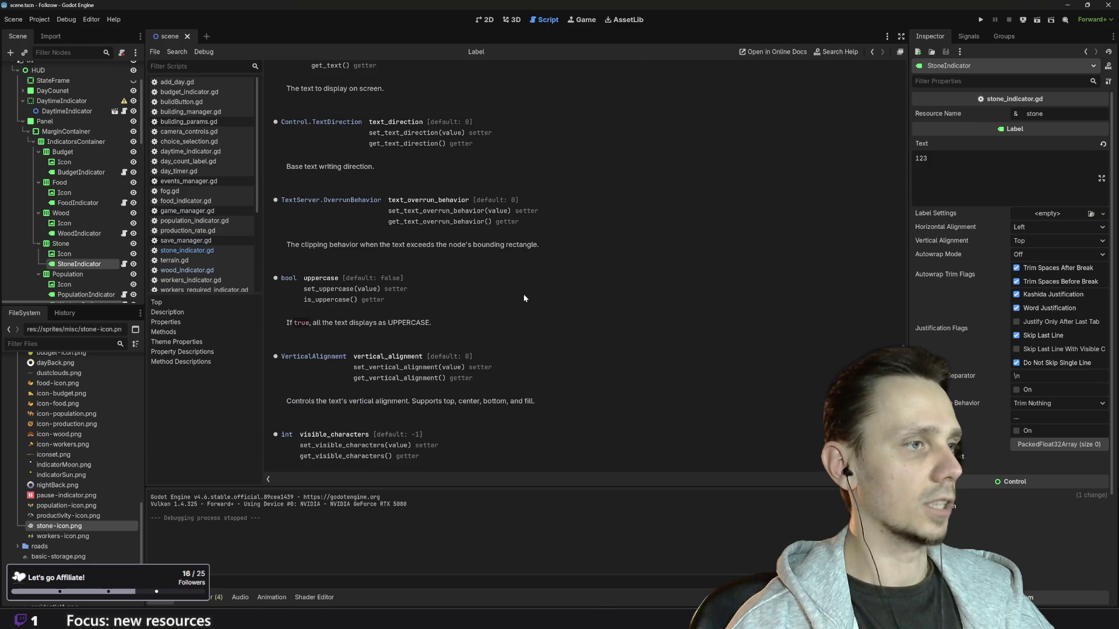
pyautogui.scroll(-10, 523, 293)
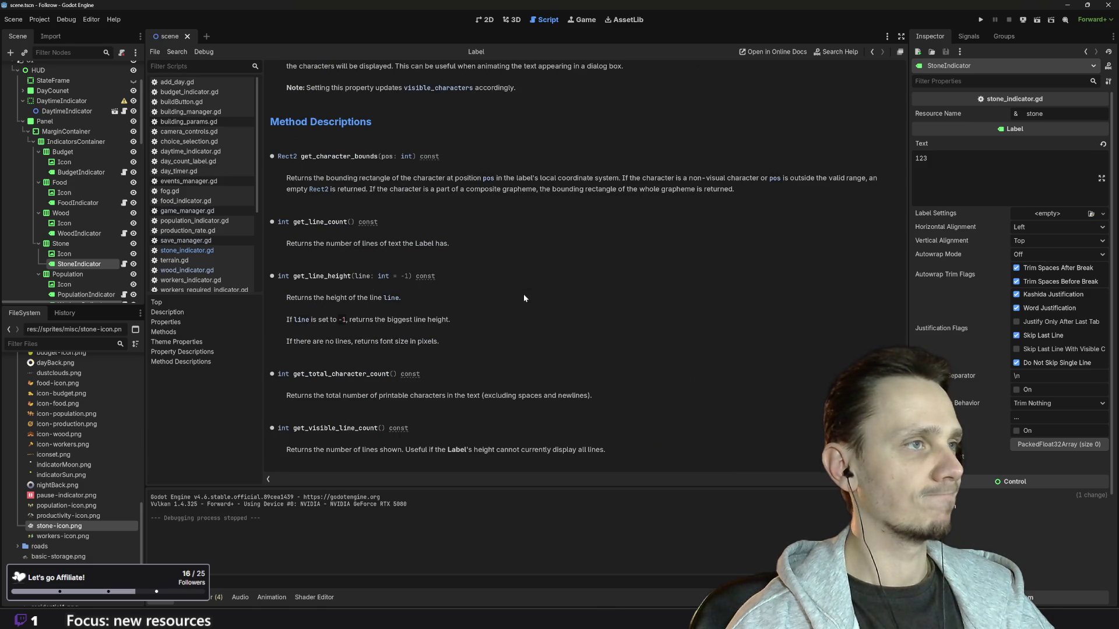
pyautogui.scroll(15, 523, 274)
pyautogui.scroll(-15, 507, 279)
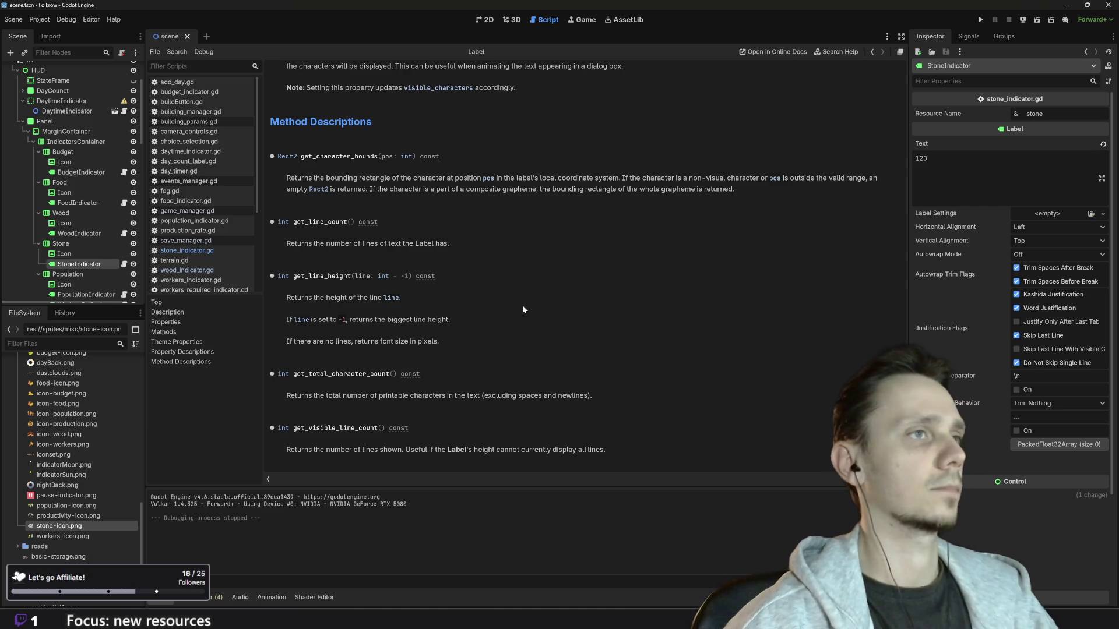
pyautogui.scroll(5, 522, 309)
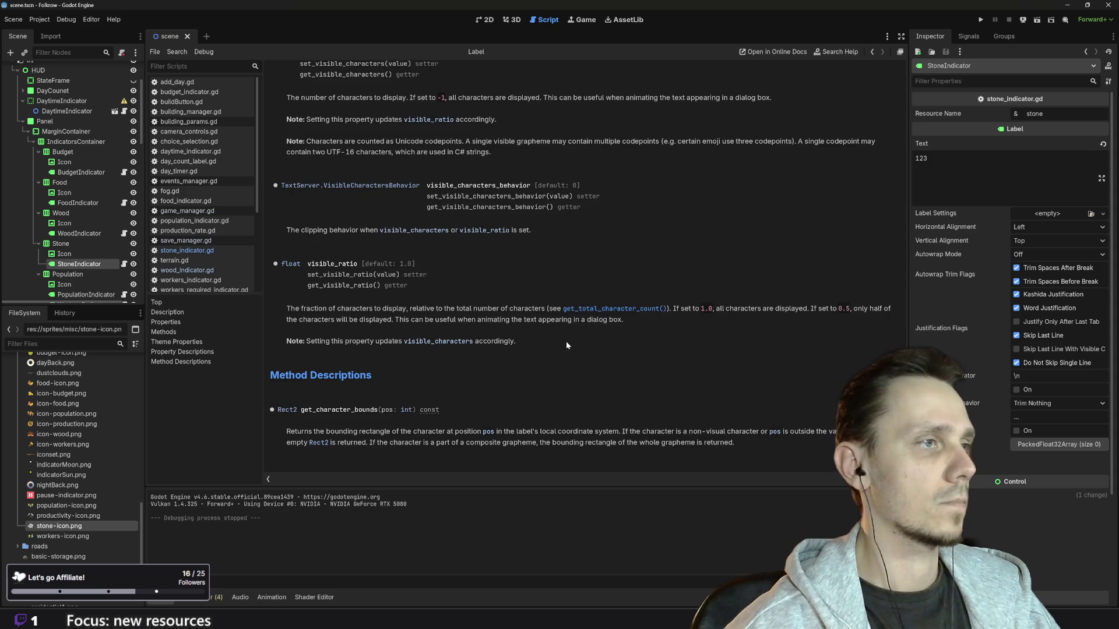
pyautogui.scroll(4, 566, 341)
pyautogui.scroll(3, 565, 334)
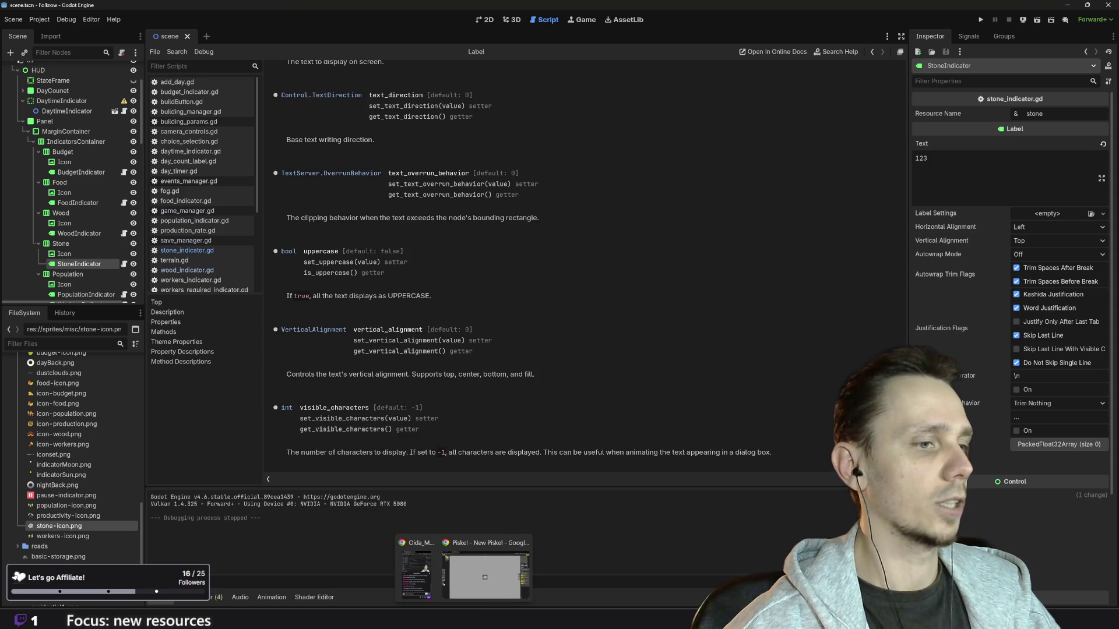
pyautogui.click(466, 587)
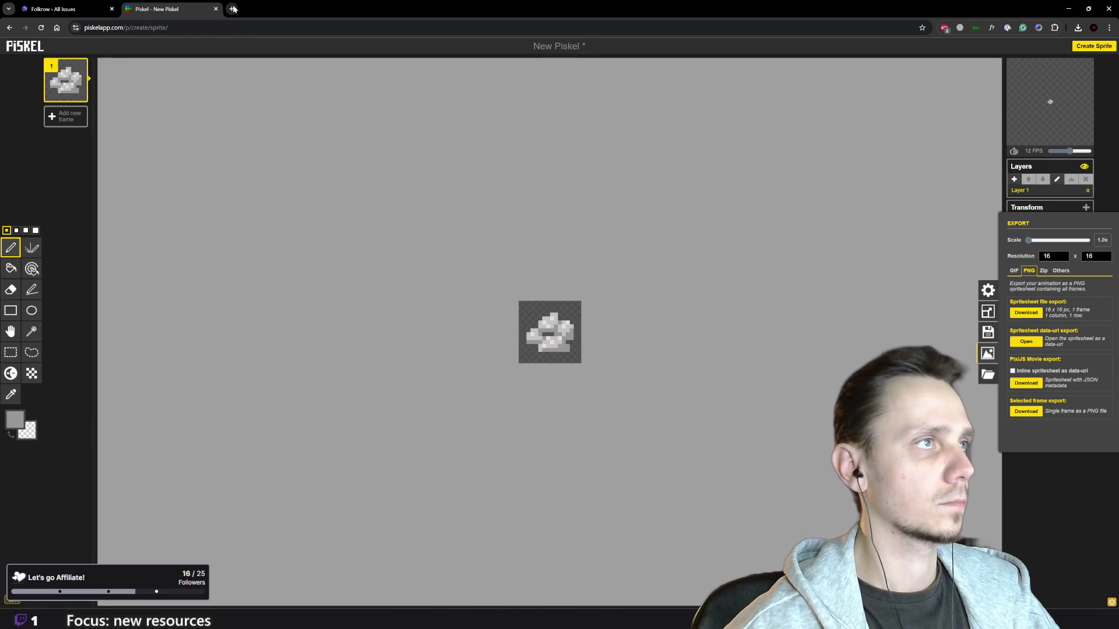
# Step: Search 'godot label is hovered' in a new tab and open the Label hover forum thread
pyautogui.click(231, 8)
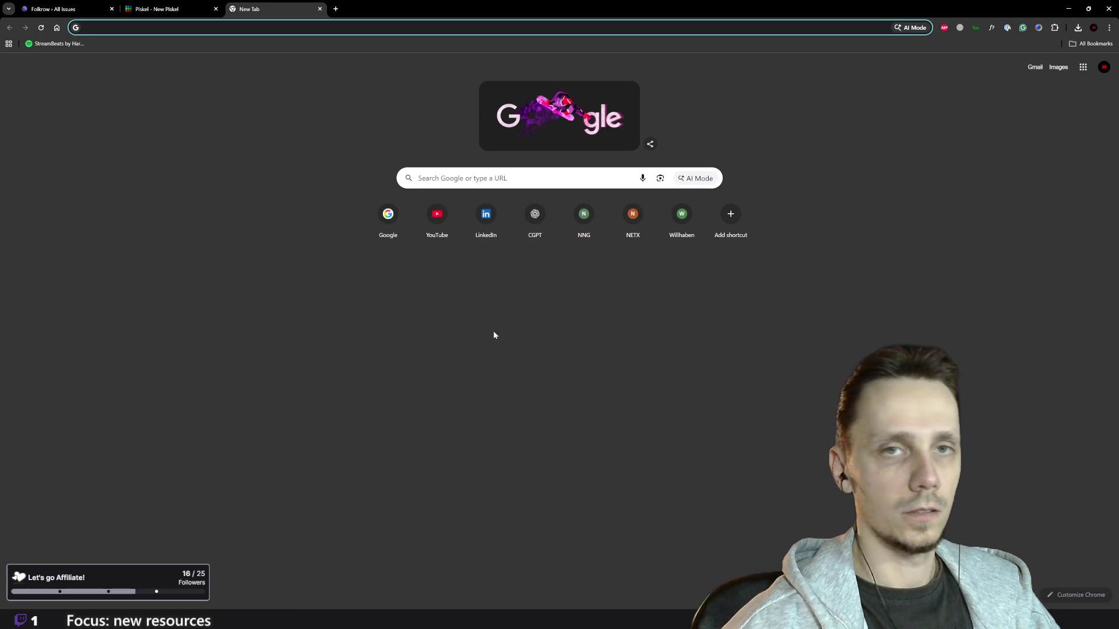
pyautogui.write('godot')
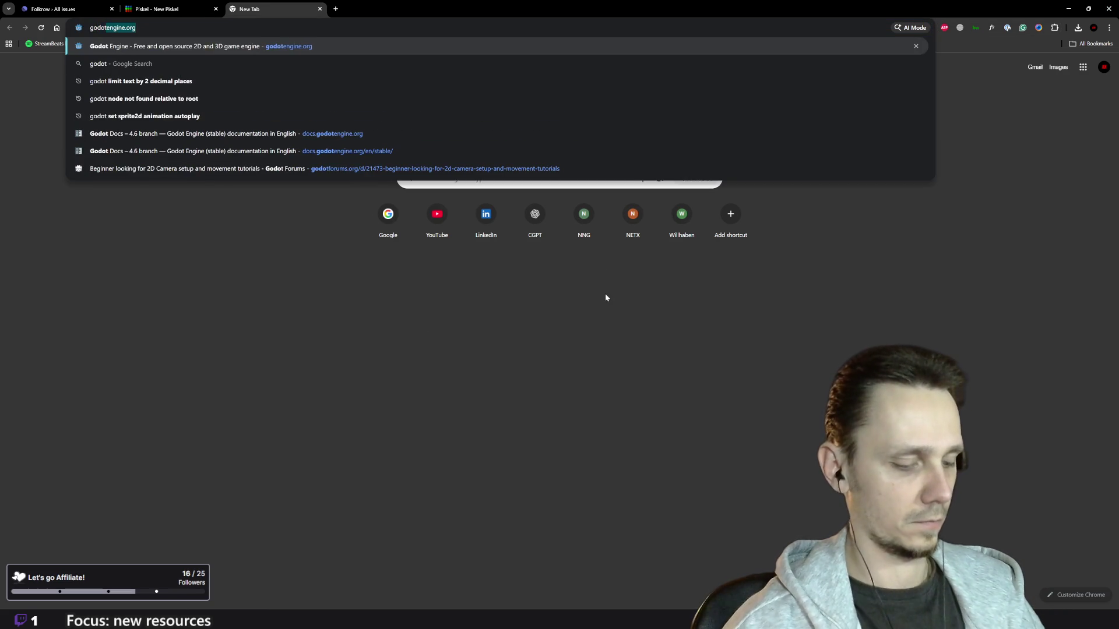
pyautogui.write(' label ')
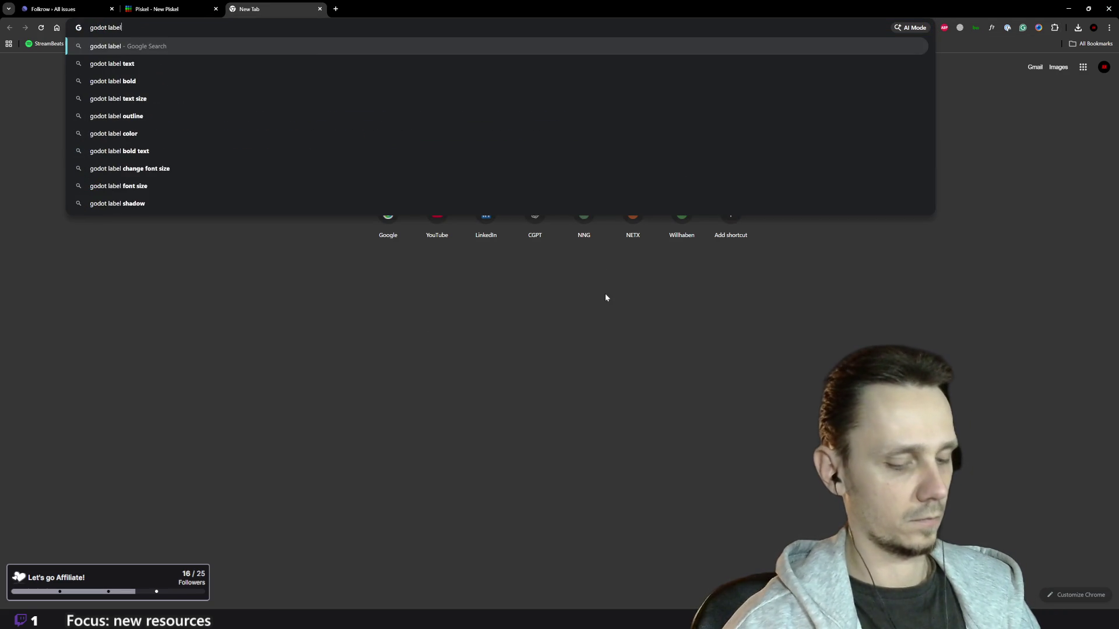
pyautogui.write('is hovered')
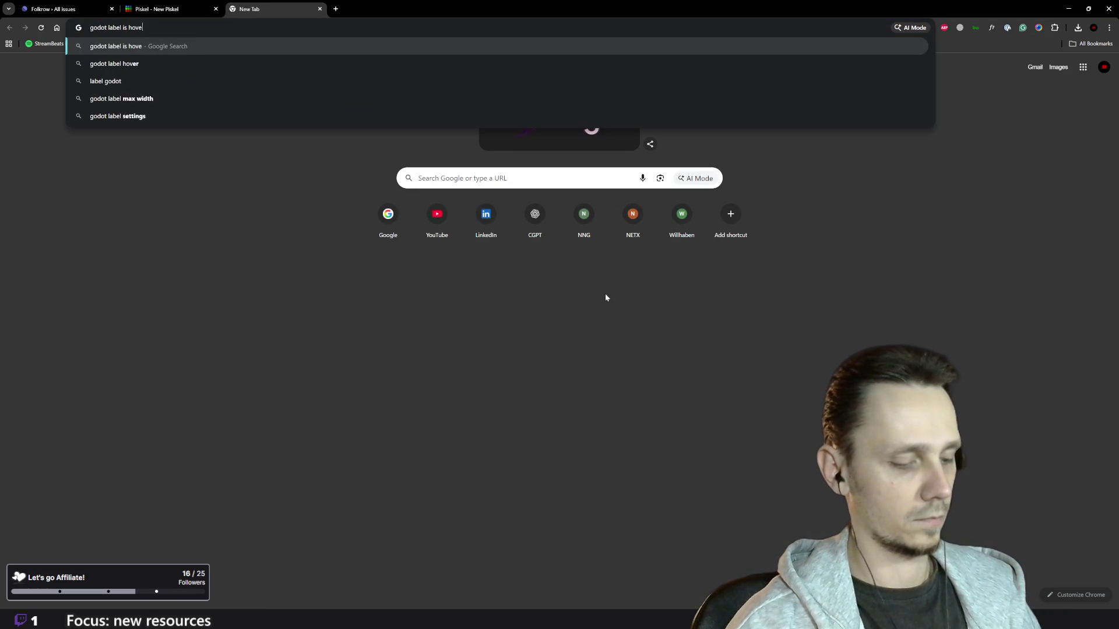
pyautogui.press('Return')
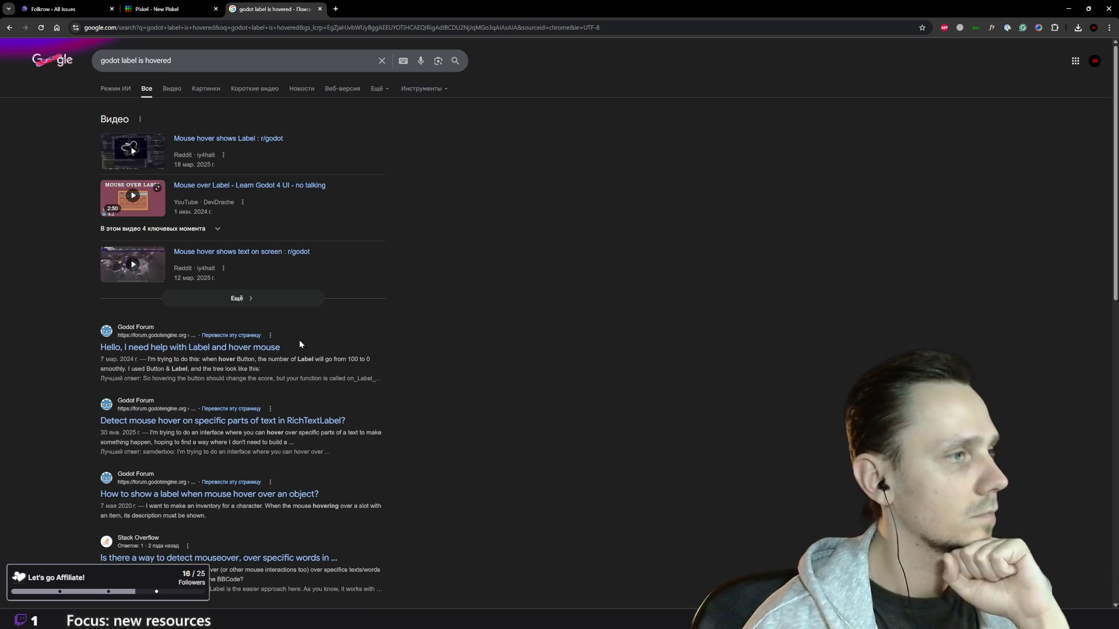
pyautogui.click(250, 348)
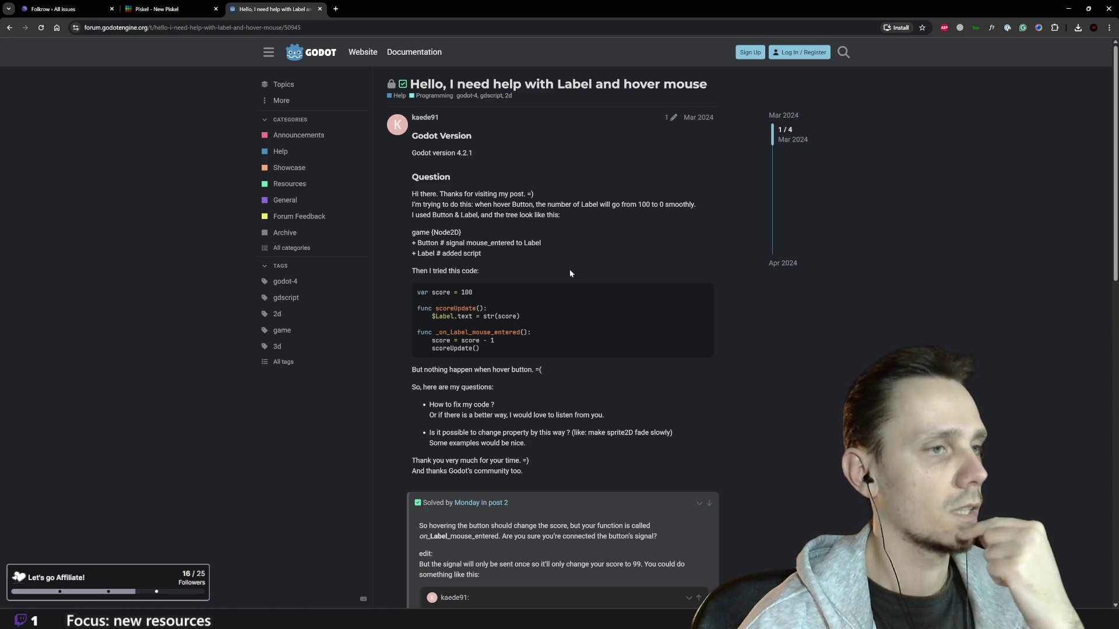
# Step: Scroll the thread, jump to its accepted solution, then return to the Godot editor
pyautogui.scroll(-2, 570, 273)
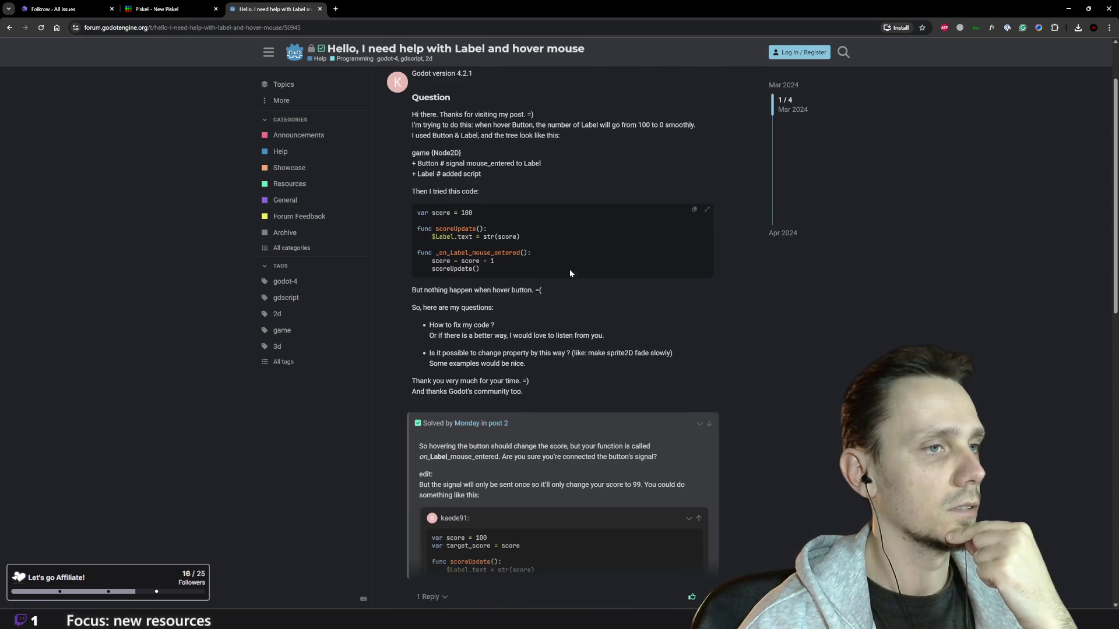
pyautogui.scroll(-4, 570, 273)
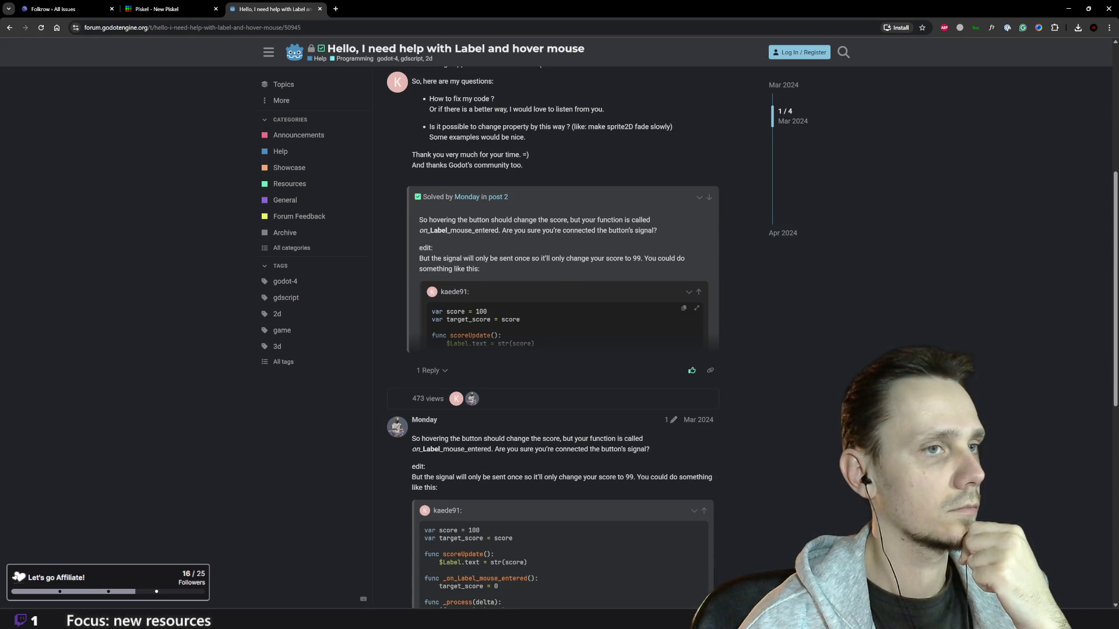
pyautogui.scroll(-2, 699, 315)
pyautogui.scroll(2, 699, 314)
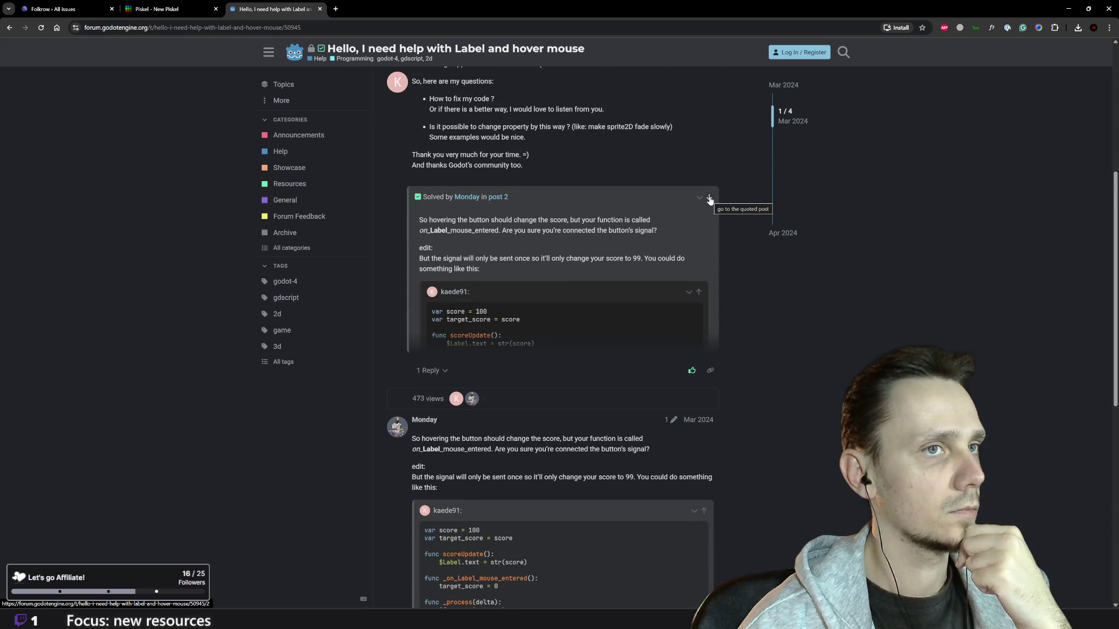
pyautogui.click(709, 198)
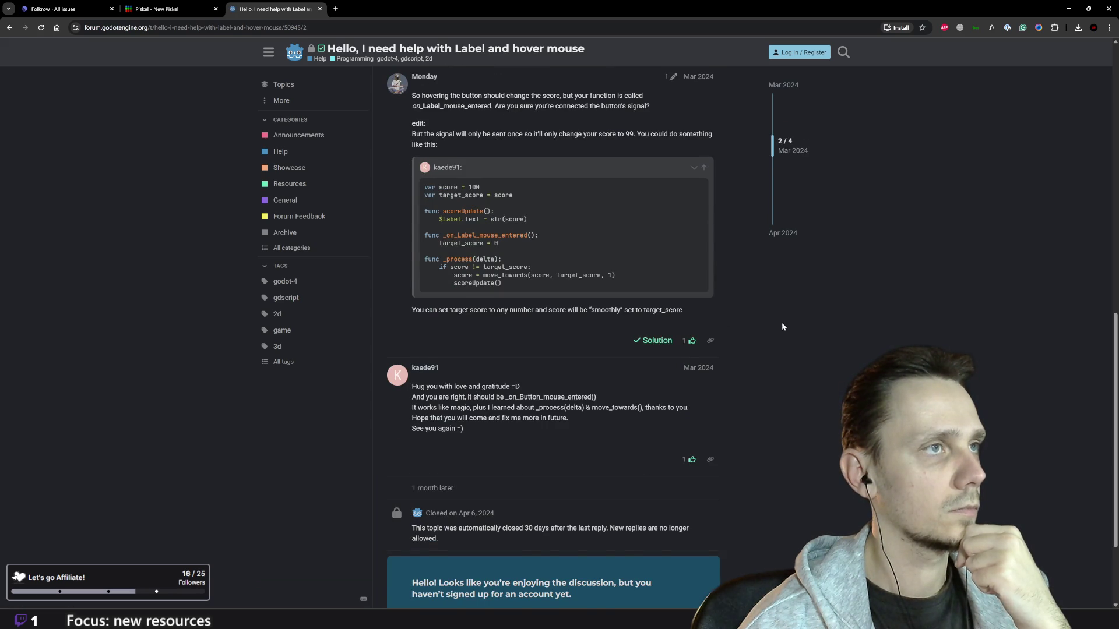
pyautogui.scroll(2, 781, 323)
pyautogui.scroll(-1, 814, 365)
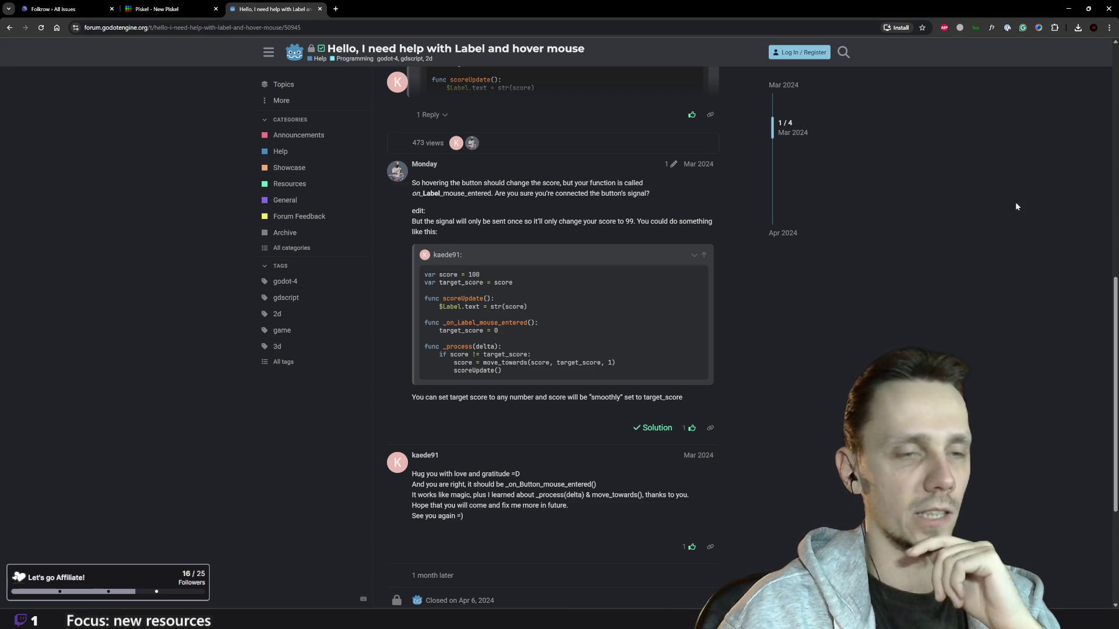
pyautogui.hotkey('alt', 'Tab')
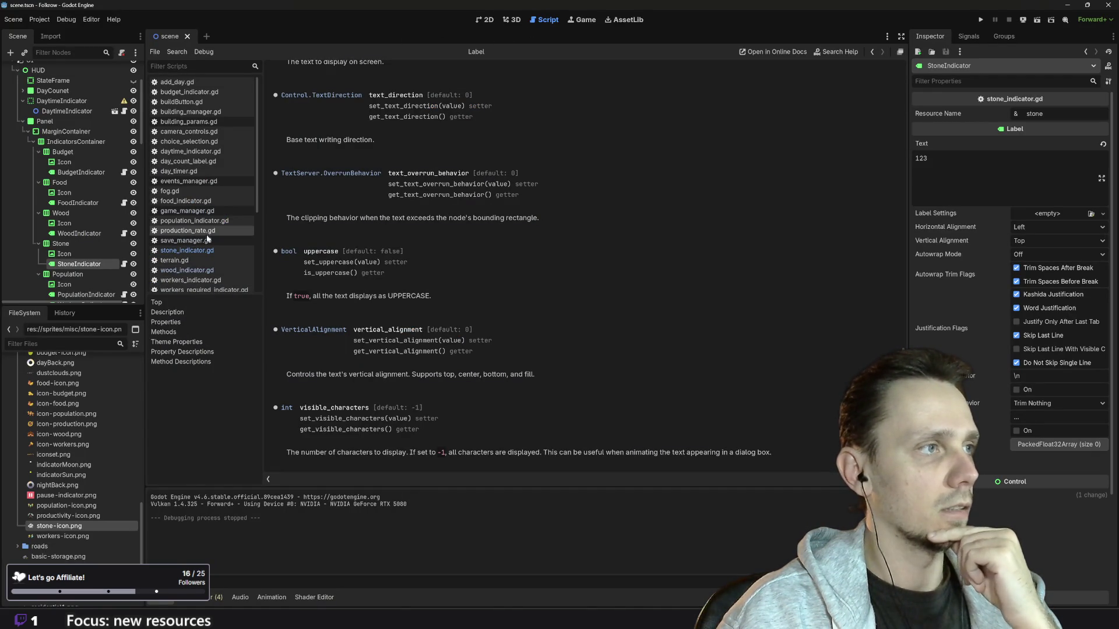
# Step: Open stone_indicator.gd from the Script list so its code replaces the Label reference
pyautogui.scroll(-1, 198, 256)
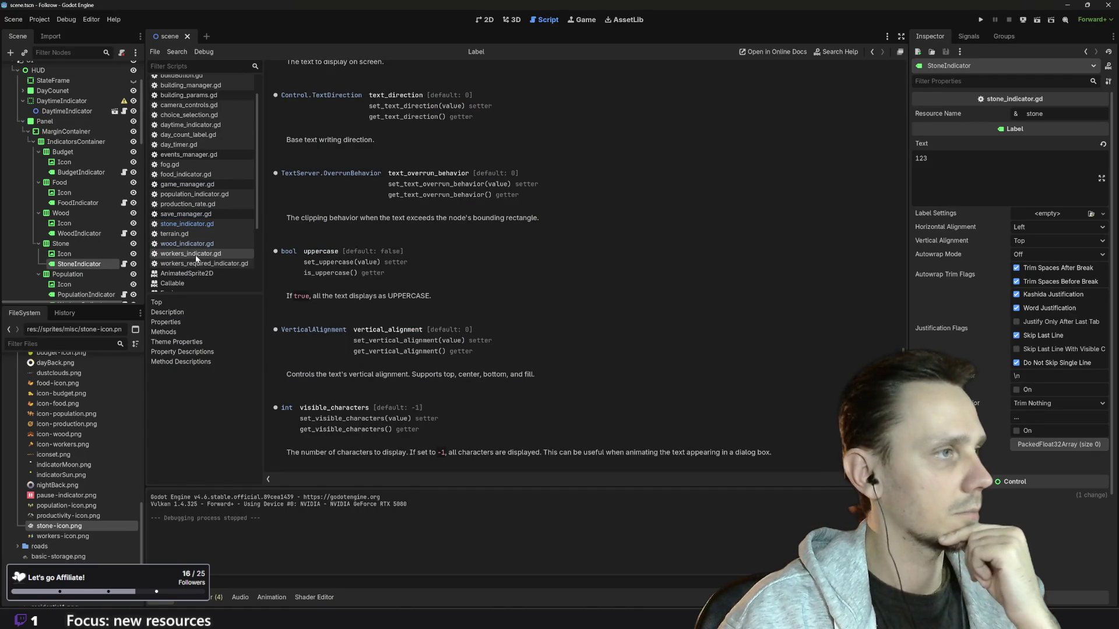
pyautogui.scroll(1, 197, 253)
pyautogui.scroll(-4, 211, 201)
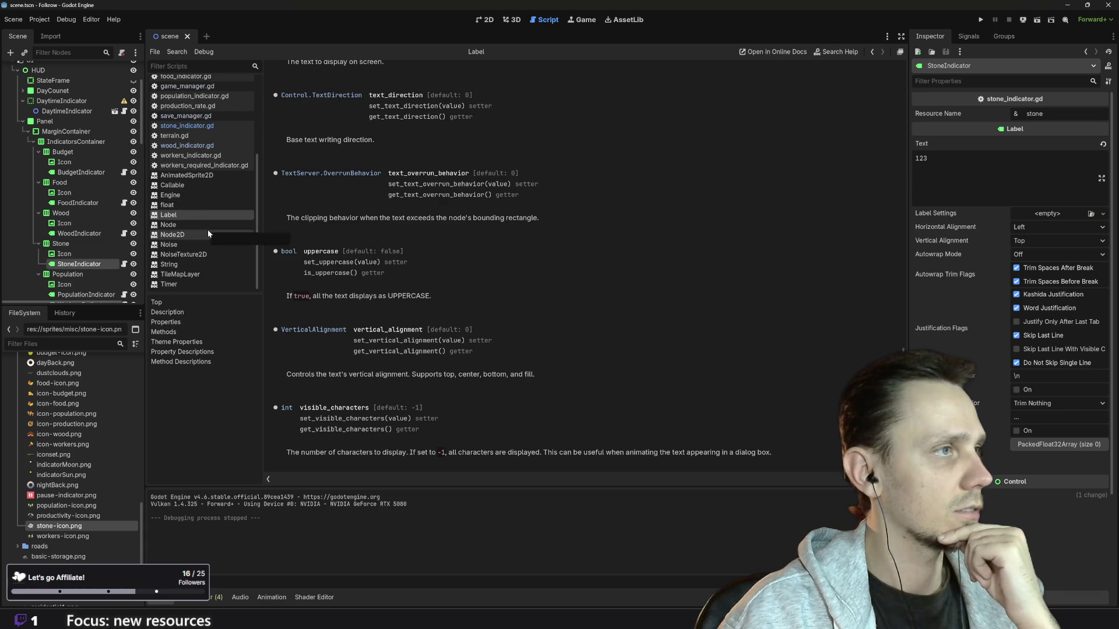
pyautogui.click(187, 125)
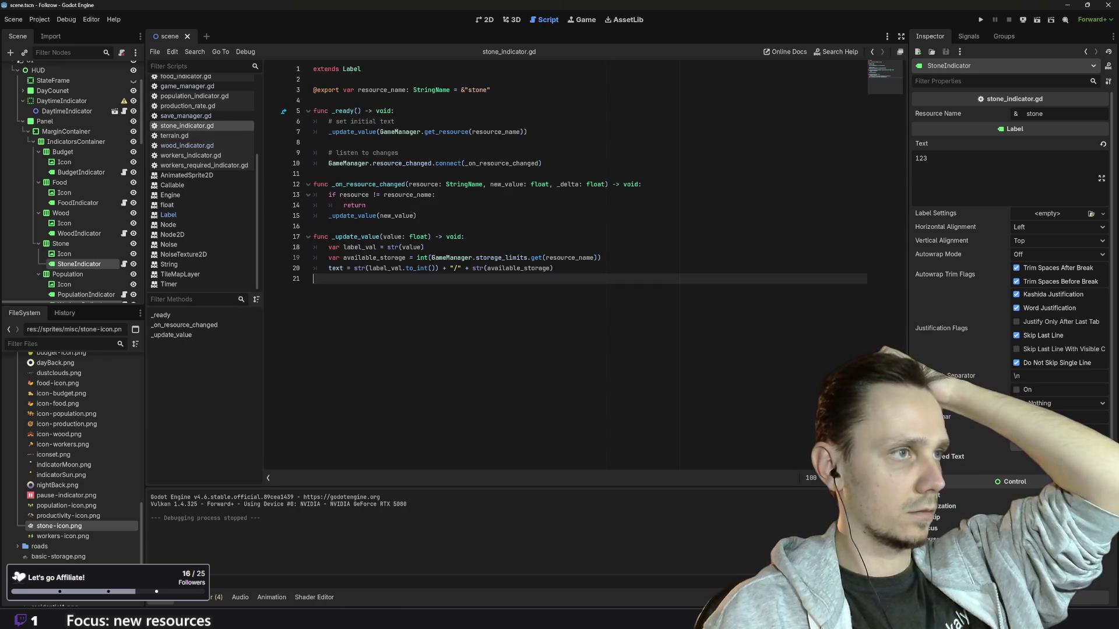
# Step: Add an empty line 22 after the last function, then return to the forum thread in Chrome
pyautogui.press('Return')
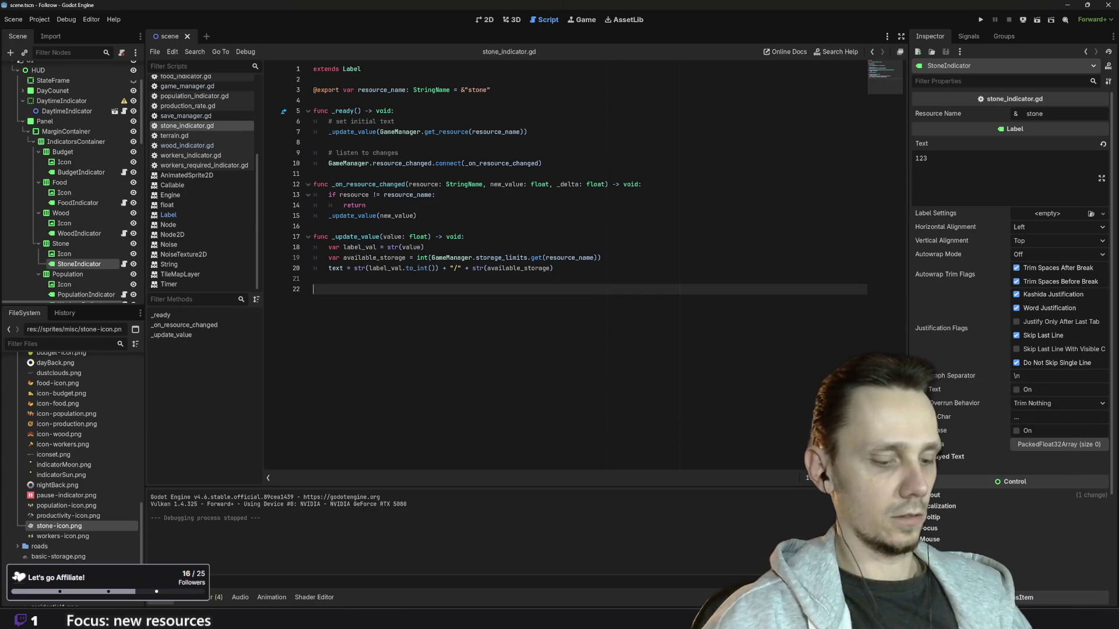
pyautogui.write('func ')
pyautogui.write('_')
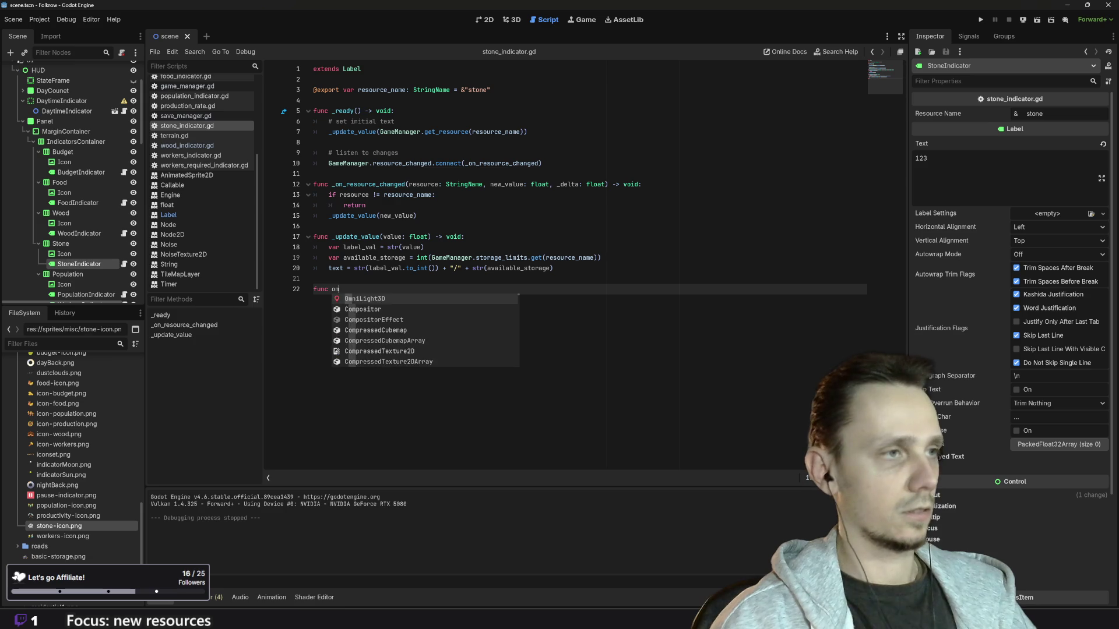
pyautogui.write('on_')
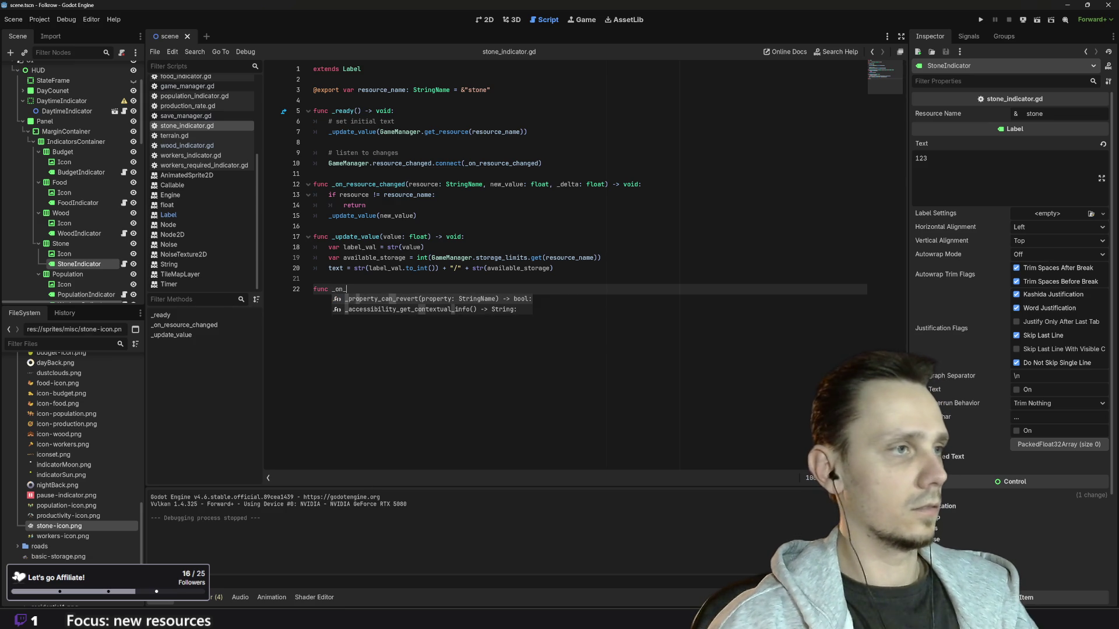
pyautogui.write('label_mous')
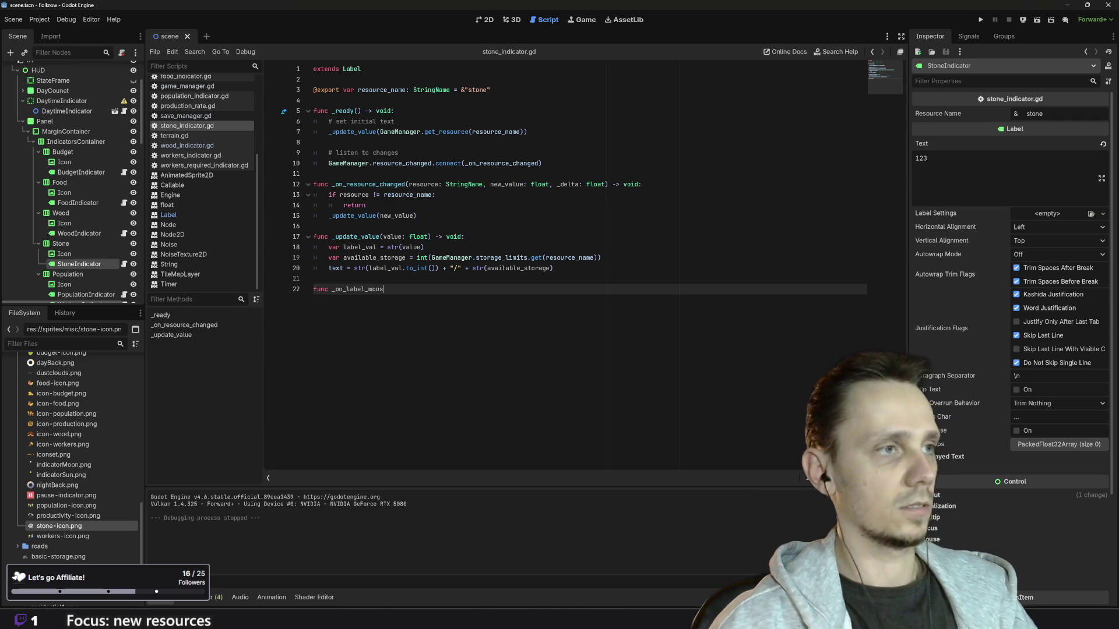
pyautogui.press('BackSpace')
pyautogui.press('BackSpace')
pyautogui.press('BackSpace')
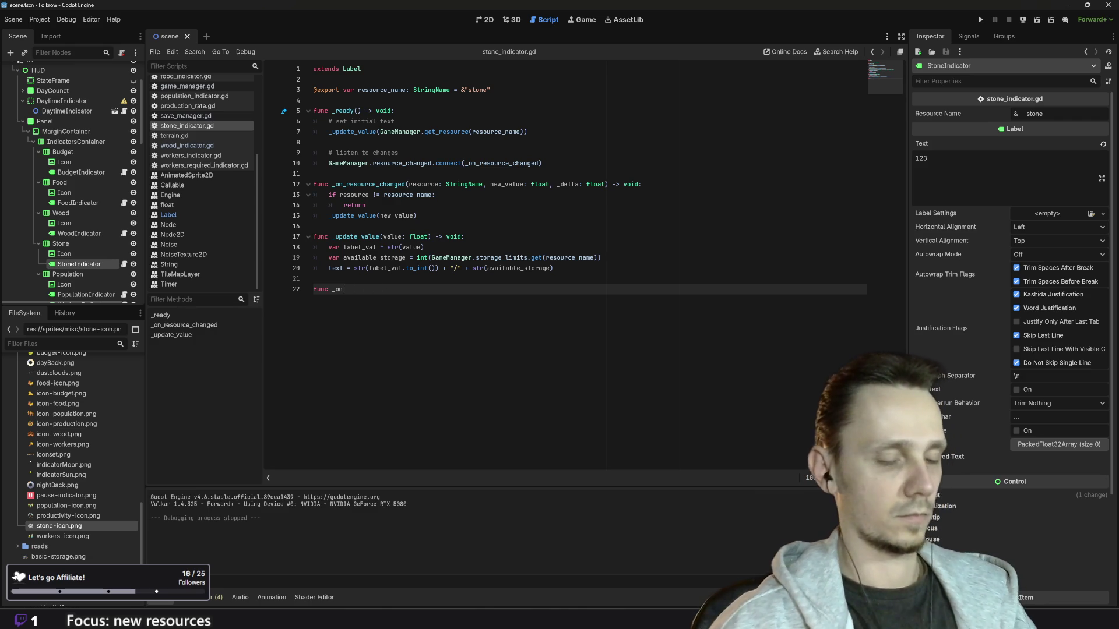
pyautogui.write('_mou')
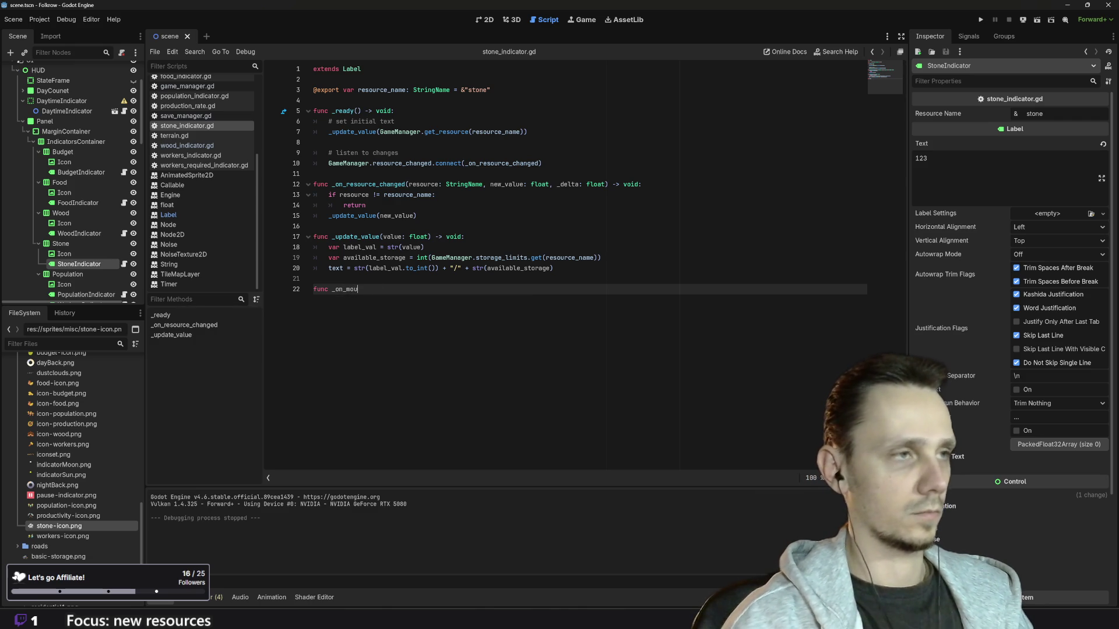
pyautogui.write('mou')
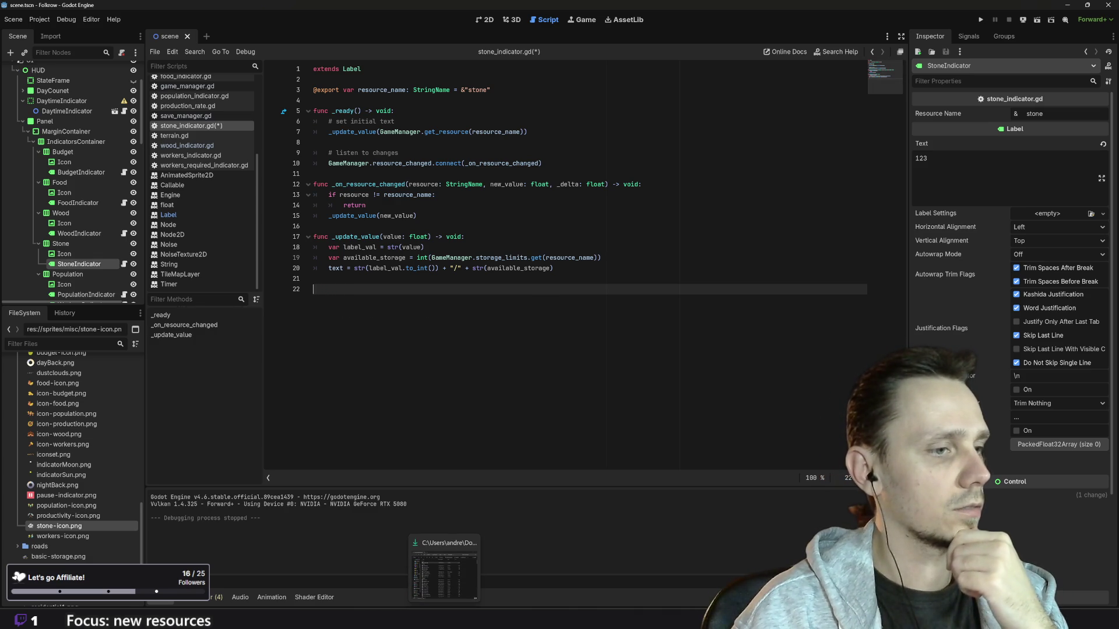
pyautogui.click(463, 619)
pyautogui.click(485, 568)
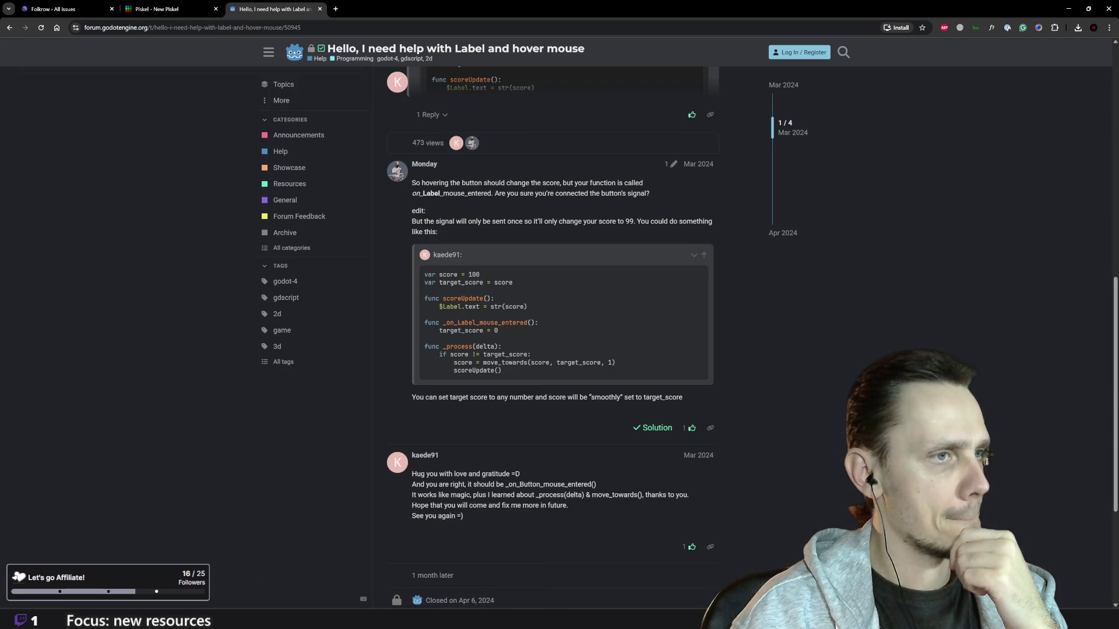
# Step: Finish the Label hover thread, then open the RichTextLabel mouse-hover thread from the Google results
pyautogui.scroll(-2, 569, 394)
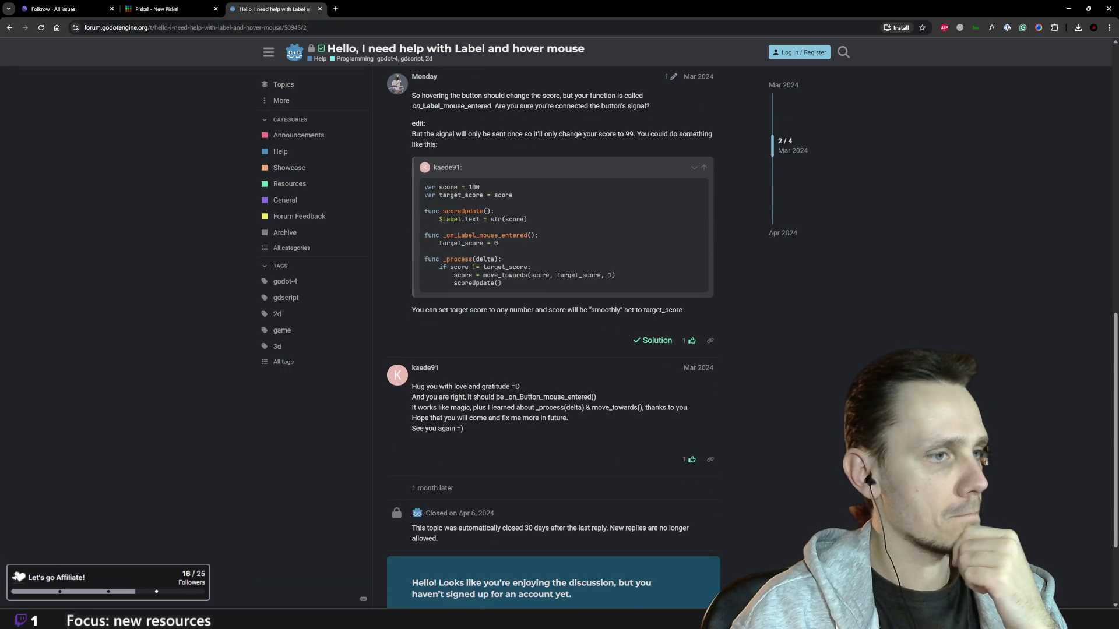
pyautogui.scroll(-2, 543, 414)
pyautogui.scroll(15, 543, 414)
pyautogui.scroll(-5, 543, 414)
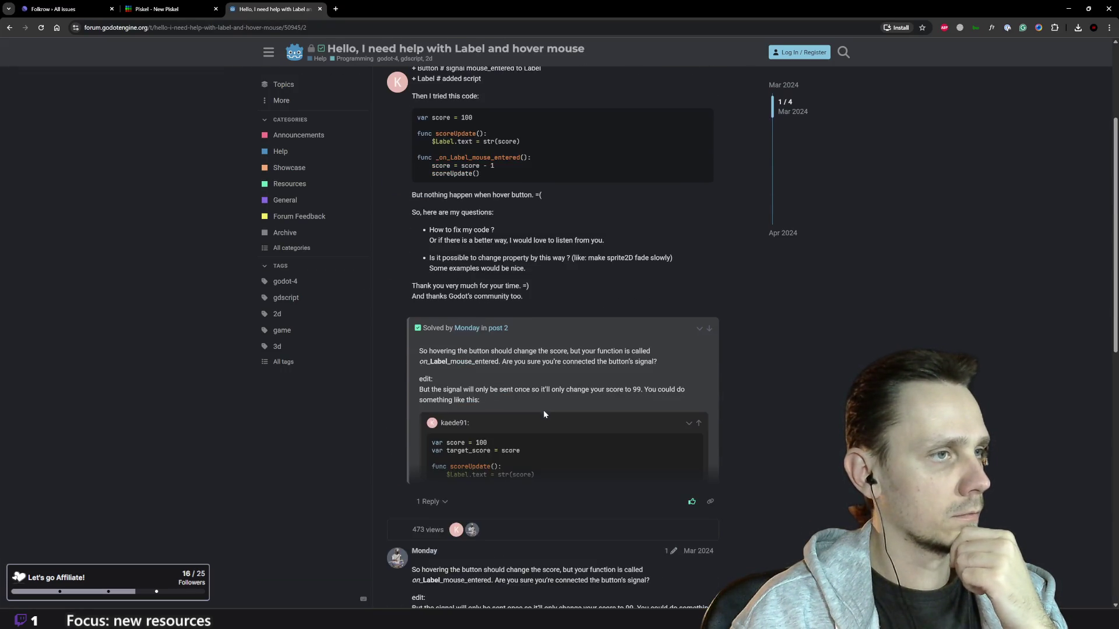
pyautogui.scroll(-10, 542, 411)
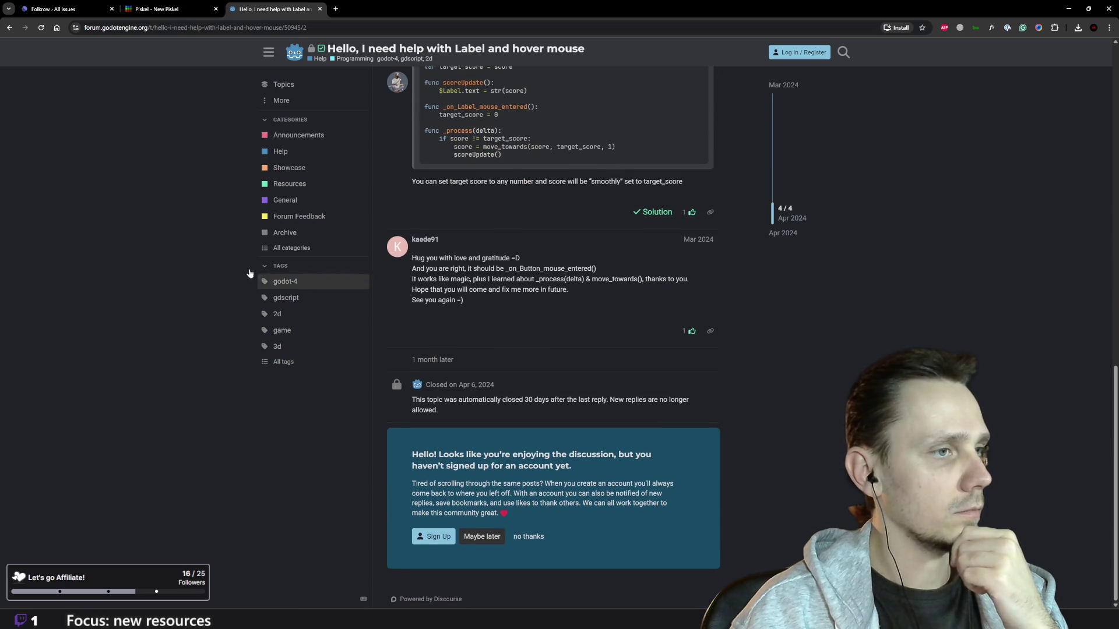
pyautogui.click(9, 28)
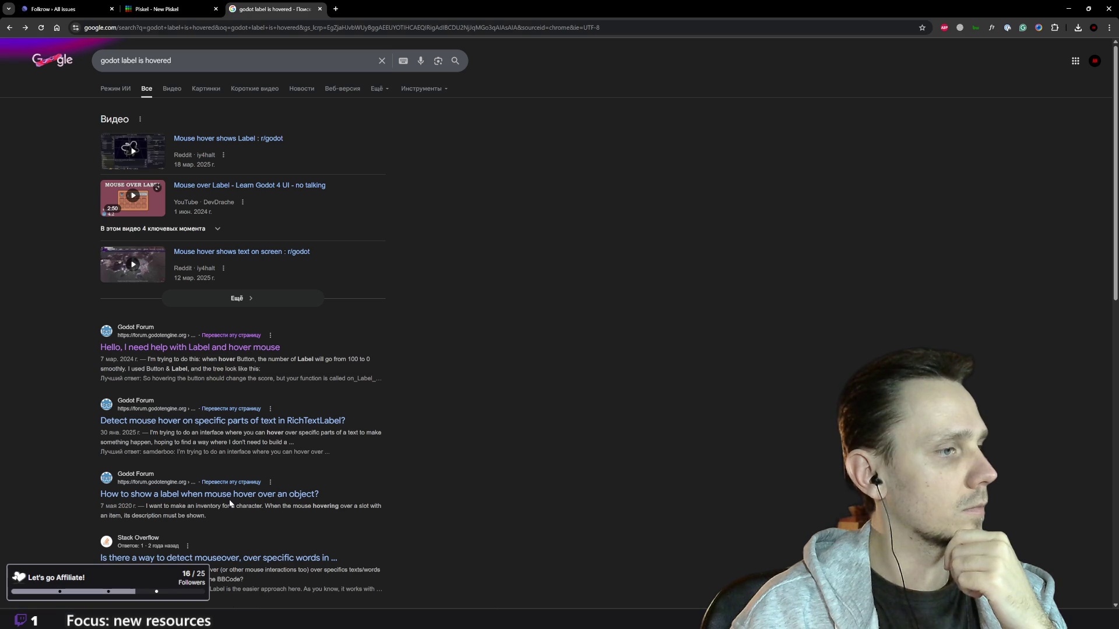
pyautogui.click(242, 422)
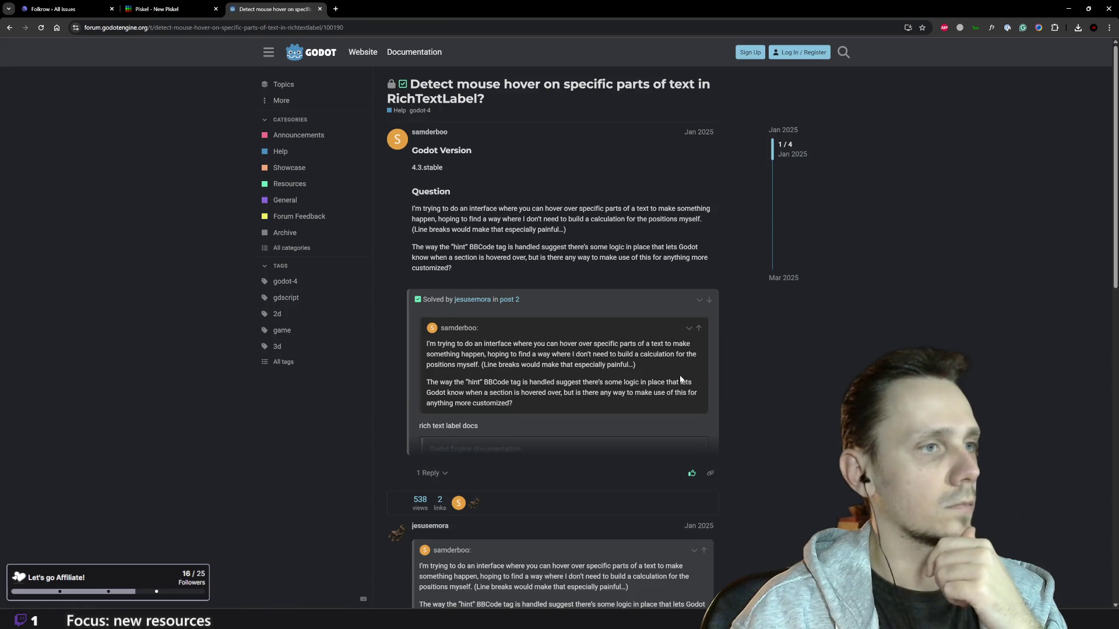
# Step: Read through the RichTextLabel hover thread and go back to the Google results
pyautogui.scroll(-2, 670, 373)
pyautogui.scroll(-7, 670, 373)
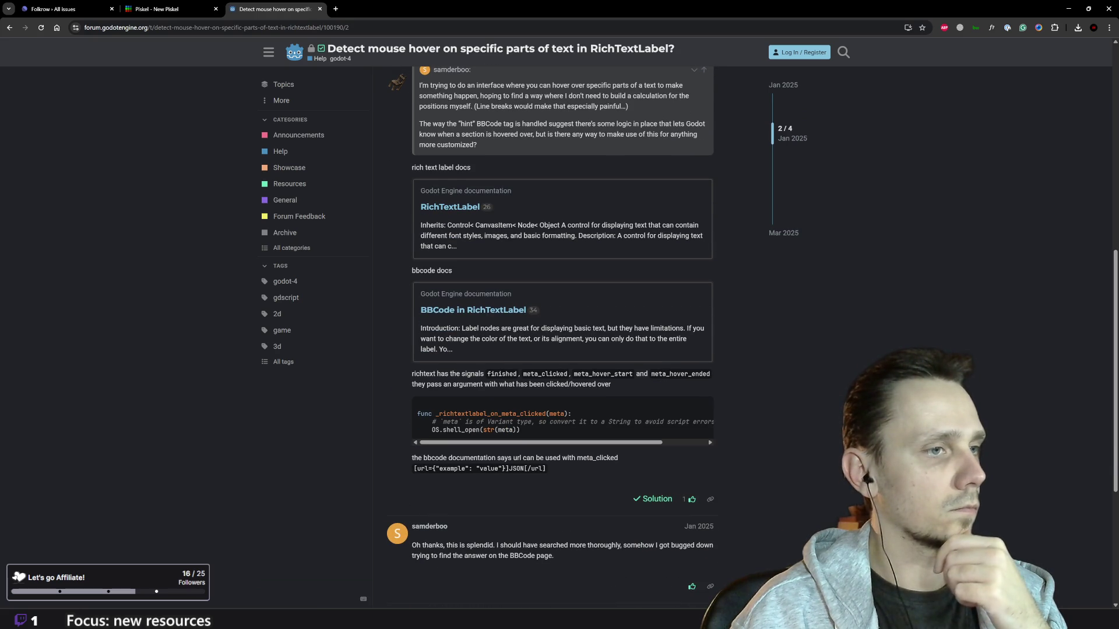
pyautogui.scroll(-2, 671, 373)
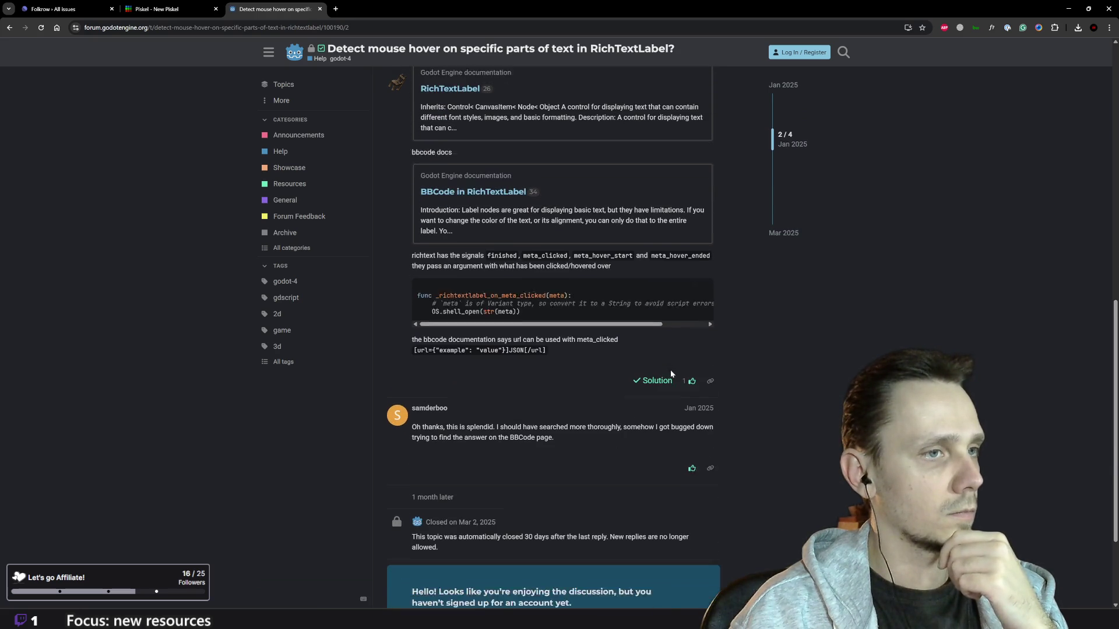
pyautogui.scroll(-3, 670, 370)
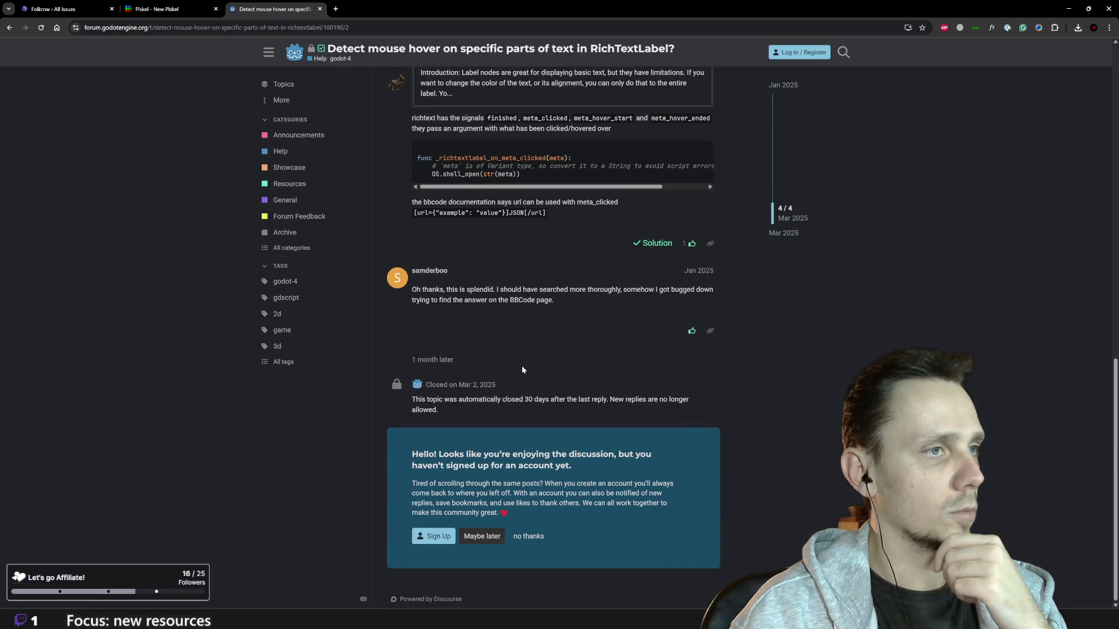
pyautogui.scroll(15, 525, 373)
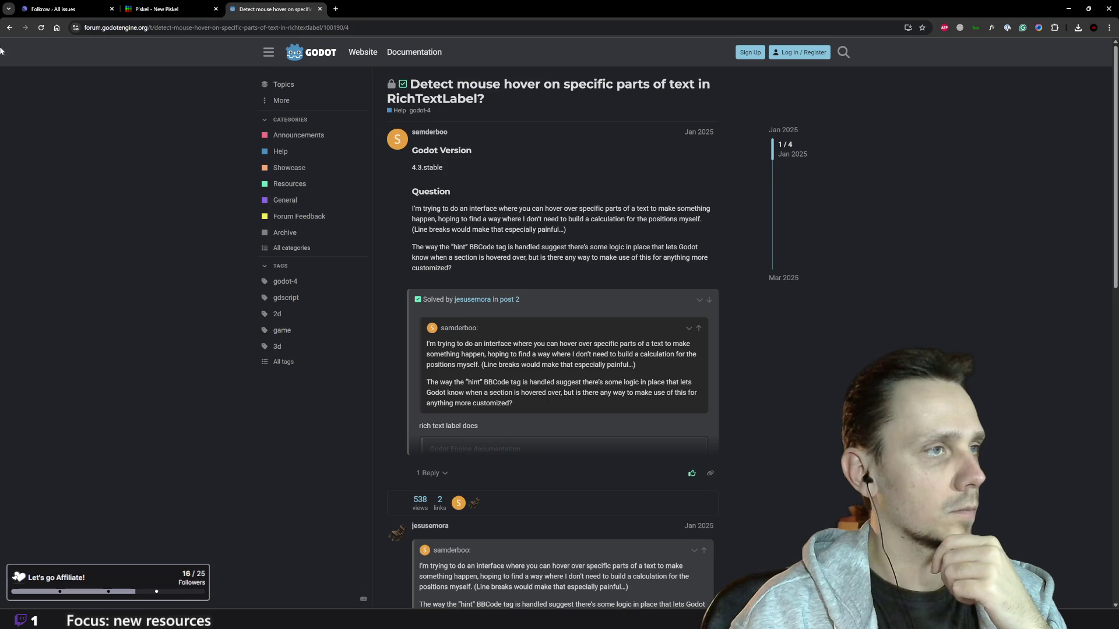
pyautogui.click(10, 26)
# Step: Look over the 'godot label is hovered' results, then select the address bar for a new URL
pyautogui.scroll(-3, 349, 385)
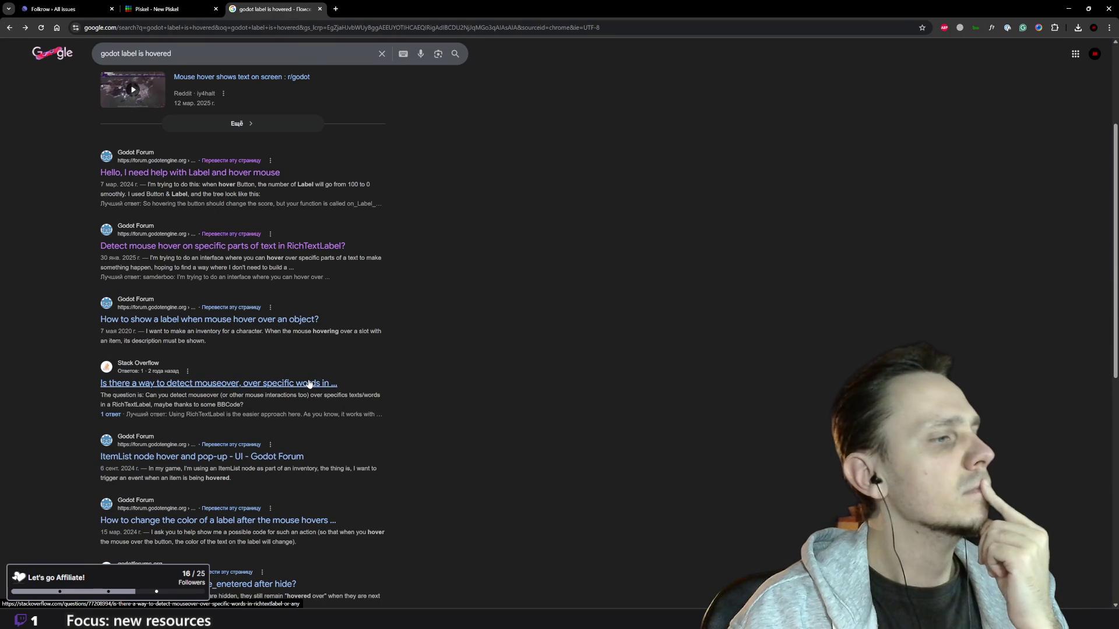
pyautogui.scroll(-2, 309, 383)
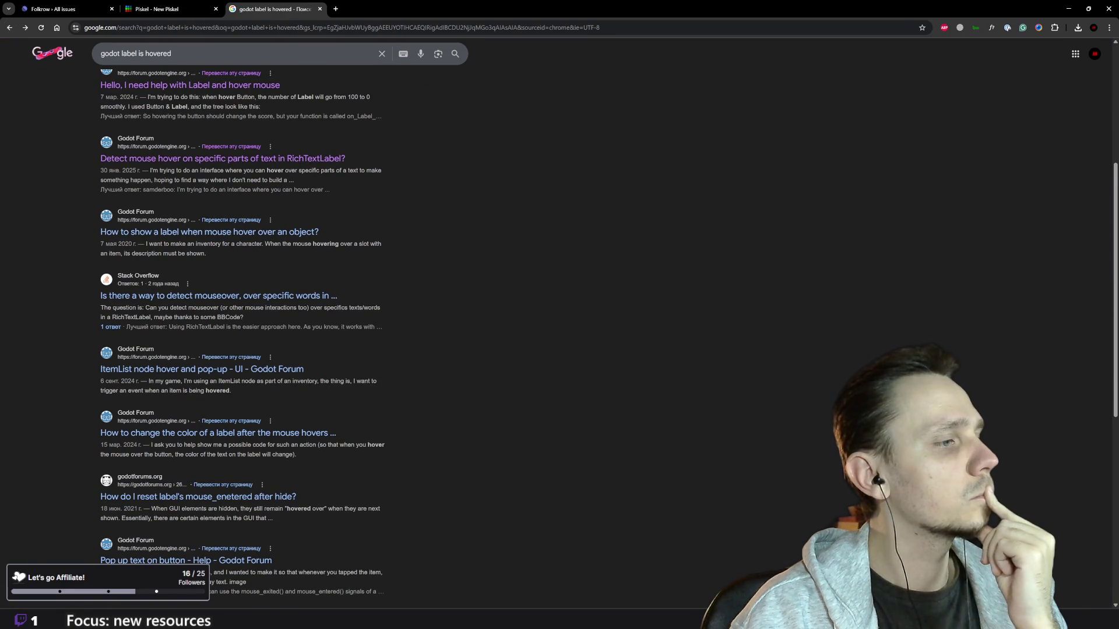
pyautogui.scroll(-1, 310, 383)
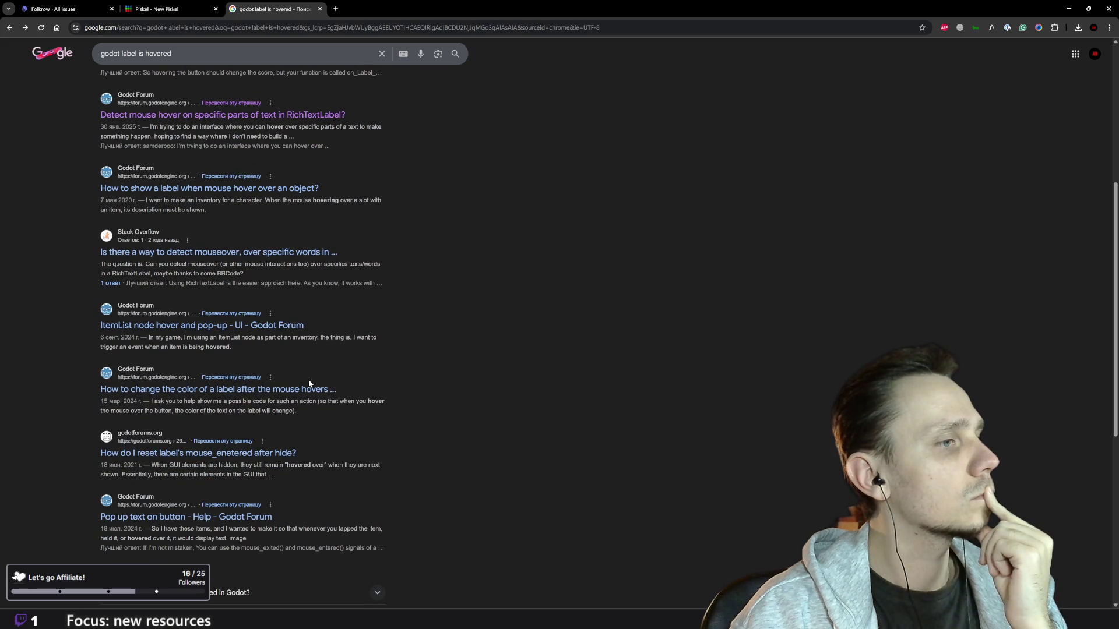
pyautogui.scroll(7, 309, 383)
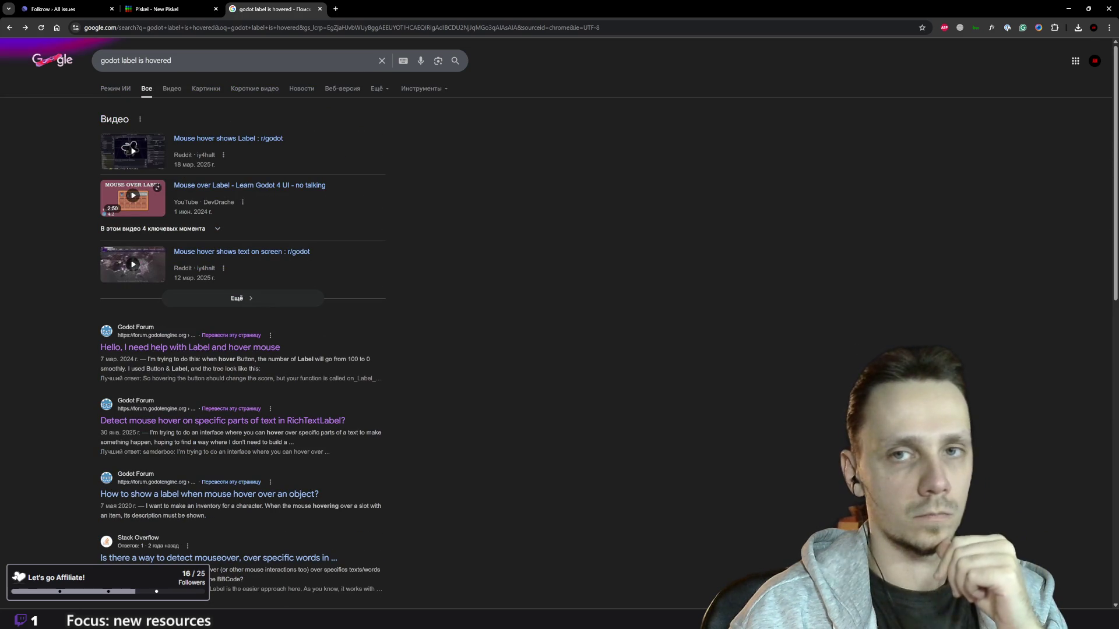
pyautogui.click(356, 28)
# Step: Load chatgpt.com and ask how to make an on_mouse_enter-style hover function for a Godot Label
pyautogui.write('chat.openai.com')
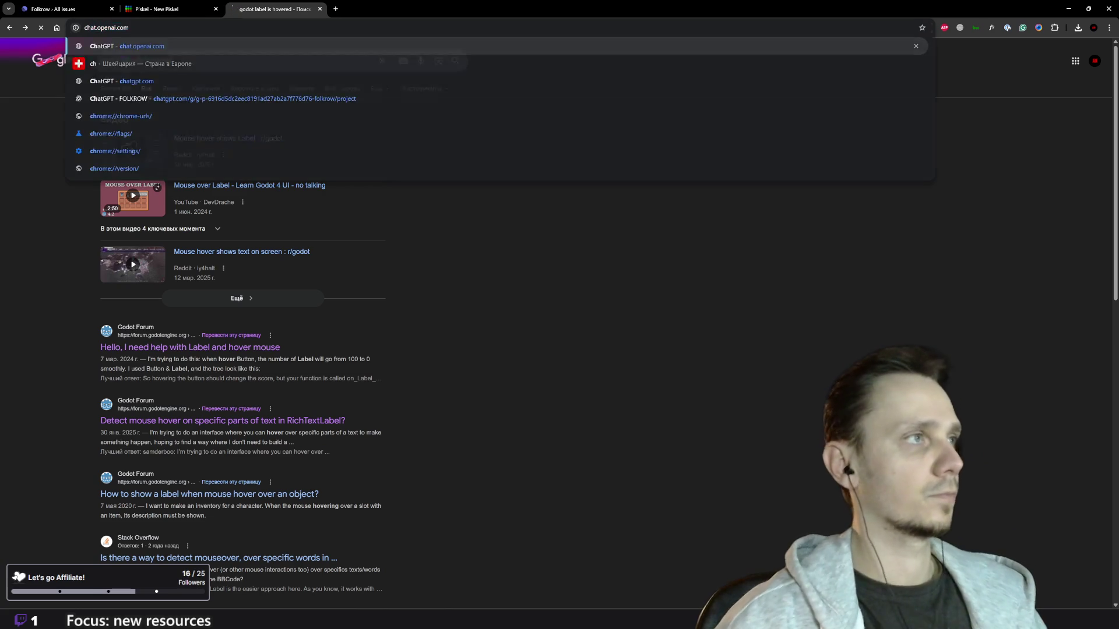
pyautogui.press('Return')
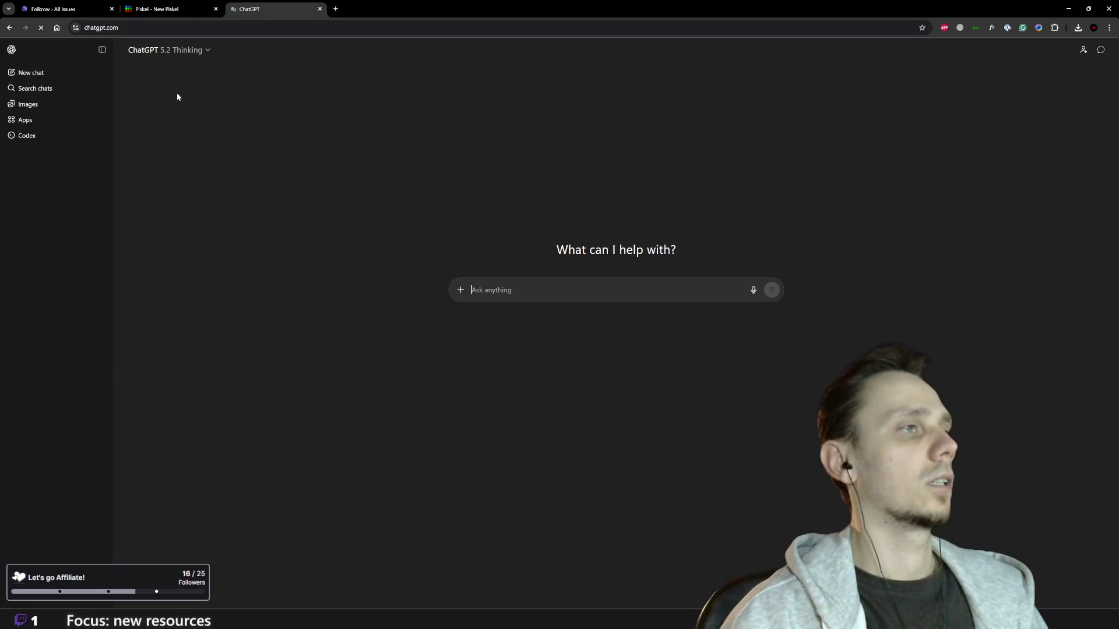
pyautogui.click(102, 49)
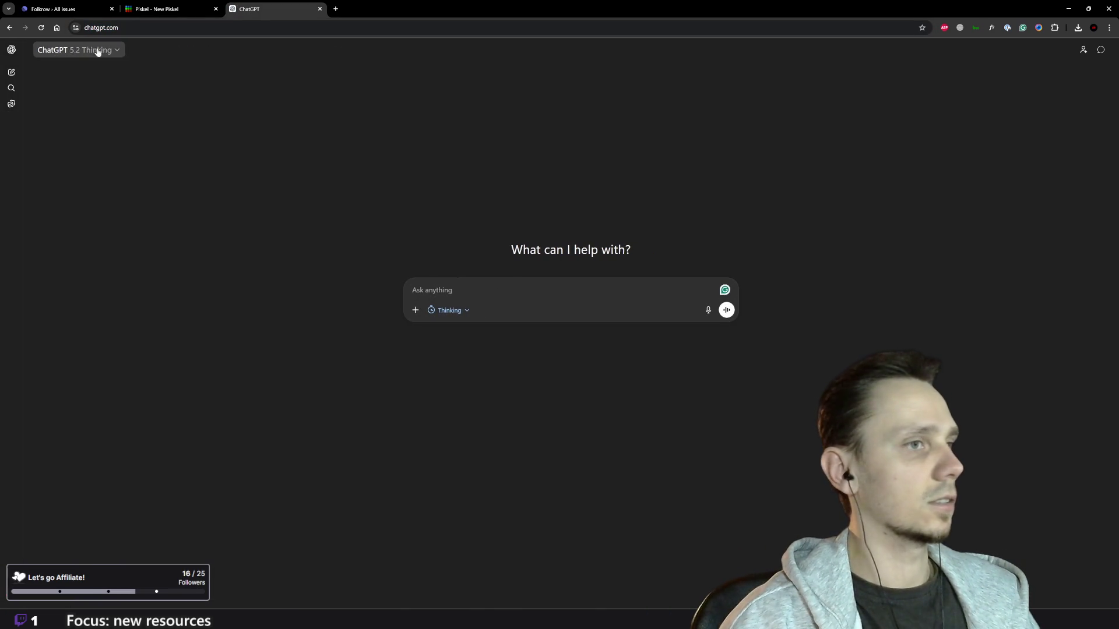
pyautogui.write('h')
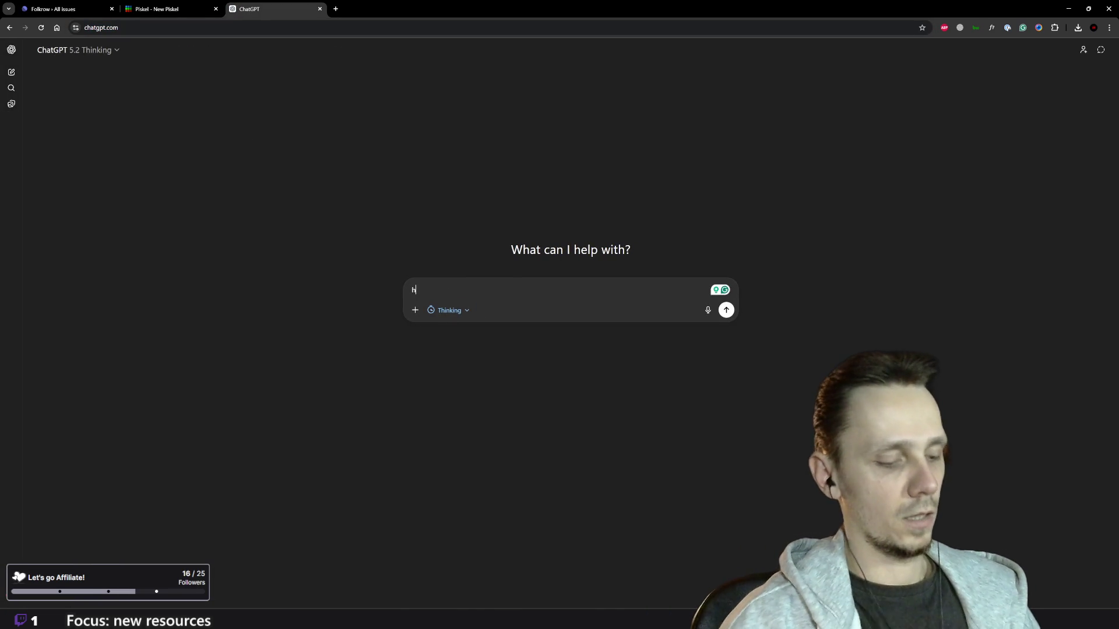
pyautogui.write('ow can ')
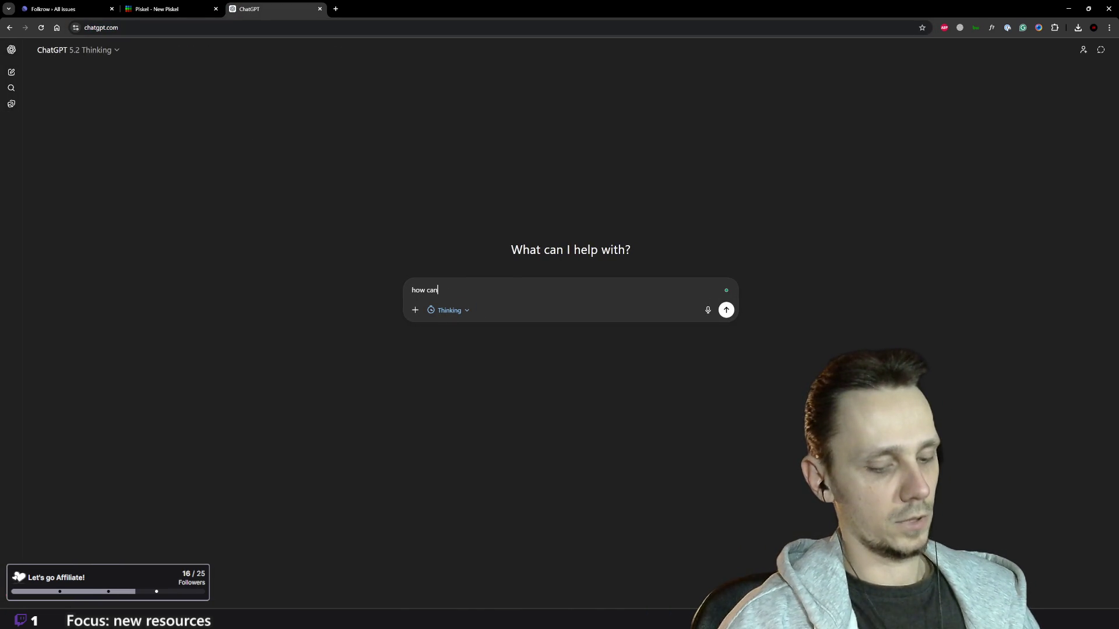
pyautogui.write('i a')
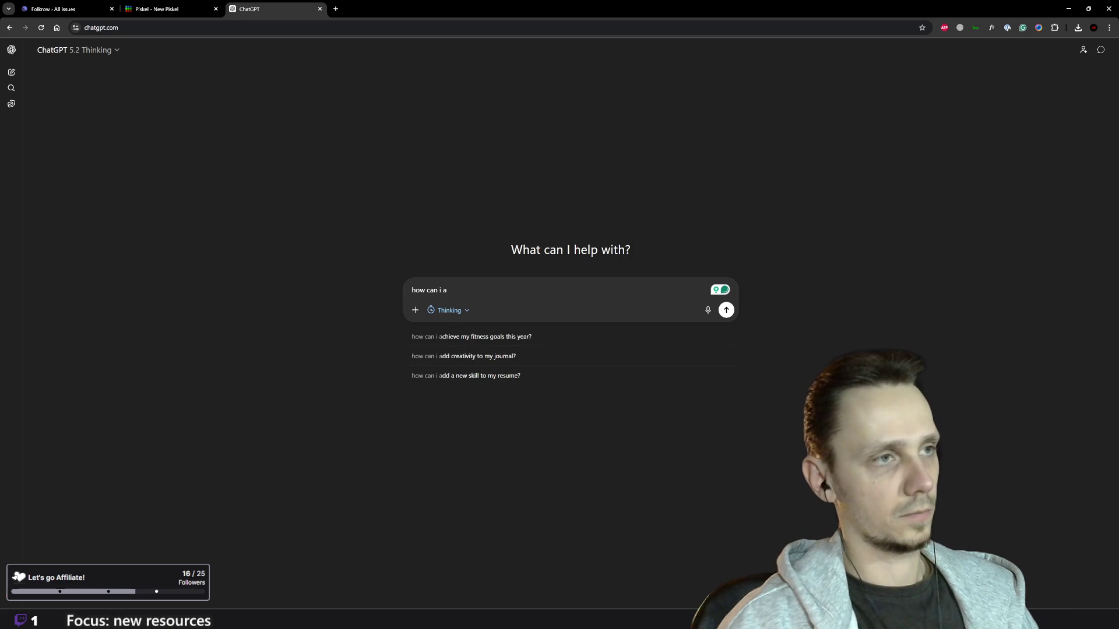
pyautogui.press('BackSpace')
pyautogui.write('make a fun')
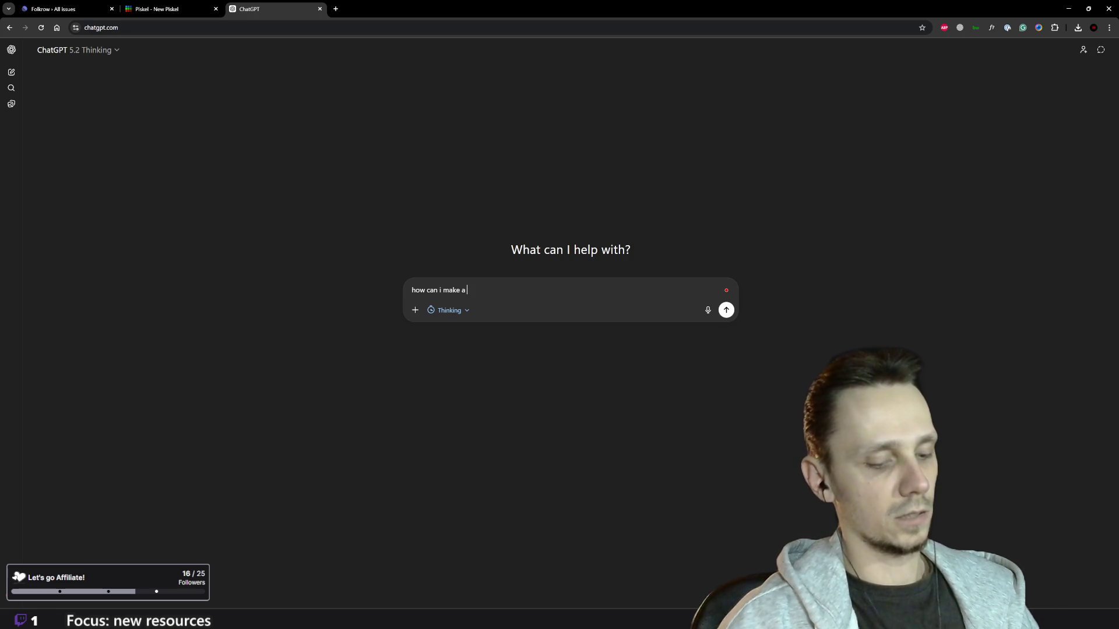
pyautogui.write('ction ')
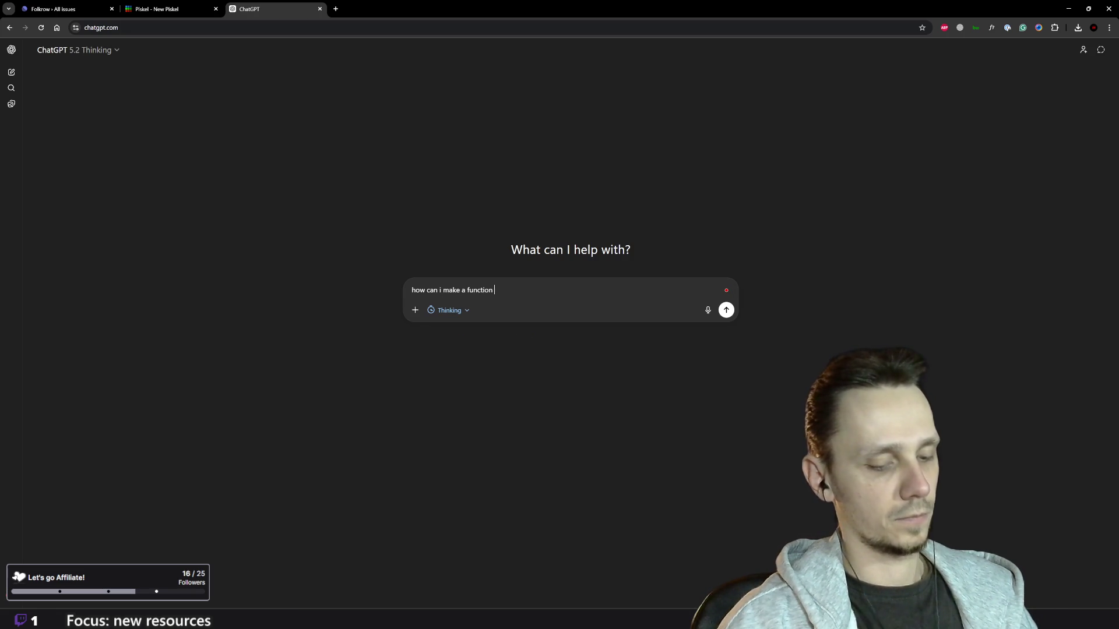
pyautogui.write('in godot for a hover of a label?')
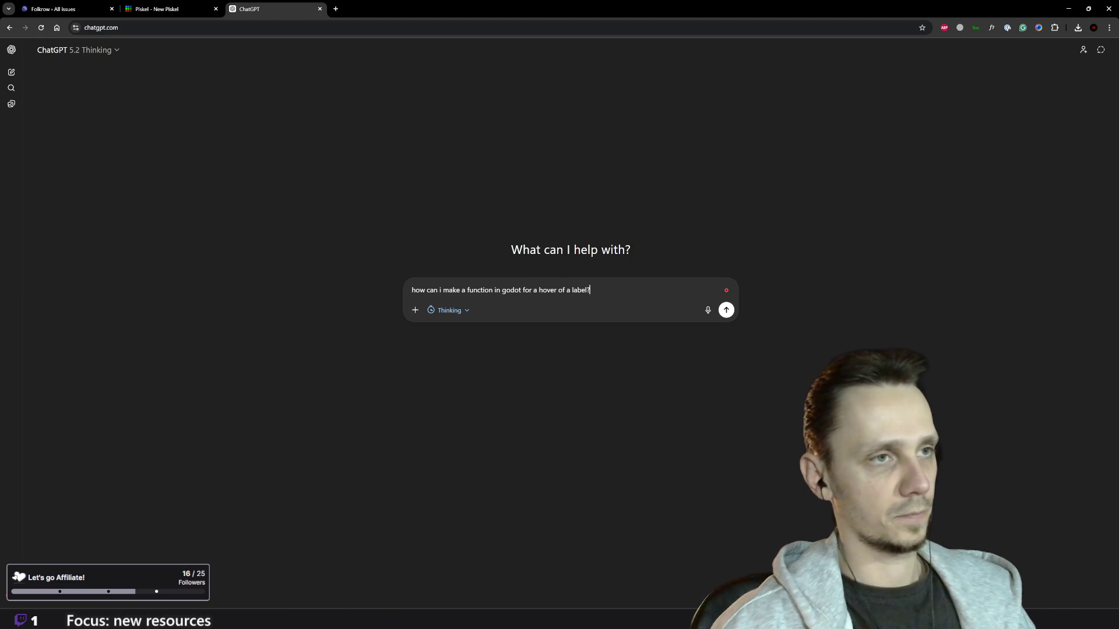
pyautogui.write(' is there ')
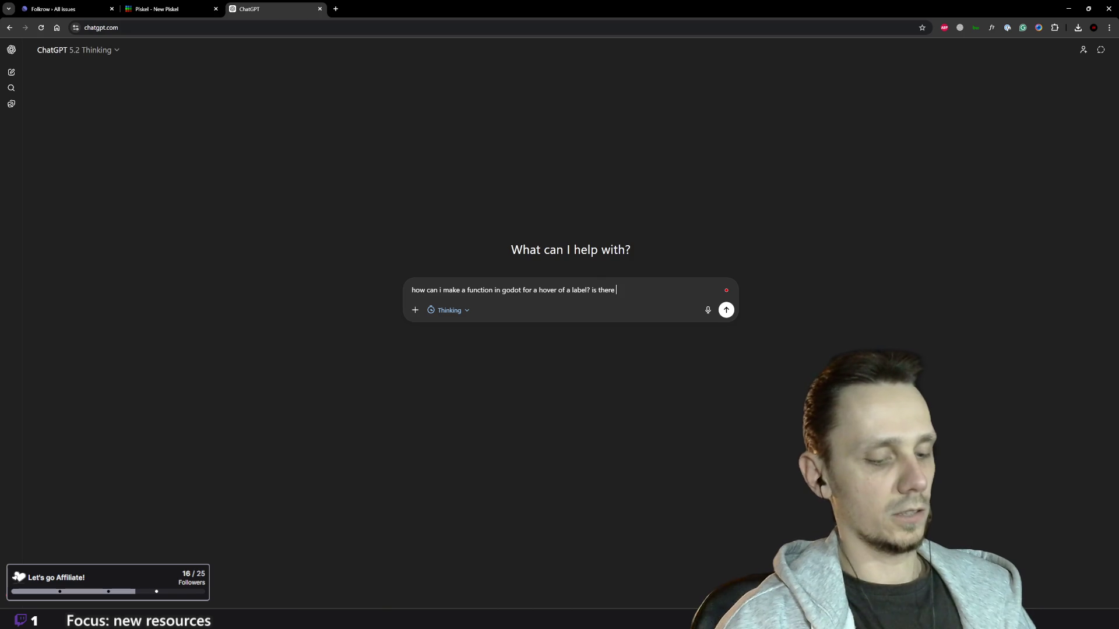
pyautogui.write('a ')
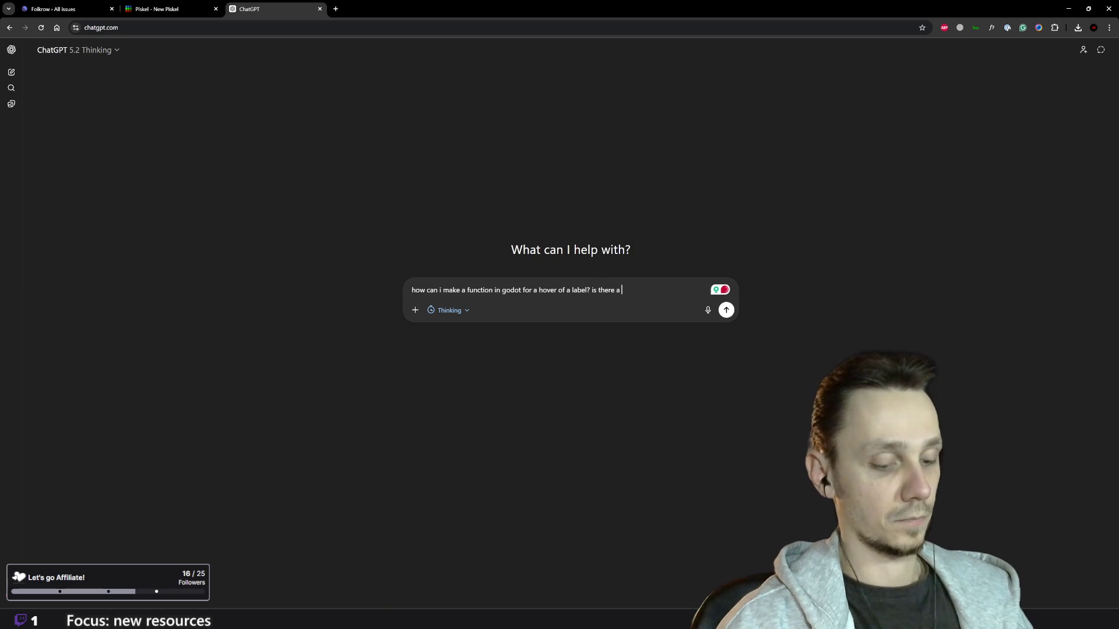
pyautogui.write('on_mouse_')
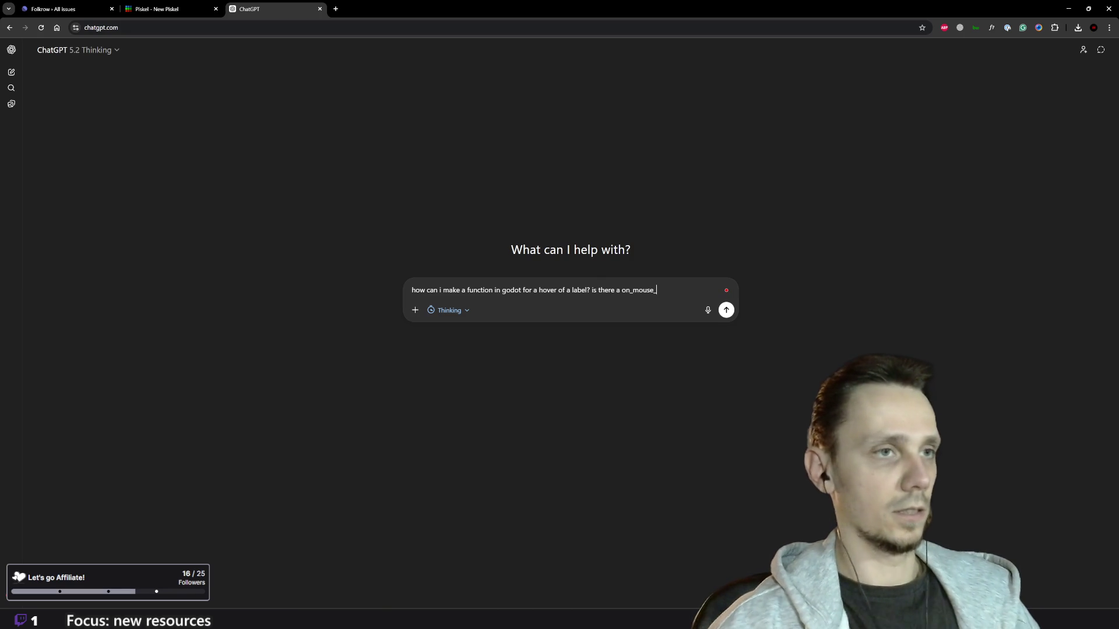
pyautogui.write('enter sor')
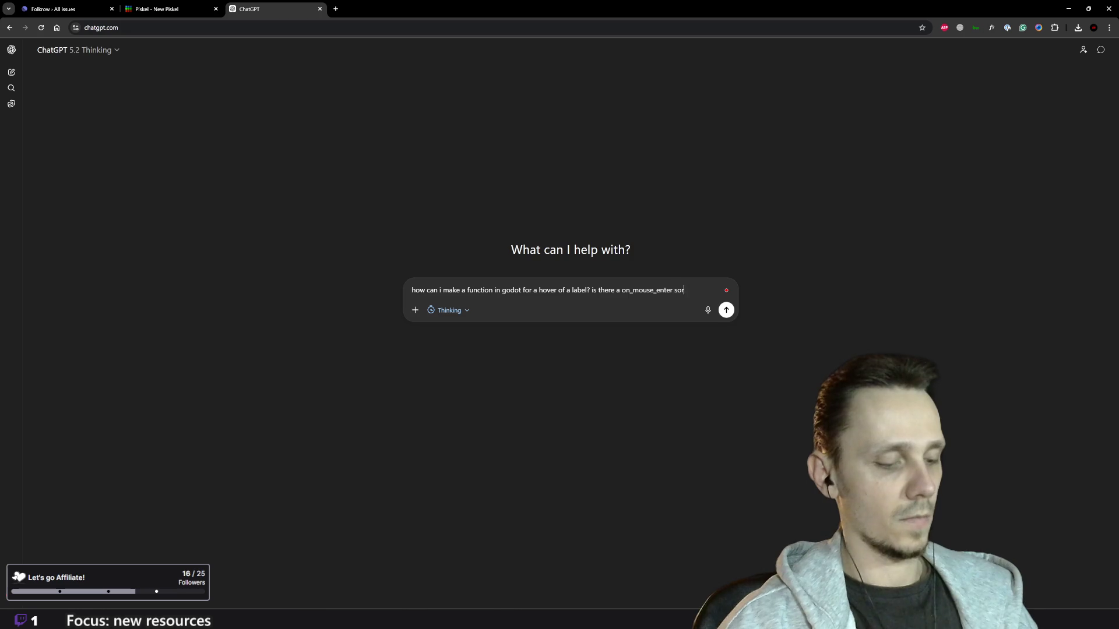
pyautogui.write('t of thing f')
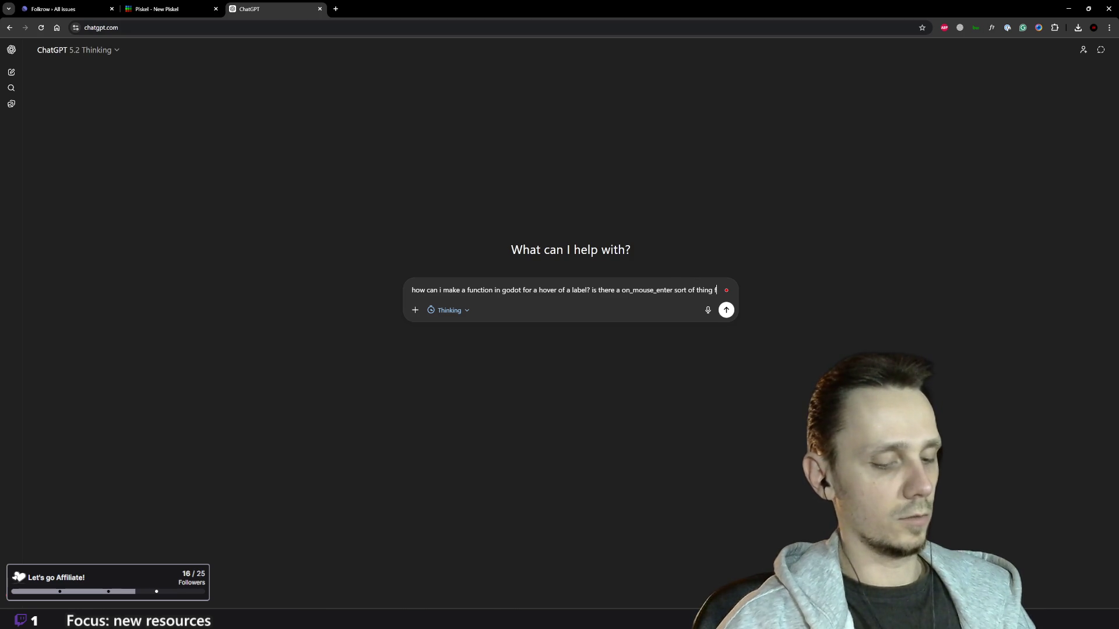
pyautogui.write('or label?')
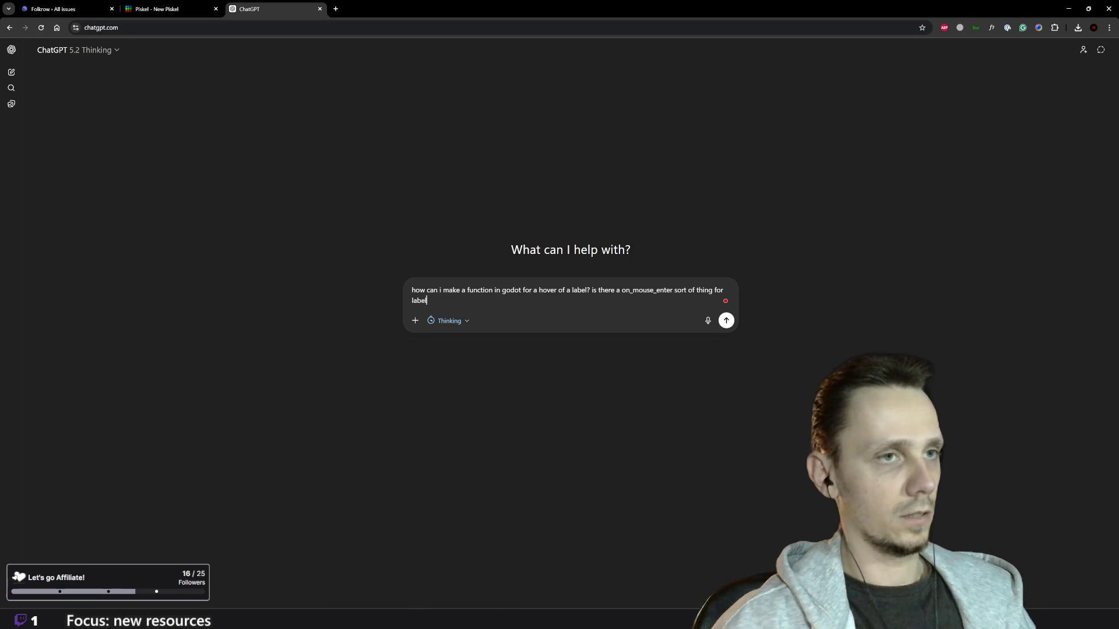
pyautogui.press('Return')
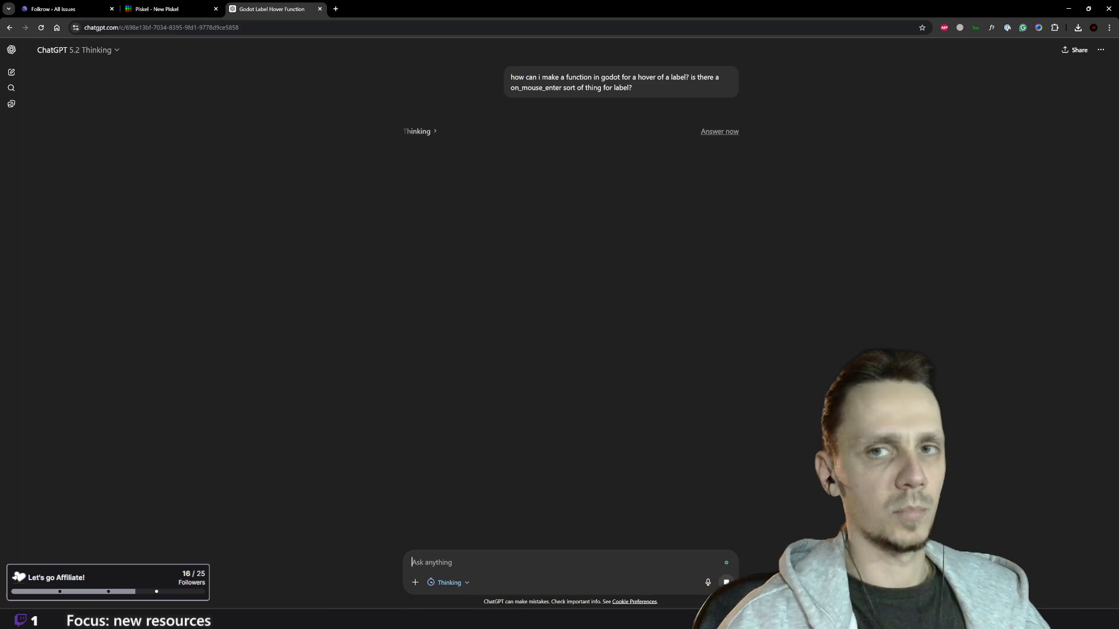
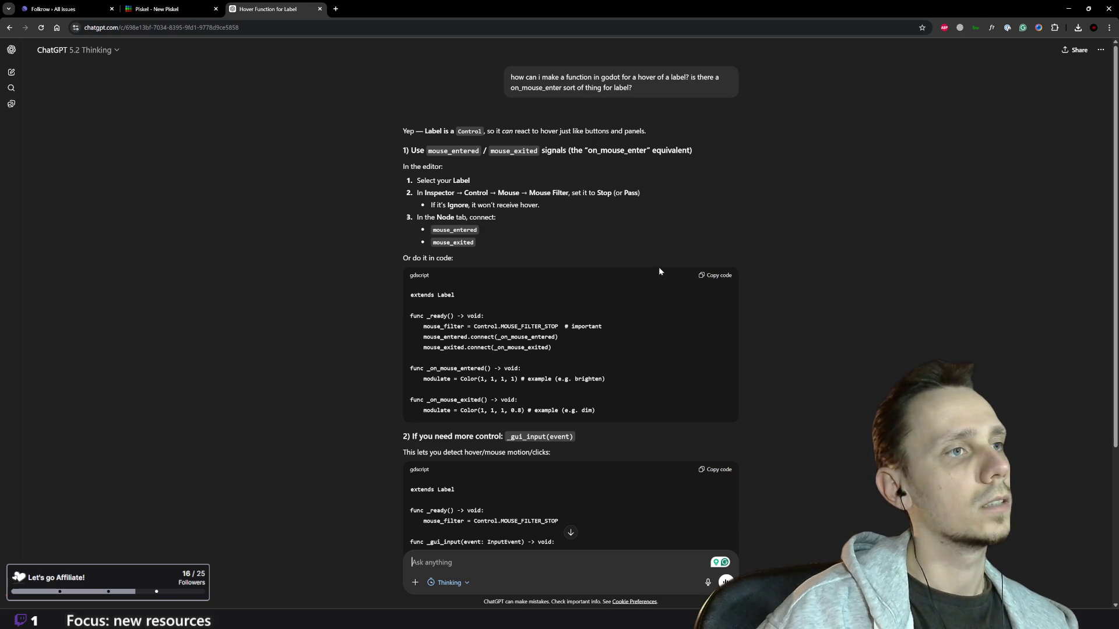
# Step: Return to Godot and select the StoneIndicator node to show its Inspector properties
pyautogui.hotkey('alt', 'Tab')
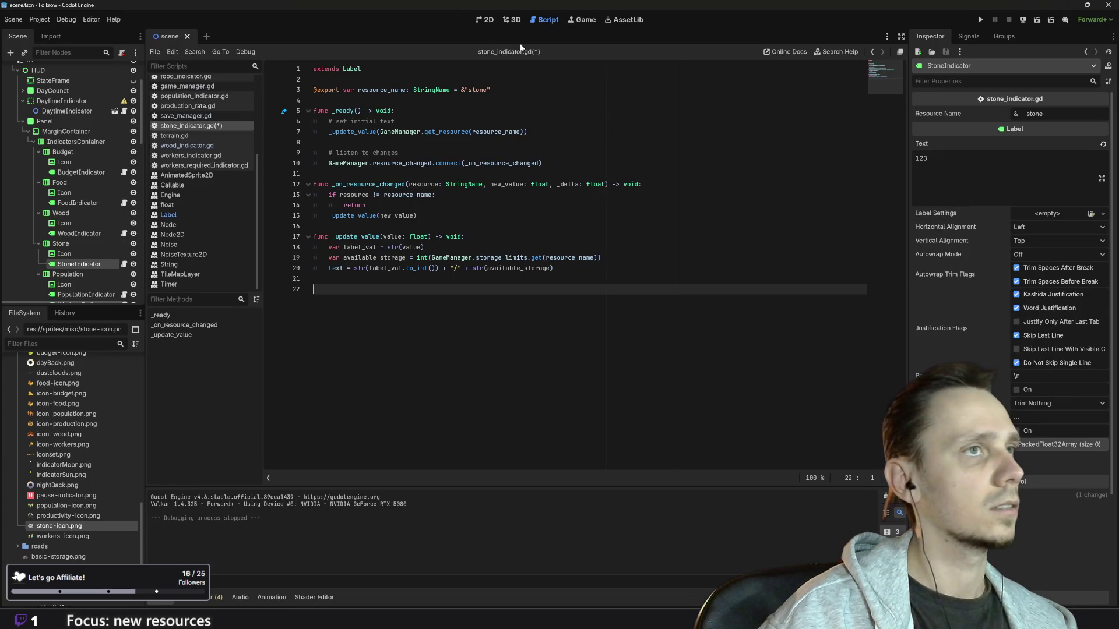
pyautogui.click(78, 253)
pyautogui.click(76, 265)
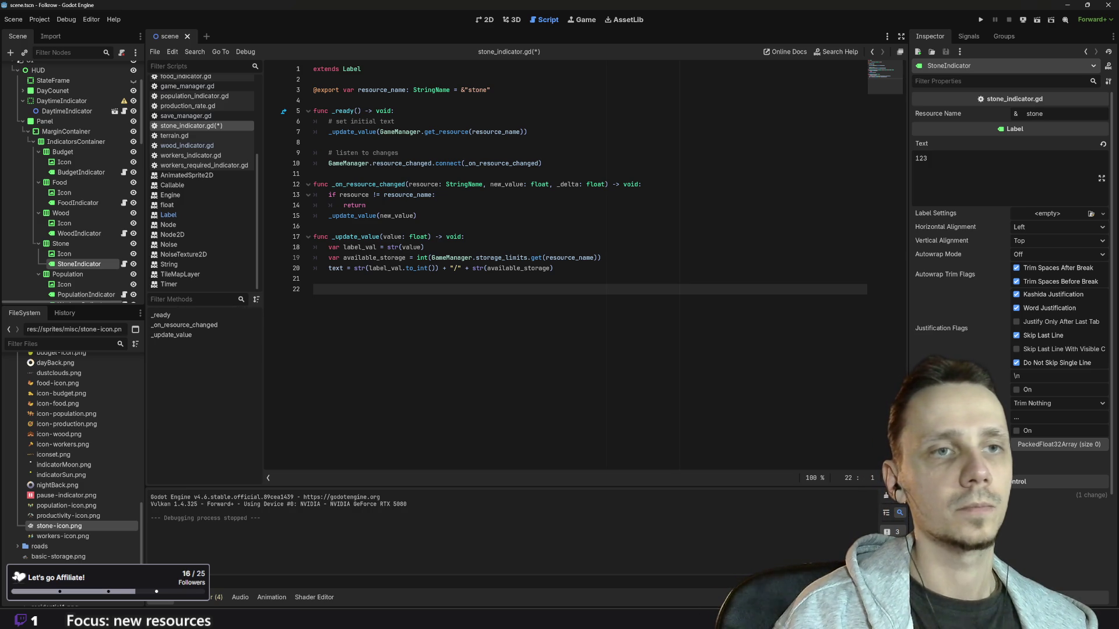
# Step: Set StoneIndicator's Control > Mouse Filter from Ignore to Pass (Propagate Up) in the Inspector
pyautogui.scroll(-5, 1011, 262)
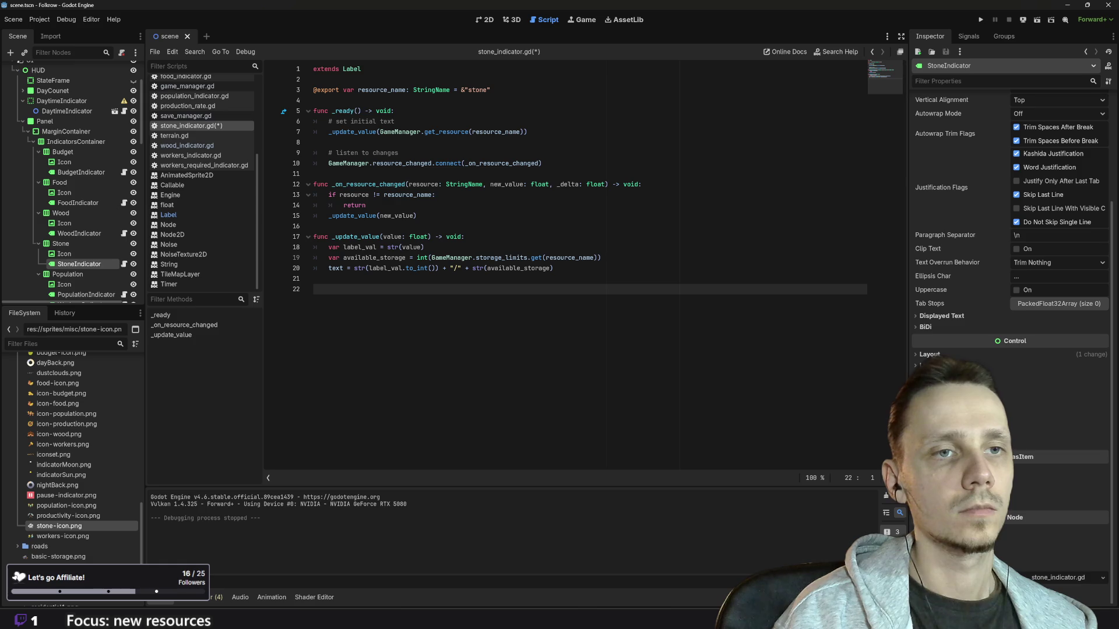
pyautogui.click(932, 399)
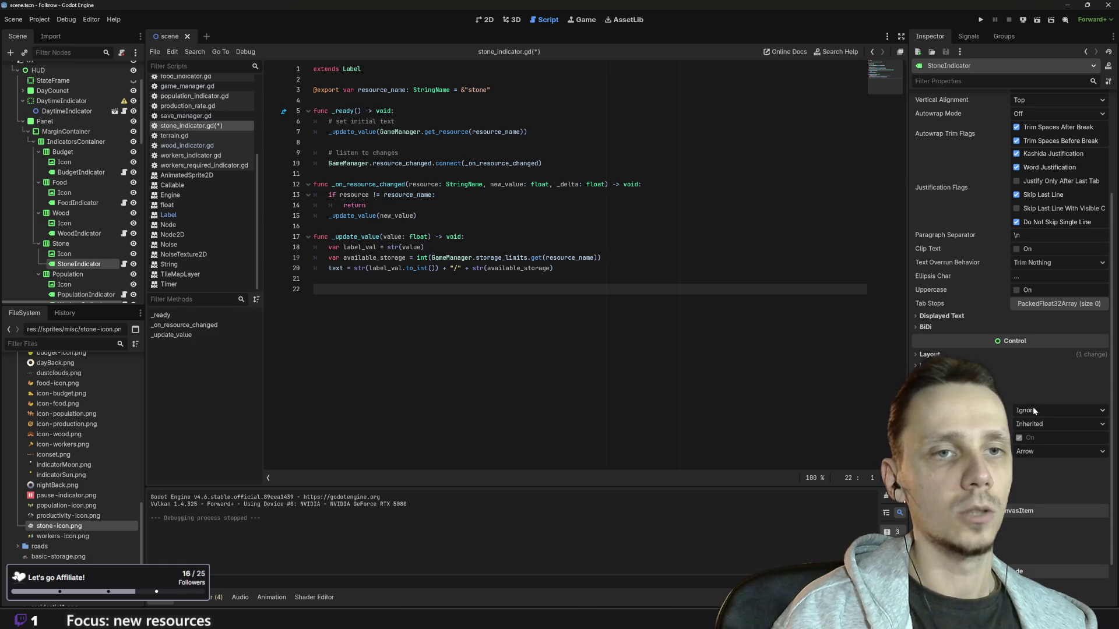
pyautogui.scroll(-2, 1033, 411)
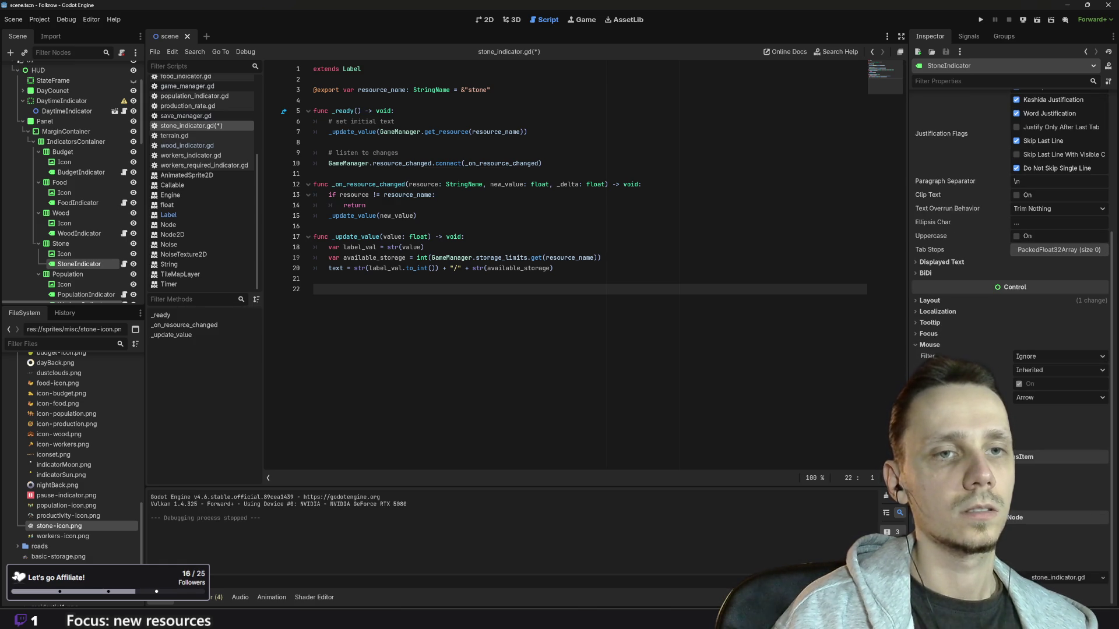
pyautogui.click(1037, 355)
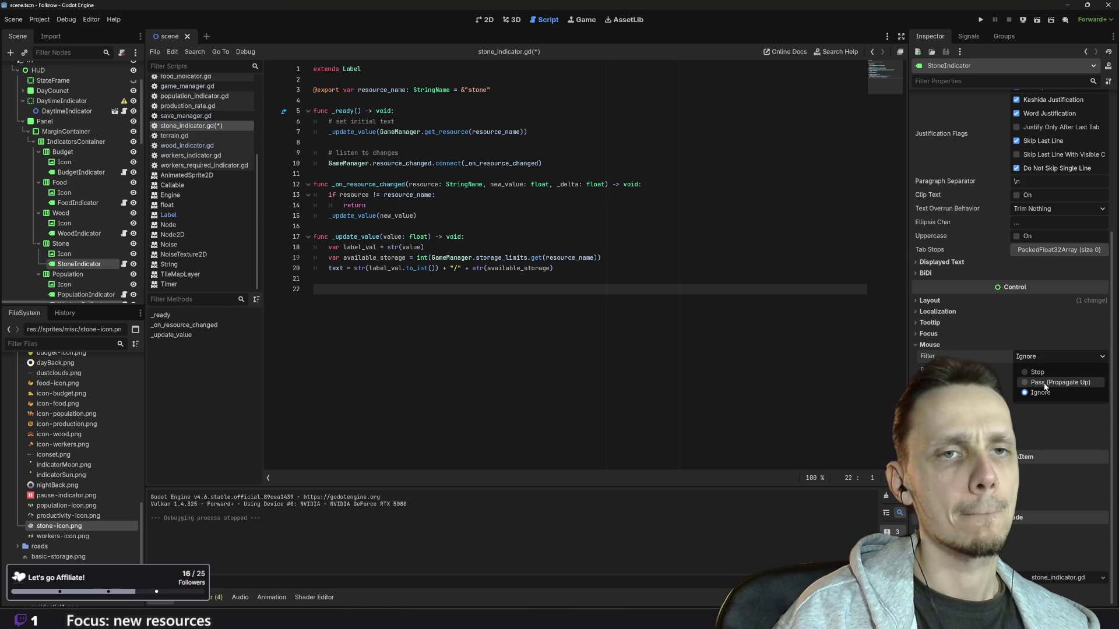
pyautogui.click(1044, 383)
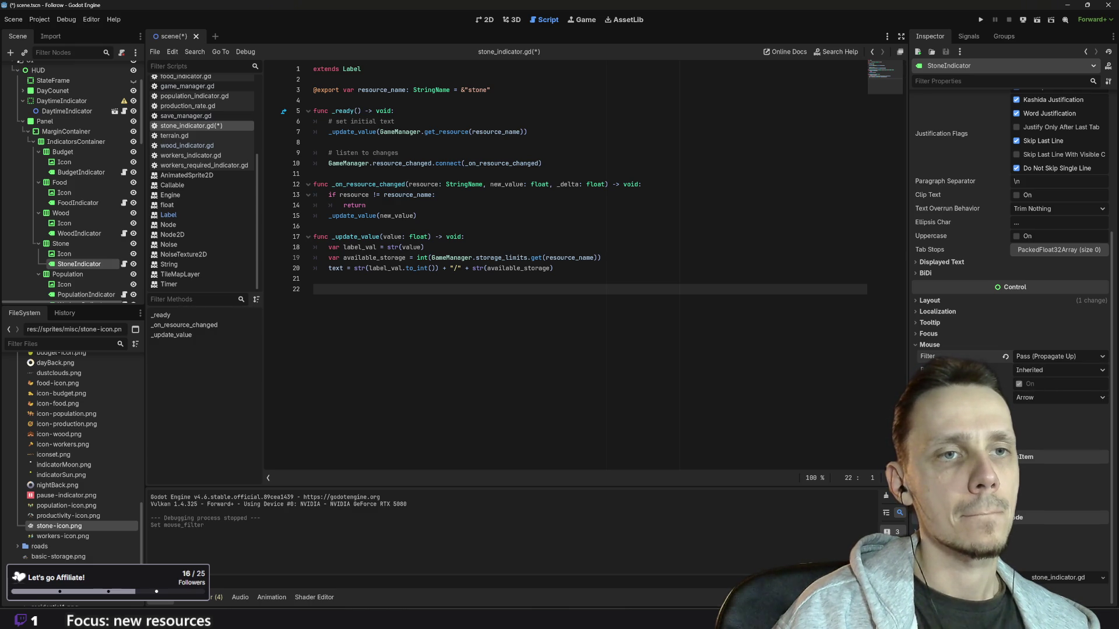
pyautogui.click(1025, 409)
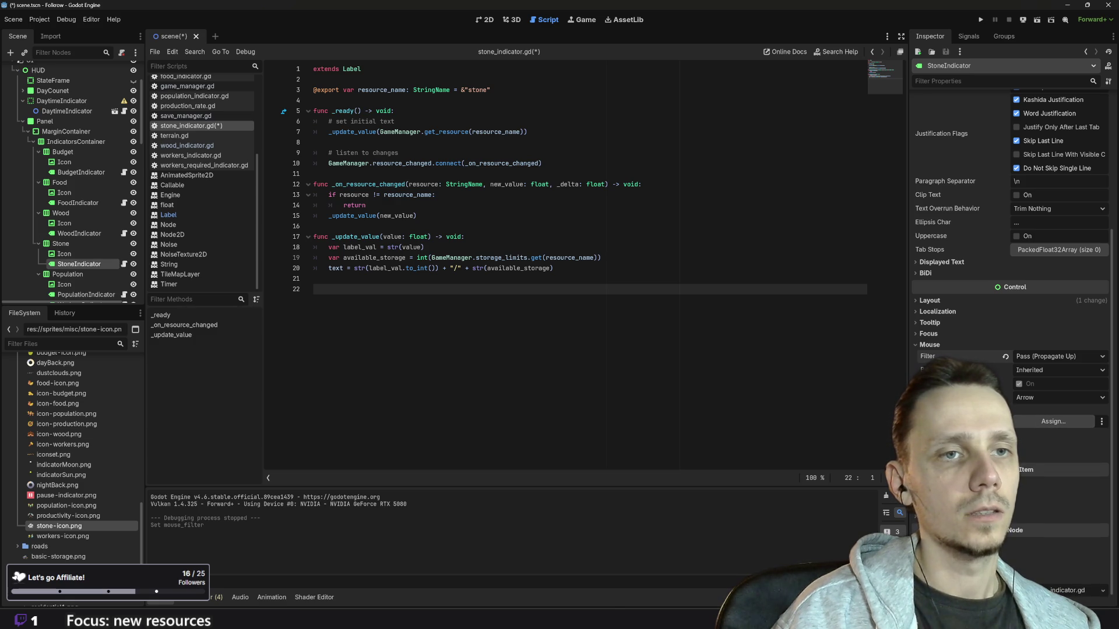
pyautogui.click(962, 409)
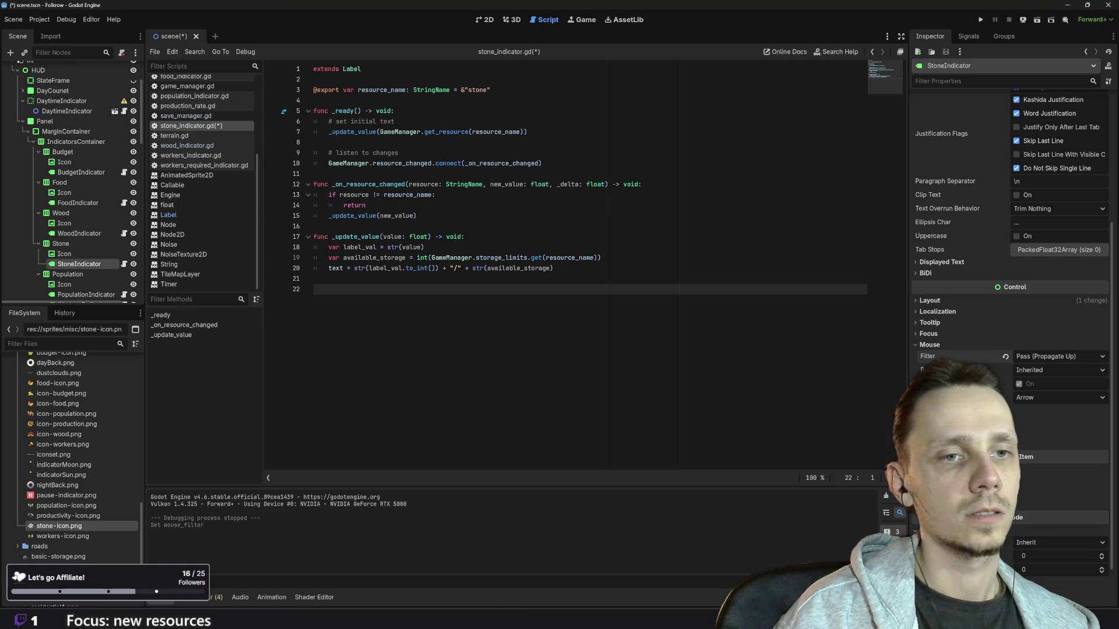
pyautogui.scroll(-2, 1009, 263)
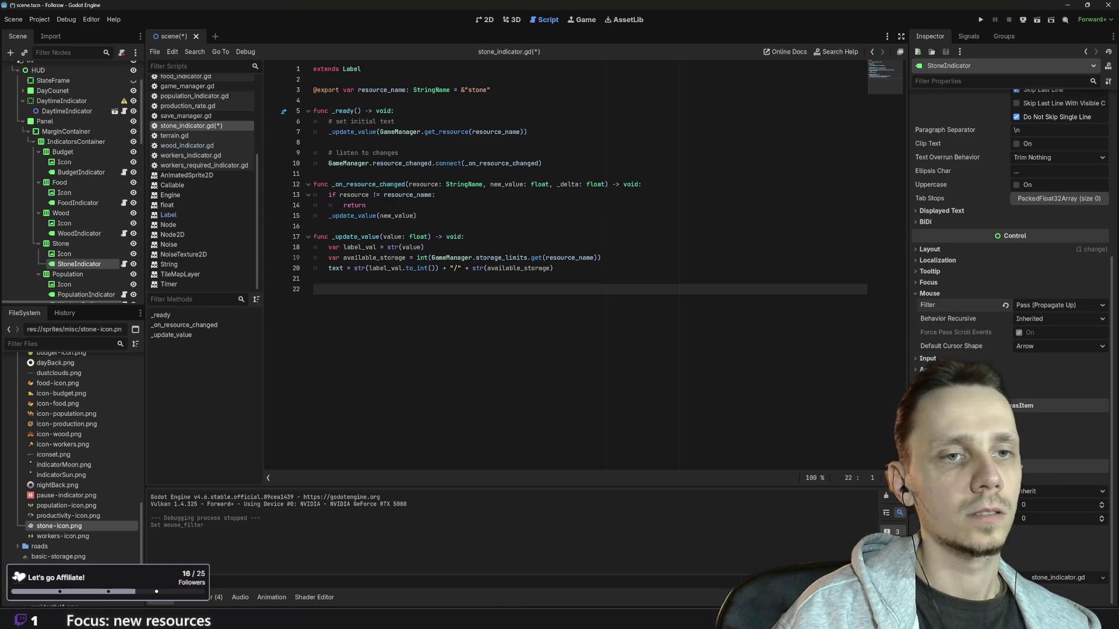
pyautogui.scroll(2, 1010, 262)
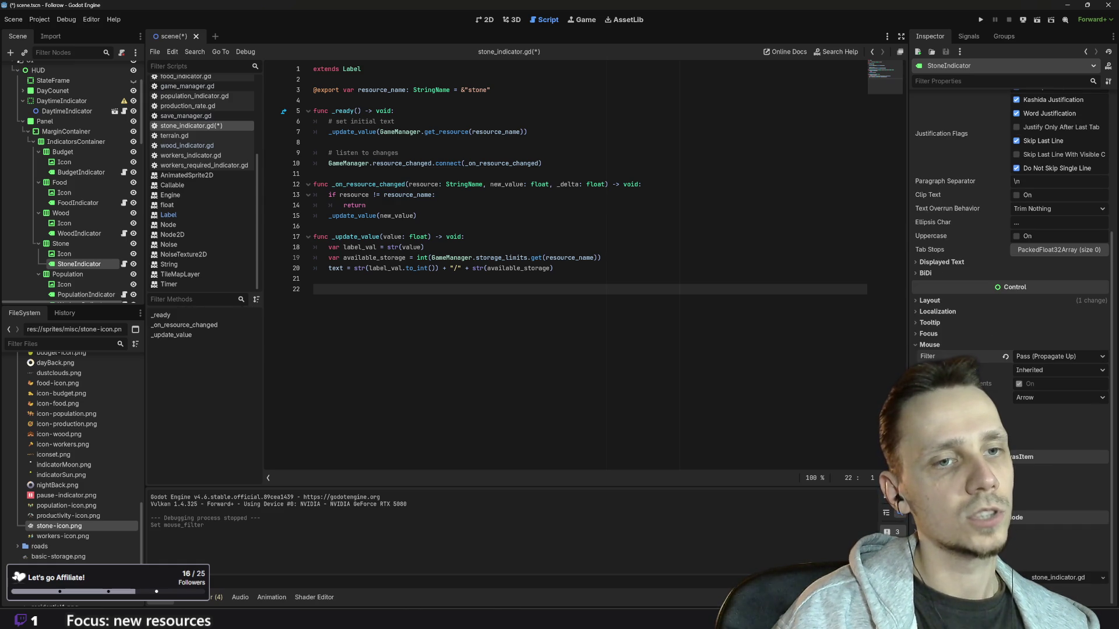
pyautogui.scroll(-1, 1010, 262)
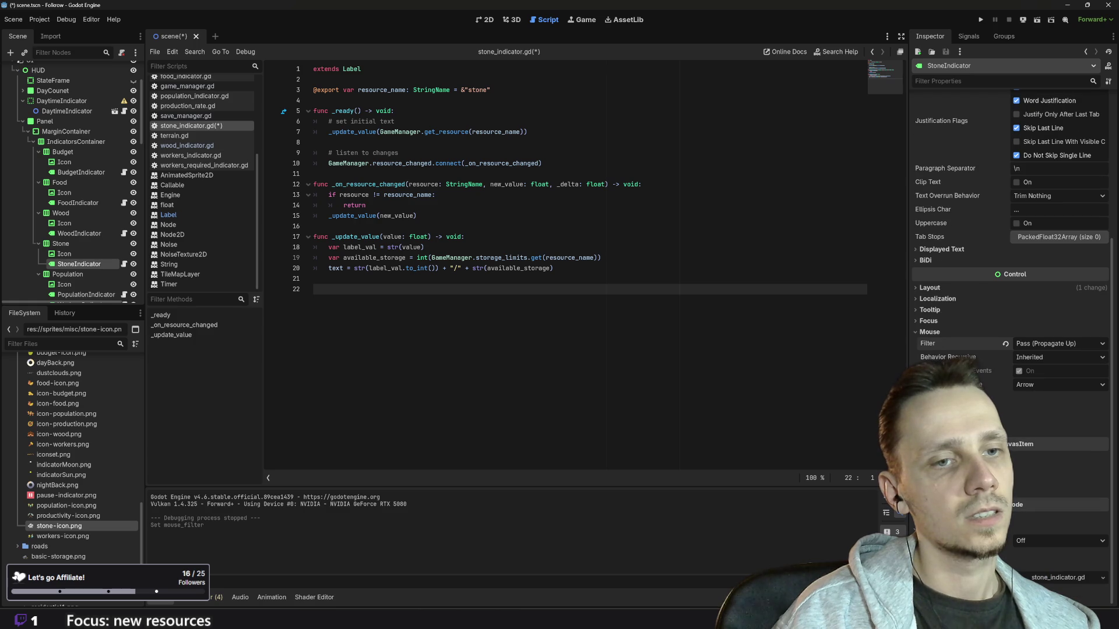
pyautogui.scroll(1, 1009, 262)
pyautogui.moveTo(464, 617)
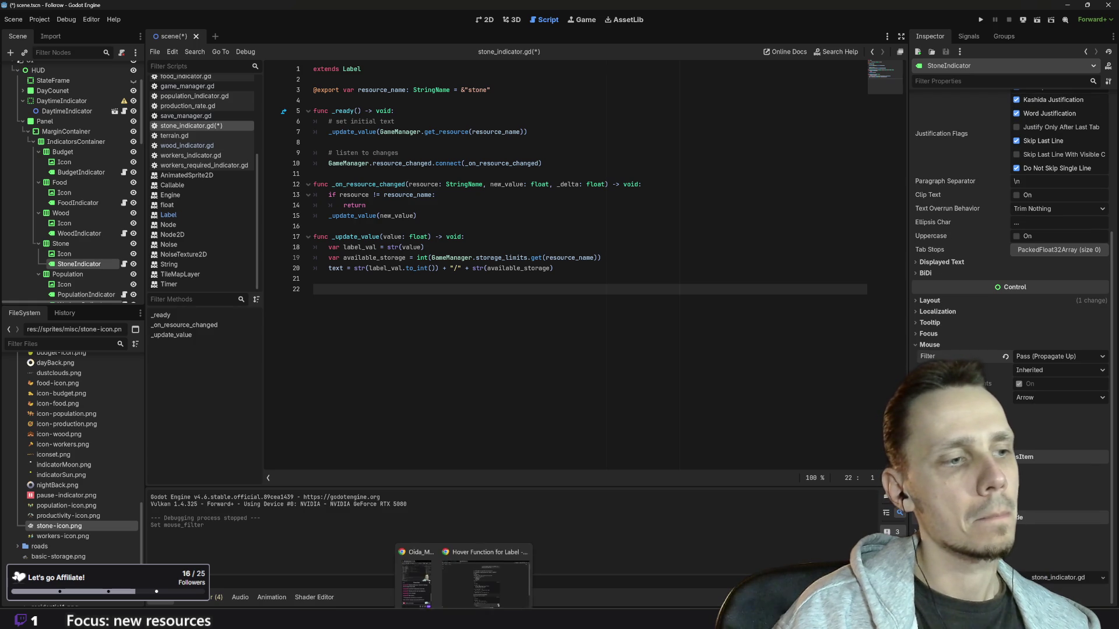
pyautogui.moveTo(478, 579)
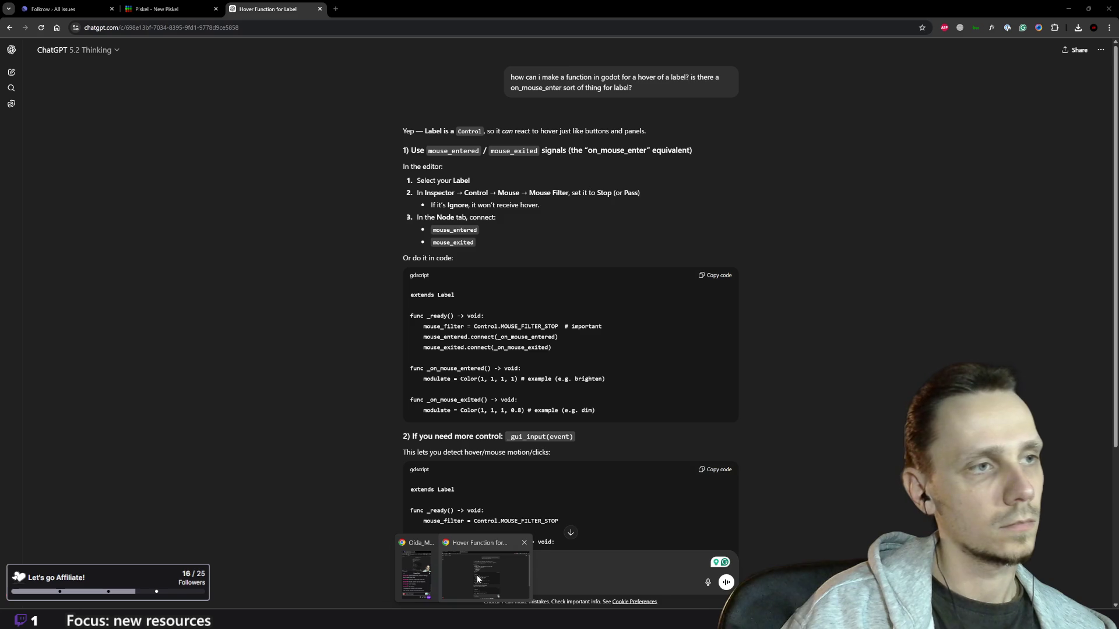
# Step: Copy ChatGPT's example hover code (_ready with mouse_entered/mouse_exited handlers) and return to Godot
pyautogui.click(478, 578)
pyautogui.moveTo(611, 410)
pyautogui.mouseDown()
pyautogui.moveTo(571, 410)
pyautogui.moveTo(416, 329)
pyautogui.moveTo(410, 314)
pyautogui.mouseUp()
pyautogui.hotkey('ctrl', 'c')
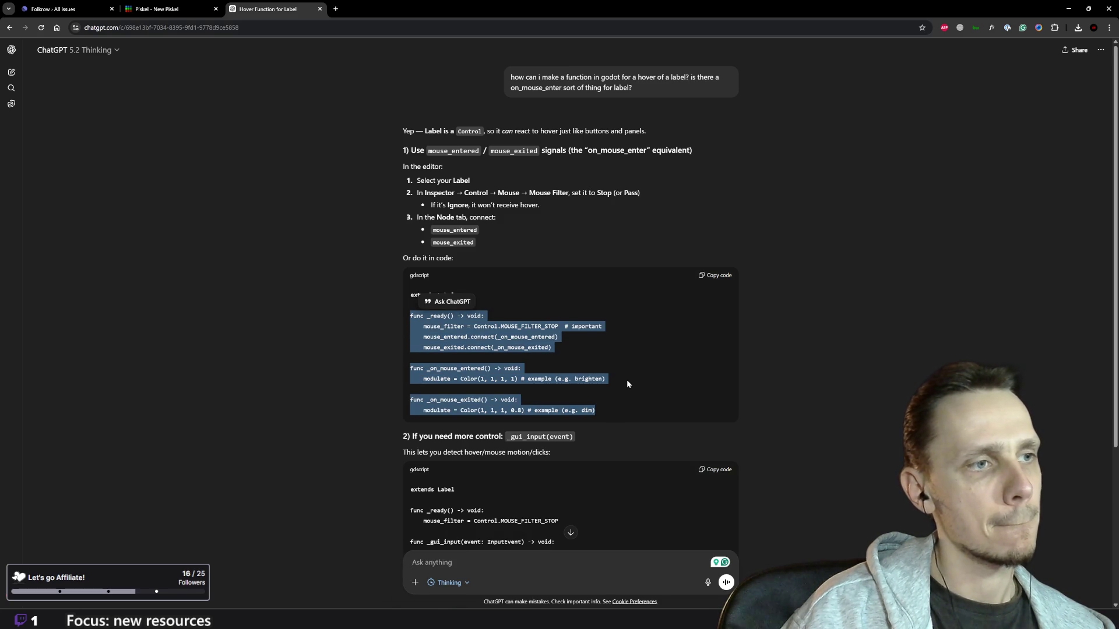
pyautogui.scroll(-2, 665, 383)
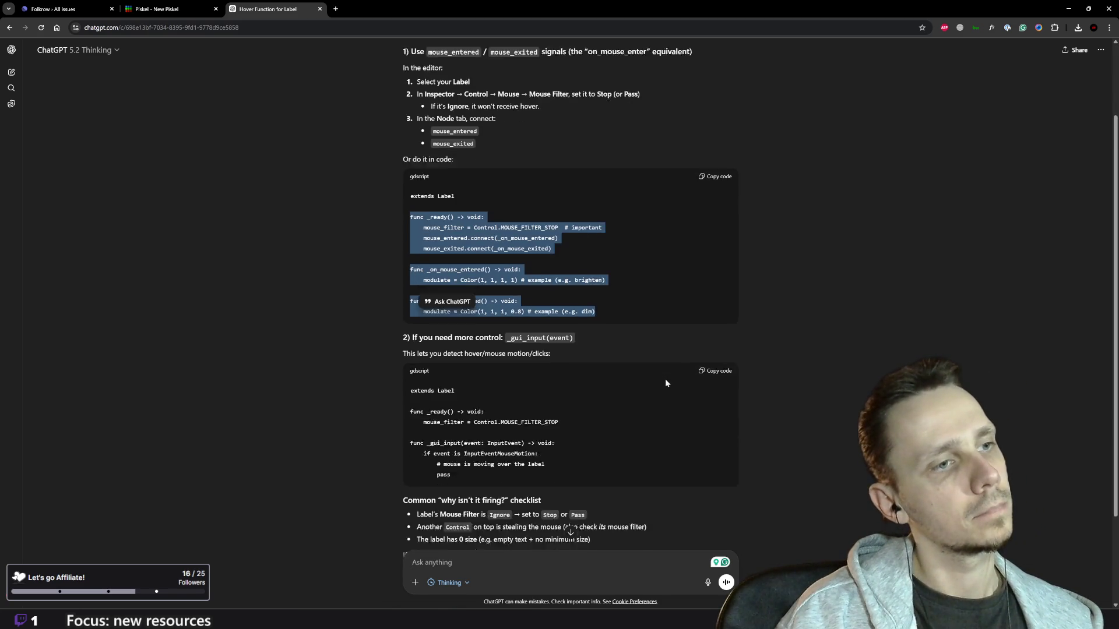
pyautogui.scroll(-1, 666, 383)
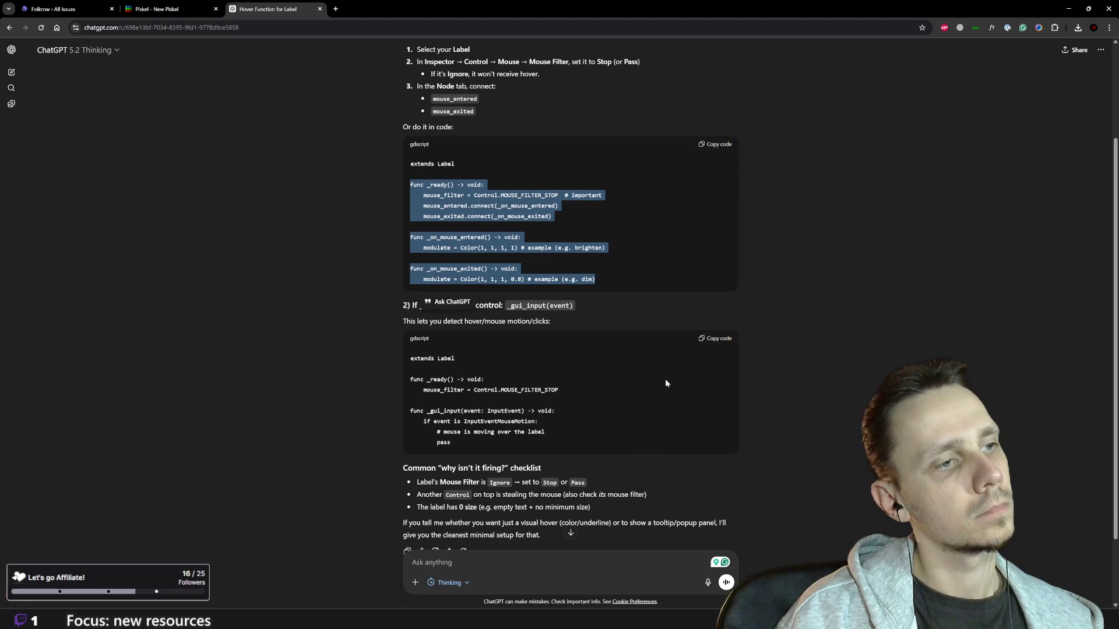
pyautogui.scroll(-1, 666, 383)
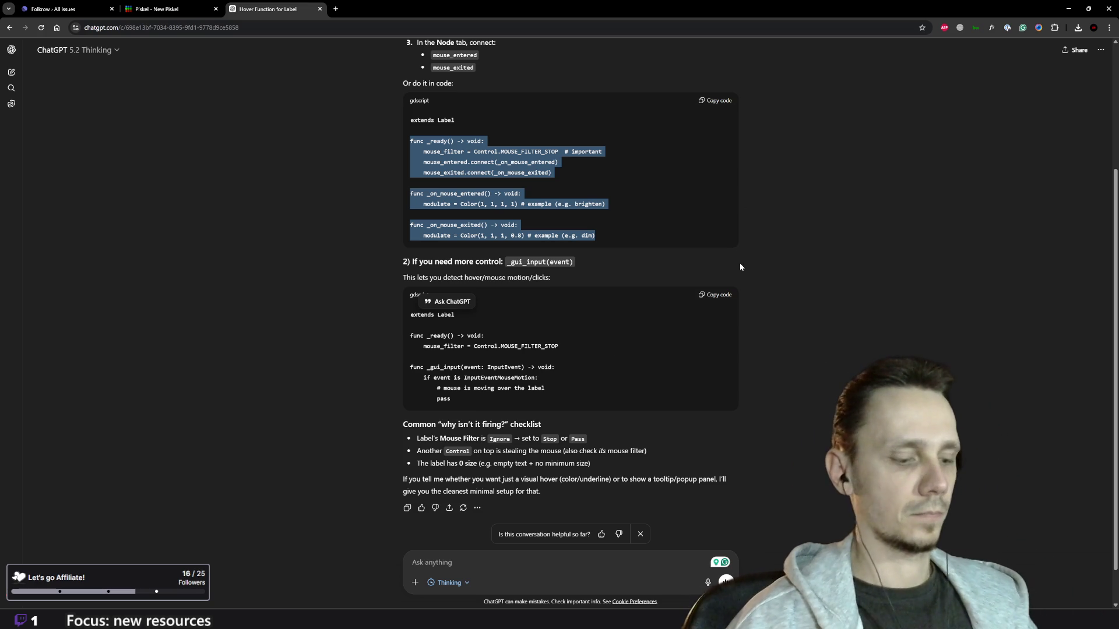
pyautogui.click(695, 594)
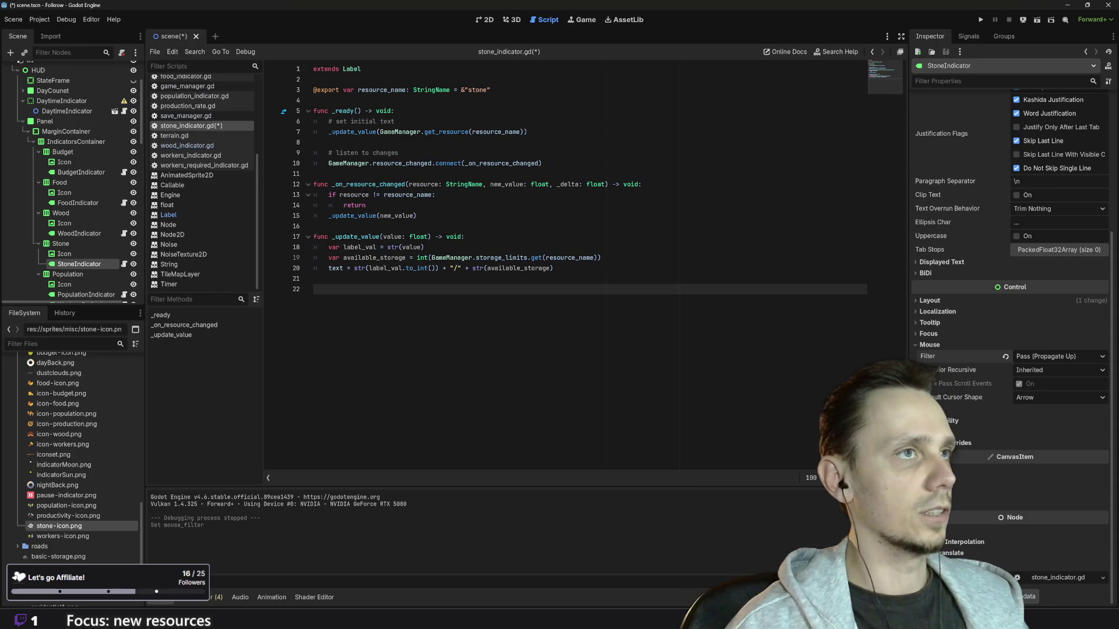
# Step: Paste the hover code into stone_indicator.gd, cutting its connect lines and deleting the duplicate _ready
pyautogui.press('Return')
pyautogui.press('Return')
pyautogui.press('Return')
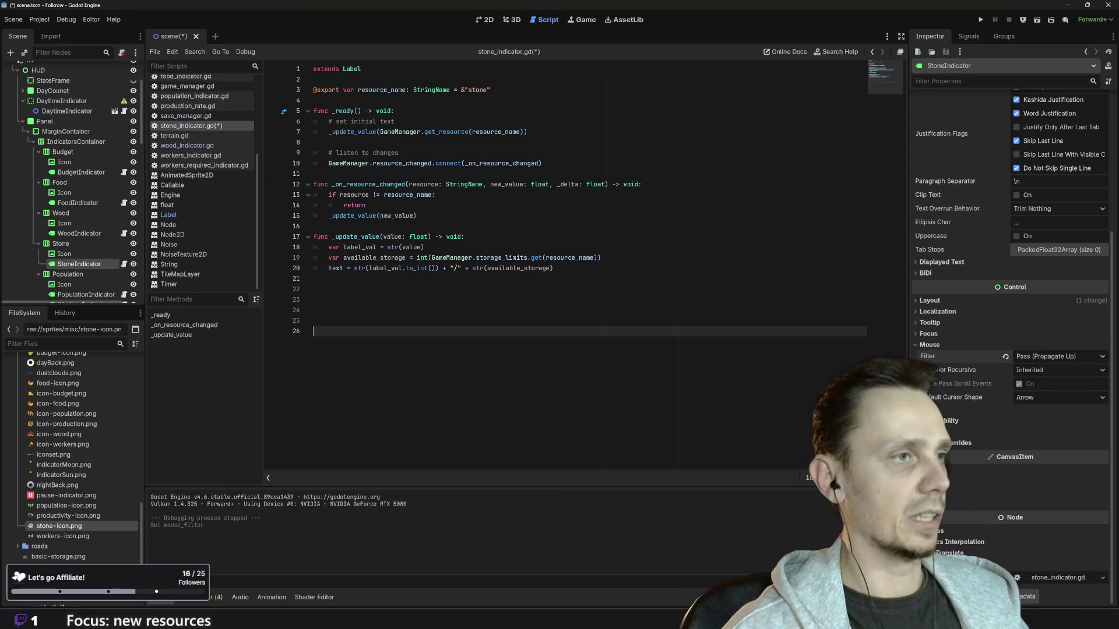
pyautogui.hotkey('ctrl', 'v')
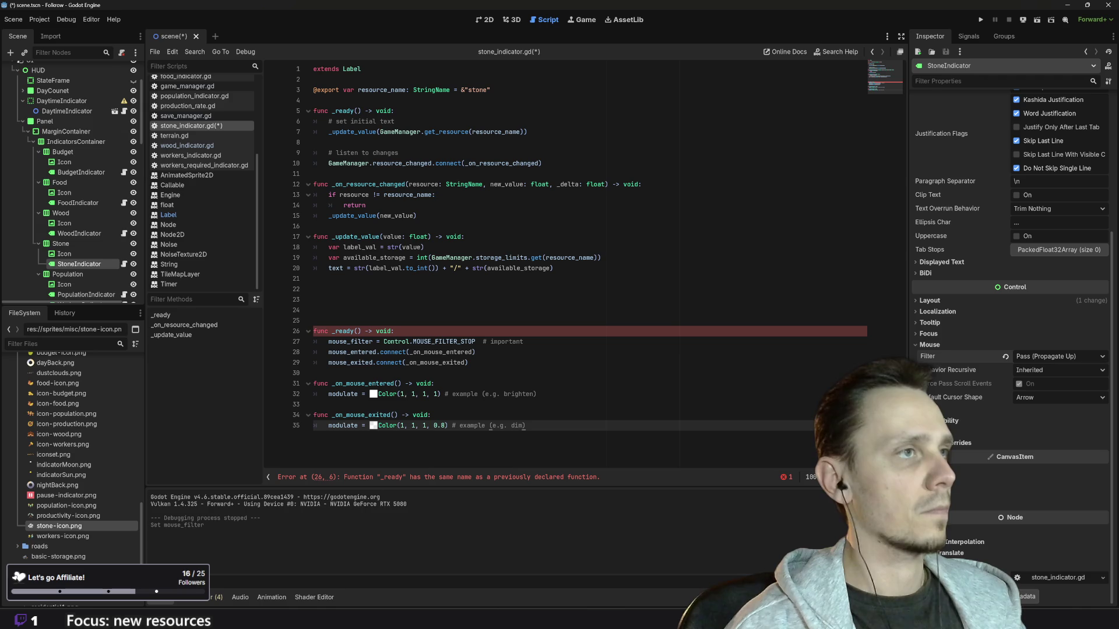
pyautogui.click(468, 363)
pyautogui.moveTo(468, 362)
pyautogui.mouseDown()
pyautogui.moveTo(315, 352)
pyautogui.moveTo(314, 343)
pyautogui.moveTo(313, 352)
pyautogui.mouseUp()
pyautogui.hotkey('ctrl', 'c')
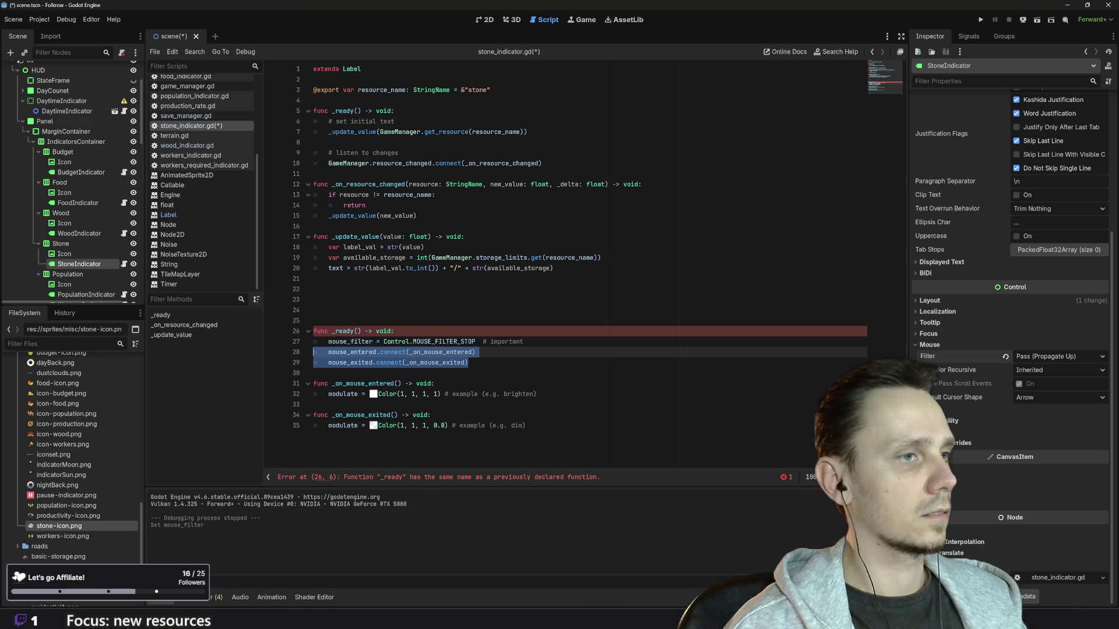
pyautogui.press('BackSpace')
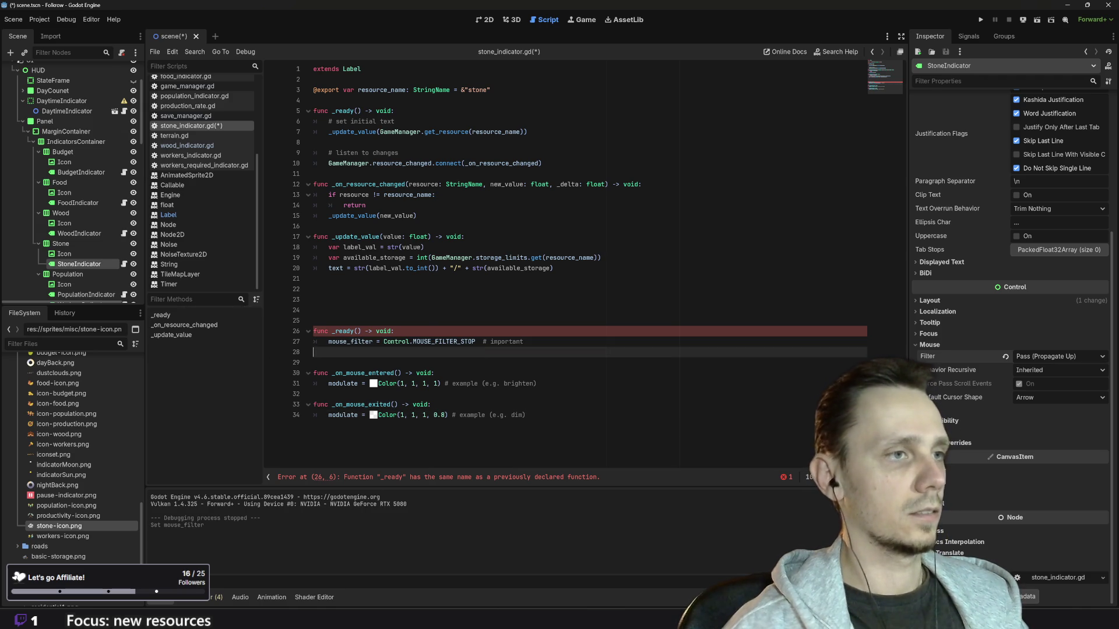
pyautogui.hotkey('shift', 'Up')
pyautogui.hotkey('shift', 'Up')
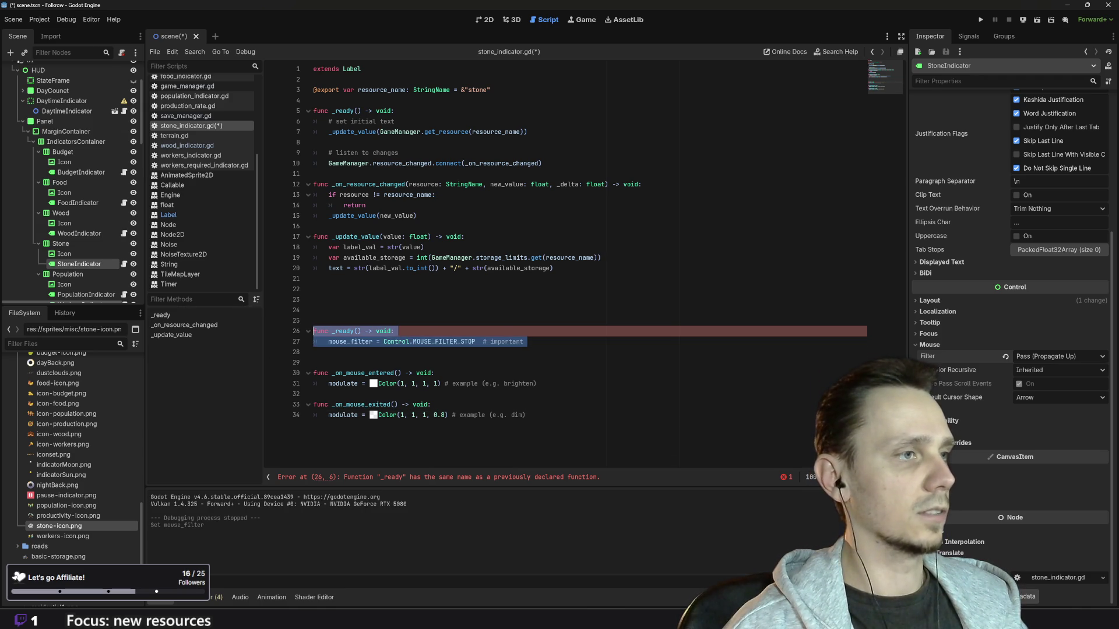
pyautogui.press('BackSpace')
pyautogui.press('BackSpace')
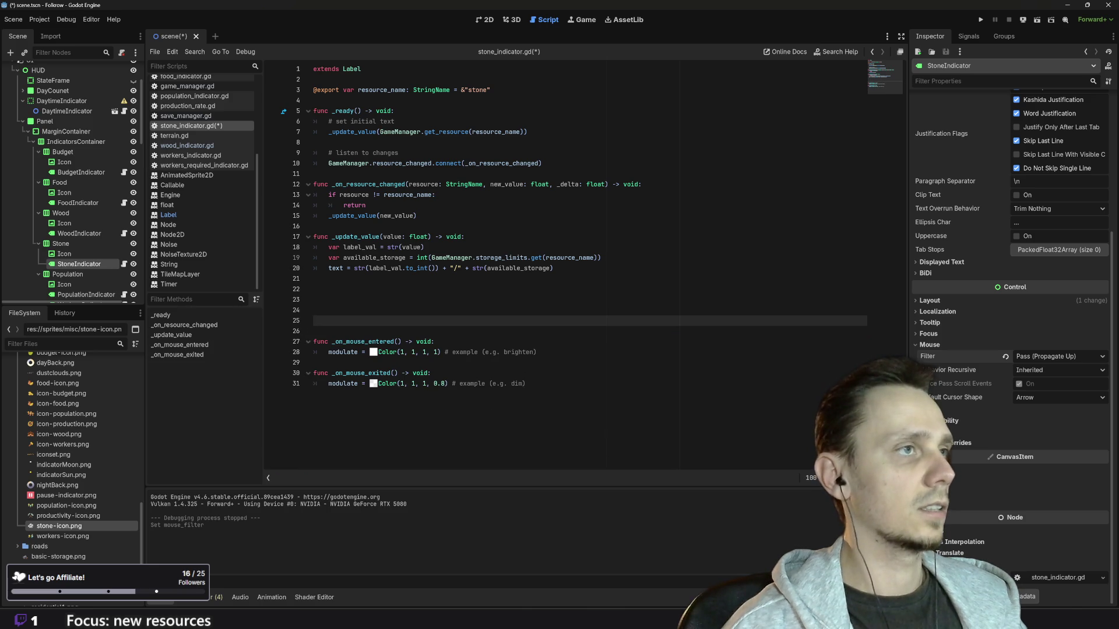
# Step: Move the mouse_entered and mouse_exited connections into the original _ready and remove two blank lines
pyautogui.click(394, 111)
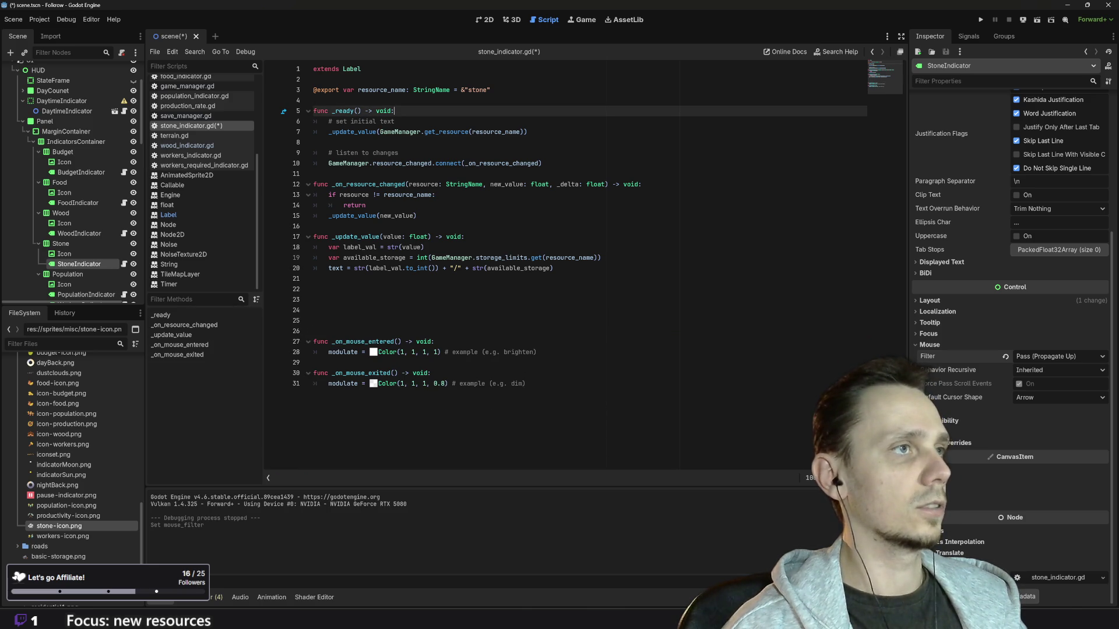
pyautogui.press('Return')
pyautogui.hotkey('ctrl', 'v')
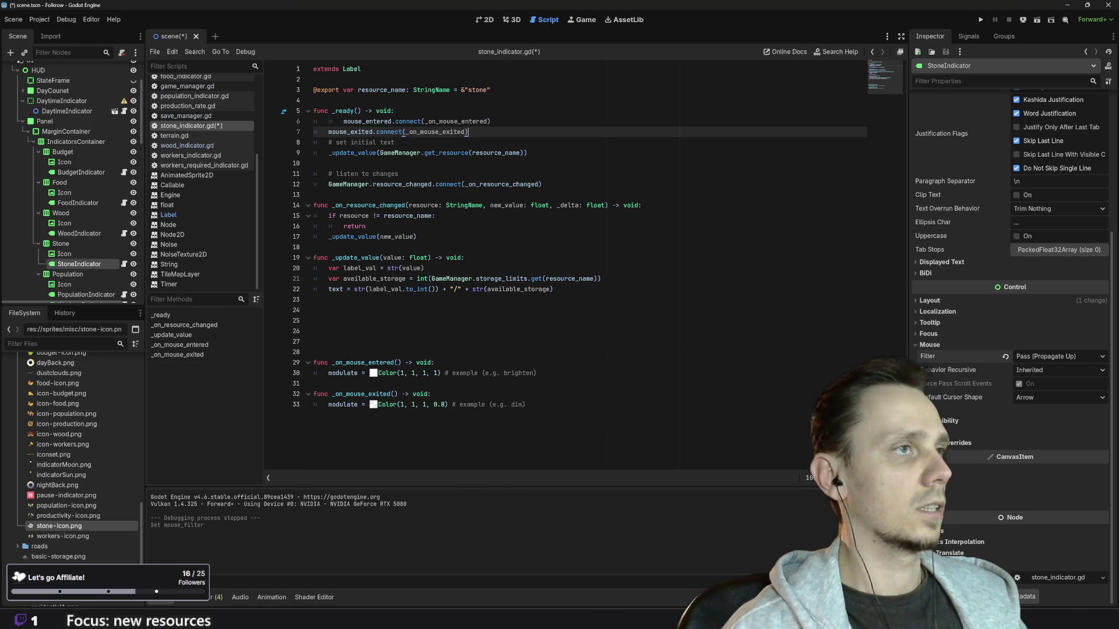
pyautogui.press('Up')
pyautogui.hotkey('shift', 'Tab')
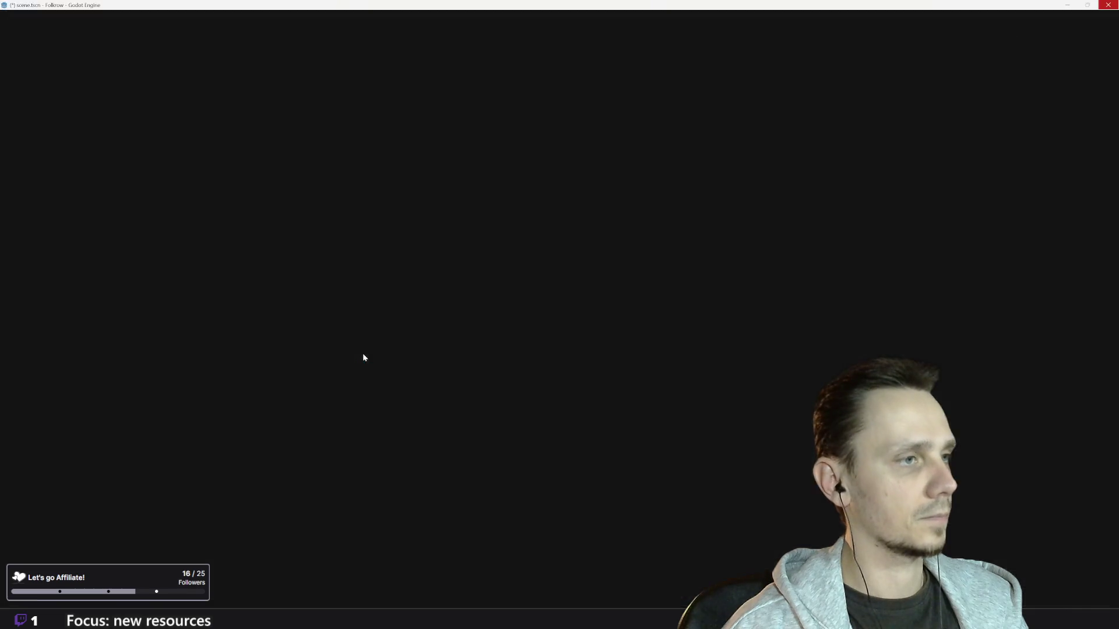
pyautogui.click(364, 353)
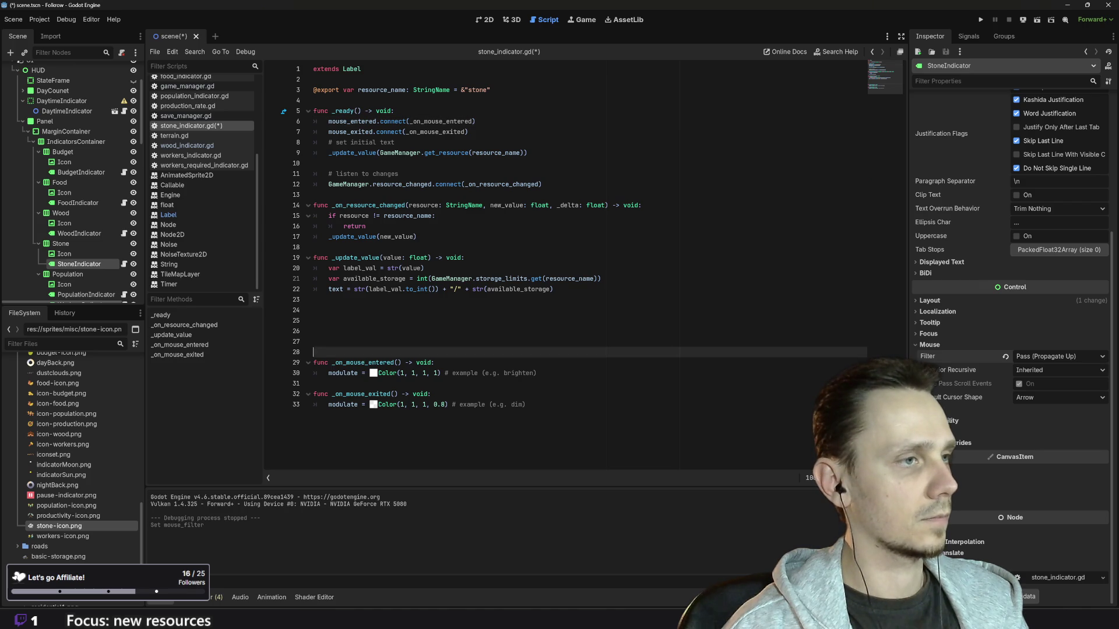
pyautogui.press('BackSpace')
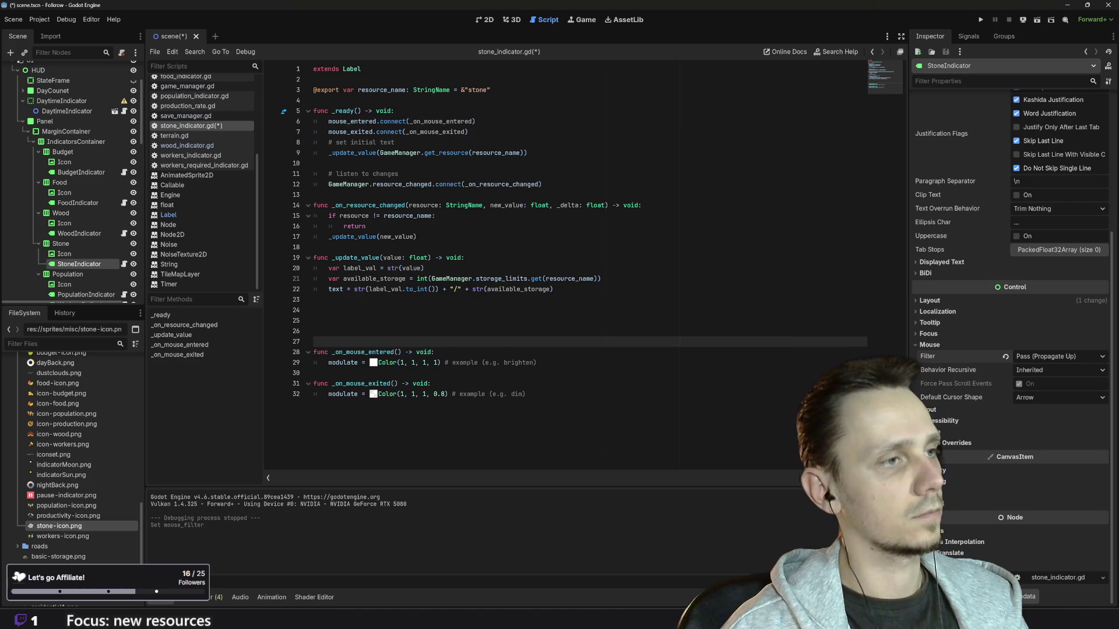
pyautogui.press('BackSpace')
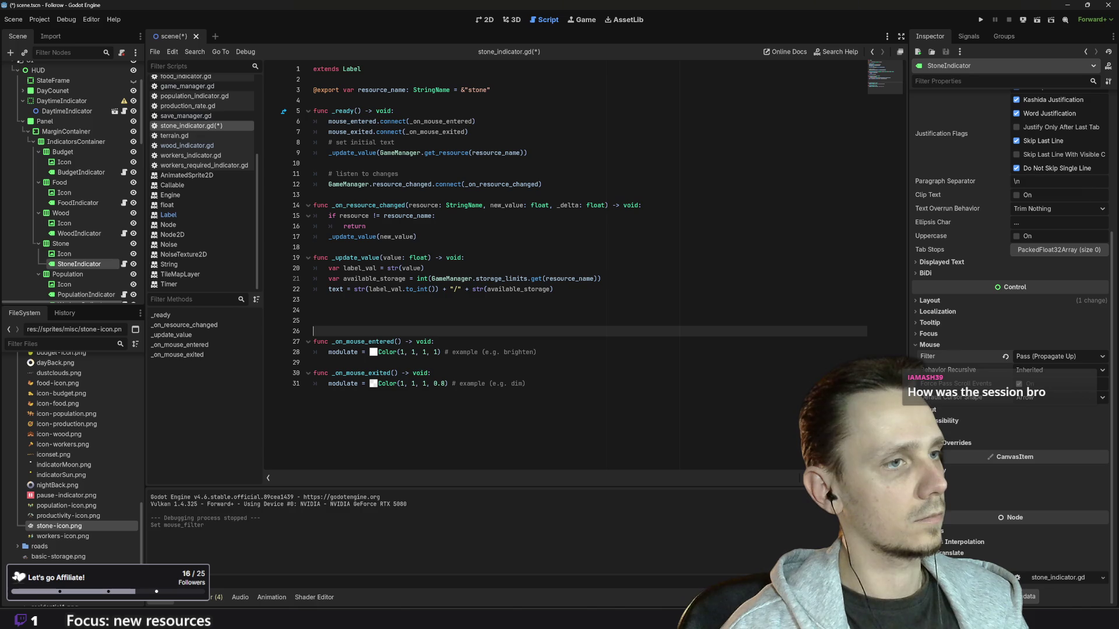
pyautogui.moveTo(537, 351); pyautogui.dragTo(328, 352)
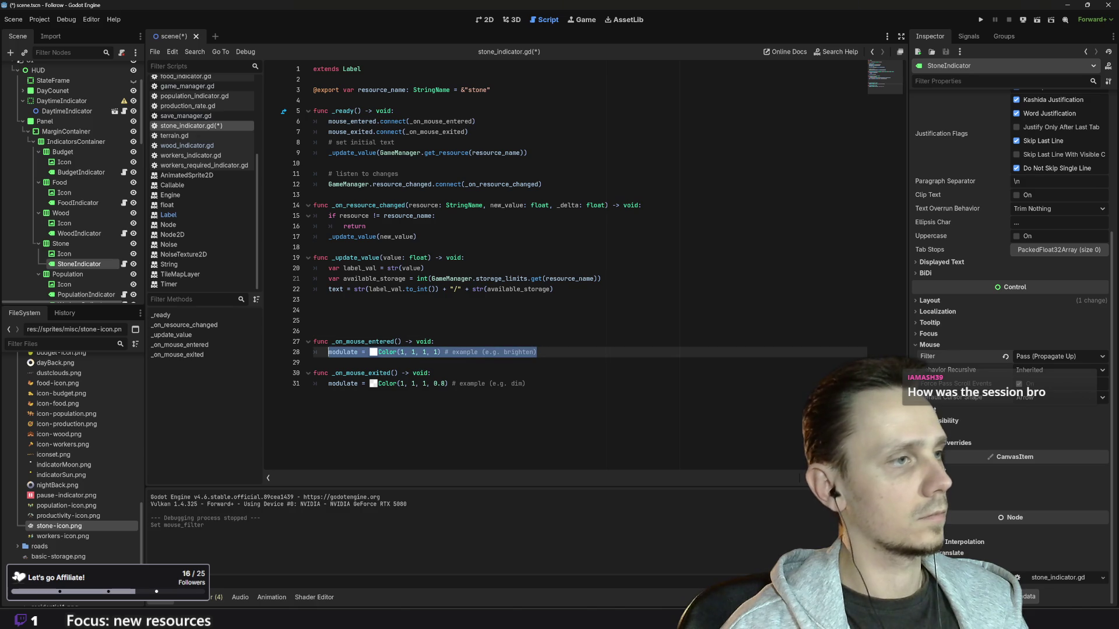
# Step: Replace the modulate lines in both hover handlers with print("entered")
pyautogui.write('prin')
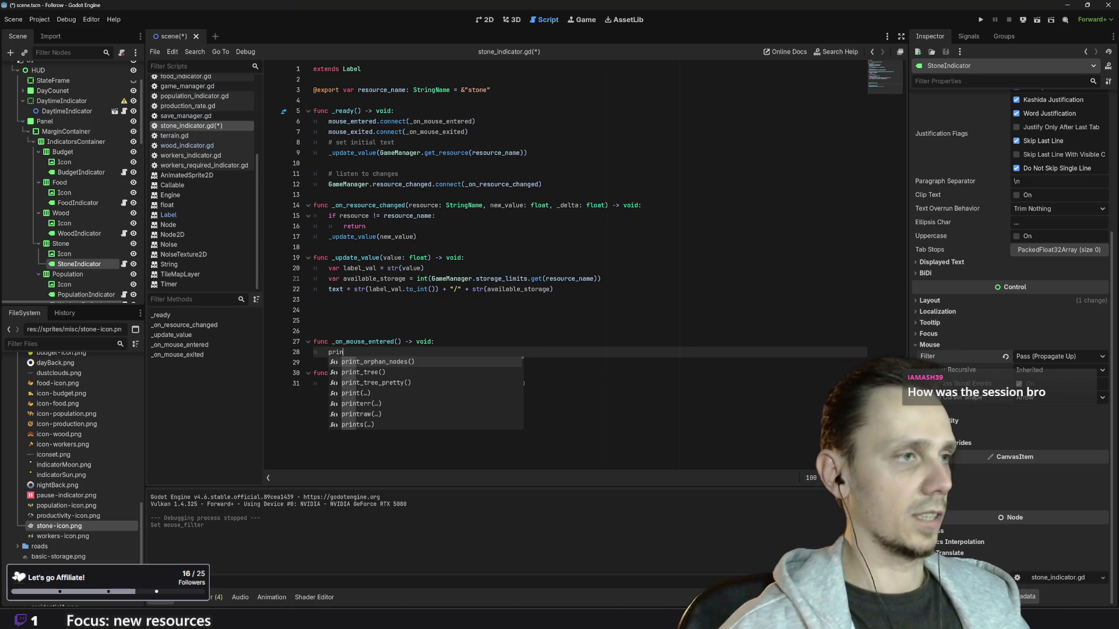
pyautogui.write('t("')
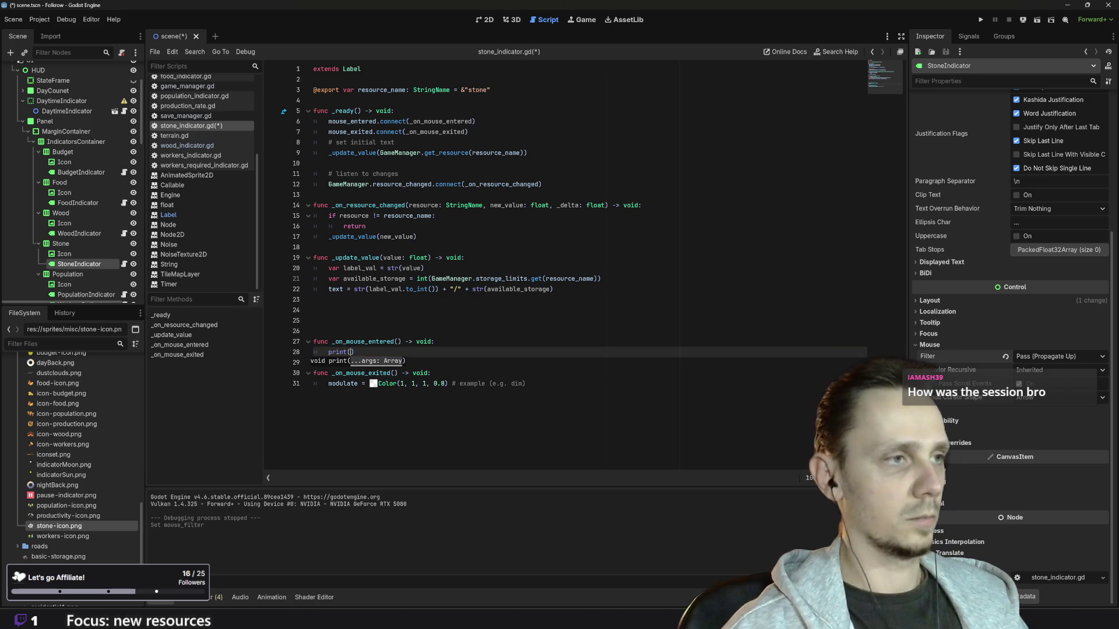
pyautogui.write('en')
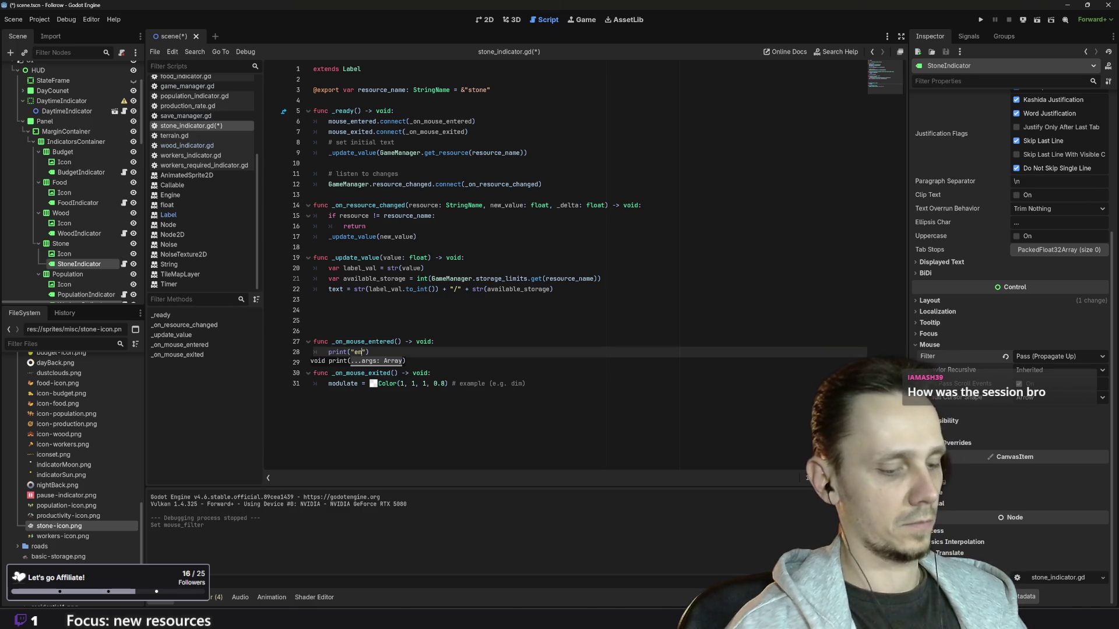
pyautogui.write('tered')
pyautogui.press('End')
pyautogui.hotkey('shift', 'Left')
pyautogui.hotkey('shift', 'Left')
pyautogui.hotkey('shift', 'Left')
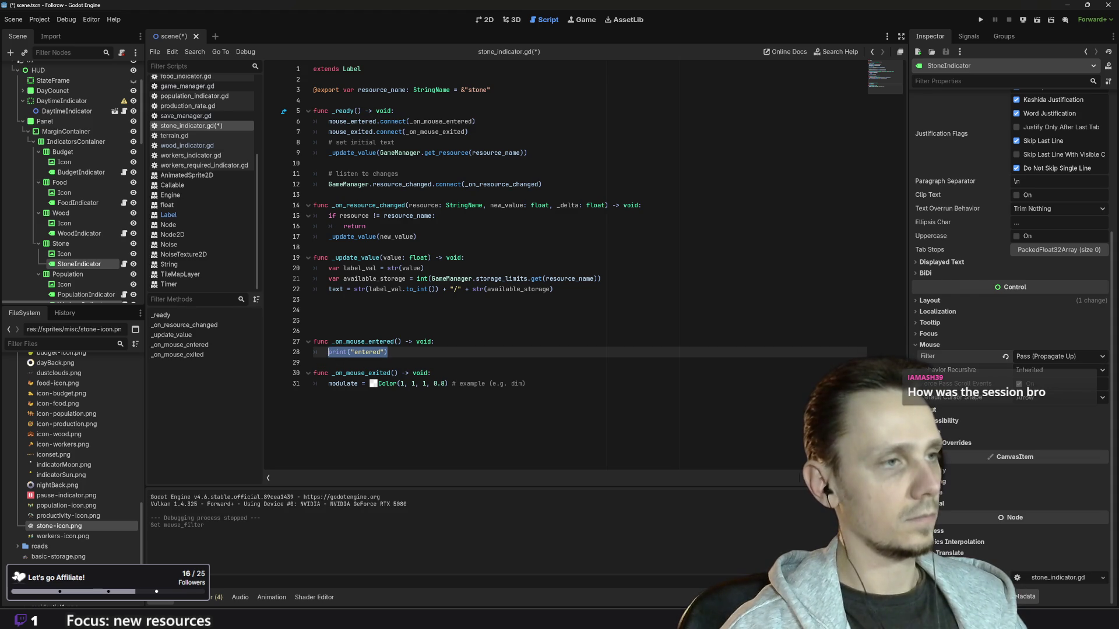
pyautogui.hotkey('ctrl', 'c')
pyautogui.press('Down')
pyautogui.press('Down')
pyautogui.press('Down')
pyautogui.press('End')
pyautogui.hotkey('ctrl', 'shift', 'Left')
pyautogui.hotkey('ctrl', 'shift', 'Left')
pyautogui.hotkey('ctrl', 'shift', 'Left')
pyautogui.hotkey('ctrl', 'v')
# Step: Change the mouse-exited handler's print to print("left")
pyautogui.doubleClick(368, 384)
pyautogui.write('leaved')
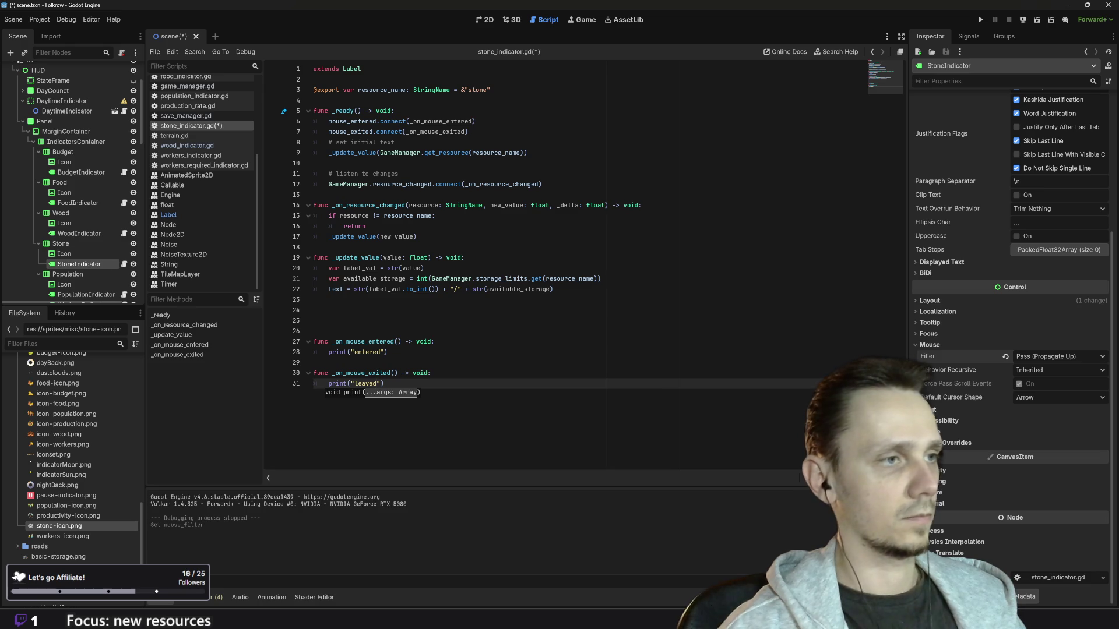
pyautogui.click(430, 373)
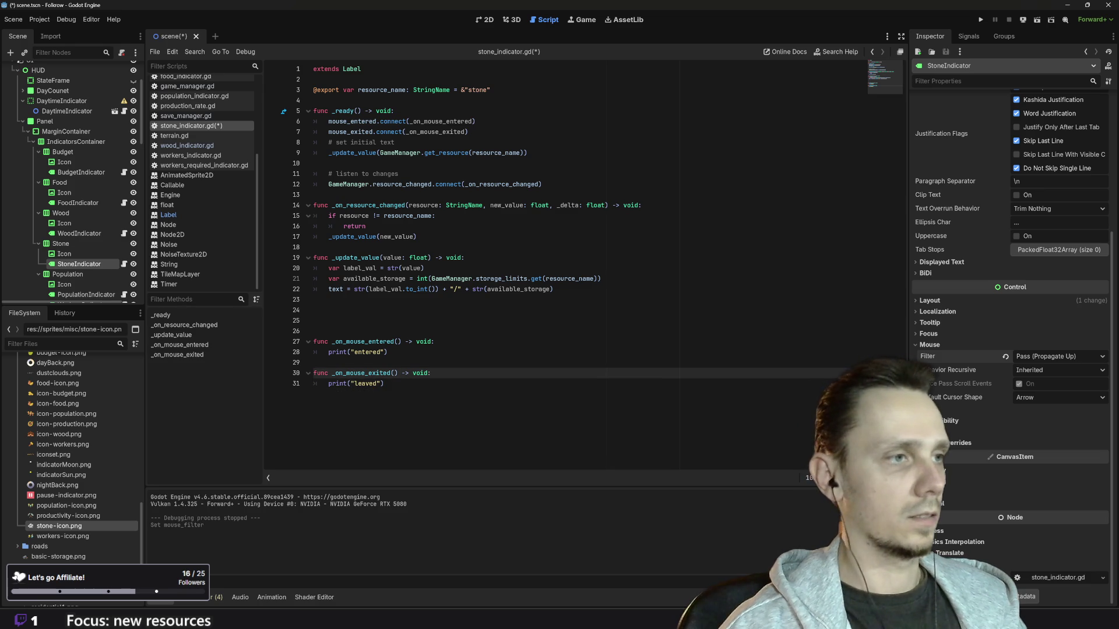
pyautogui.doubleClick(366, 383)
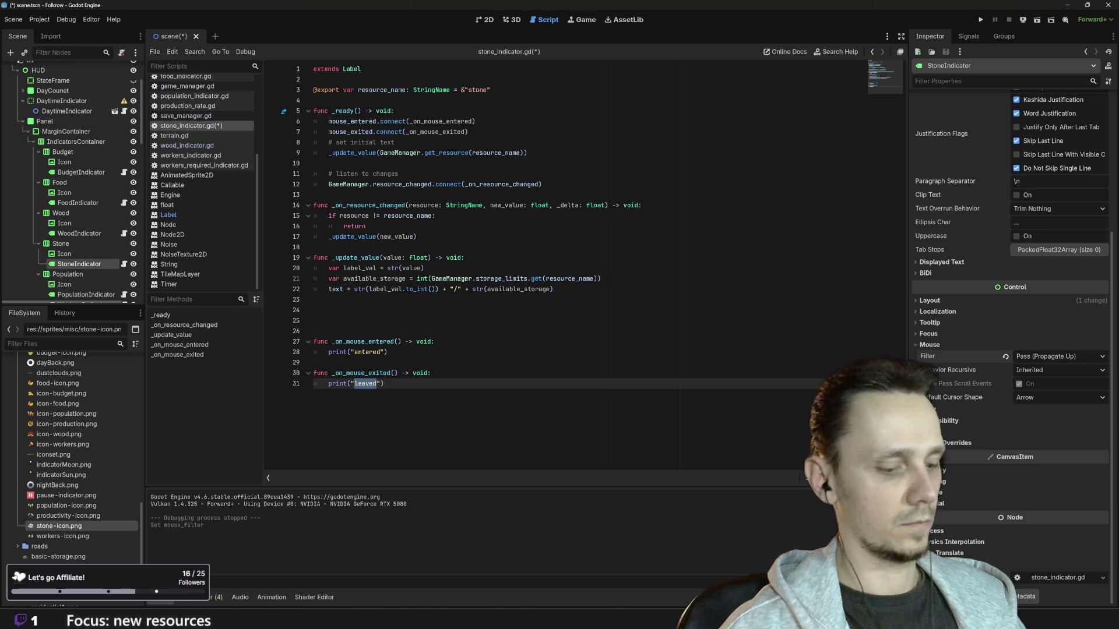
pyautogui.write('left')
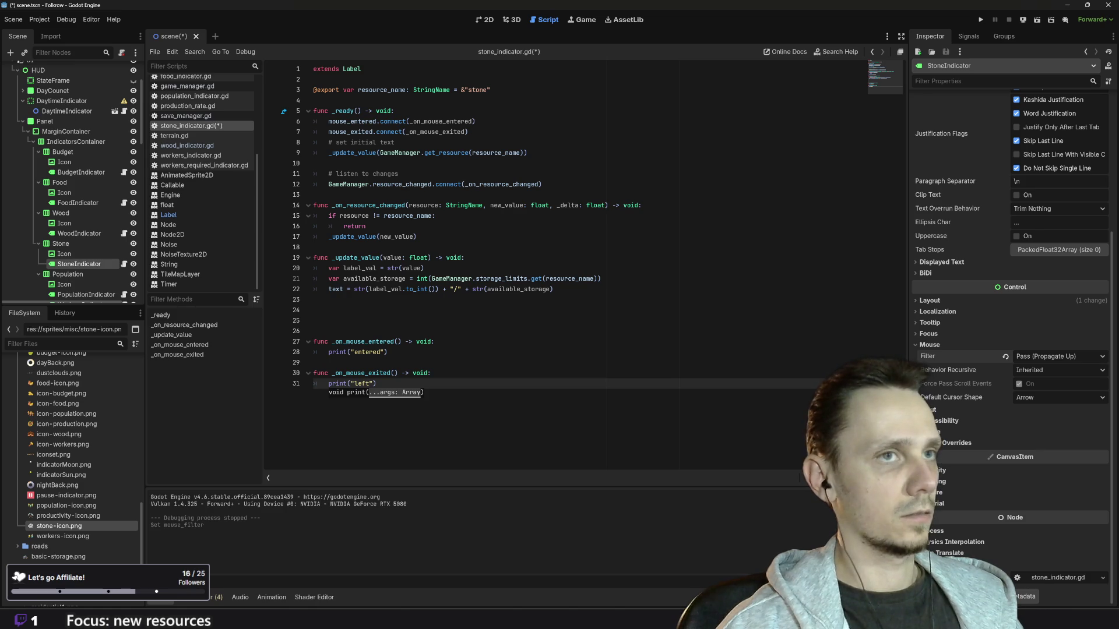
pyautogui.click(434, 342)
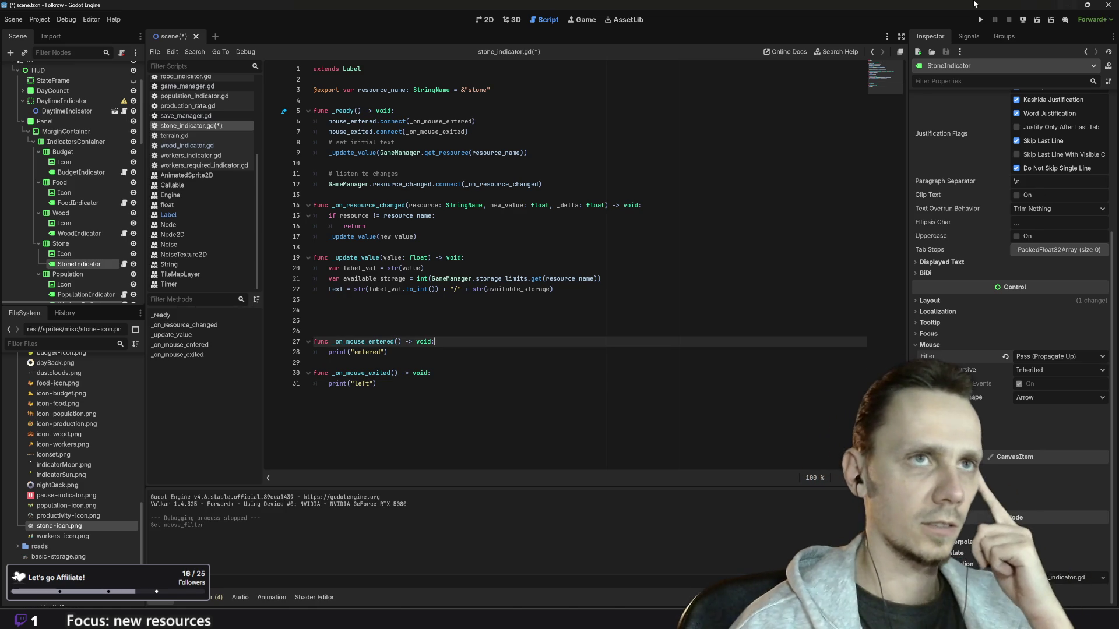
pyautogui.click(981, 19)
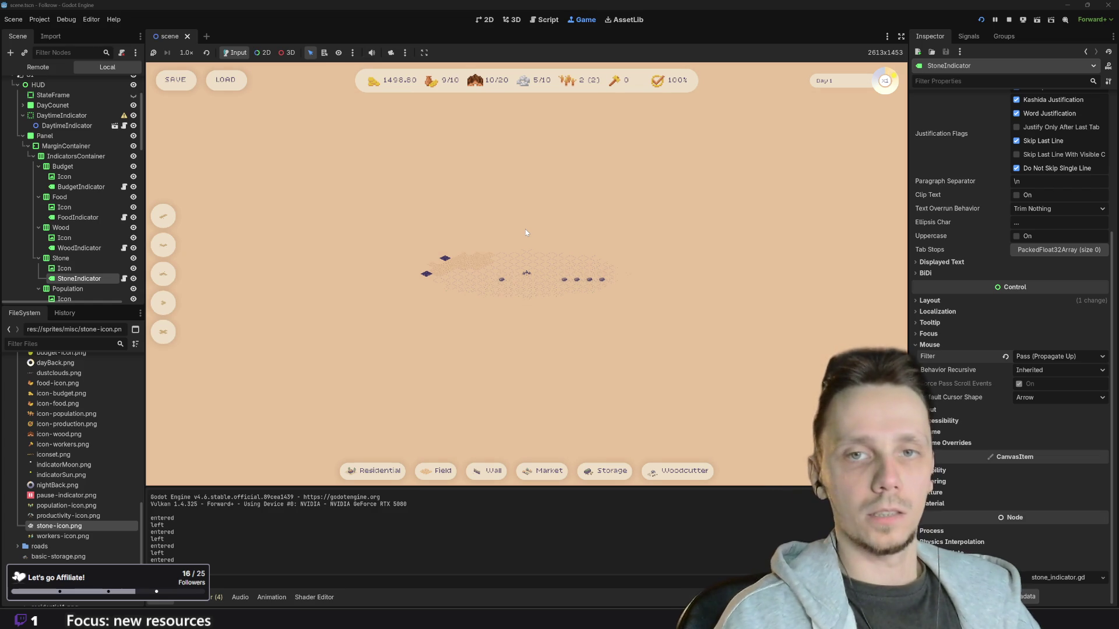
# Step: Stop the test run after hovering logs entered and left, returning to stone_indicator.gd
pyautogui.scroll(3, 525, 233)
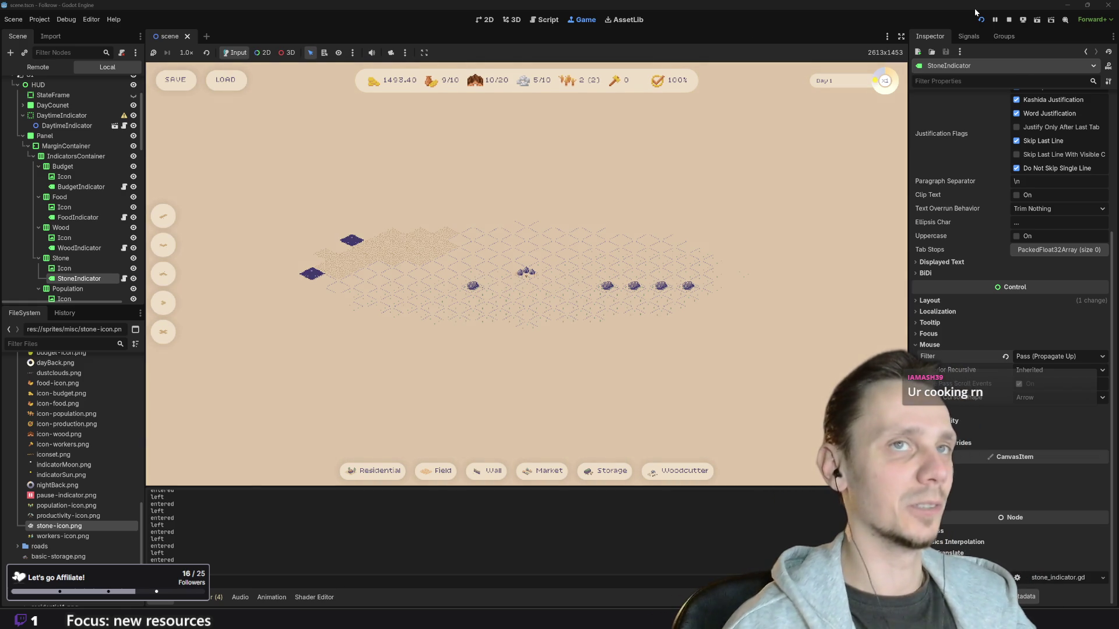
pyautogui.click(1009, 19)
pyautogui.click(313, 331)
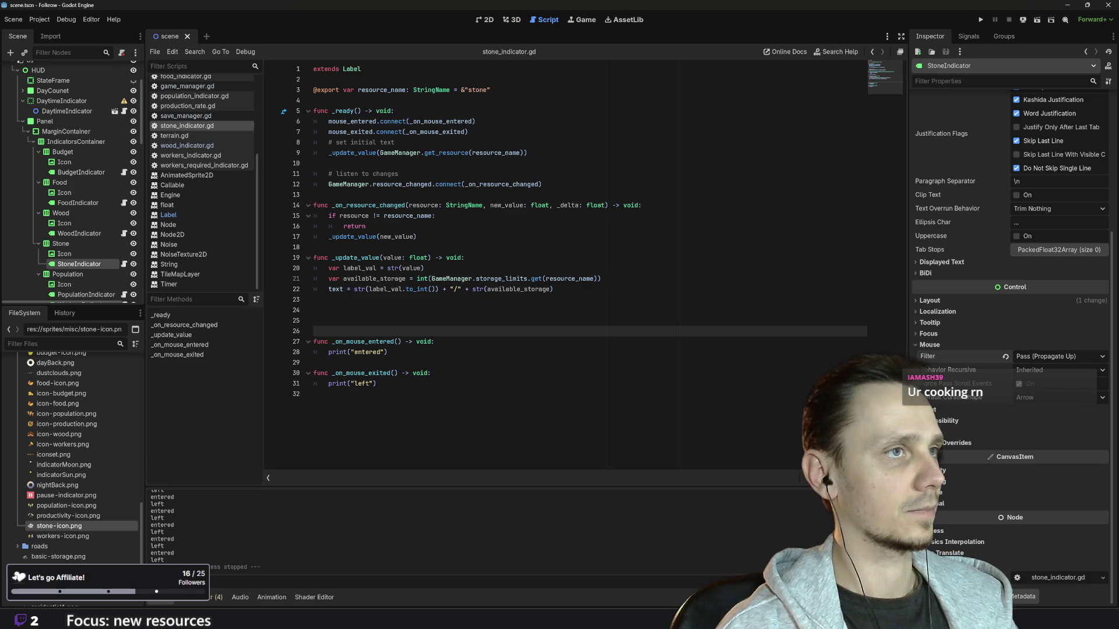
# Step: Delete the leftover blank lines above and between the stone indicator's hover handlers
pyautogui.press('BackSpace')
pyautogui.press('BackSpace')
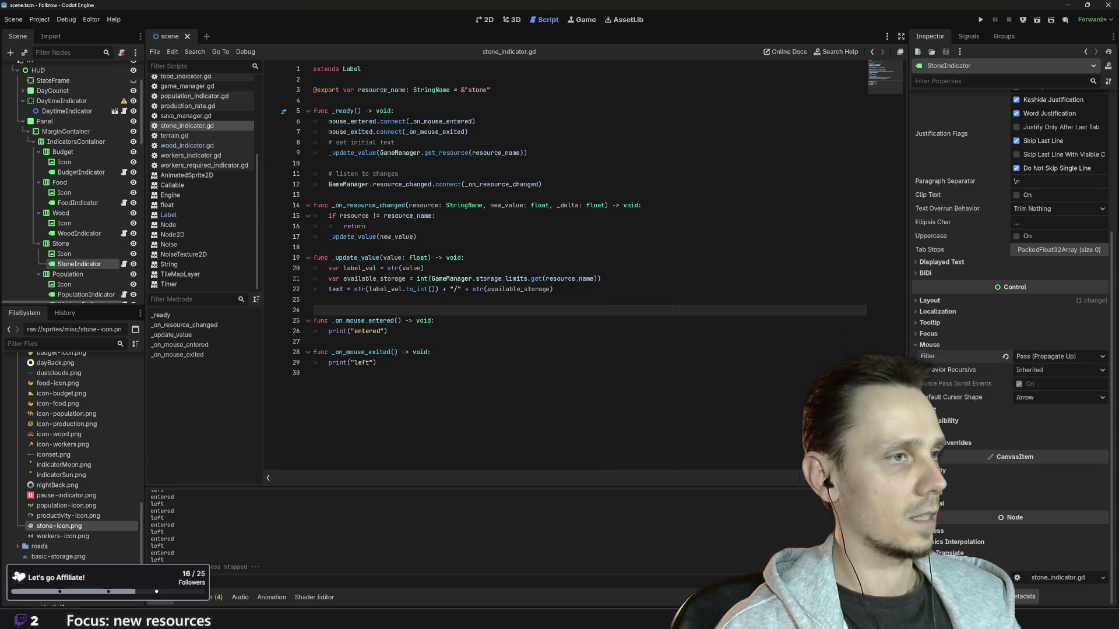
pyautogui.click(388, 331)
pyautogui.click(313, 342)
pyautogui.press('BackSpace')
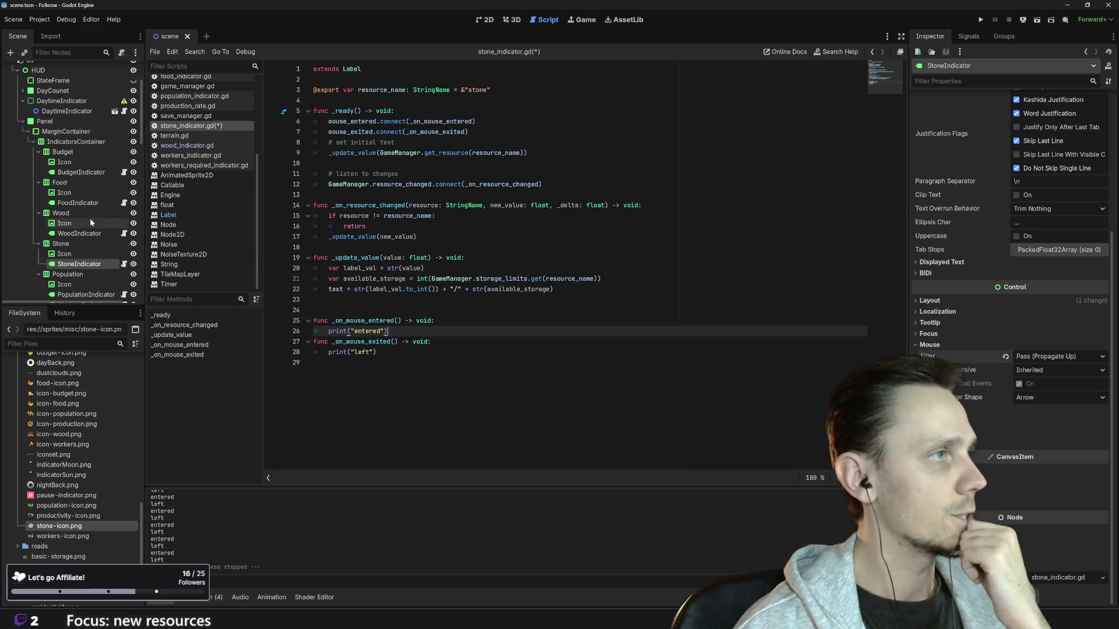
# Step: Check StateIndicator's group in the Scene dock, then open building_manager.gd
pyautogui.scroll(3, 89, 218)
pyautogui.scroll(-5, 90, 218)
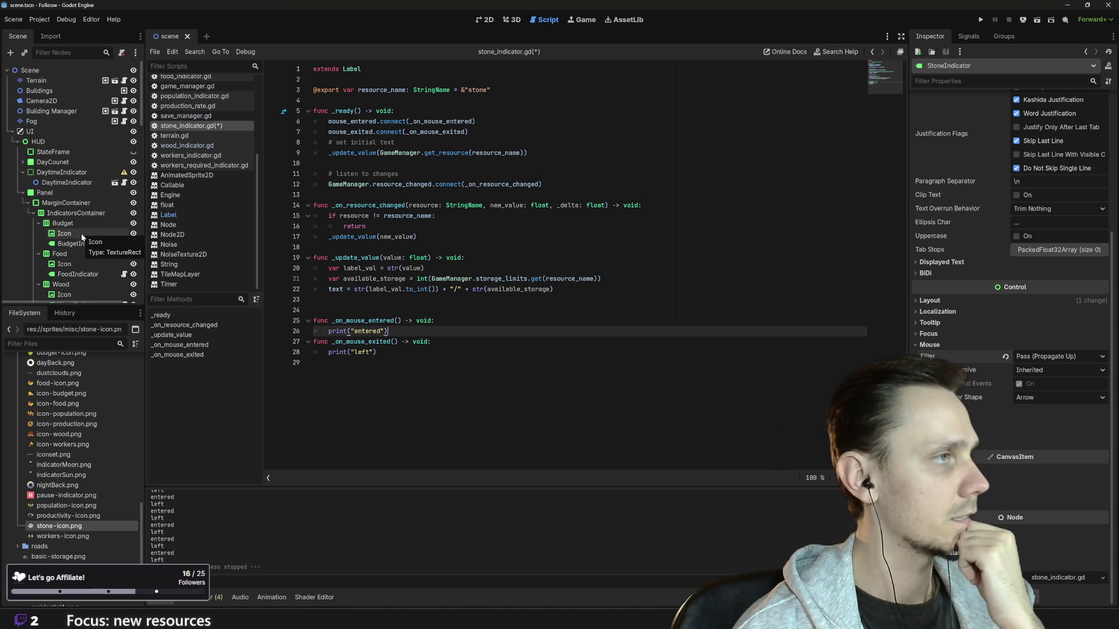
pyautogui.scroll(-5, 81, 234)
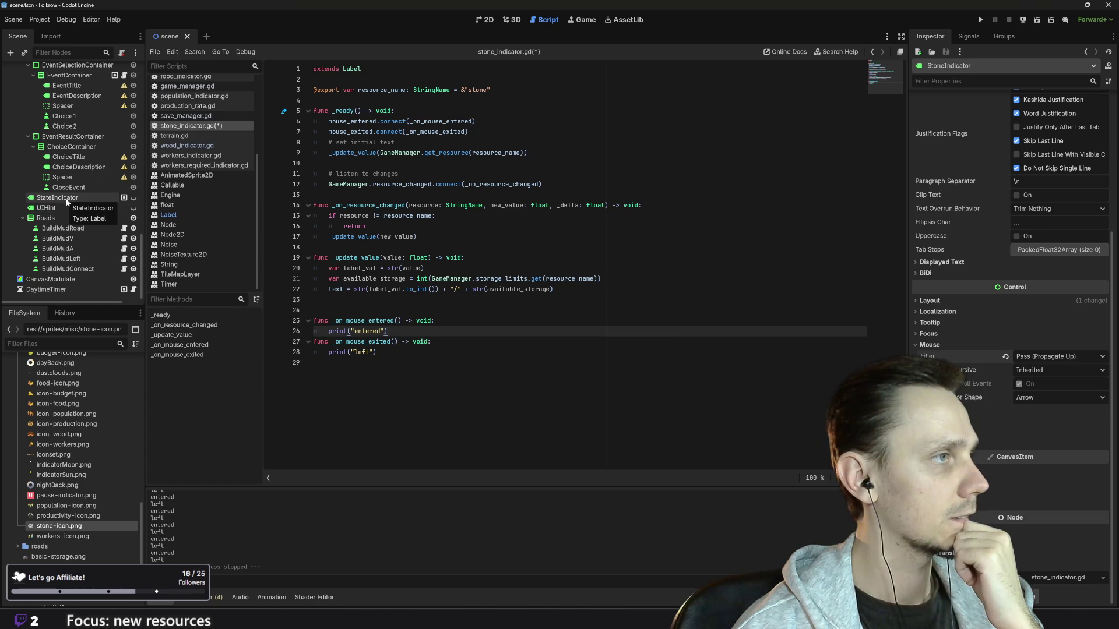
pyautogui.moveTo(124, 200)
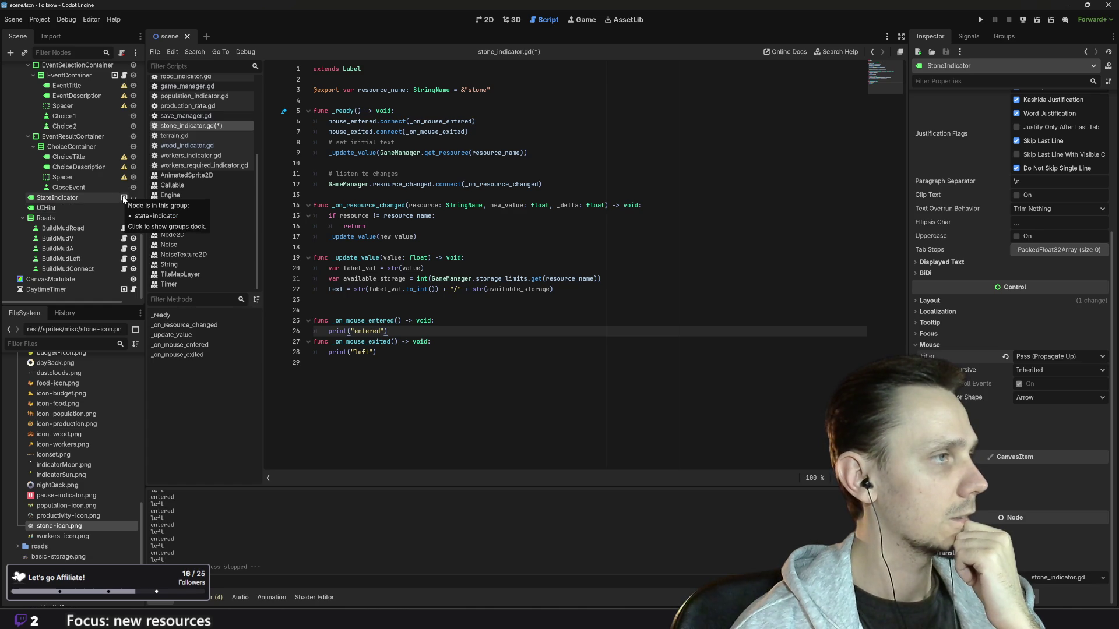
pyautogui.scroll(2, 85, 205)
pyautogui.scroll(5, 204, 169)
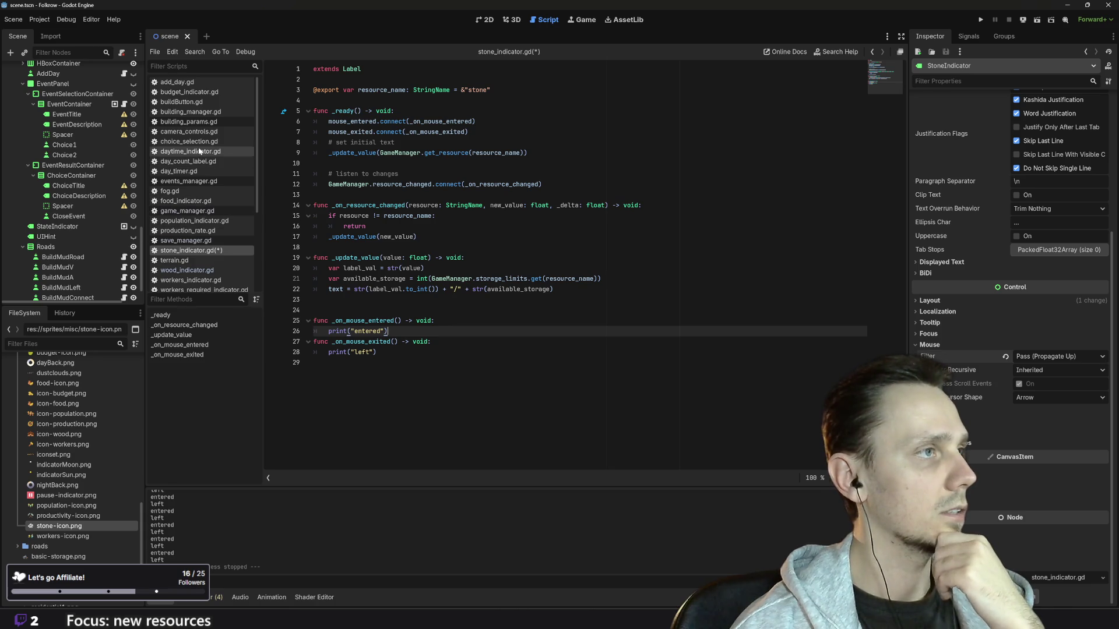
pyautogui.click(203, 113)
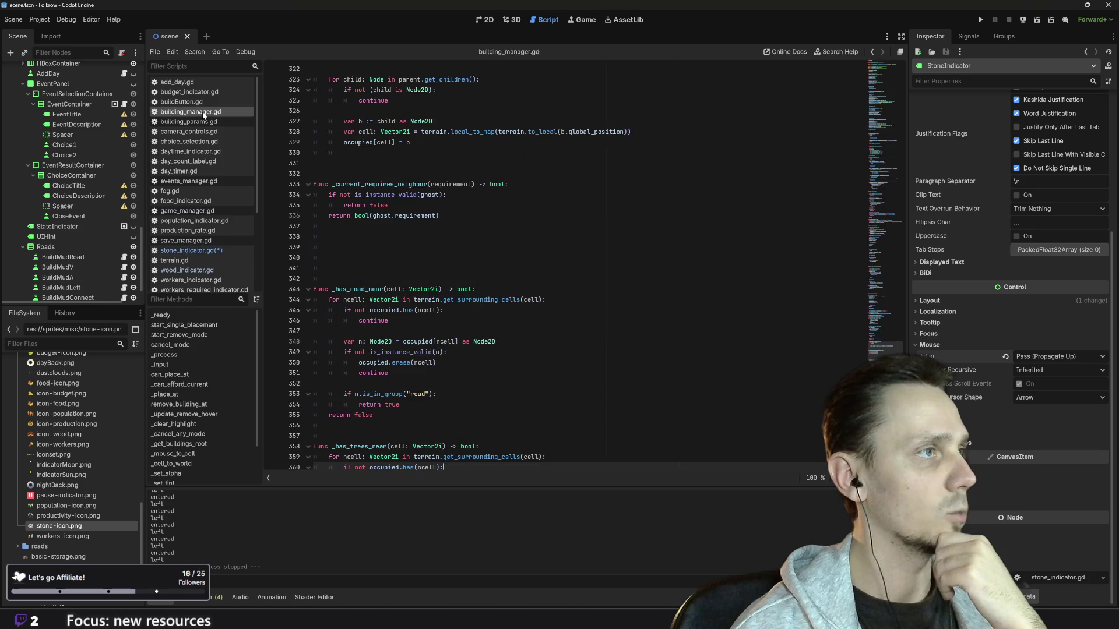
pyautogui.scroll(20, 577, 265)
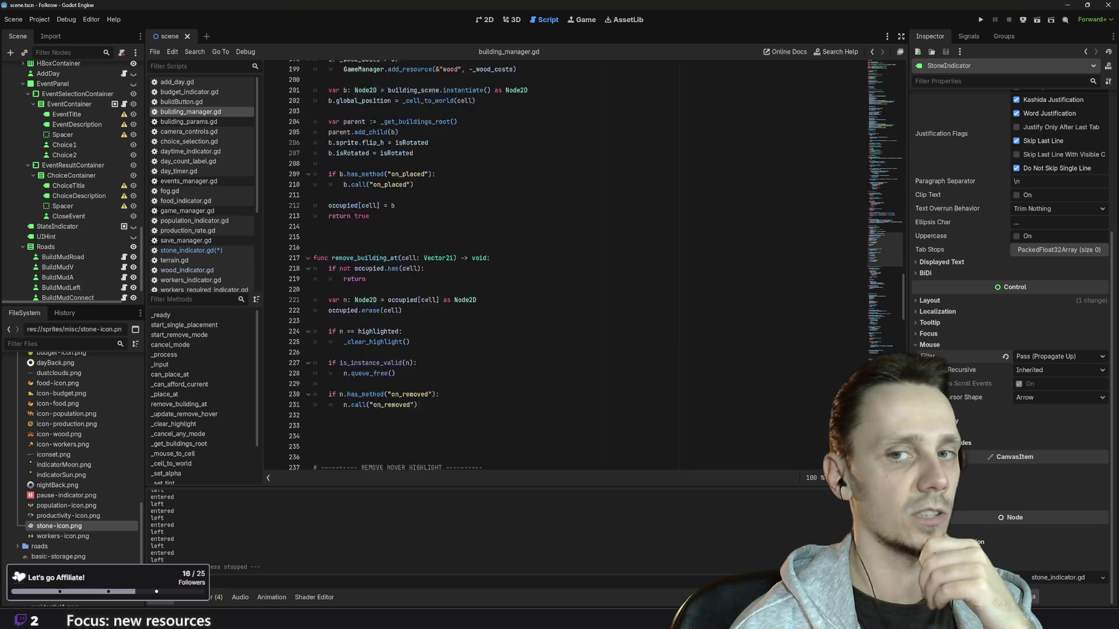
pyautogui.scroll(20, 577, 265)
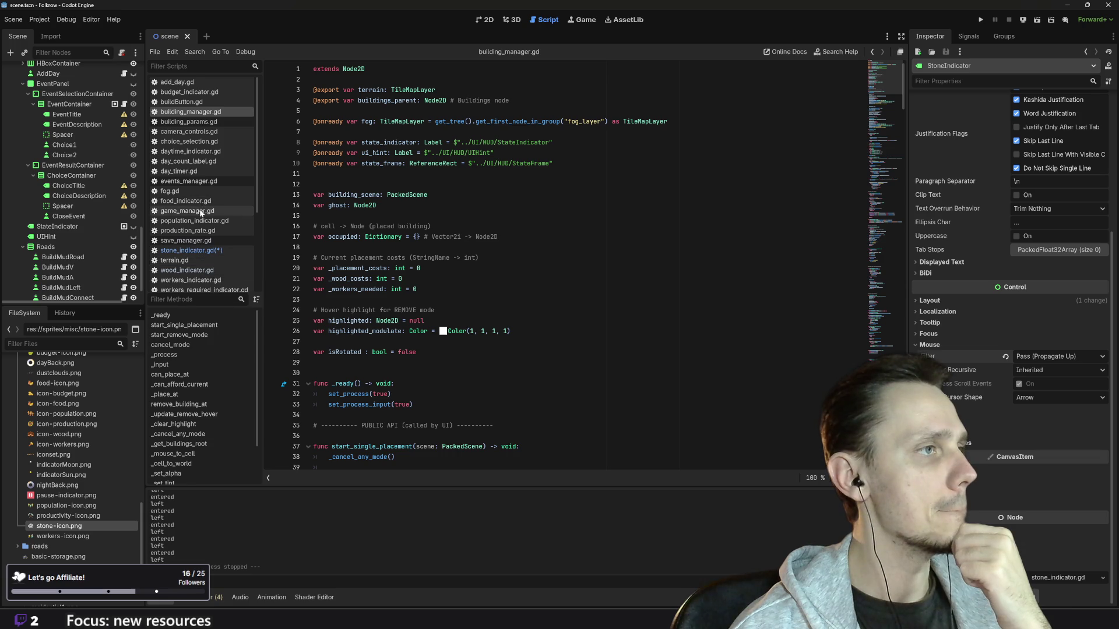
pyautogui.click(226, 212)
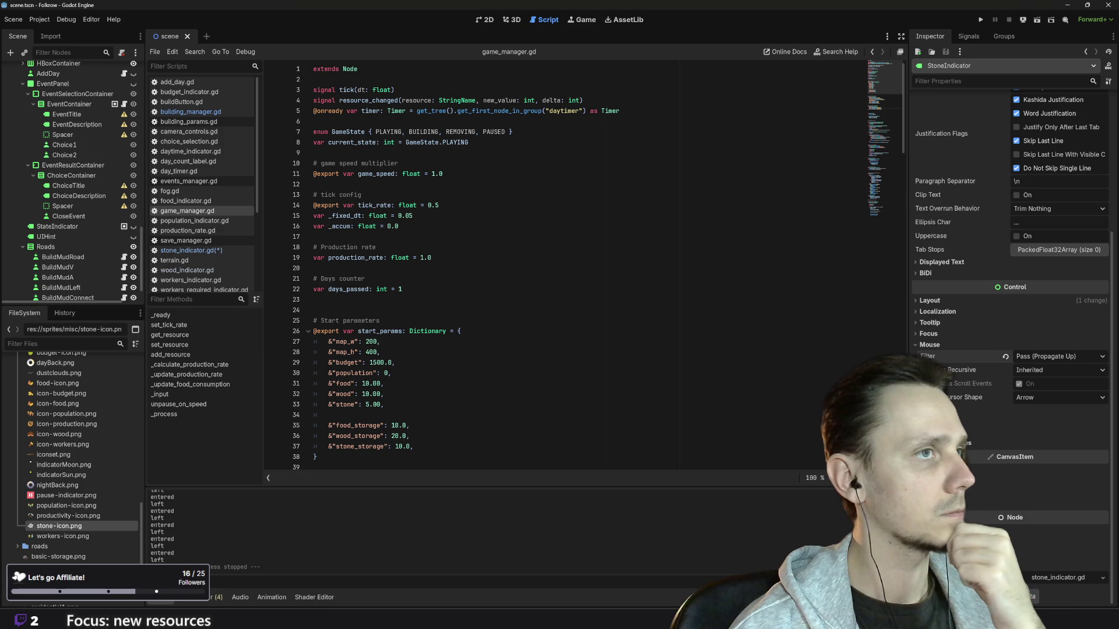
# Step: Review the storage limits block in game_manager.gd and run the project
pyautogui.scroll(-10, 583, 268)
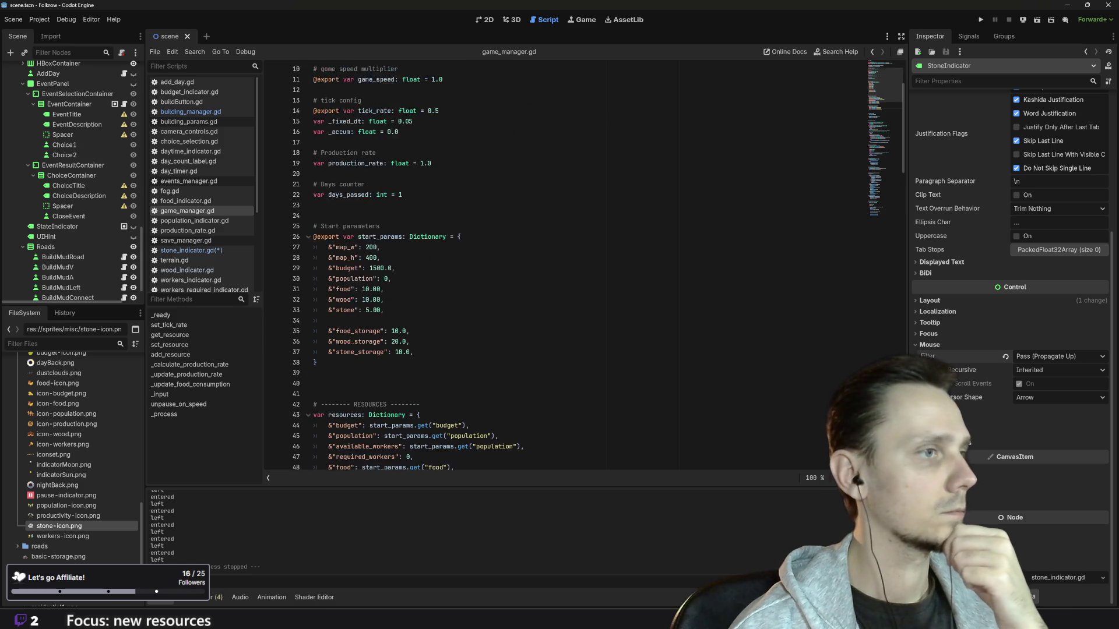
pyautogui.click(483, 221)
pyautogui.scroll(-12, 583, 268)
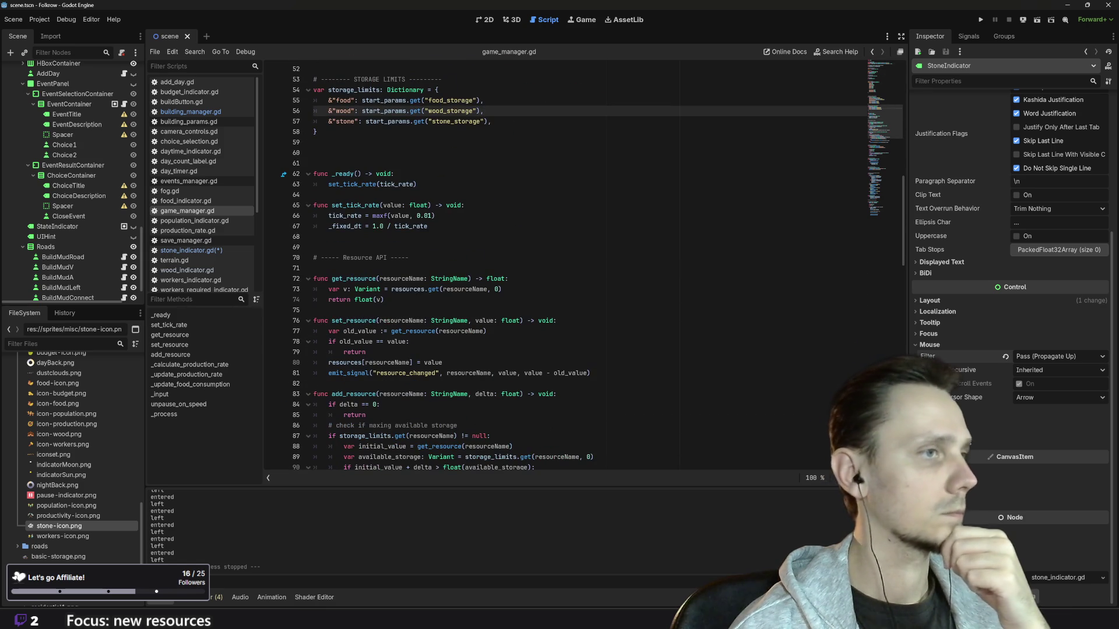
pyautogui.scroll(-11, 582, 268)
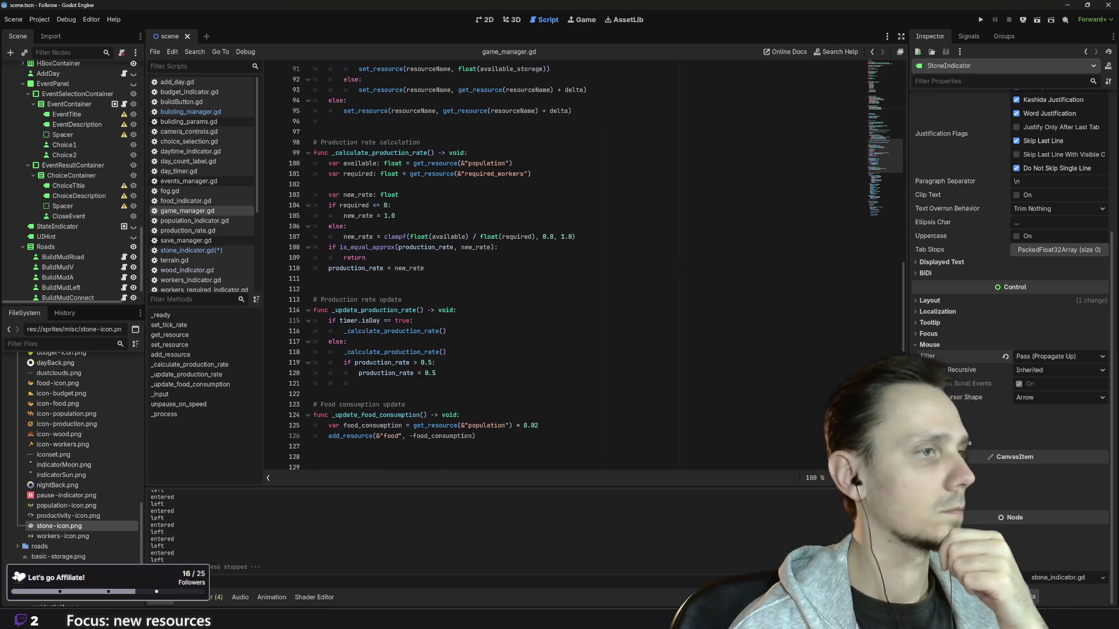
pyautogui.scroll(-5, 583, 268)
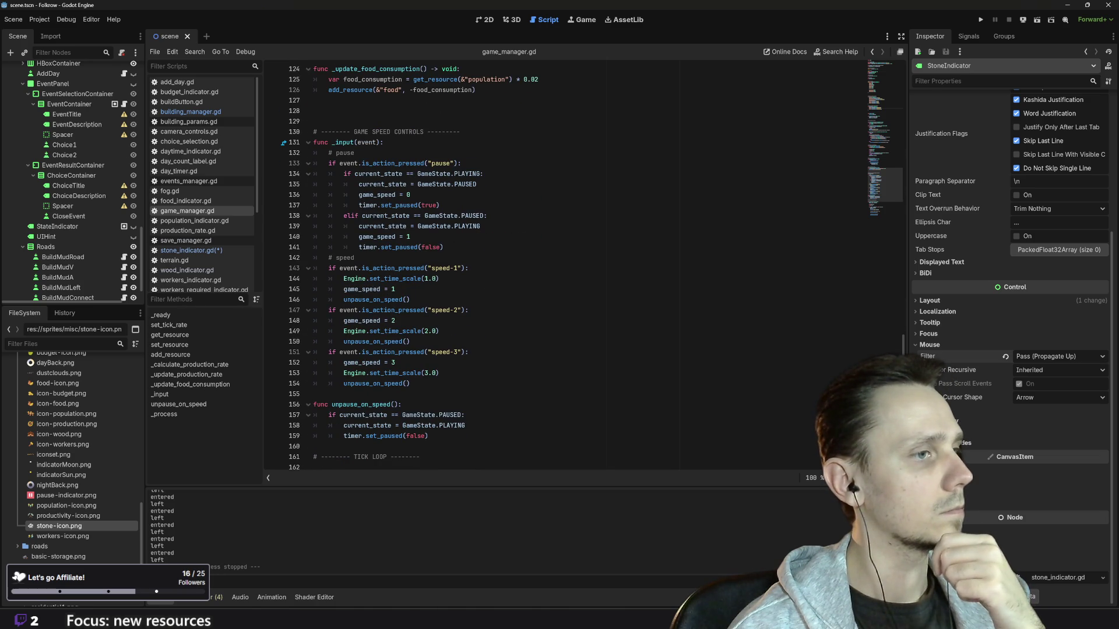
pyautogui.scroll(20, 583, 268)
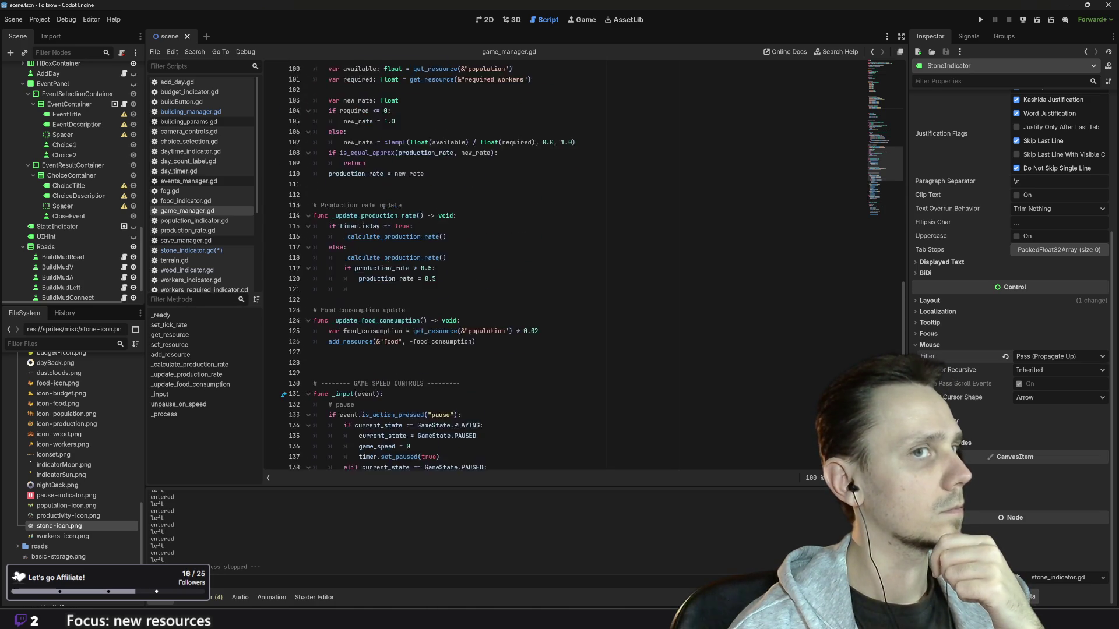
pyautogui.scroll(18, 583, 268)
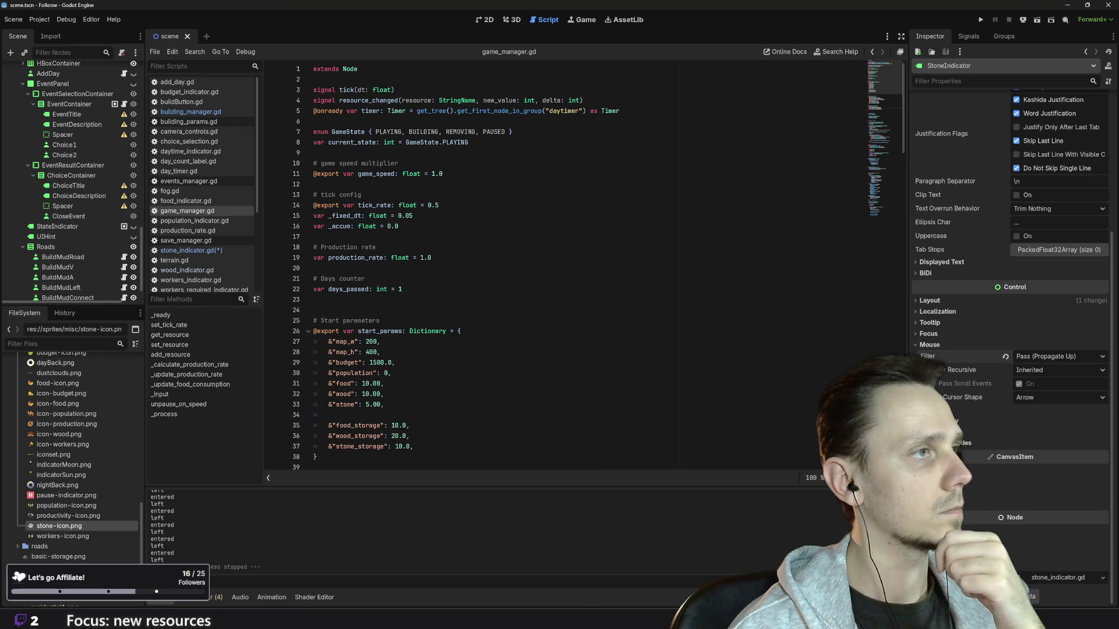
pyautogui.click(981, 20)
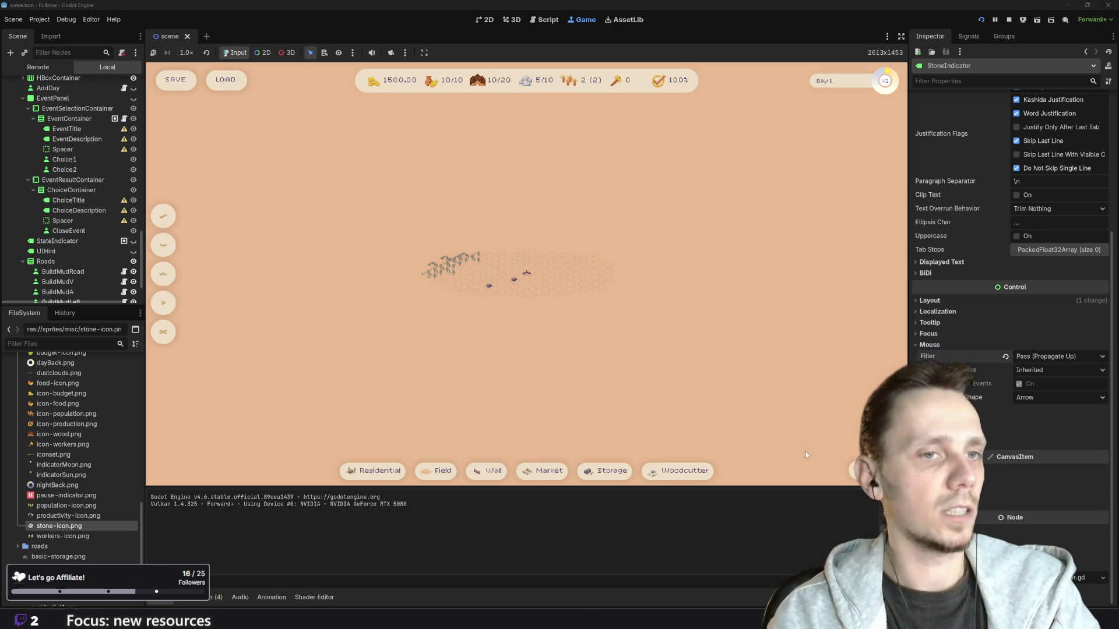
# Step: Try removal mode and Woodcutter placement in the running game, cancel each, then stop the game
pyautogui.press('x')
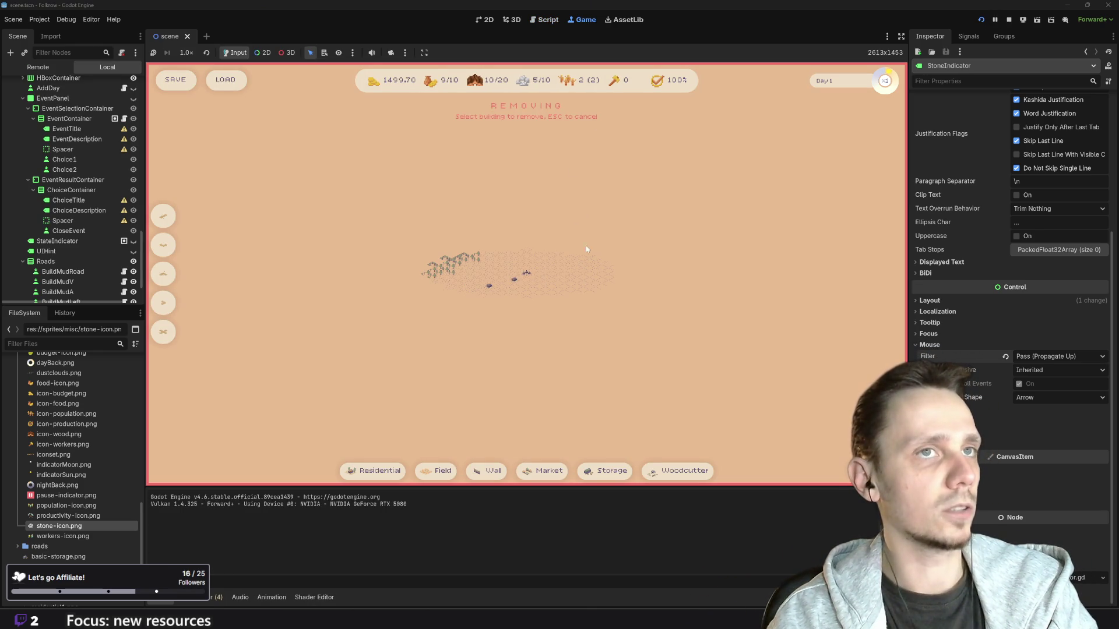
pyautogui.press('Escape')
pyautogui.click(679, 470)
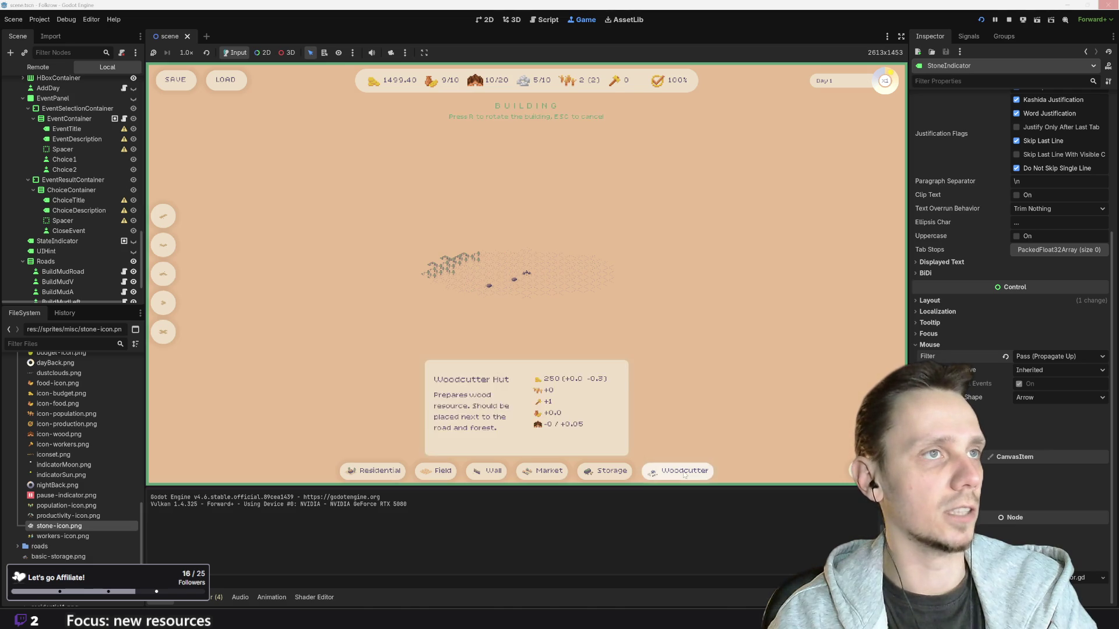
pyautogui.scroll(1, 587, 291)
pyautogui.scroll(3, 587, 291)
pyautogui.press('Escape')
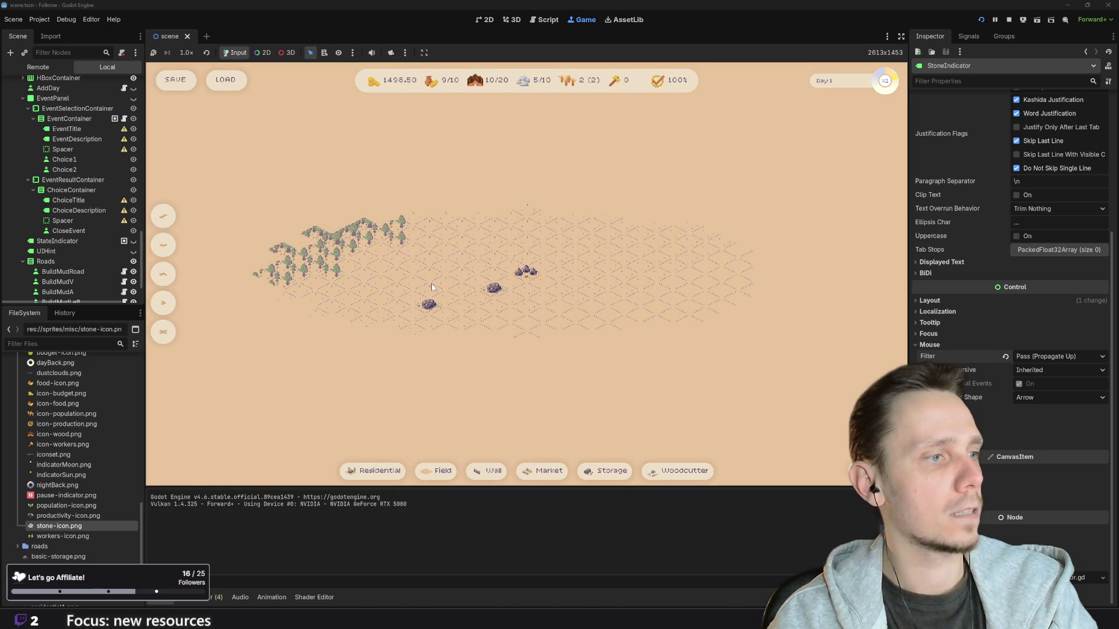
pyautogui.click(1010, 23)
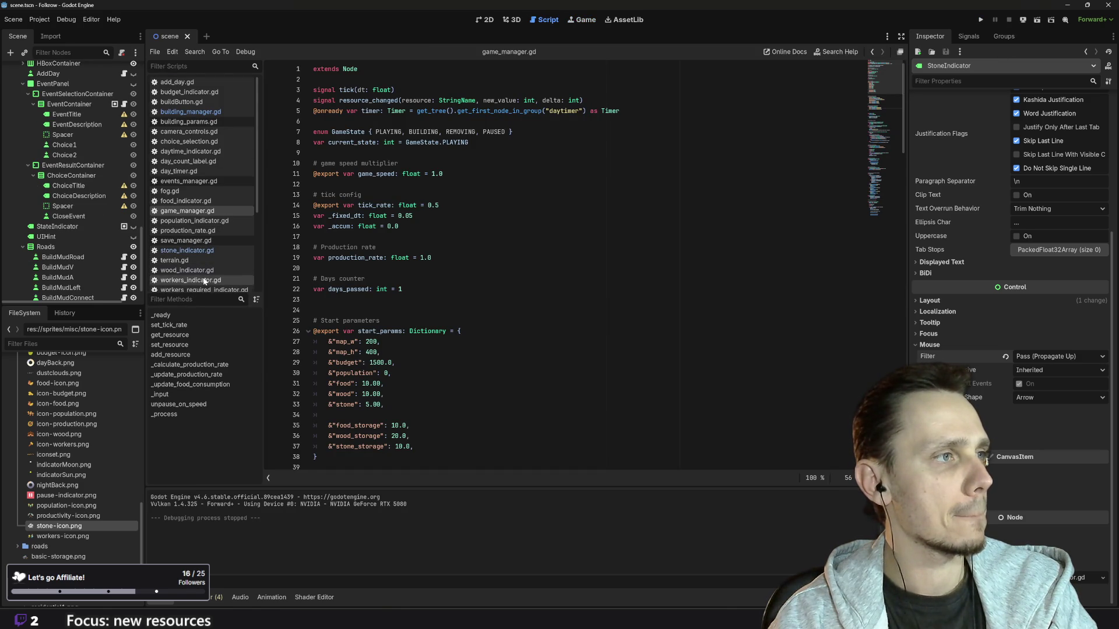
# Step: Copy the state_indicator declaration on line 15 of save_manager.gd, then return to stone_indicator.gd
pyautogui.click(201, 241)
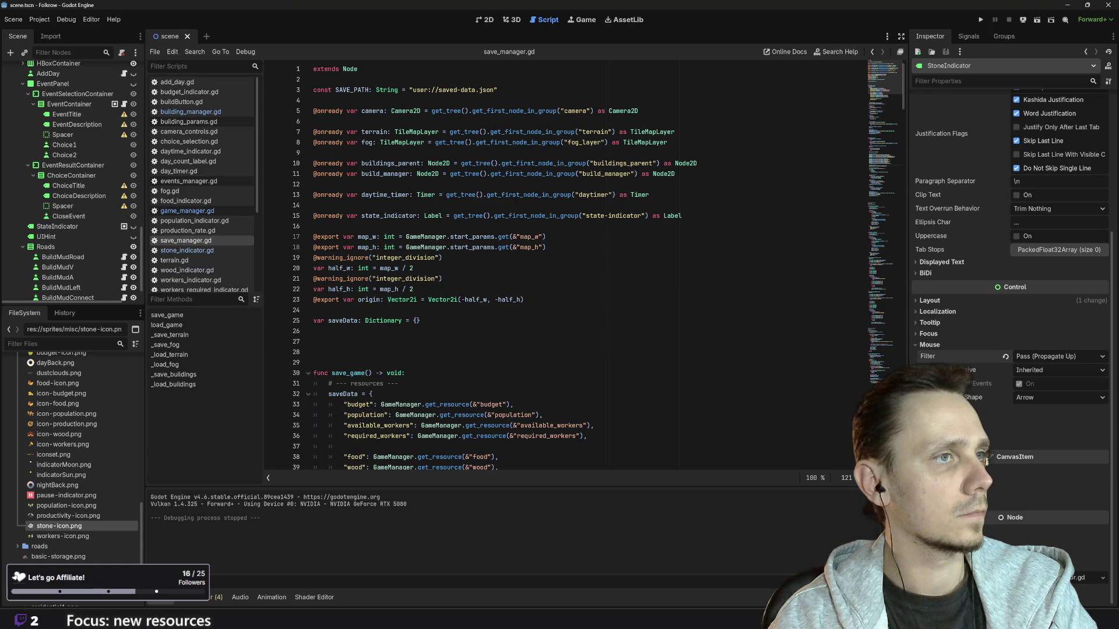
pyautogui.moveTo(525, 215)
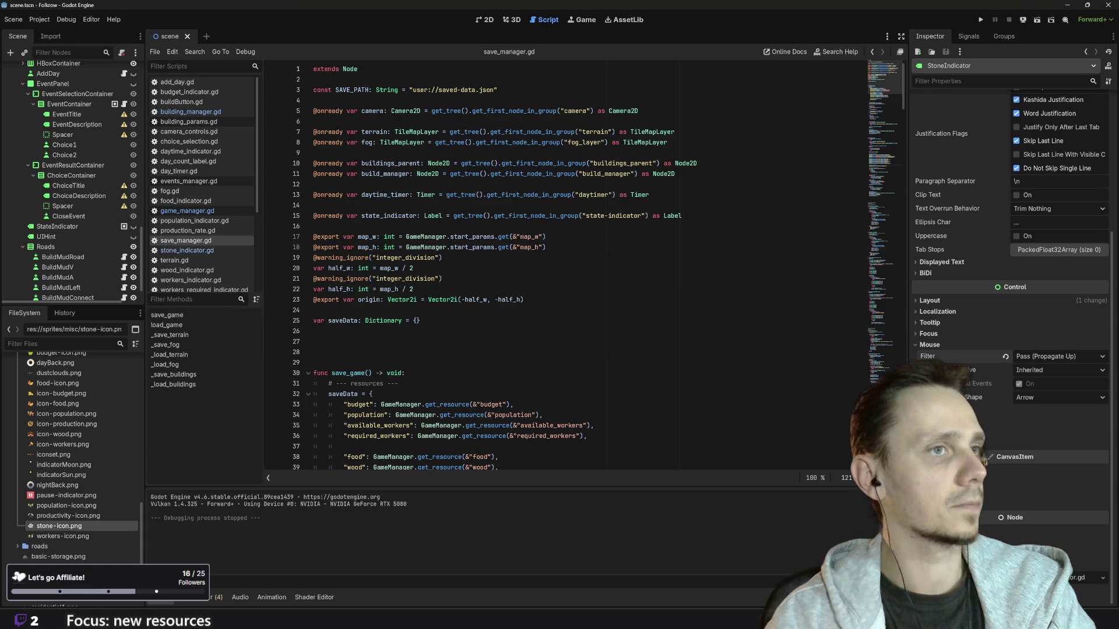
pyautogui.click(682, 216)
pyautogui.hotkey('ctrl', 'shift', 'Left')
pyautogui.hotkey('ctrl', 'shift', 'Left')
pyautogui.hotkey('ctrl', 'shift', 'Left')
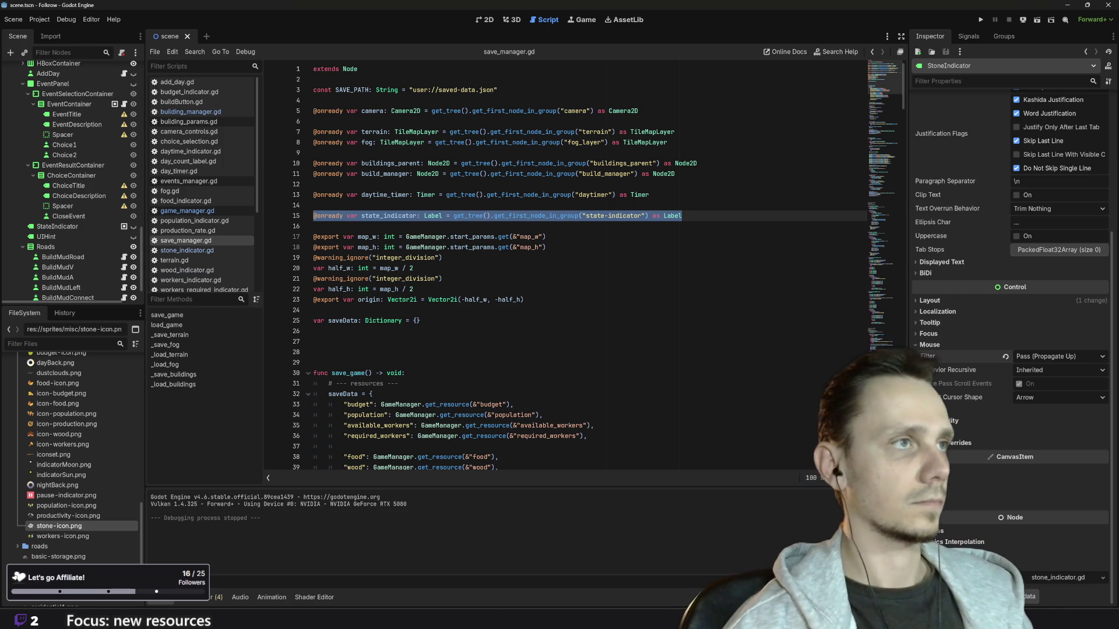
pyautogui.click(182, 250)
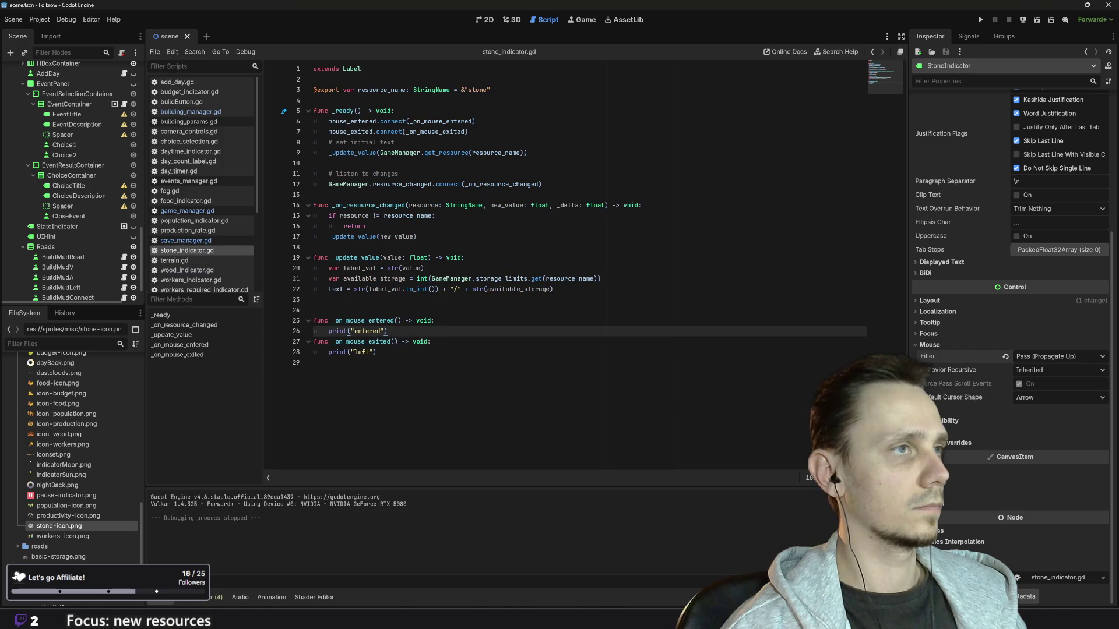
pyautogui.click(491, 89)
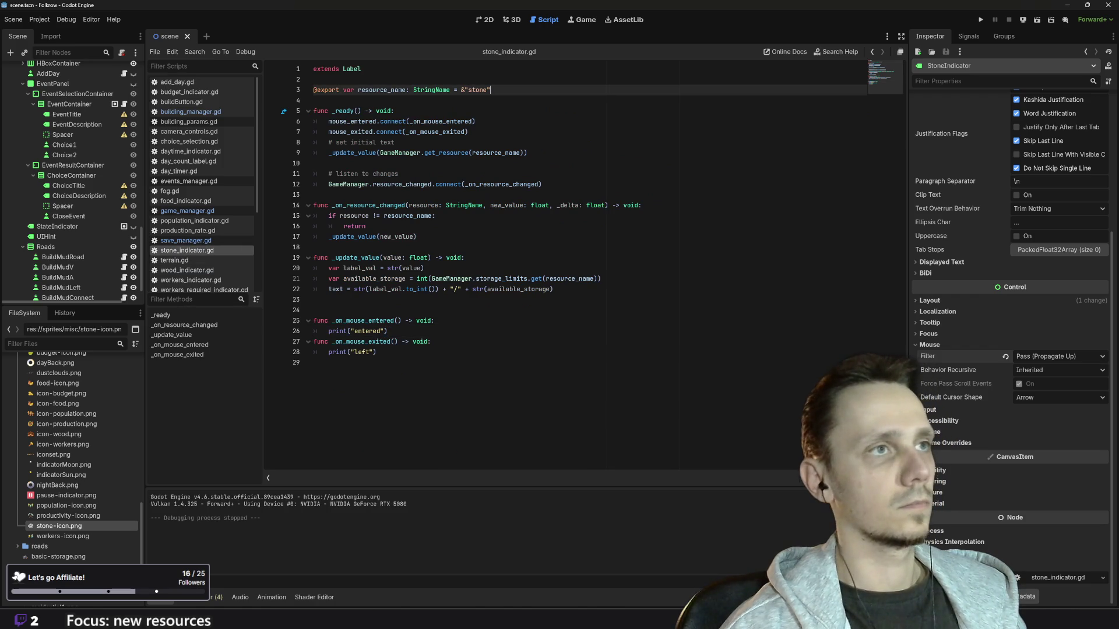
pyautogui.click(313, 79)
pyautogui.write('@onready var state_indicator: Label = get_tree().get_first_node_in_group("state-indicator") as Label')
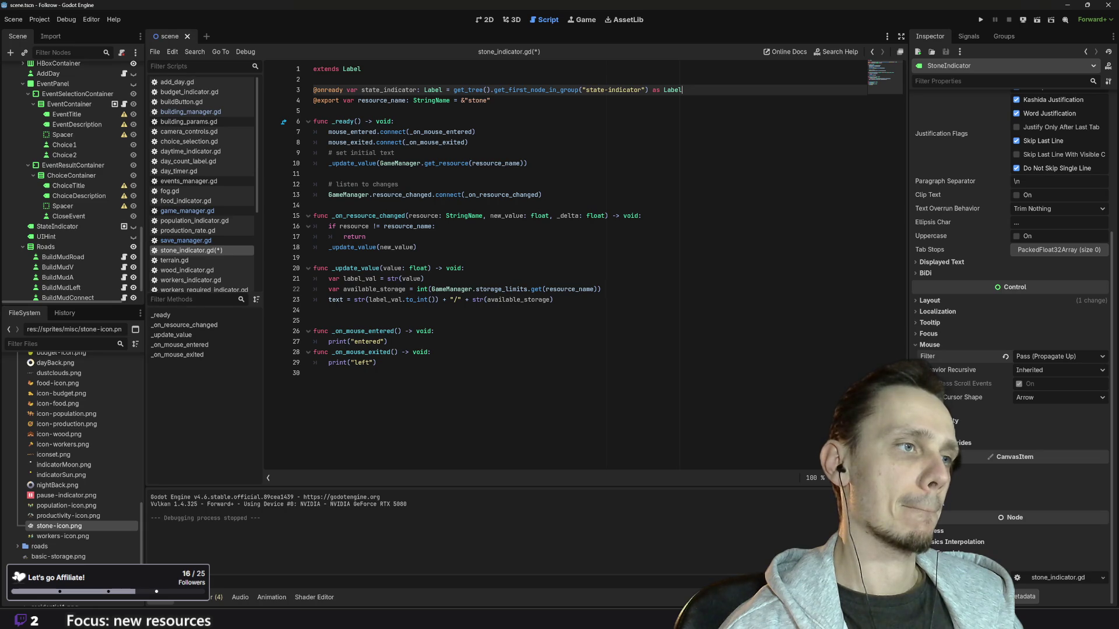
# Step: Replace print("entered") in the hover handler with state_indicator using autocomplete
pyautogui.click(396, 341)
pyautogui.hotkey('shift', 'Home')
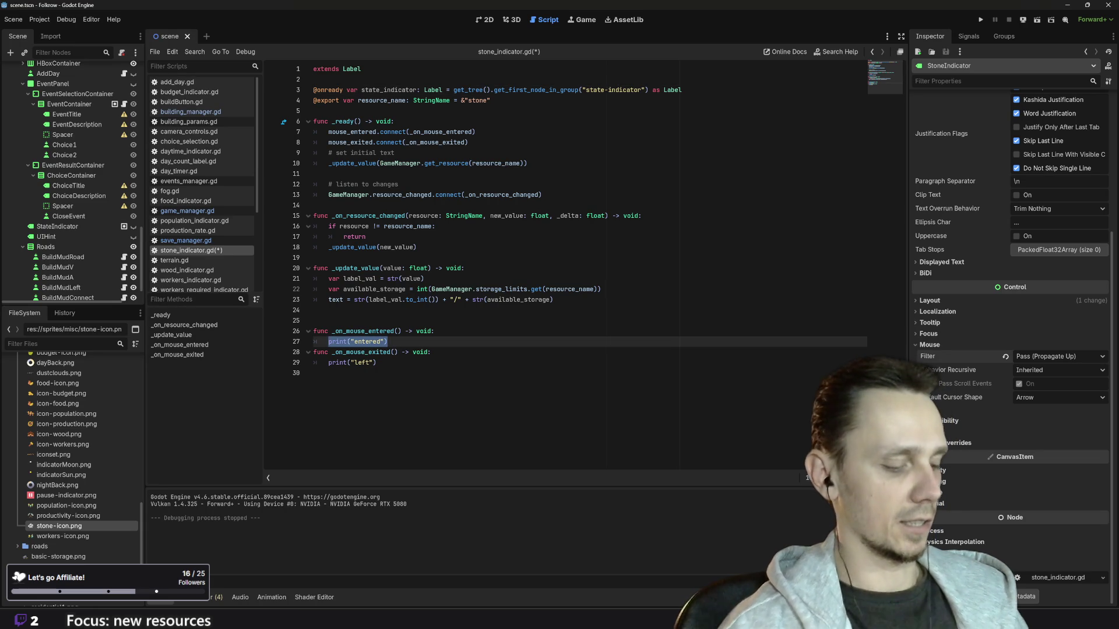
pyautogui.write('sto')
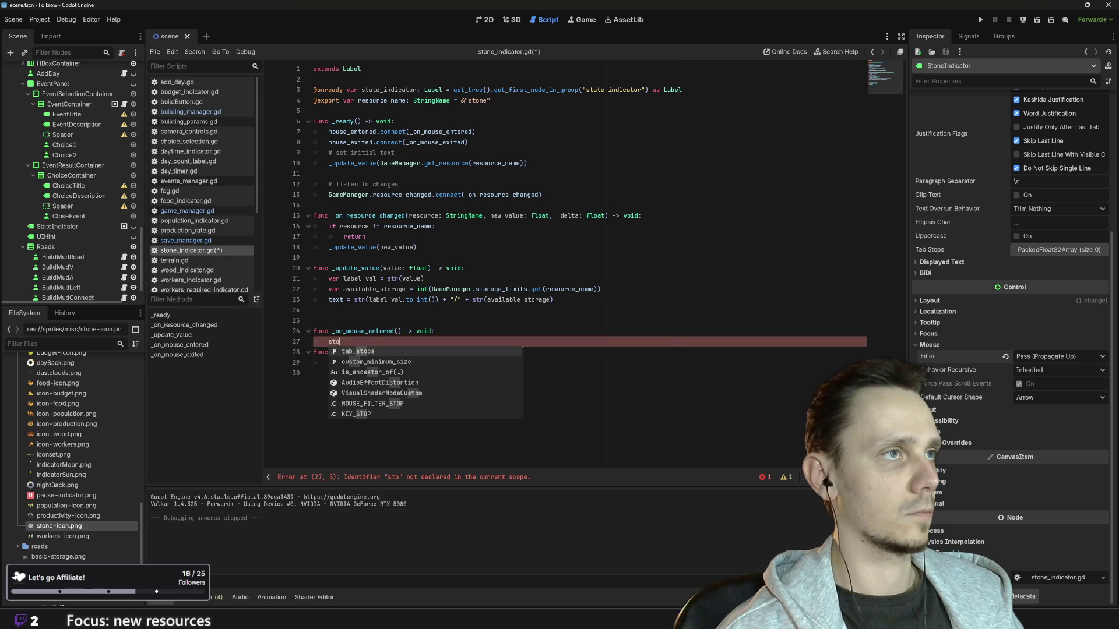
pyautogui.write('a')
pyautogui.press('Return')
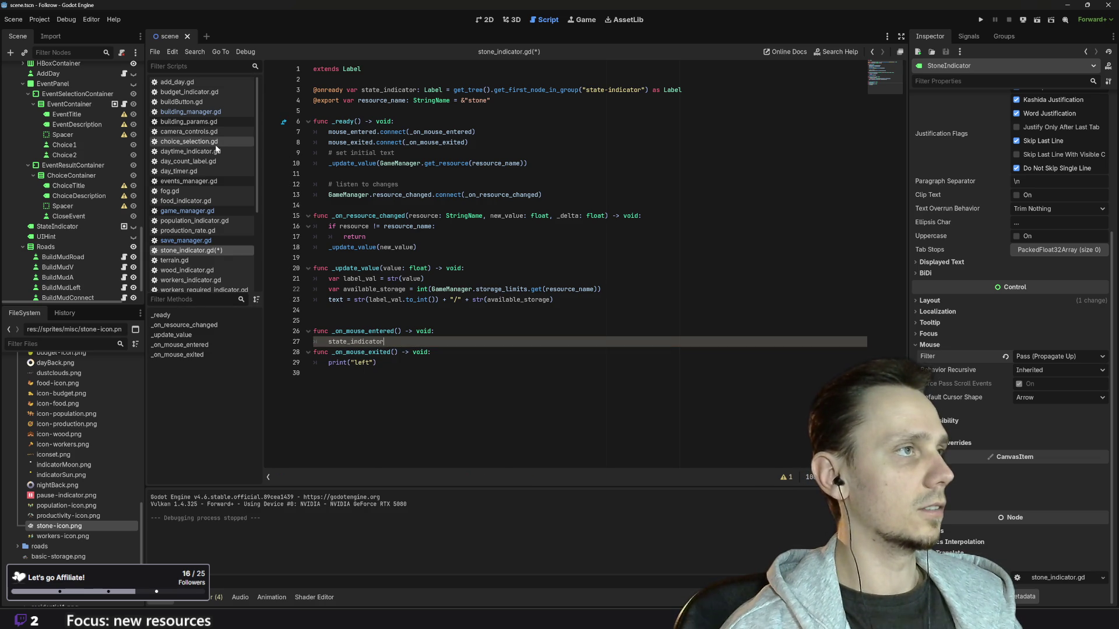
pyautogui.click(212, 241)
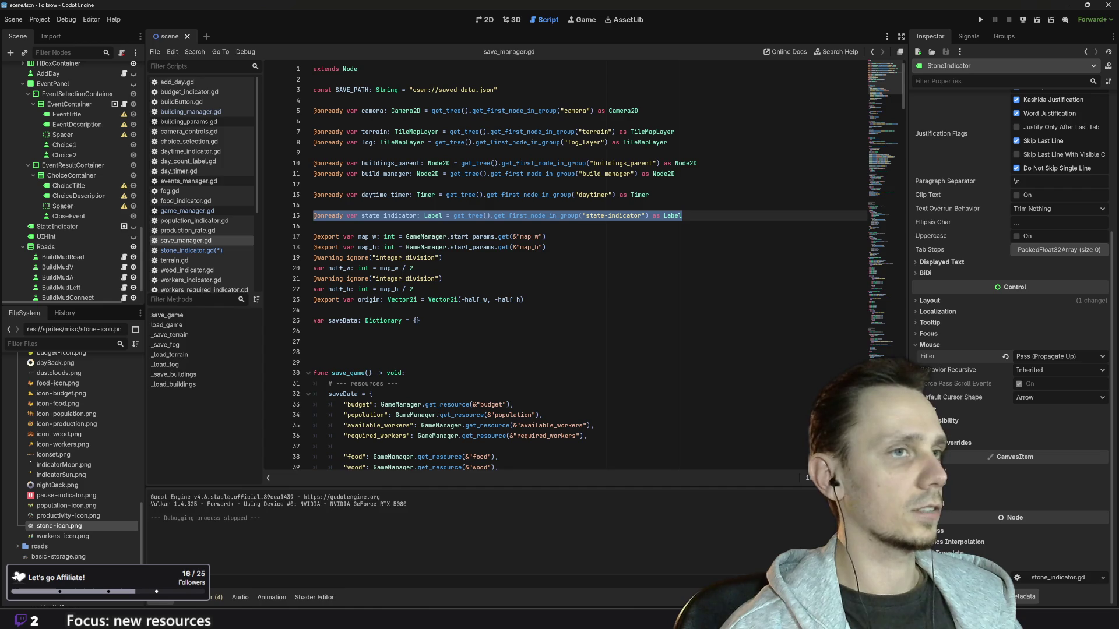
# Step: Copy save_manager.gd's lines 81–83 that display the state indicator label, then return to stone_indicator.gd
pyautogui.click(401, 216)
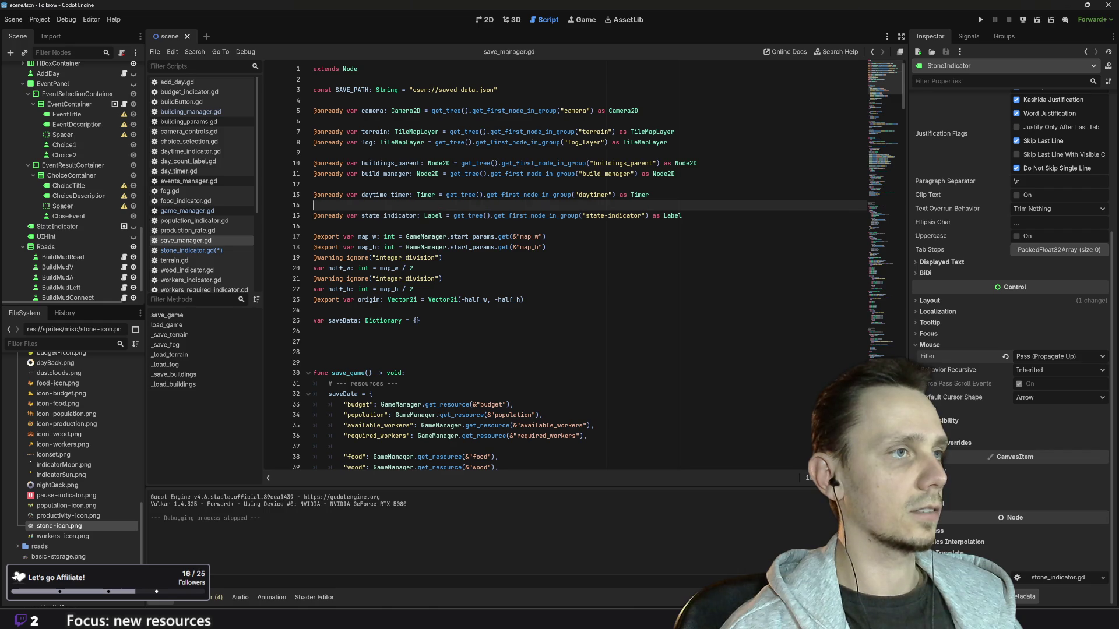
pyautogui.doubleClick(401, 216)
pyautogui.scroll(-15, 401, 215)
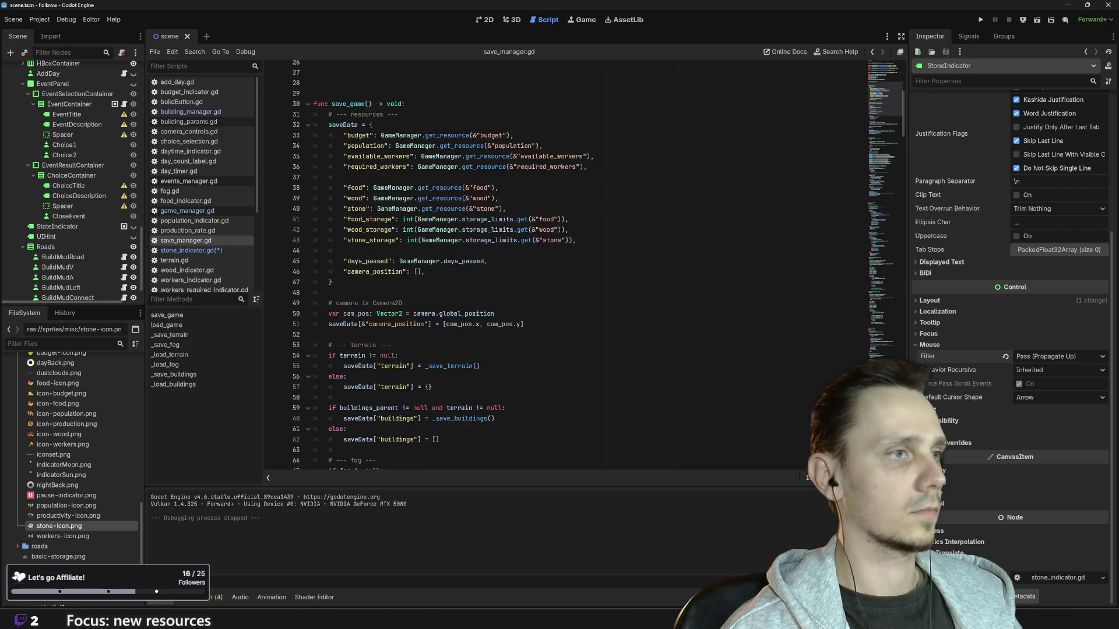
pyautogui.scroll(-6, 524, 262)
pyautogui.scroll(2, 524, 262)
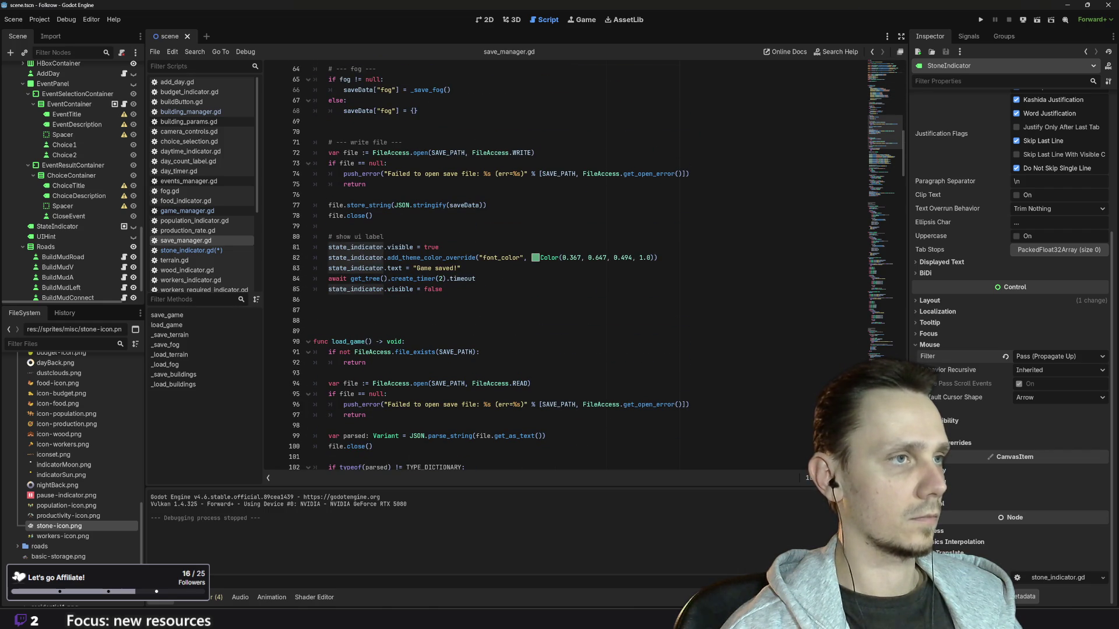
pyautogui.click(460, 268)
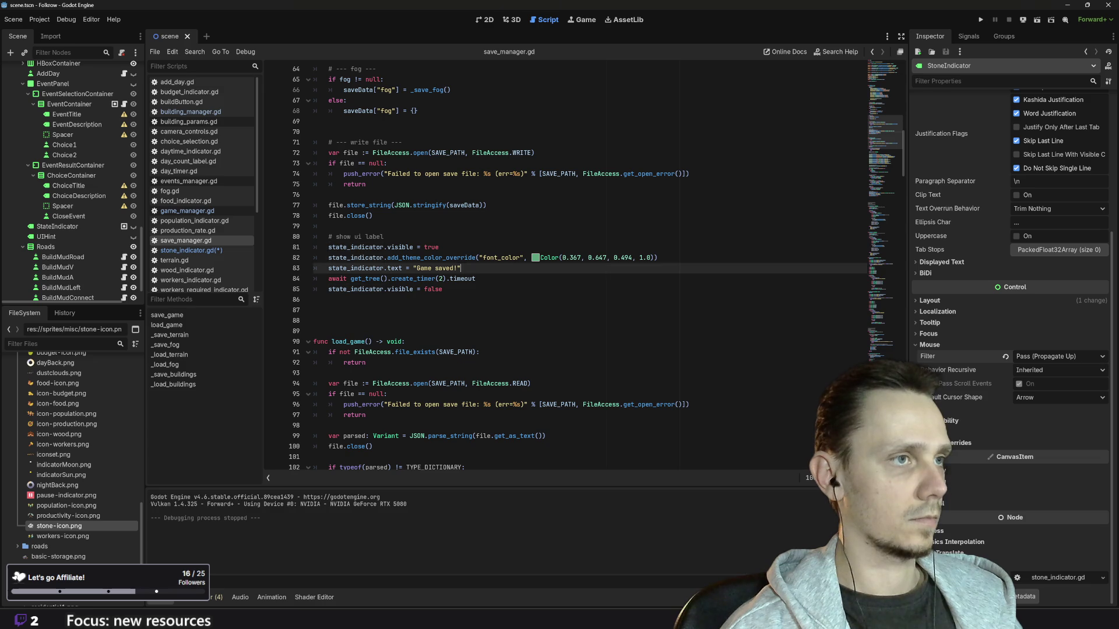
pyautogui.moveTo(461, 268); pyautogui.dragTo(222, 246)
pyautogui.hotkey('ctrl', 'c')
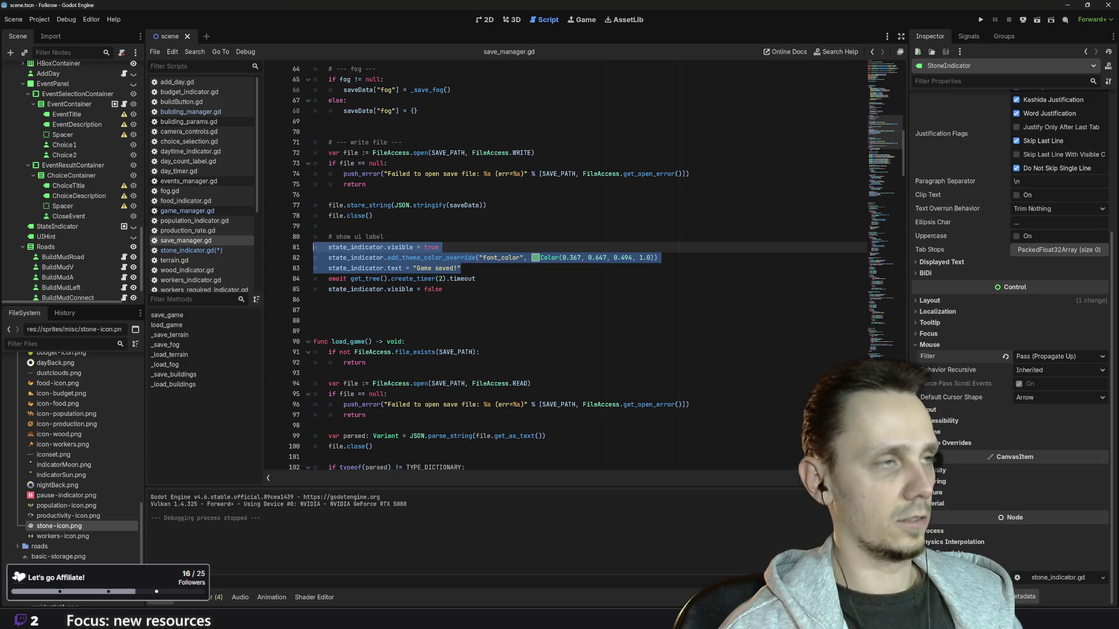
pyautogui.click(185, 250)
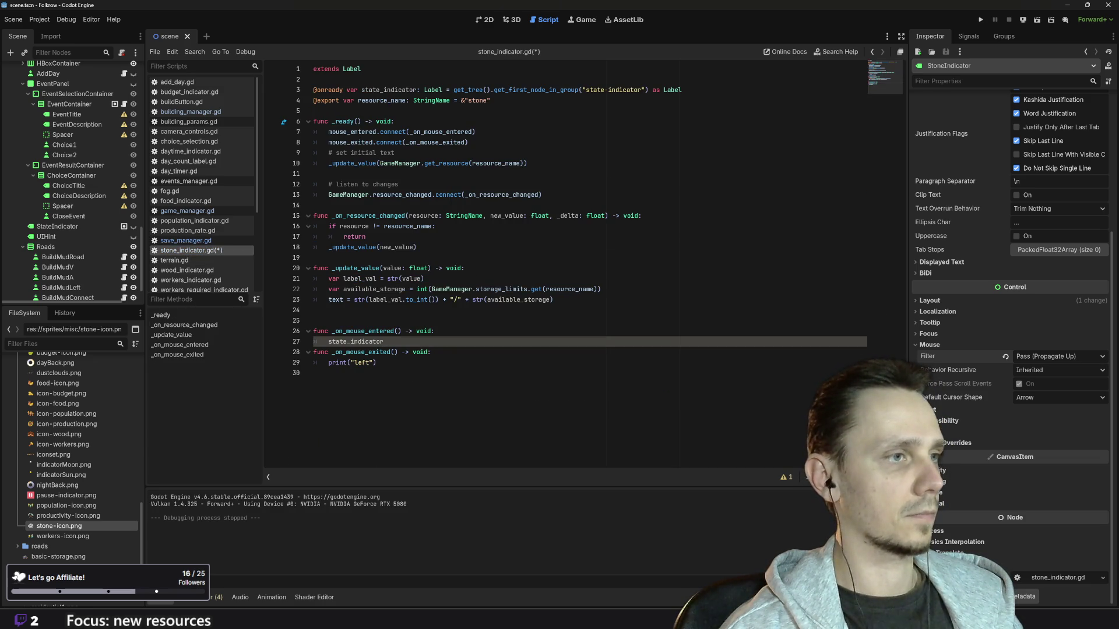
# Step: Paste the display lines into _on_mouse_entered, fix their indentation, and change "Game saved!" to "Stone"
pyautogui.hotkey('ctrl', 'shift', 'Left')
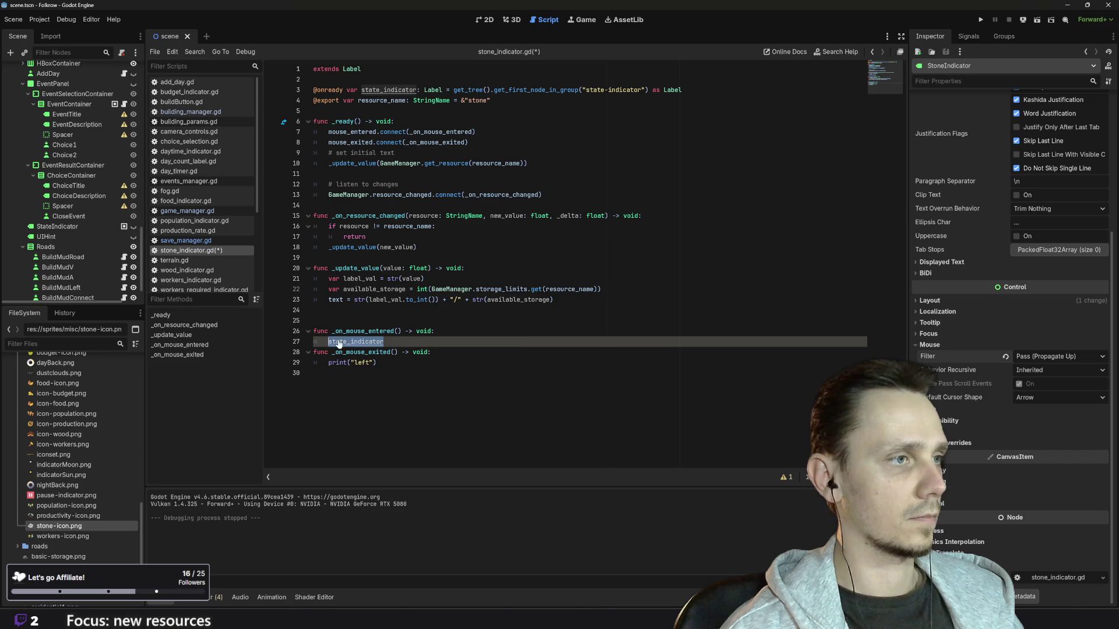
pyautogui.hotkey('ctrl', 'v')
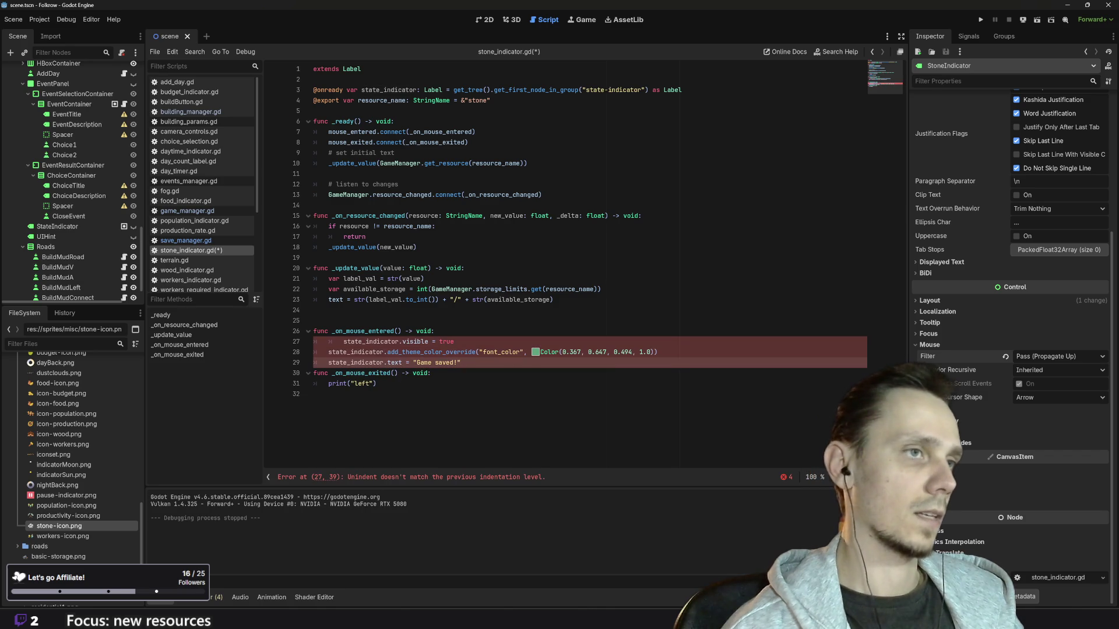
pyautogui.click(343, 341)
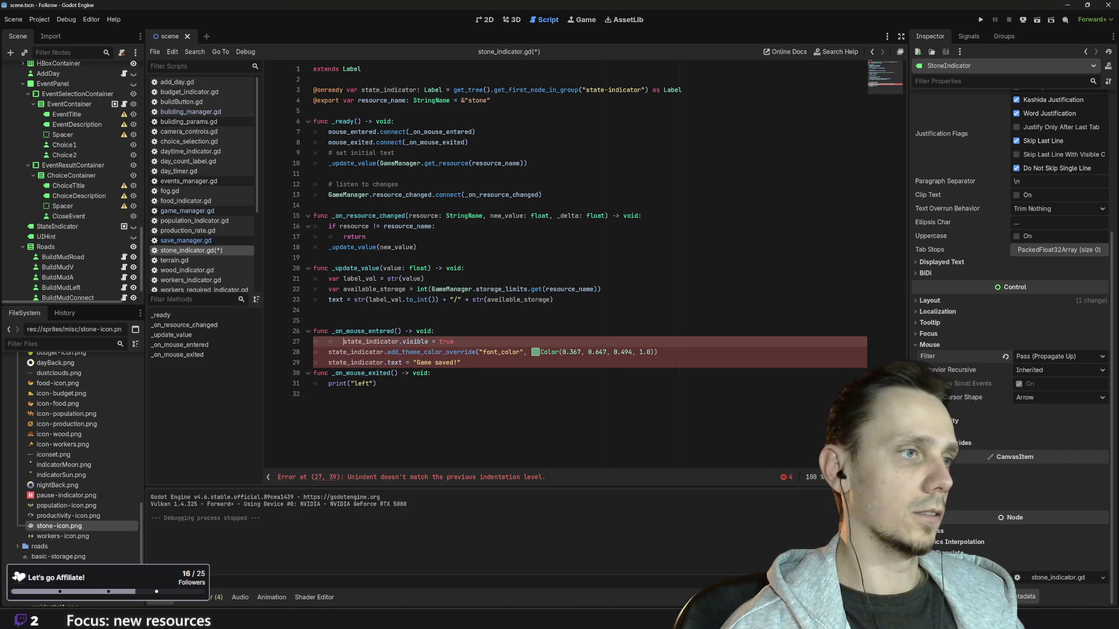
pyautogui.press('BackSpace')
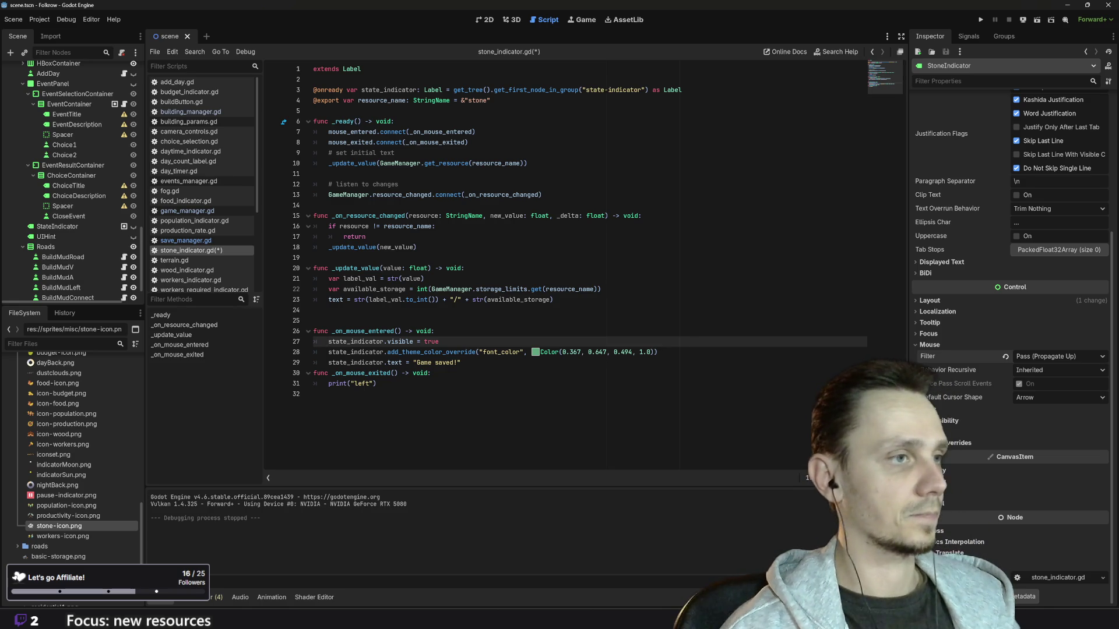
pyautogui.moveTo(416, 363); pyautogui.dragTo(458, 362)
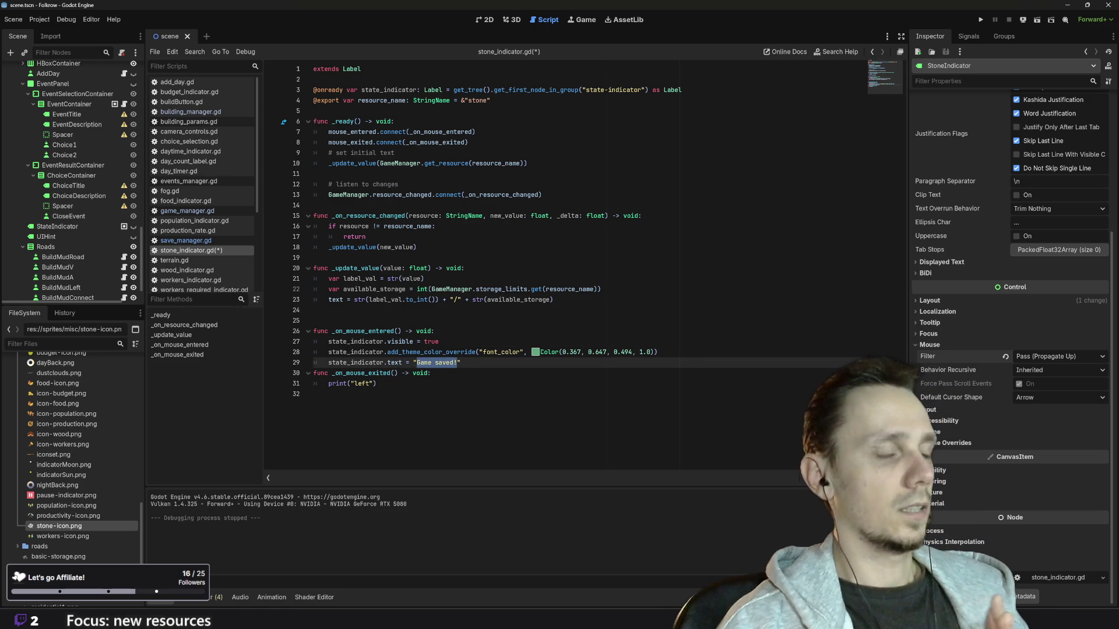
pyautogui.write('Stone')
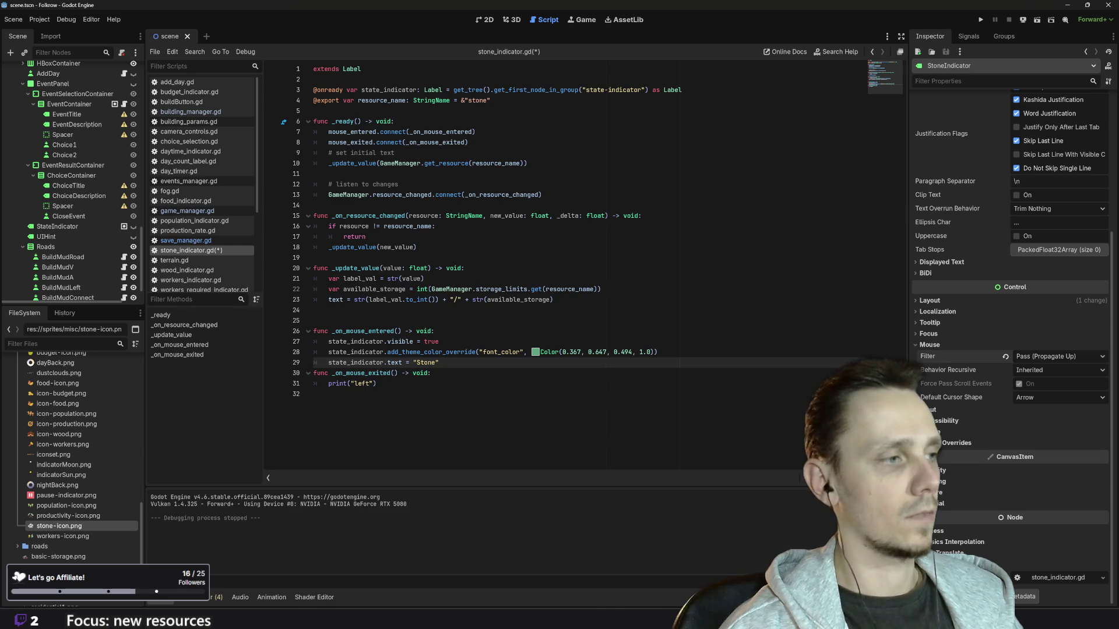
# Step: In Piskel, pick the purple palette colour and try it on the sprite's top-left pixels
pyautogui.moveTo(463, 618)
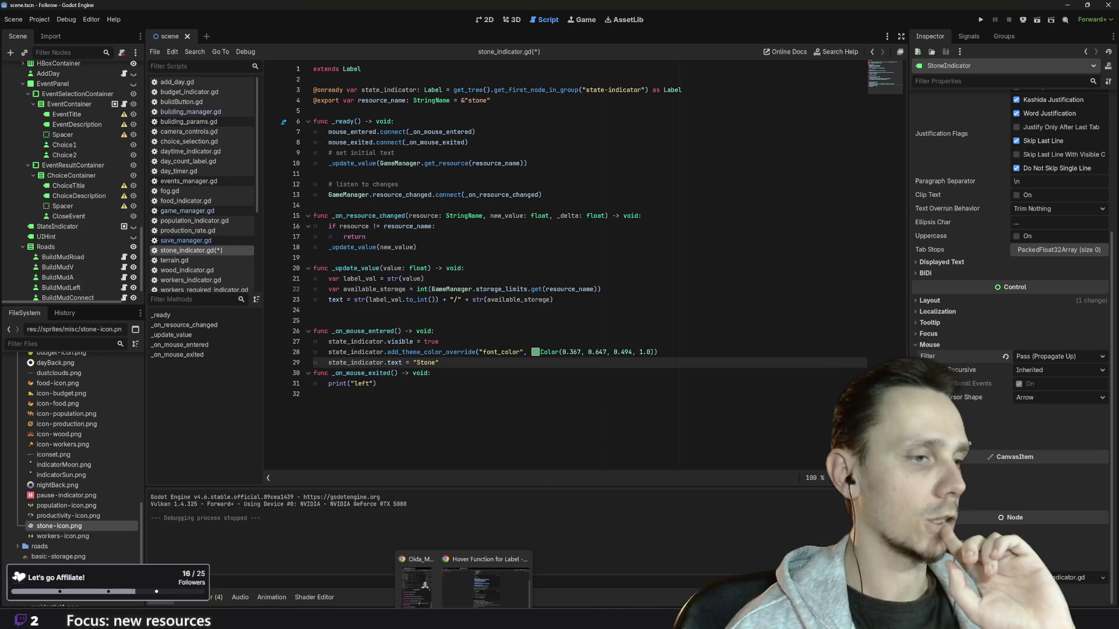
pyautogui.click(485, 574)
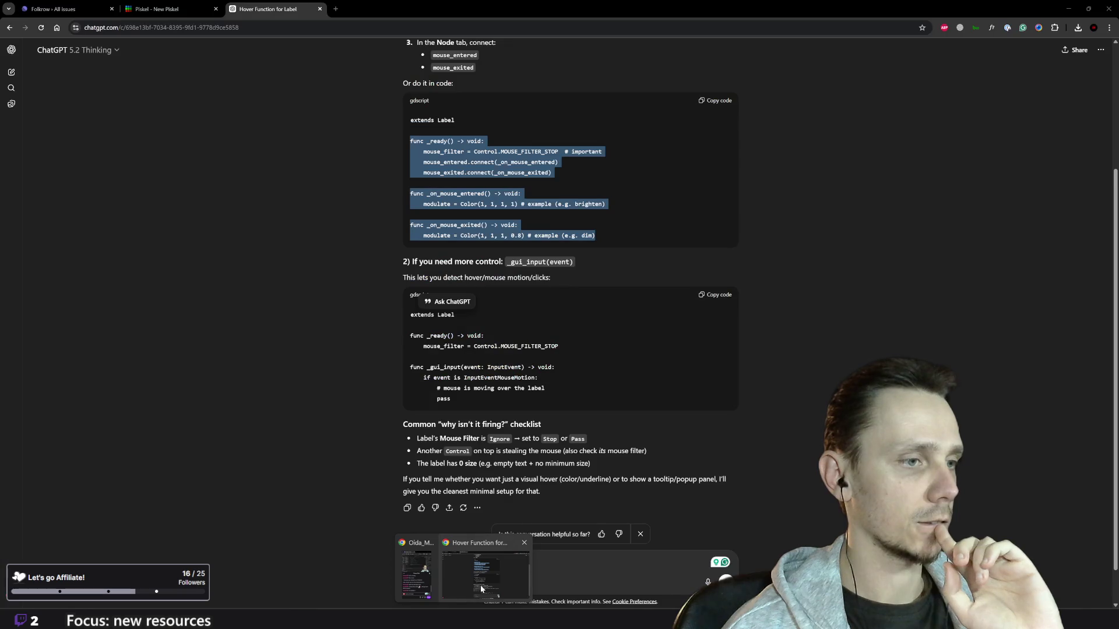
pyautogui.click(154, 9)
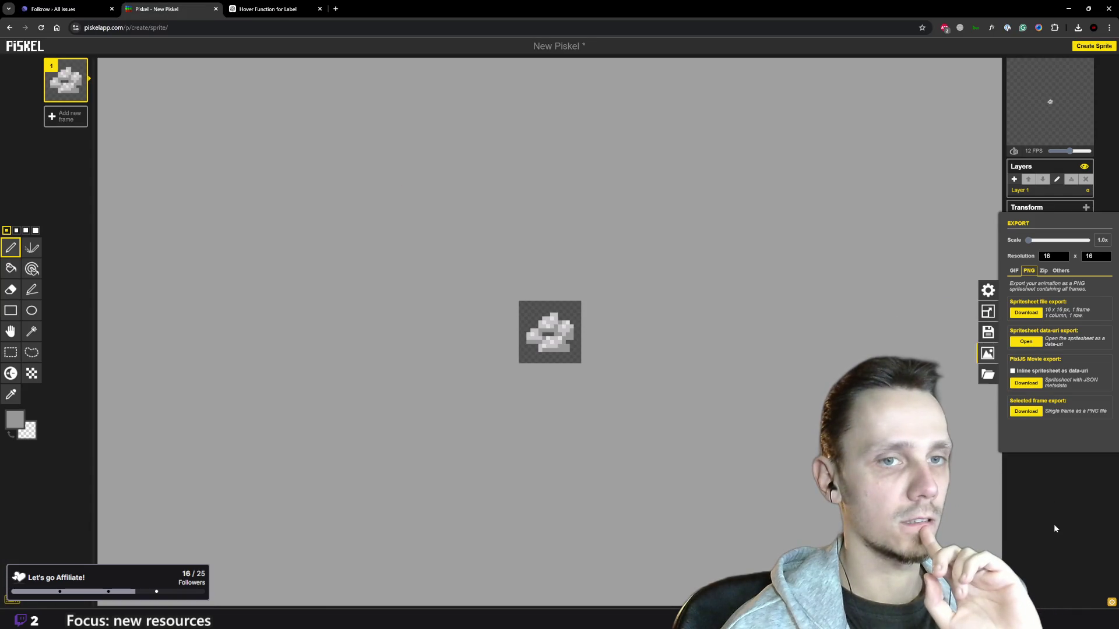
pyautogui.press('Escape')
pyautogui.click(1048, 275)
pyautogui.scroll(4, 549, 326)
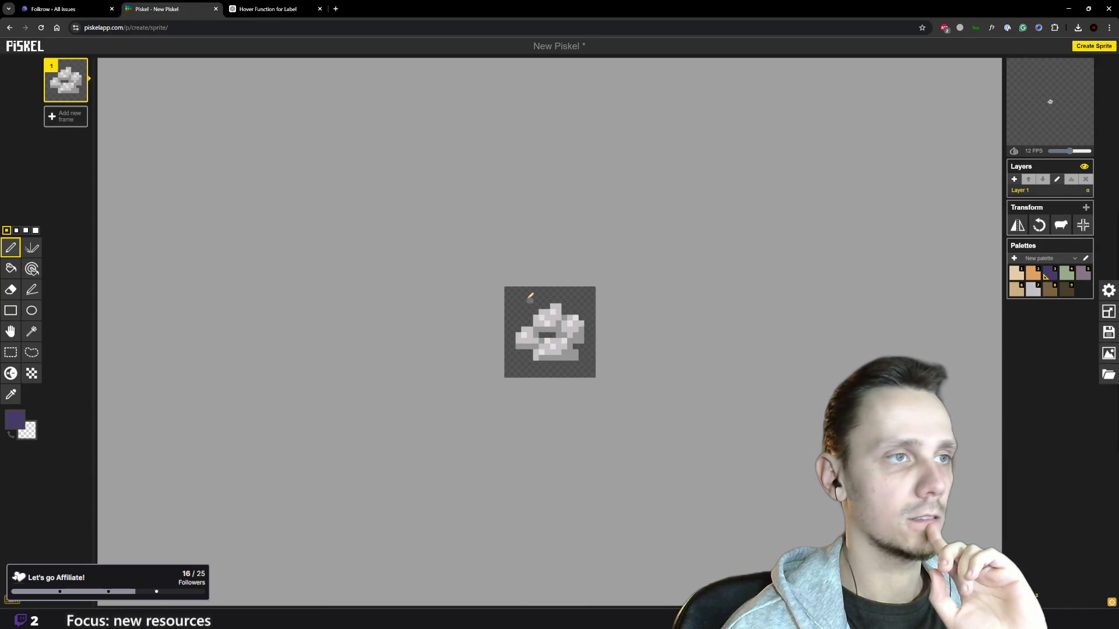
pyautogui.click(484, 277)
pyautogui.click(483, 266)
pyautogui.click(472, 265)
pyautogui.click(472, 277)
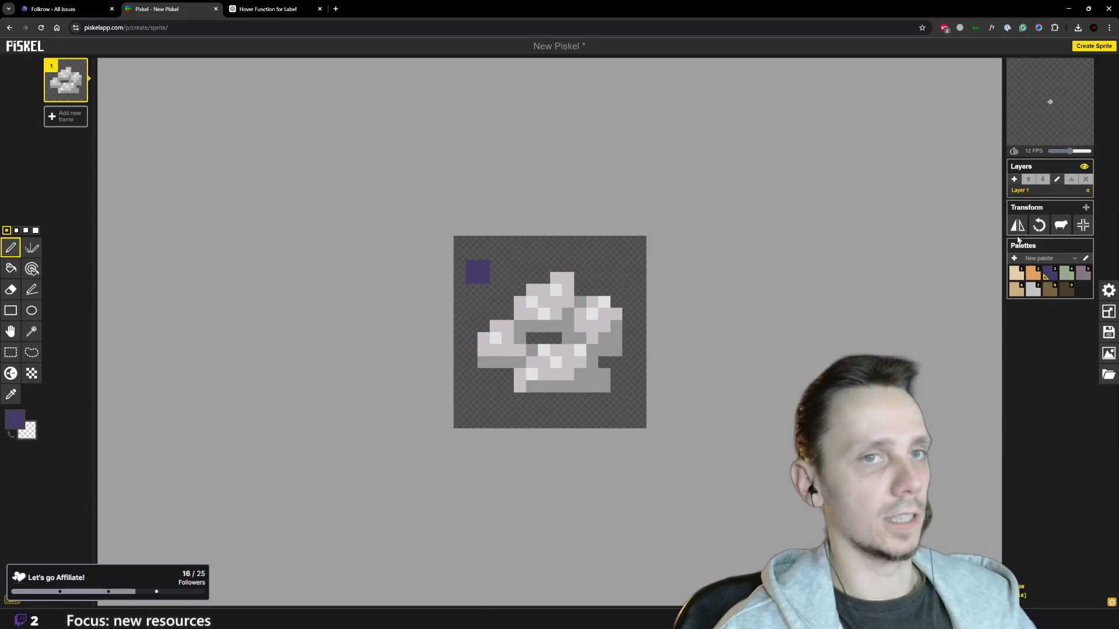
# Step: Copy the purple hex #463E6C from Piskel's palette editor and paste it over line 28's green colour values
pyautogui.click(1085, 258)
pyautogui.click(517, 245)
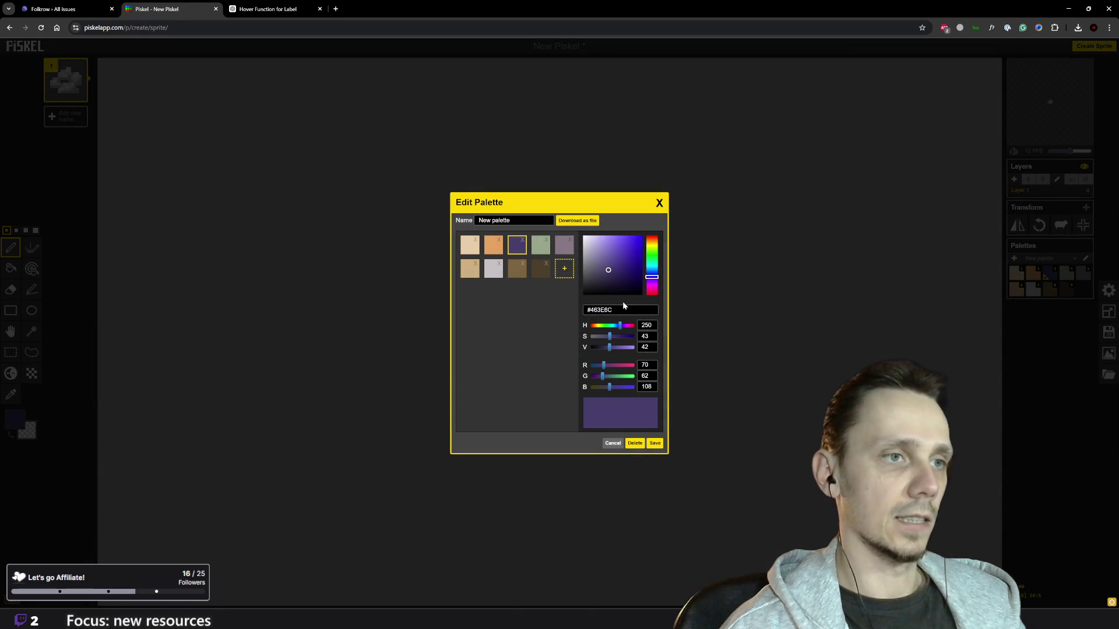
pyautogui.tripleClick(600, 309)
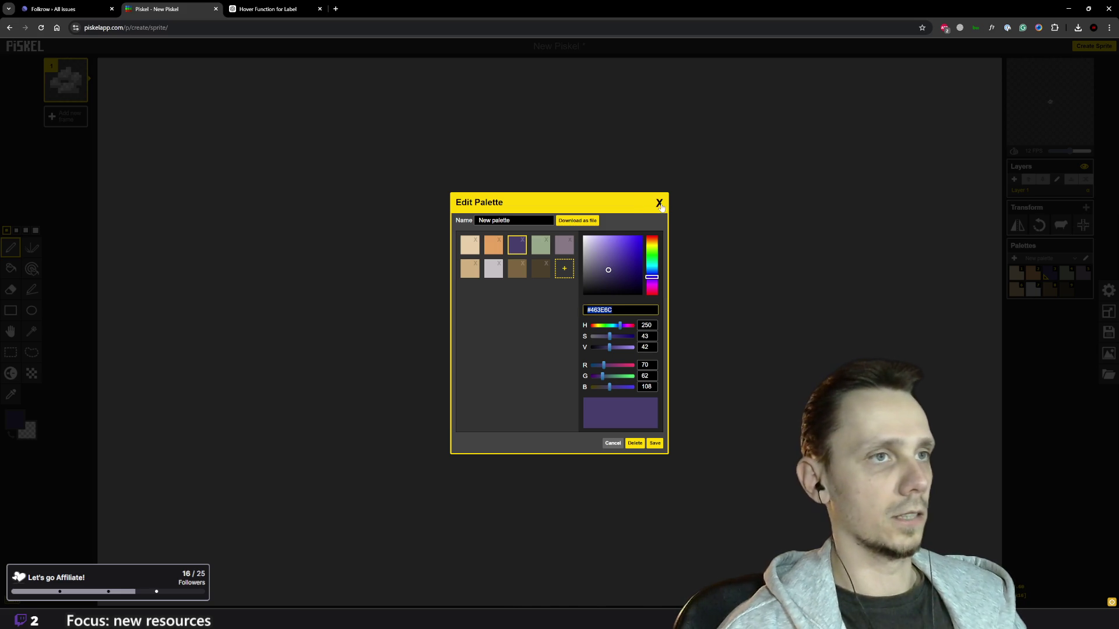
pyautogui.click(658, 202)
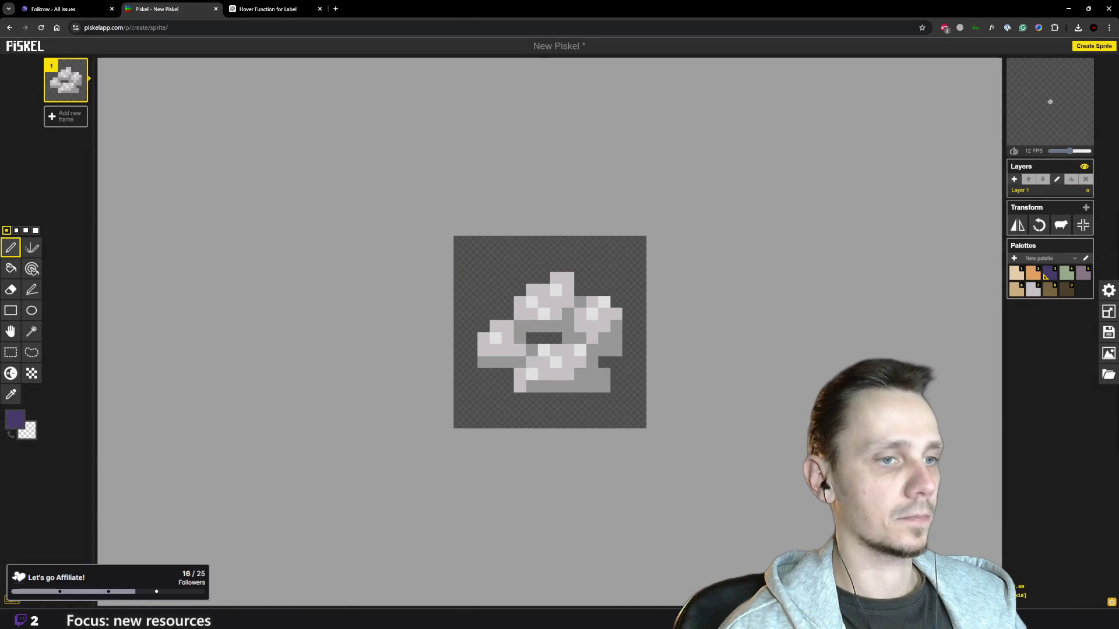
pyautogui.click(684, 574)
pyautogui.click(549, 352)
pyautogui.moveTo(561, 352); pyautogui.dragTo(650, 352)
pyautogui.write('#463e6c')
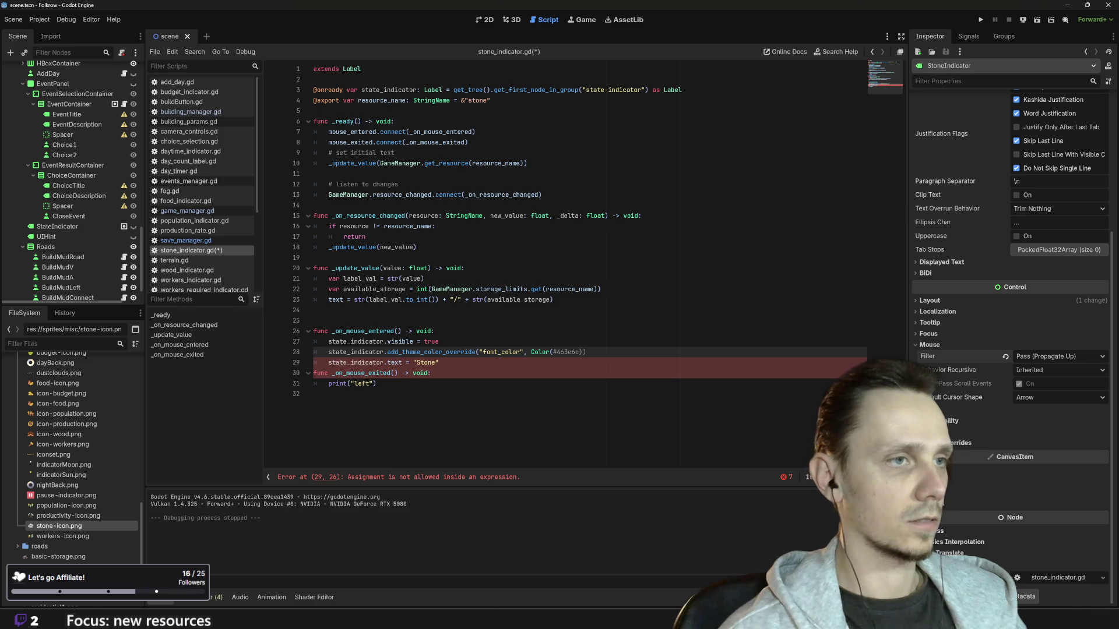
# Step: Try adjusting the pasted hex code, then undo back to the original green Color values
pyautogui.press('BackSpace')
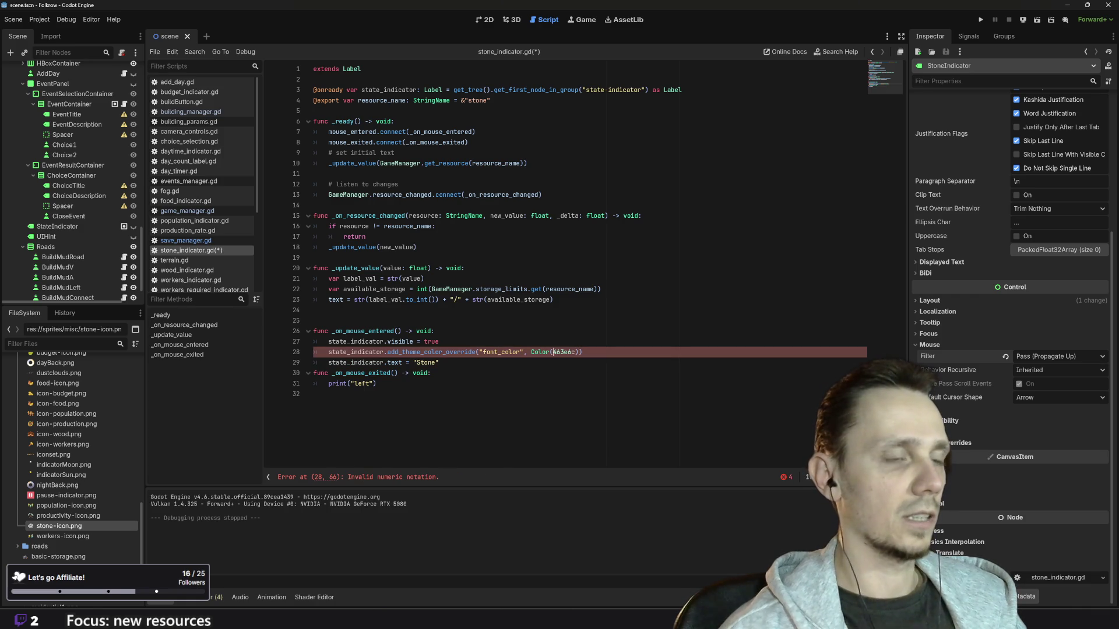
pyautogui.press('Down')
pyautogui.press('Down')
pyautogui.press('Down')
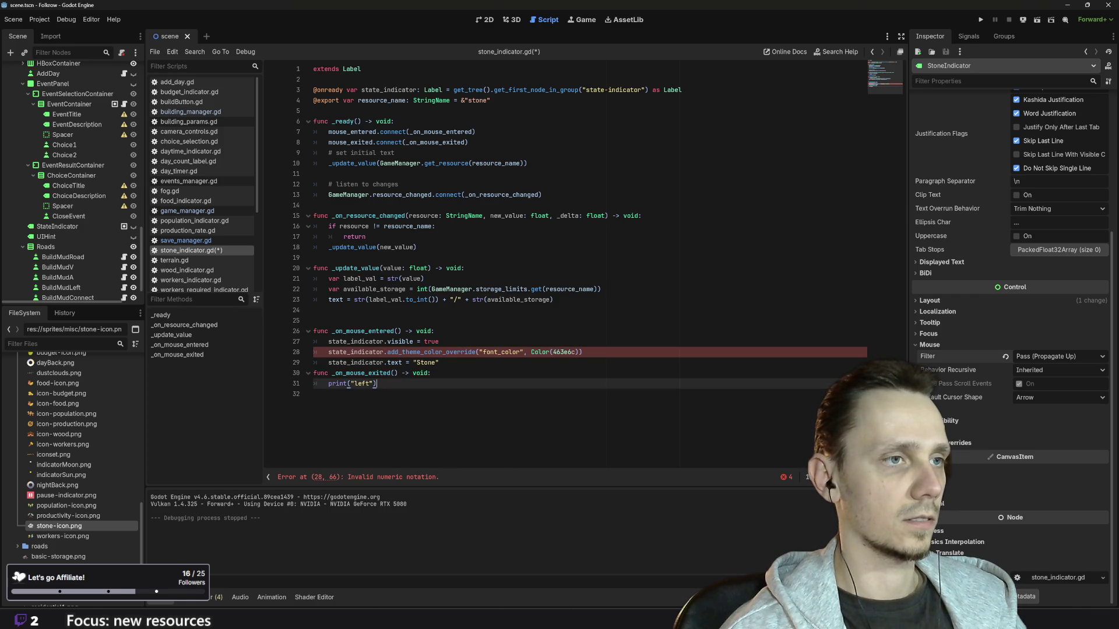
pyautogui.moveTo(539, 352)
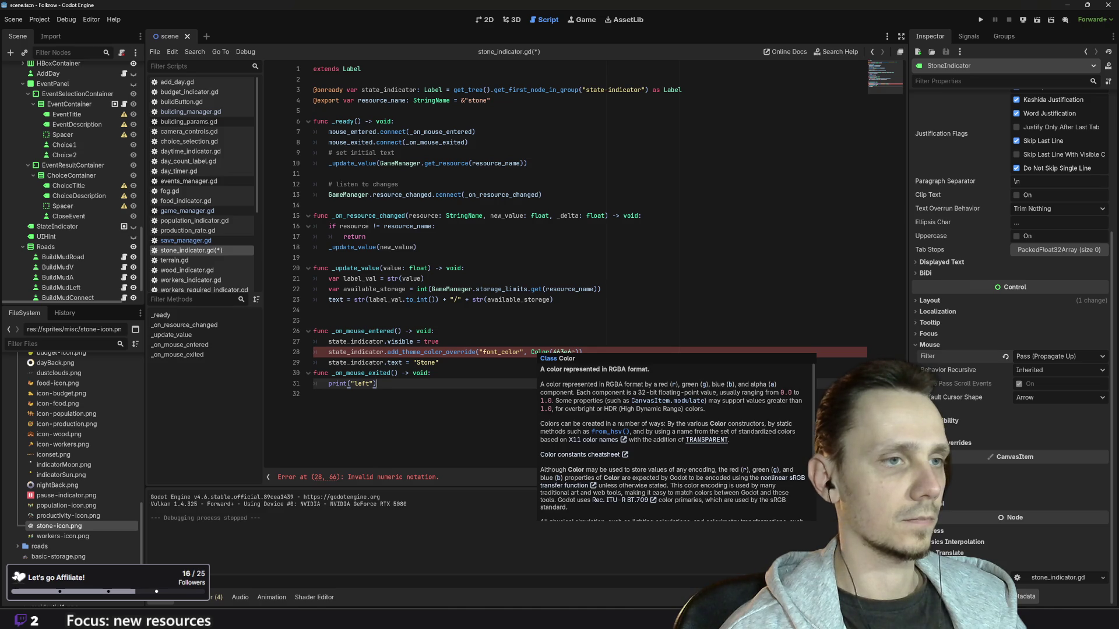
pyautogui.click(538, 352)
pyautogui.write('#')
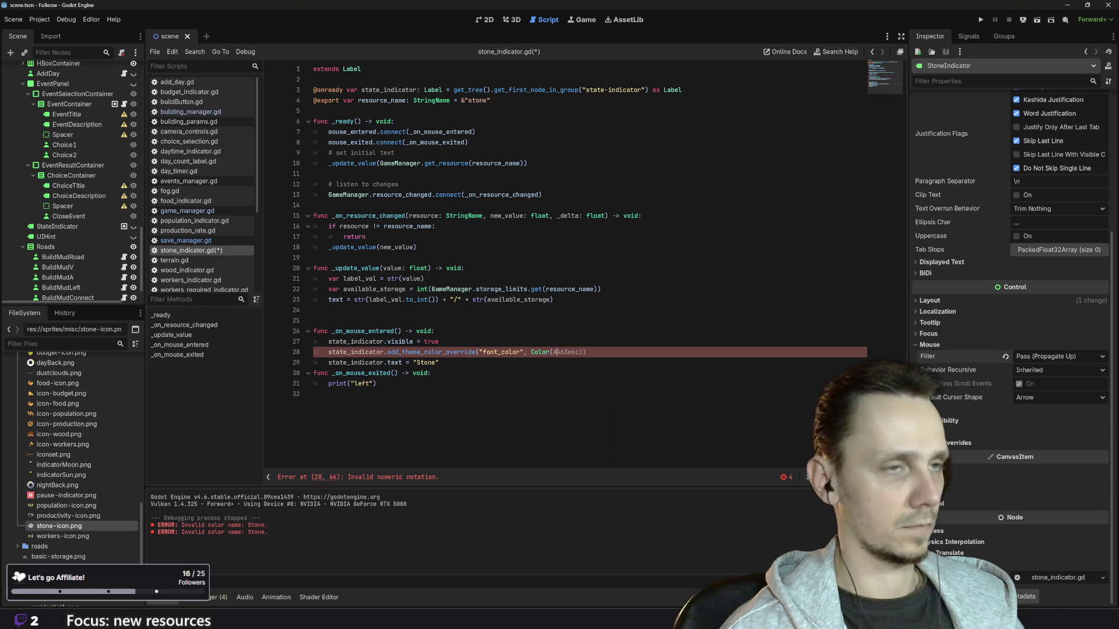
pyautogui.hotkey('ctrl', 'z')
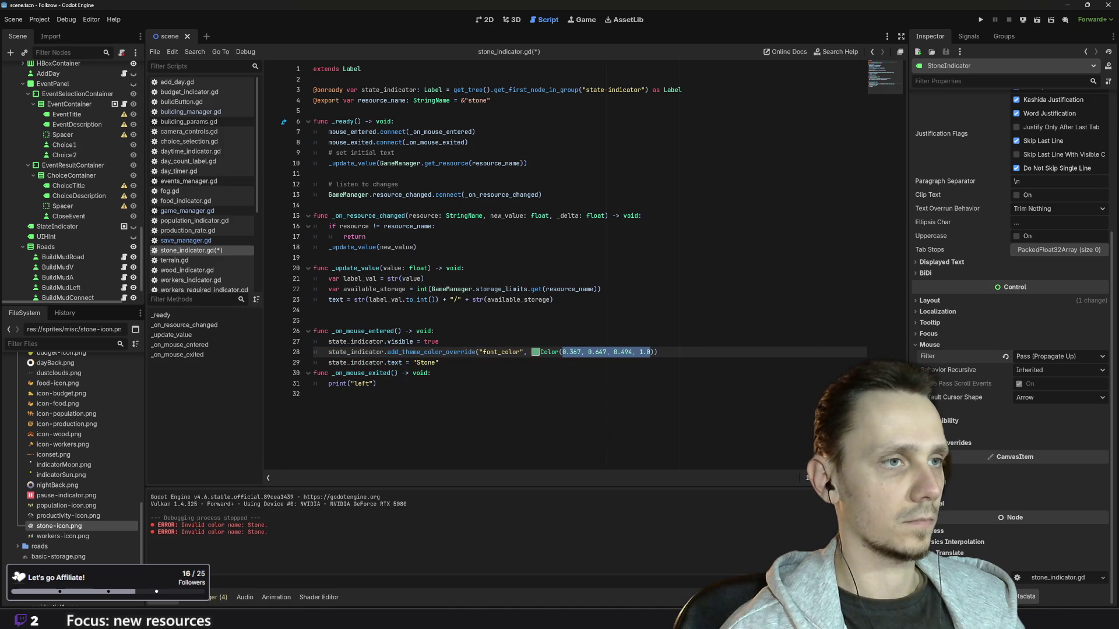
# Step: Convert line 28's font colour to a hex string Color using the colour picker's format list
pyautogui.click(536, 352)
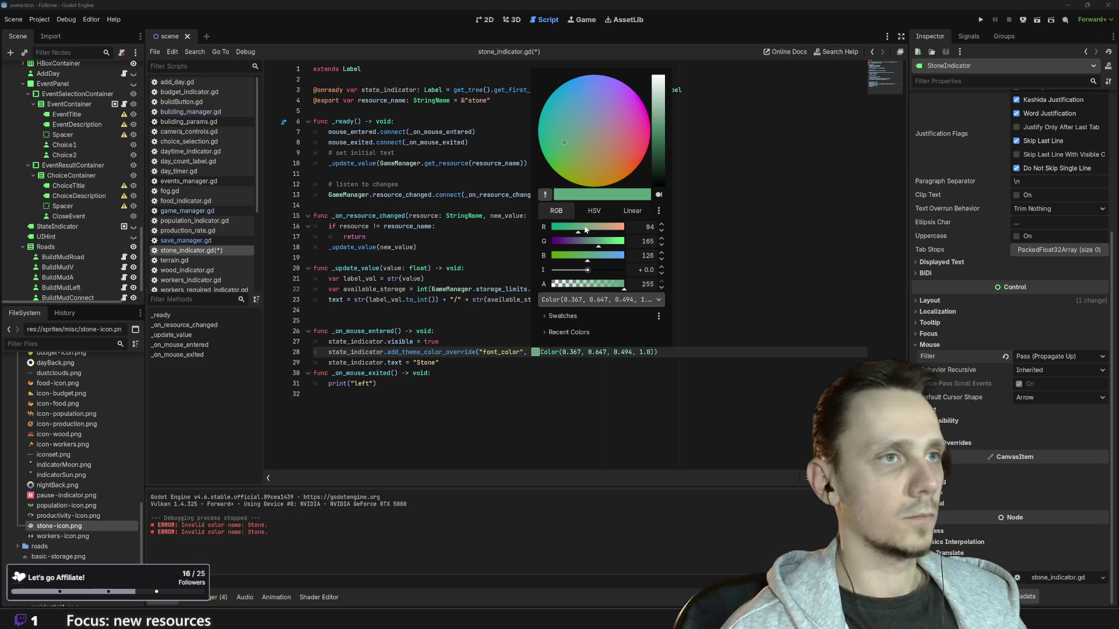
pyautogui.click(603, 299)
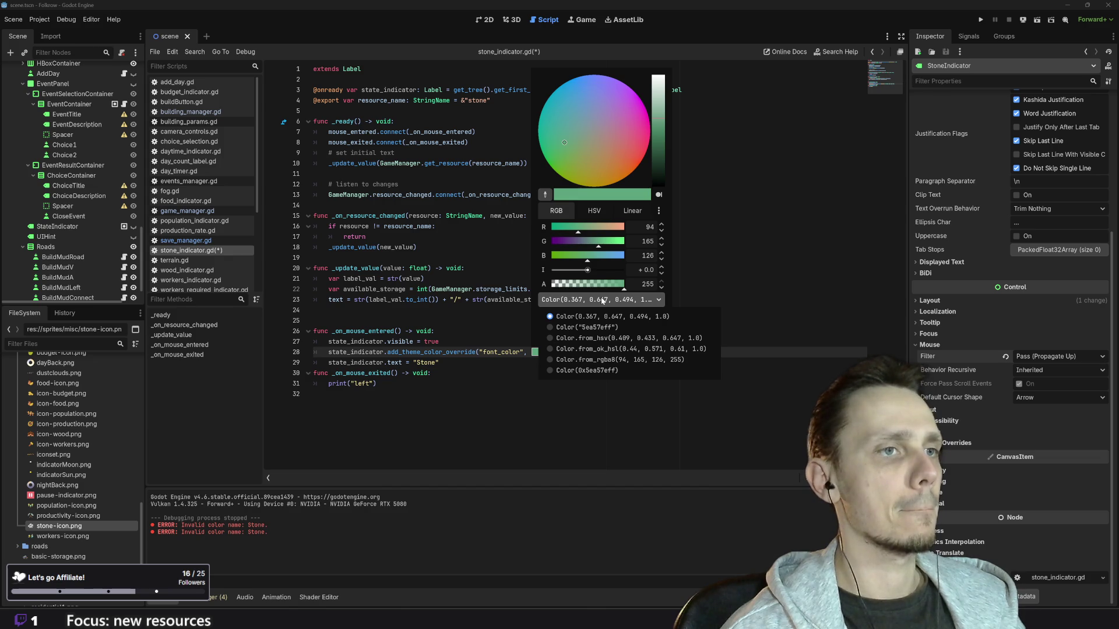
pyautogui.click(603, 301)
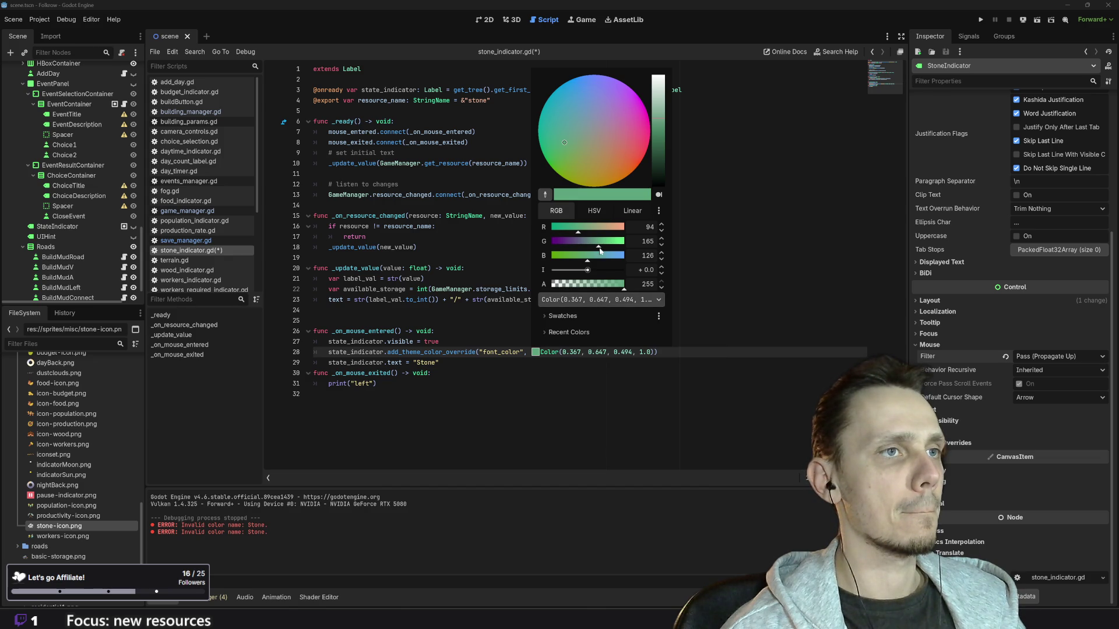
pyautogui.click(594, 301)
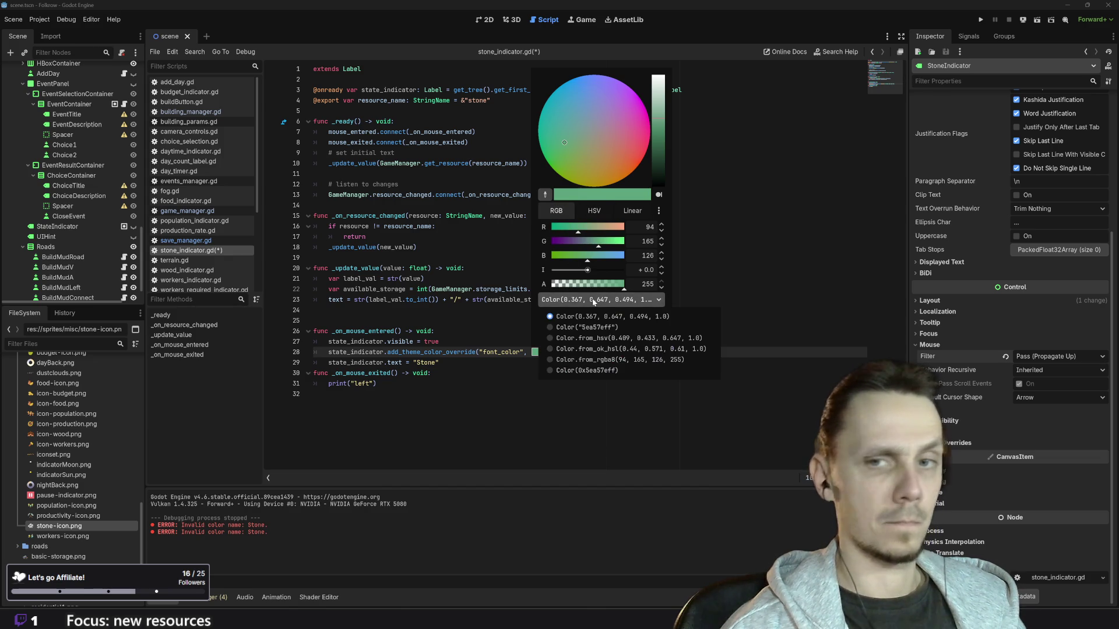
pyautogui.click(606, 327)
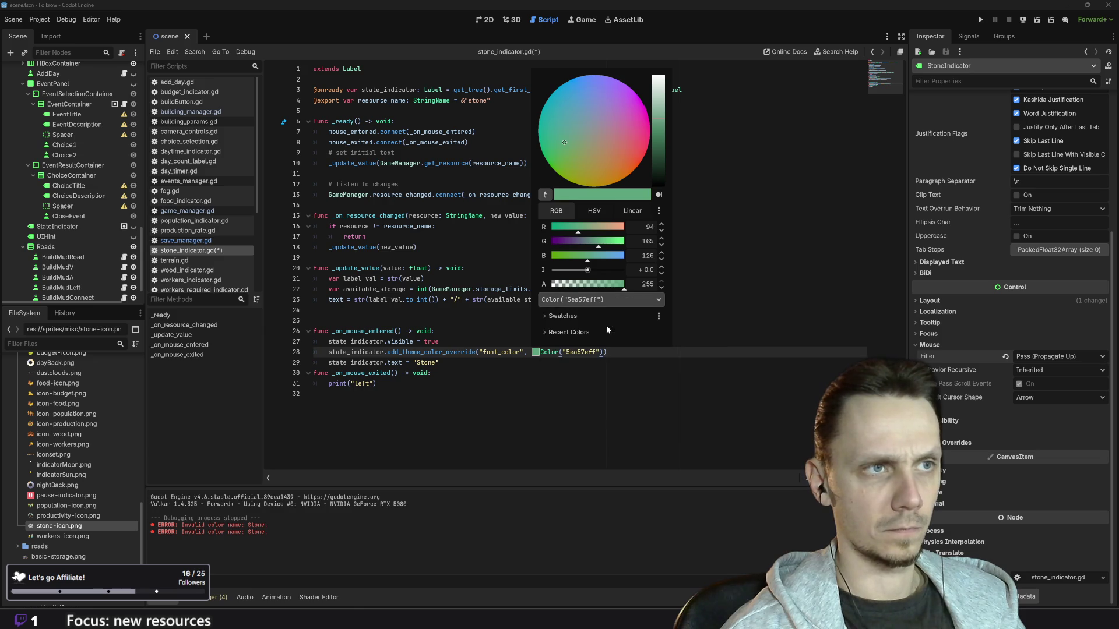
pyautogui.click(573, 301)
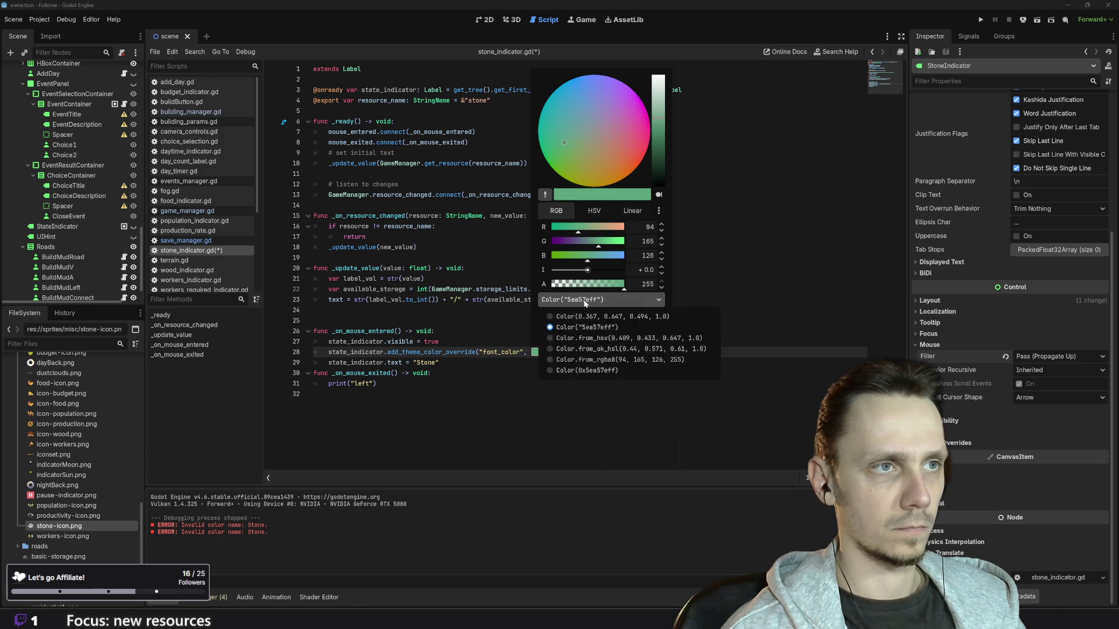
pyautogui.click(585, 302)
pyautogui.click(584, 302)
pyautogui.click(521, 389)
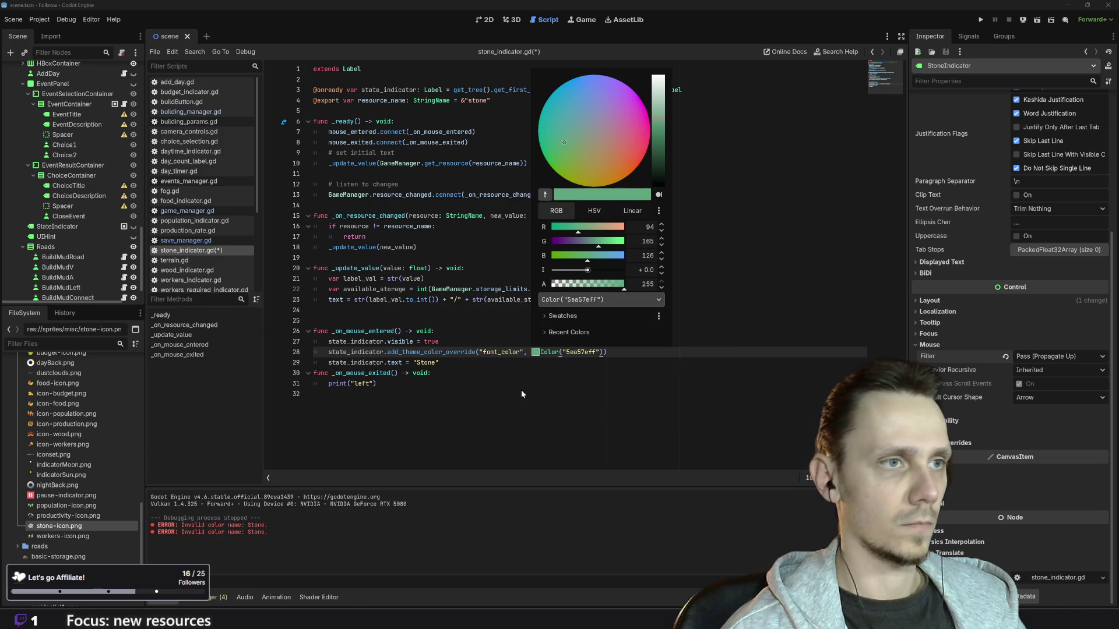
pyautogui.click(521, 390)
# Step: Replace the green hex digits 5ea57e with 463e6c so the colour reads Color("463e6cff")
pyautogui.moveTo(589, 352); pyautogui.dragTo(565, 352)
pyautogui.write('#463e6c')
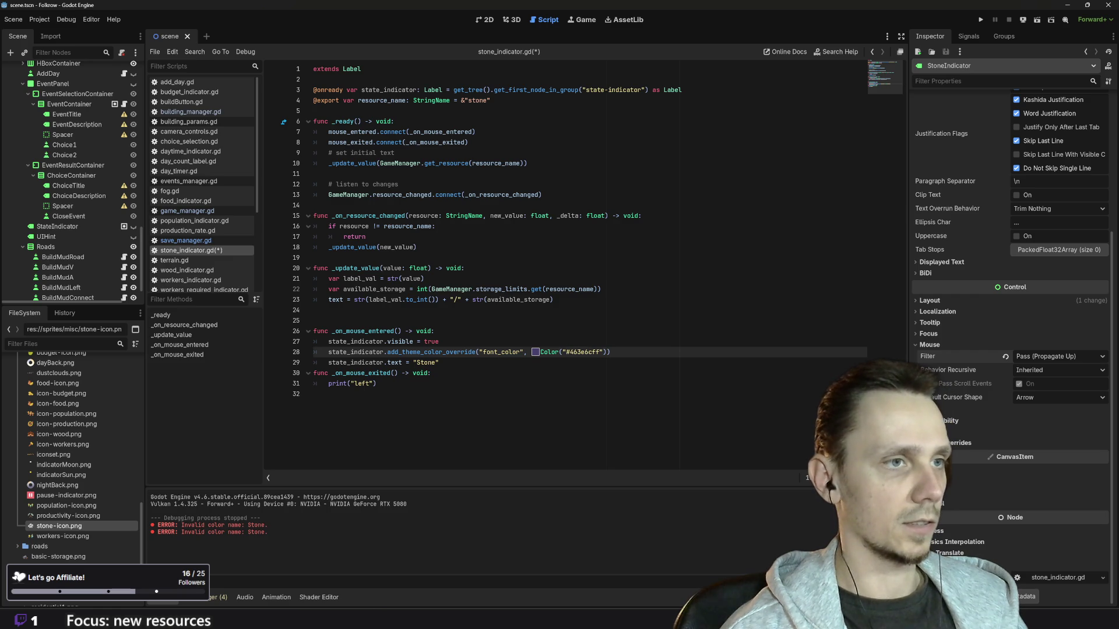
pyautogui.press('BackSpace')
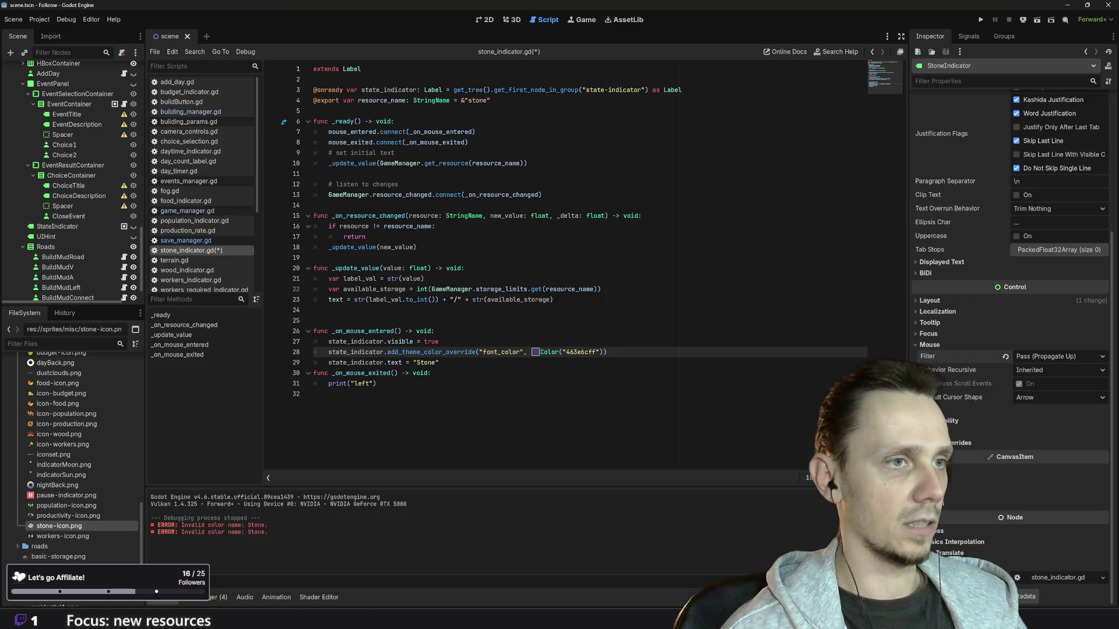
pyautogui.click(431, 373)
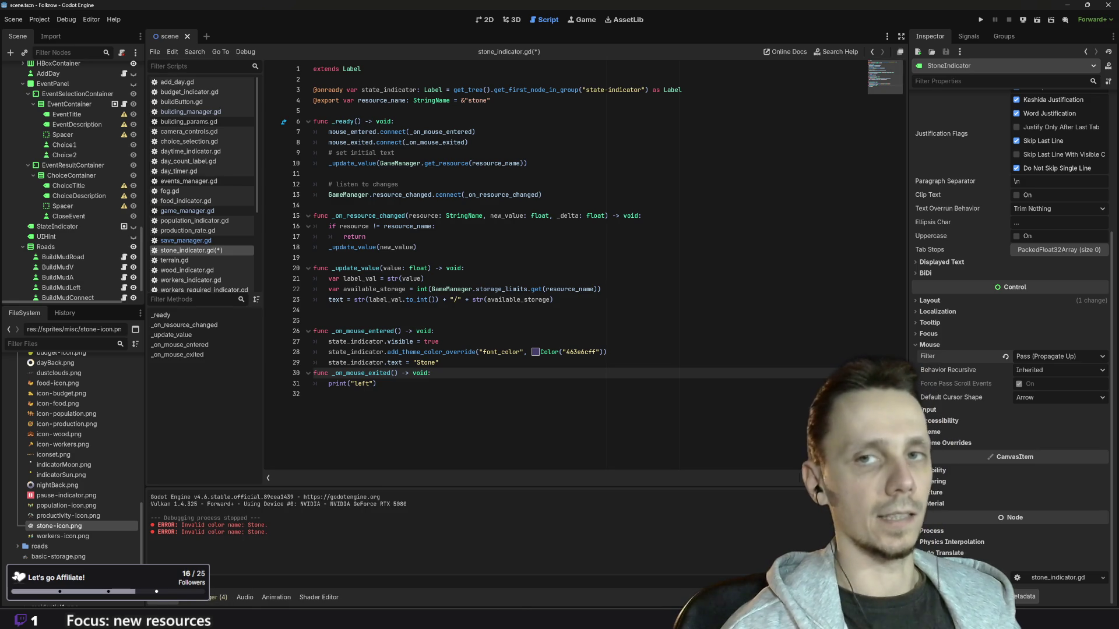
# Step: Review save_manager.gd's label code, then return to stone_indicator.gd
pyautogui.click(438, 363)
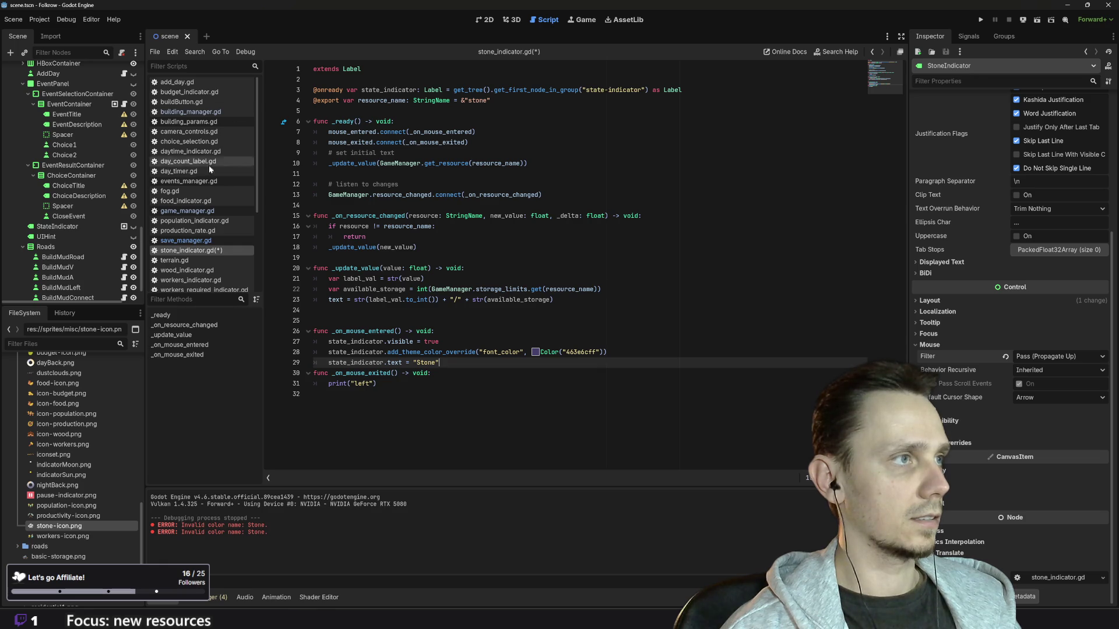
pyautogui.click(187, 241)
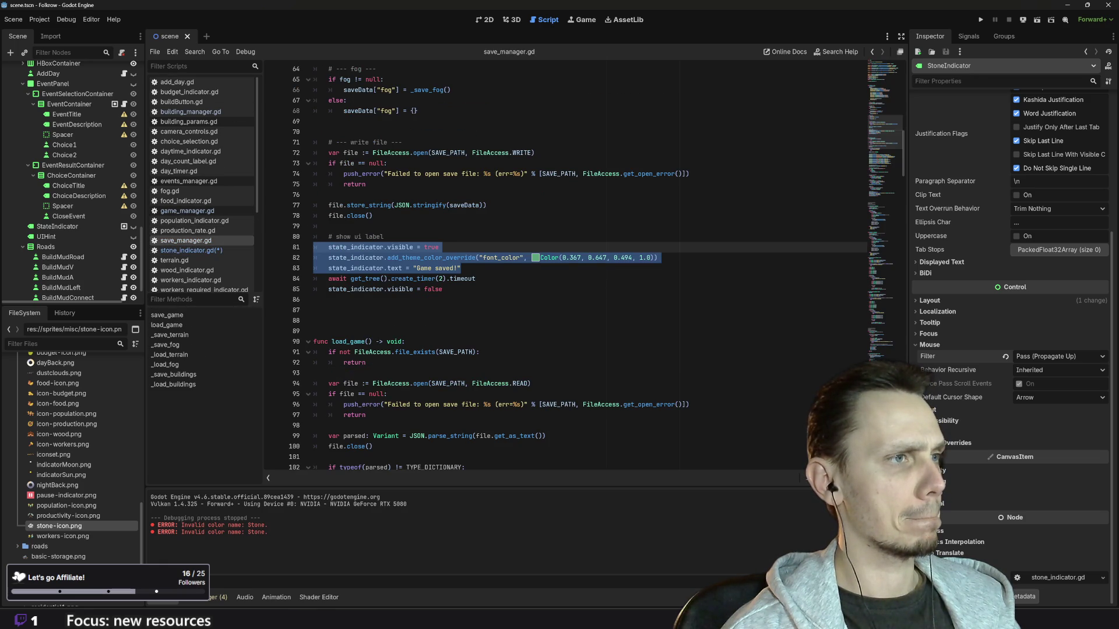
pyautogui.scroll(-1, 594, 268)
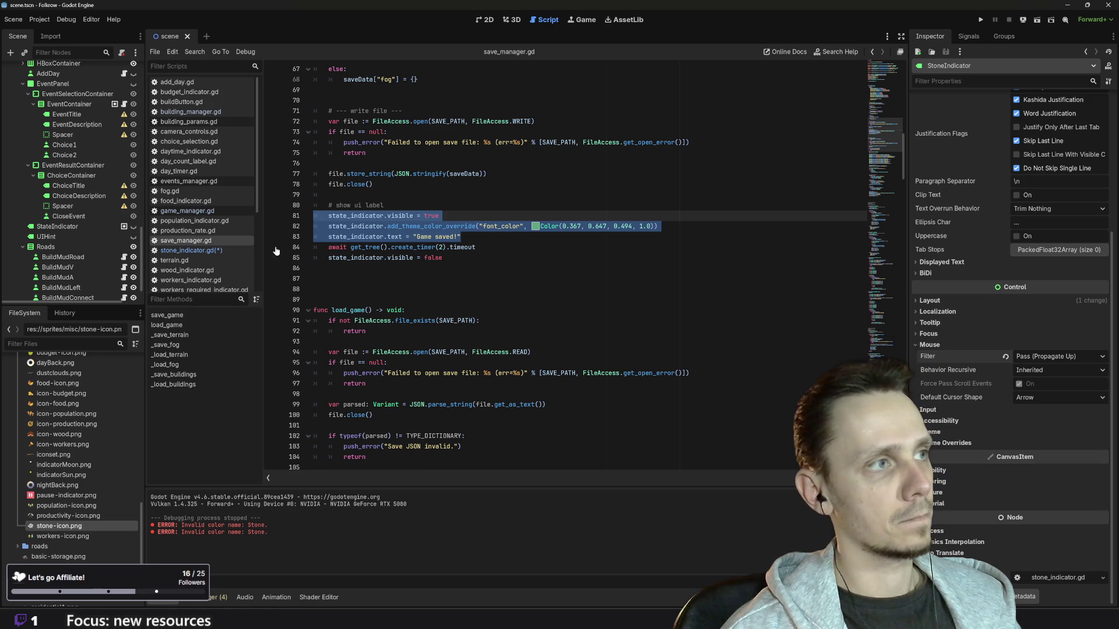
pyautogui.click(196, 252)
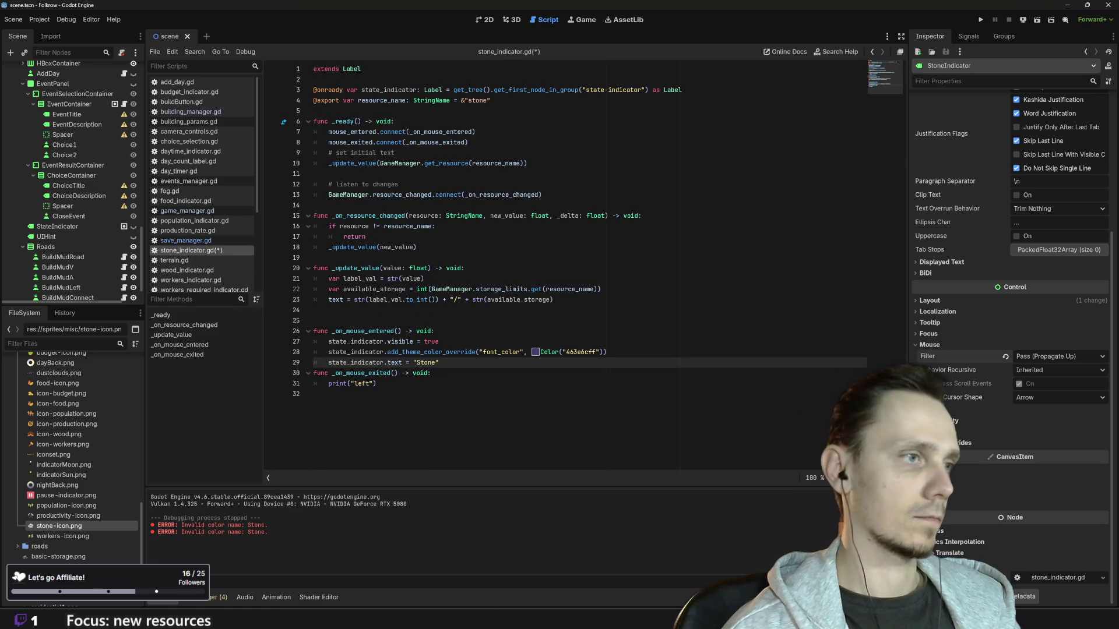
# Step: Replace print("left") with state_indicator.visible = false in _on_mouse_exited and run the game
pyautogui.moveTo(439, 342); pyautogui.dragTo(328, 341)
pyautogui.hotkey('ctrl', 'c')
pyautogui.moveTo(378, 383); pyautogui.dragTo(332, 383)
pyautogui.hotkey('ctrl', 'v')
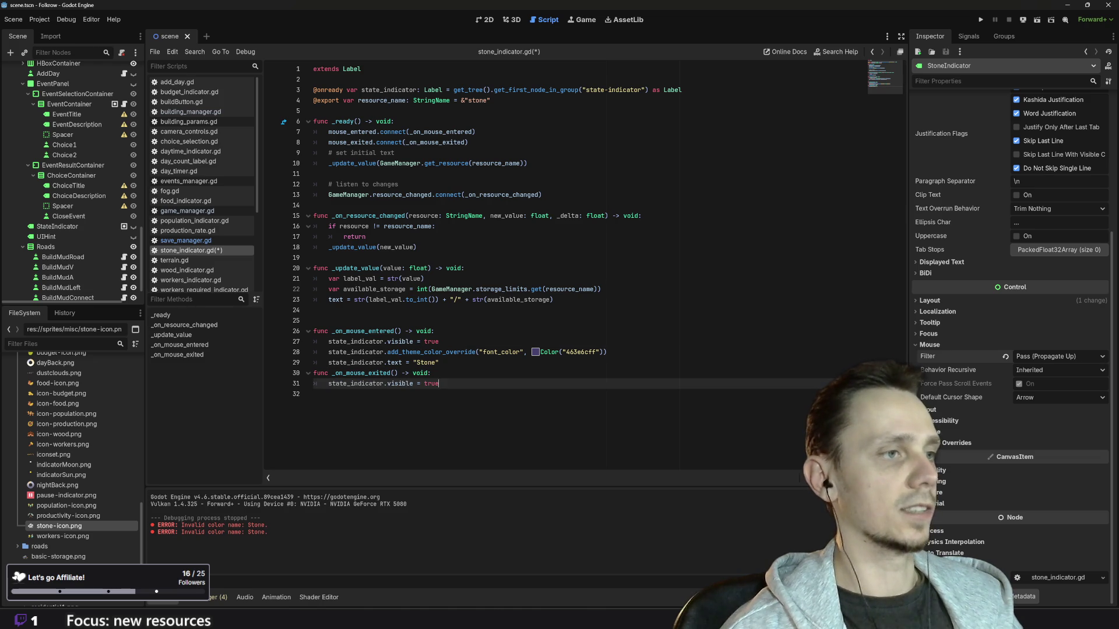
pyautogui.write('lse')
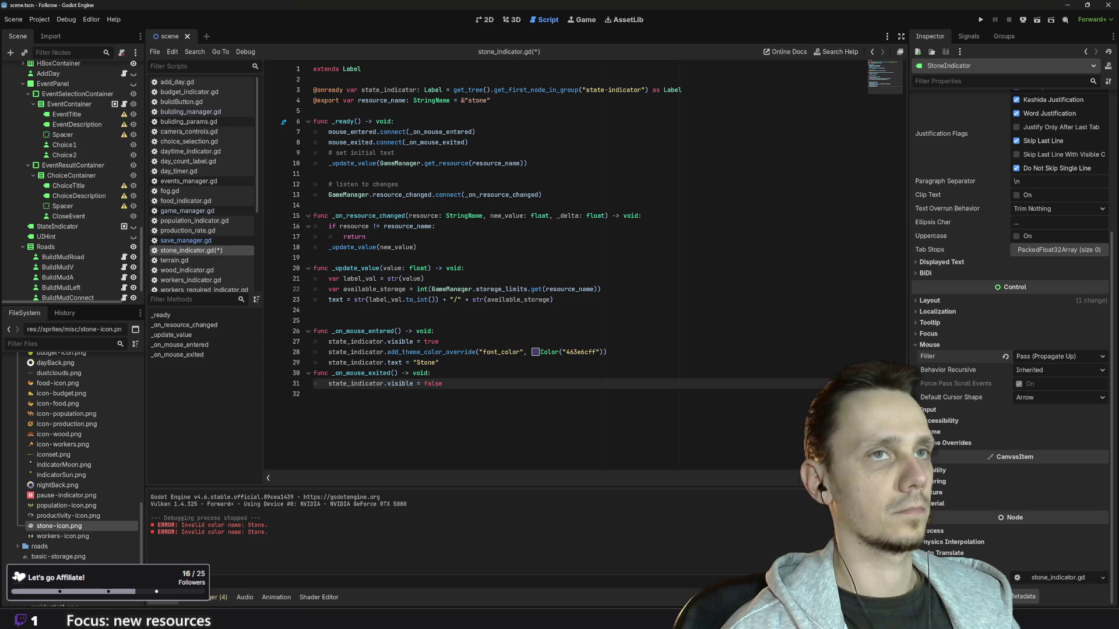
pyautogui.click(979, 21)
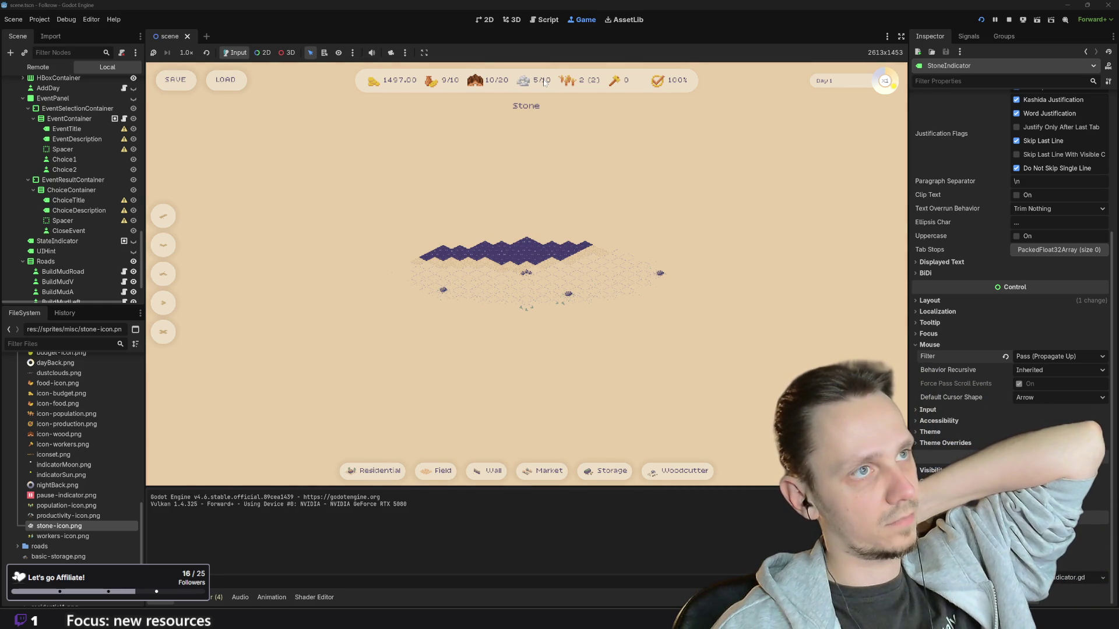
# Step: Stop the running game after checking the Stone hover label
pyautogui.click(1008, 19)
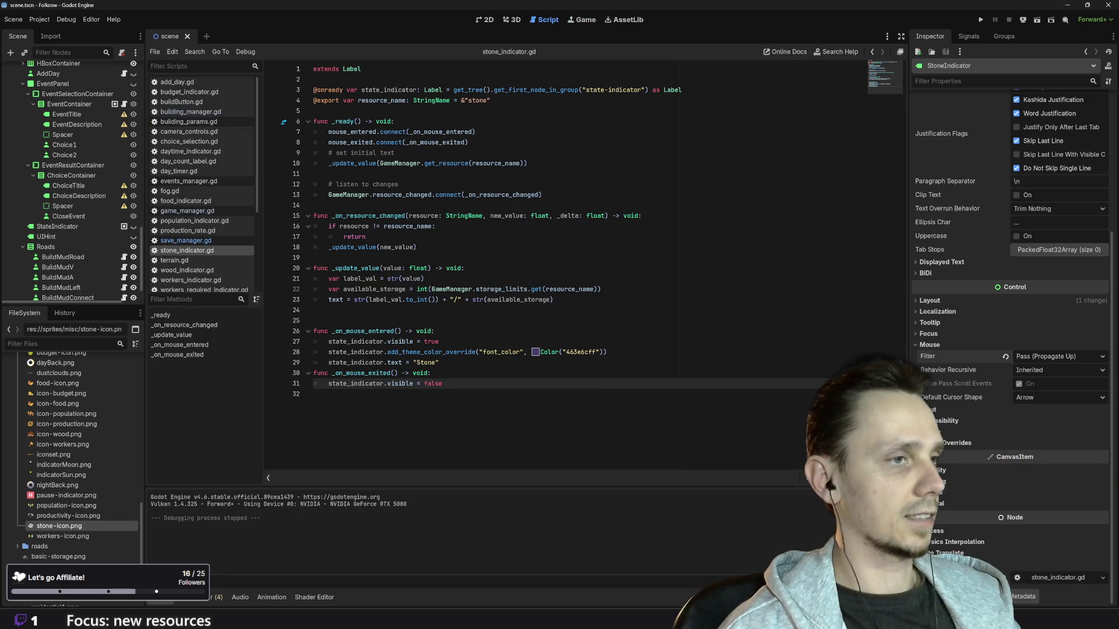
# Step: Copy both hover handler functions (lines 26–31) from stone_indicator.gd, then open budget_indicator.gd
pyautogui.moveTo(442, 384)
pyautogui.mouseDown()
pyautogui.moveTo(313, 352)
pyautogui.moveTo(313, 331)
pyautogui.mouseUp()
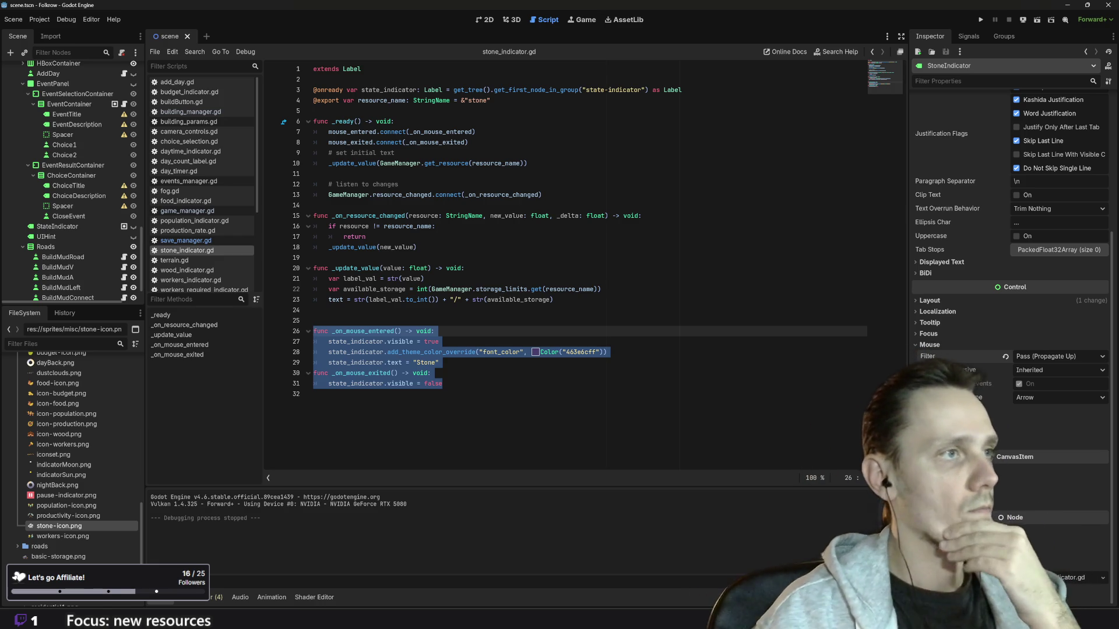
pyautogui.moveTo(415, 226)
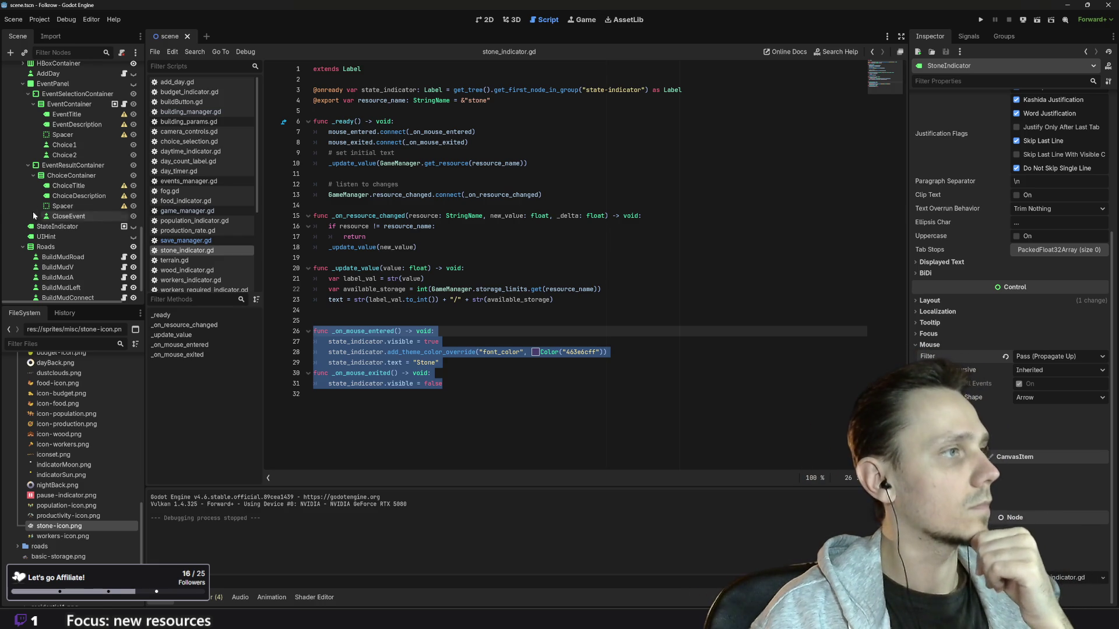
pyautogui.scroll(-2, 73, 238)
pyautogui.scroll(-10, 70, 244)
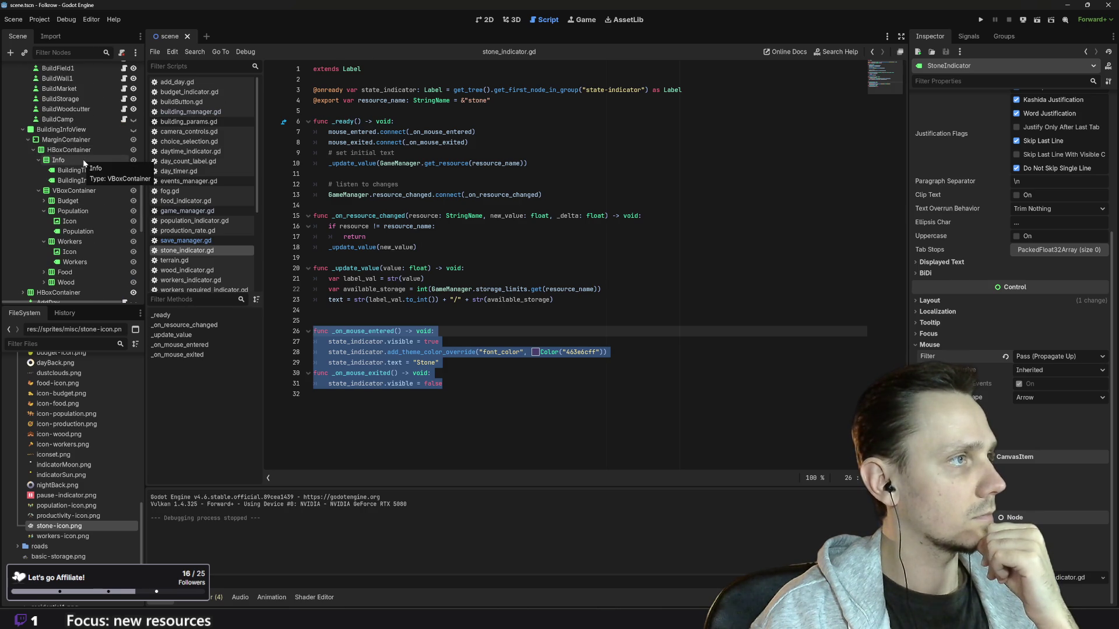
pyautogui.scroll(-3, 90, 208)
pyautogui.scroll(-3, 99, 209)
pyautogui.scroll(3, 100, 214)
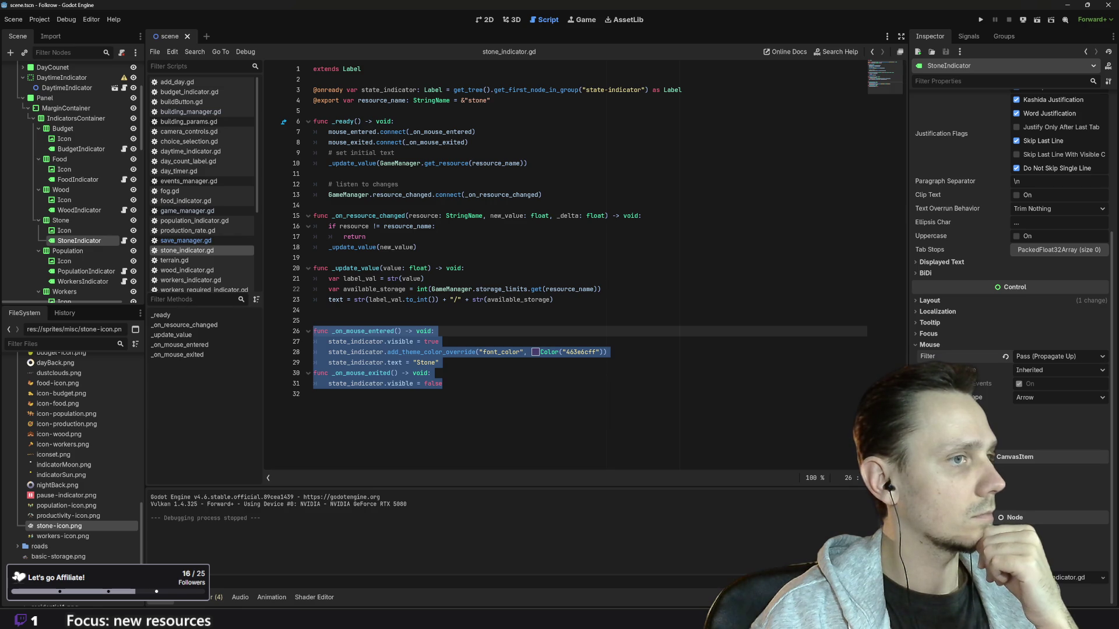
pyautogui.click(443, 384)
pyautogui.moveTo(443, 383); pyautogui.dragTo(313, 331)
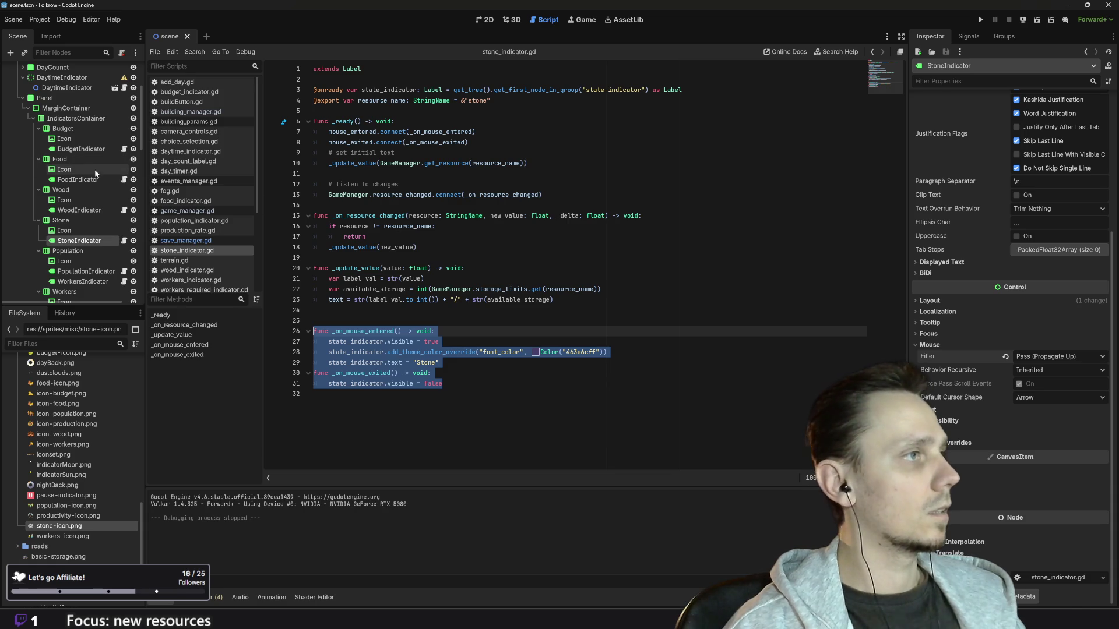
pyautogui.click(124, 149)
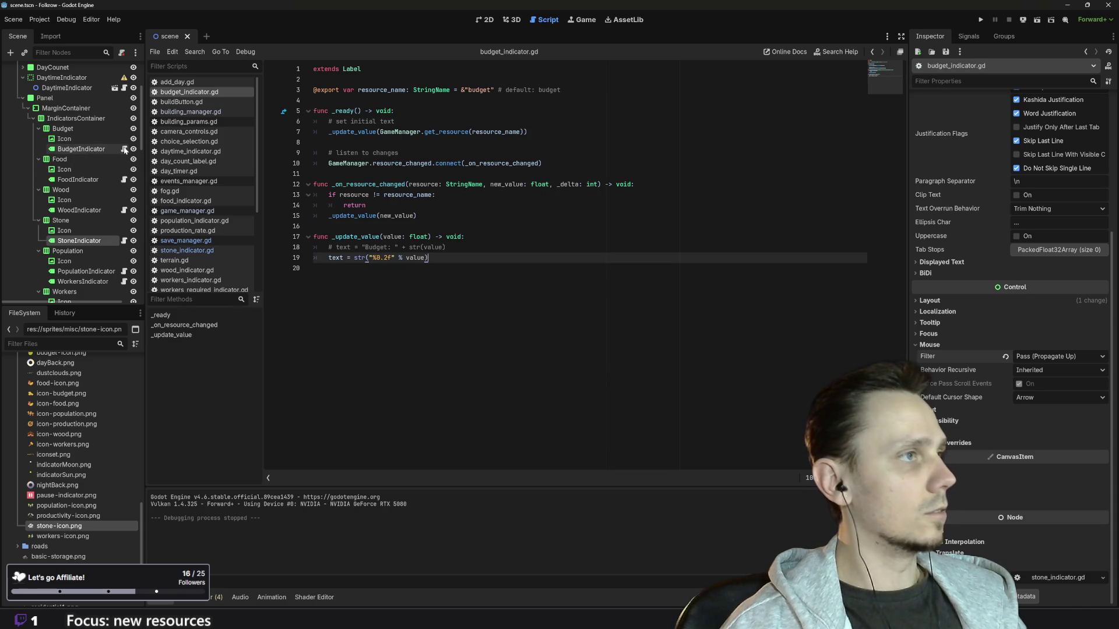
# Step: Paste the hover handlers into budget_indicator.gd and add the mouse_entered/mouse_exited connect lines to _ready
pyautogui.press('Return')
pyautogui.press('Return')
pyautogui.press('Return')
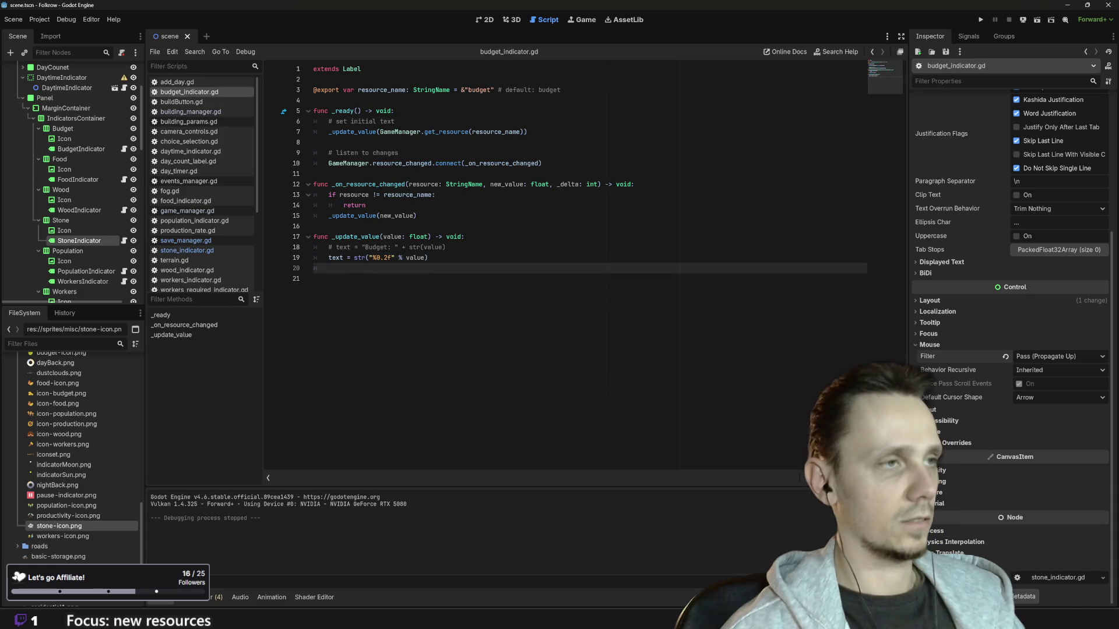
pyautogui.write('func _on_mouse_entered() -> void: \tstate_indicator.visible = true \tstate_indicator.add_theme_color_override("font_color", Color("4a3e6cff")) \tstate_indicator.text = "Stone" func _on_mouse_exited() -> void: \tstate_indicator.visible = false')
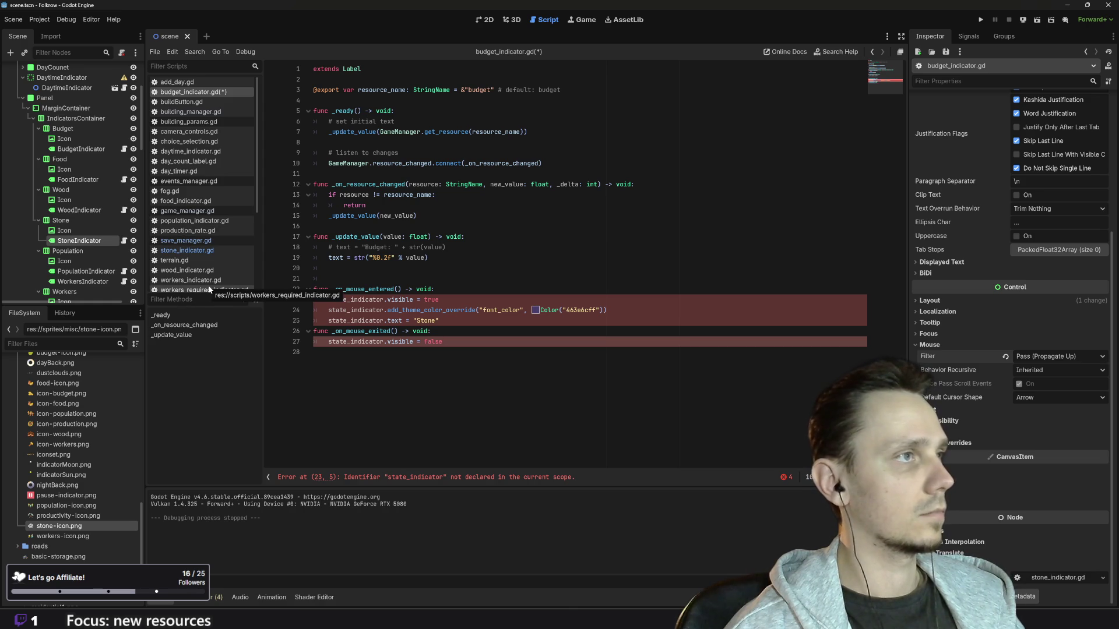
pyautogui.click(192, 252)
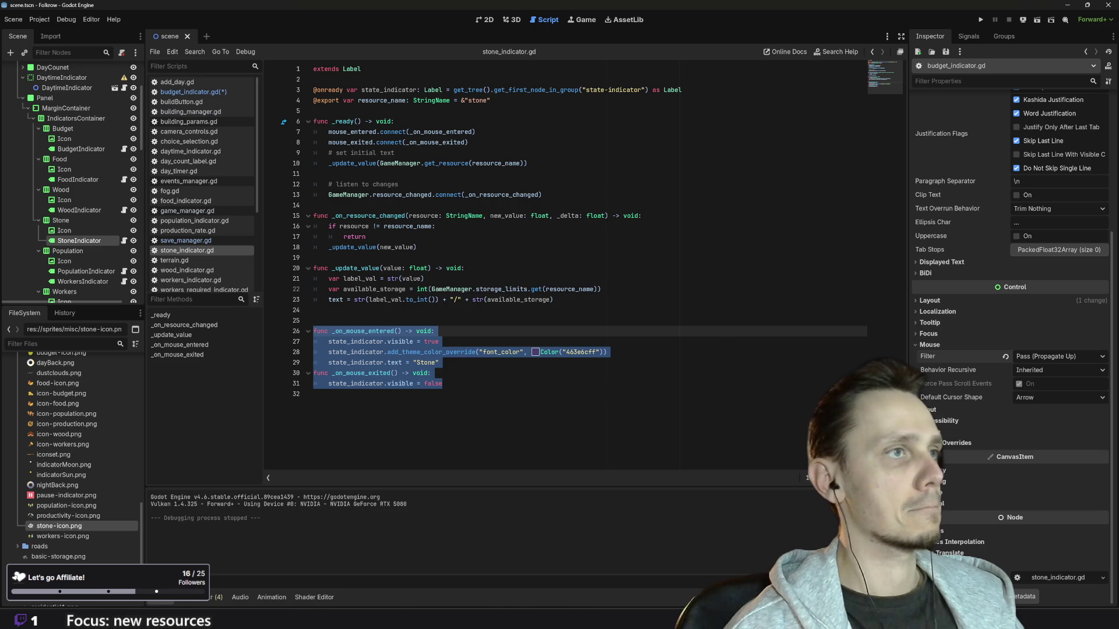
pyautogui.moveTo(468, 142); pyautogui.dragTo(313, 132)
pyautogui.hotkey('ctrl', 'c')
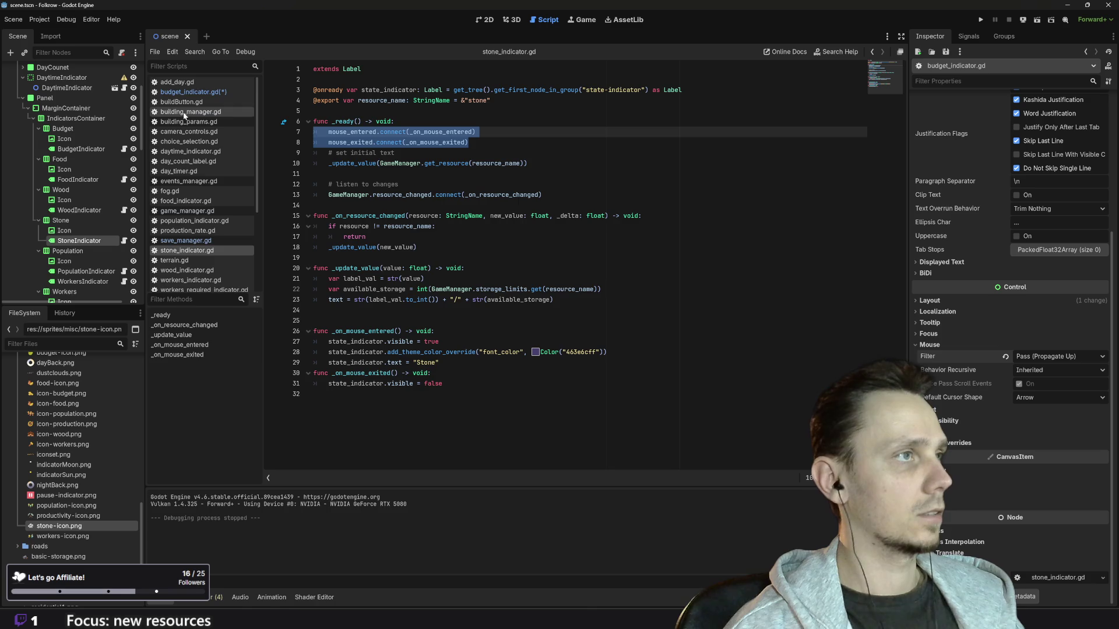
pyautogui.click(203, 92)
pyautogui.click(394, 111)
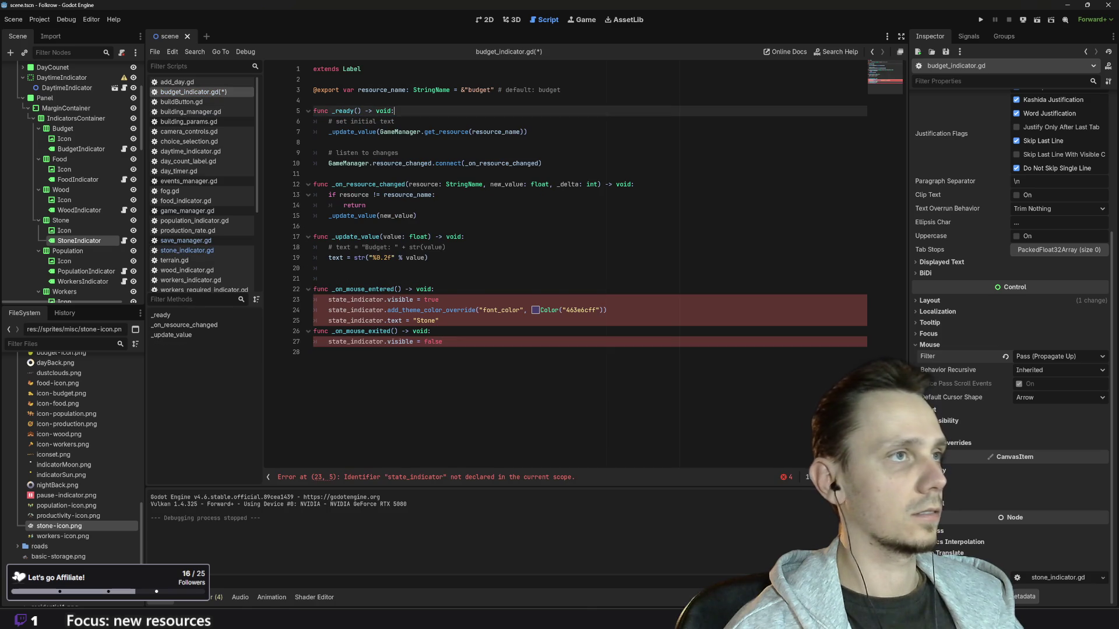
pyautogui.press('Return')
pyautogui.hotkey('ctrl', 'v')
pyautogui.click(343, 121)
pyautogui.press('BackSpace')
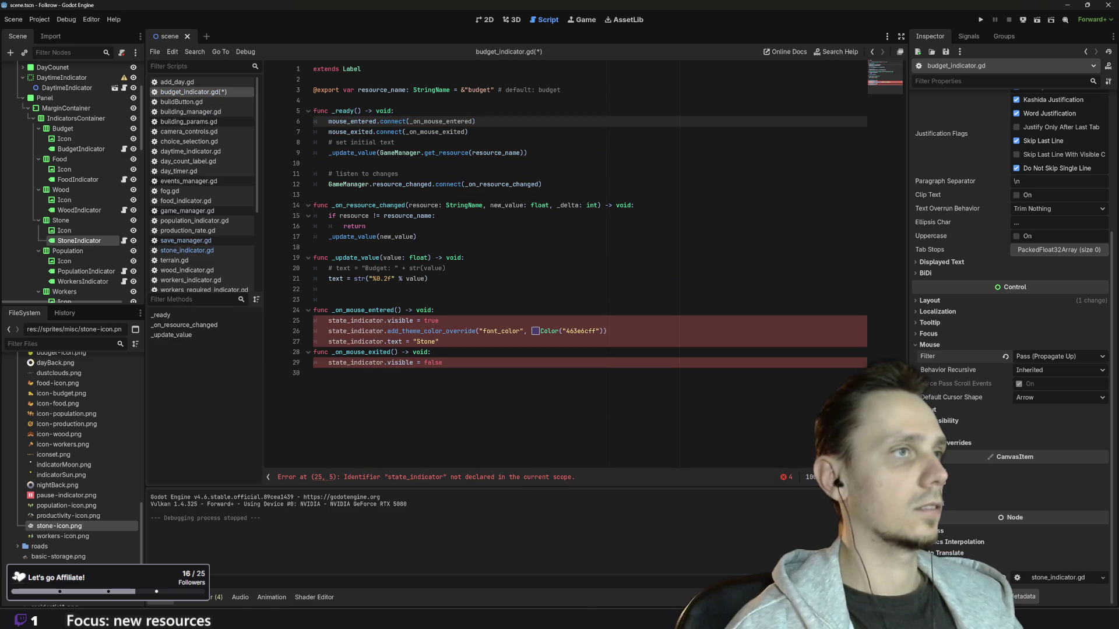
pyautogui.click(197, 252)
pyautogui.moveTo(682, 90); pyautogui.dragTo(308, 92)
pyautogui.hotkey('ctrl', 'c')
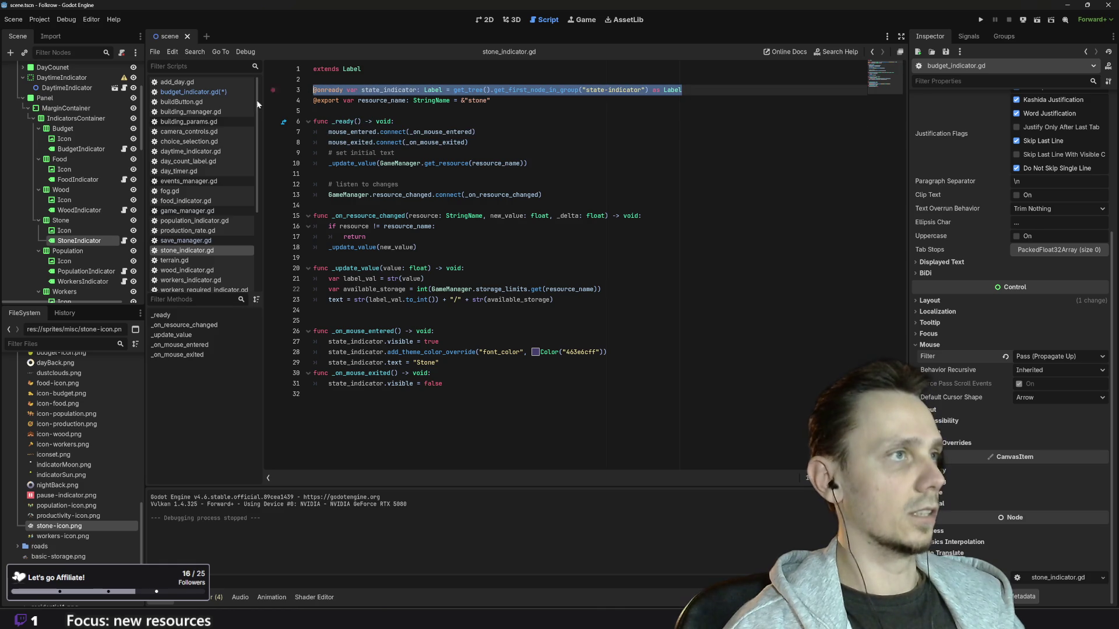
pyautogui.click(224, 94)
pyautogui.click(315, 80)
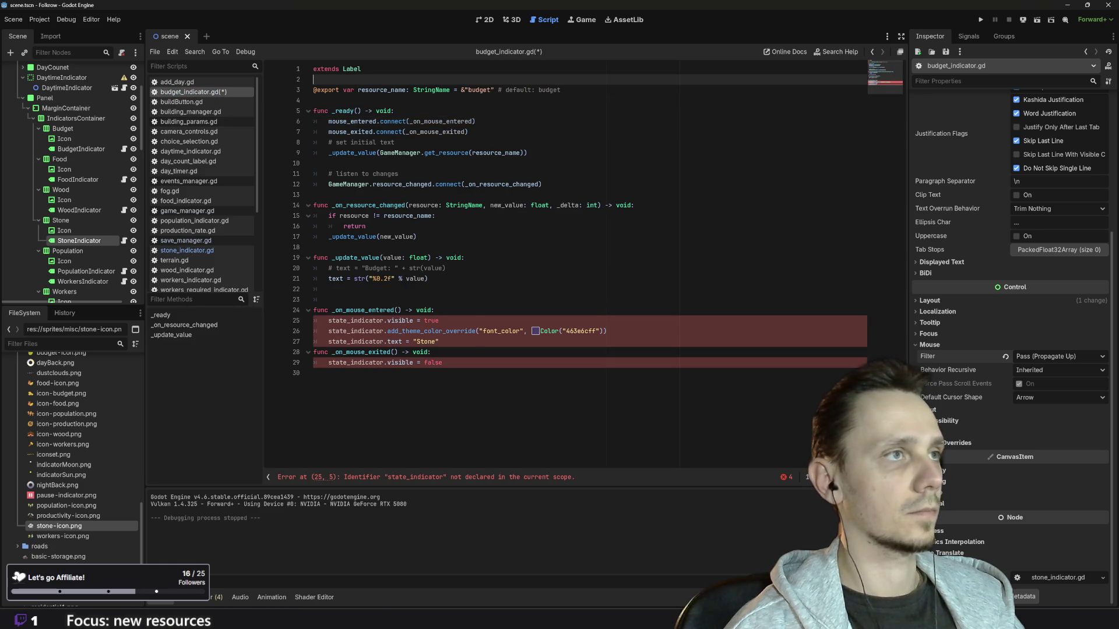
pyautogui.hotkey('ctrl', 'v')
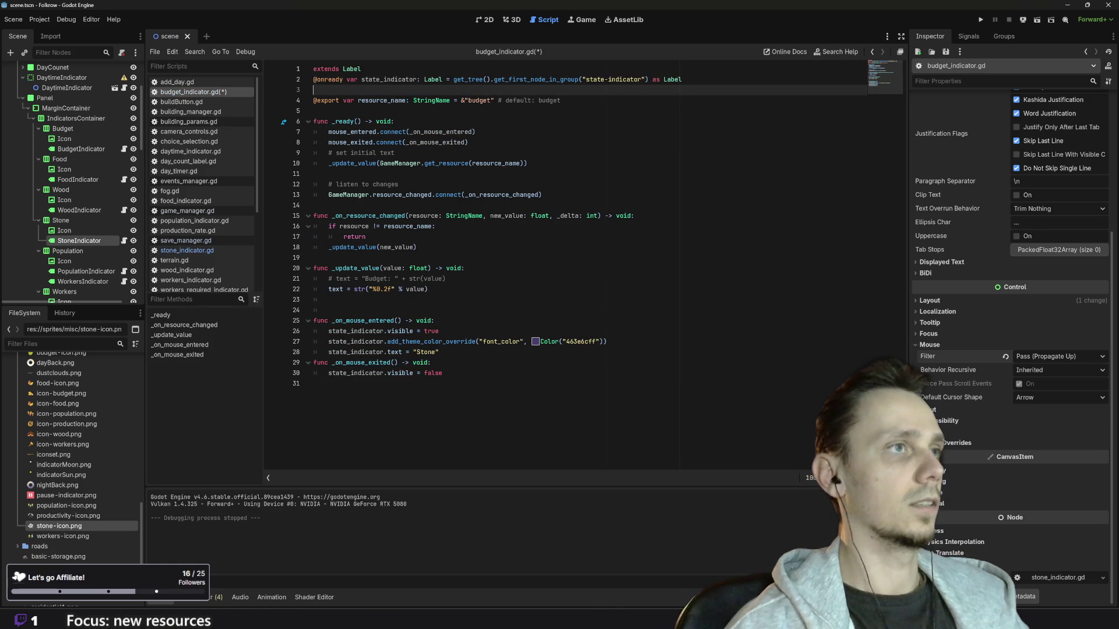
pyautogui.press('Up')
pyautogui.press('Up')
pyautogui.press('End')
pyautogui.press('Return')
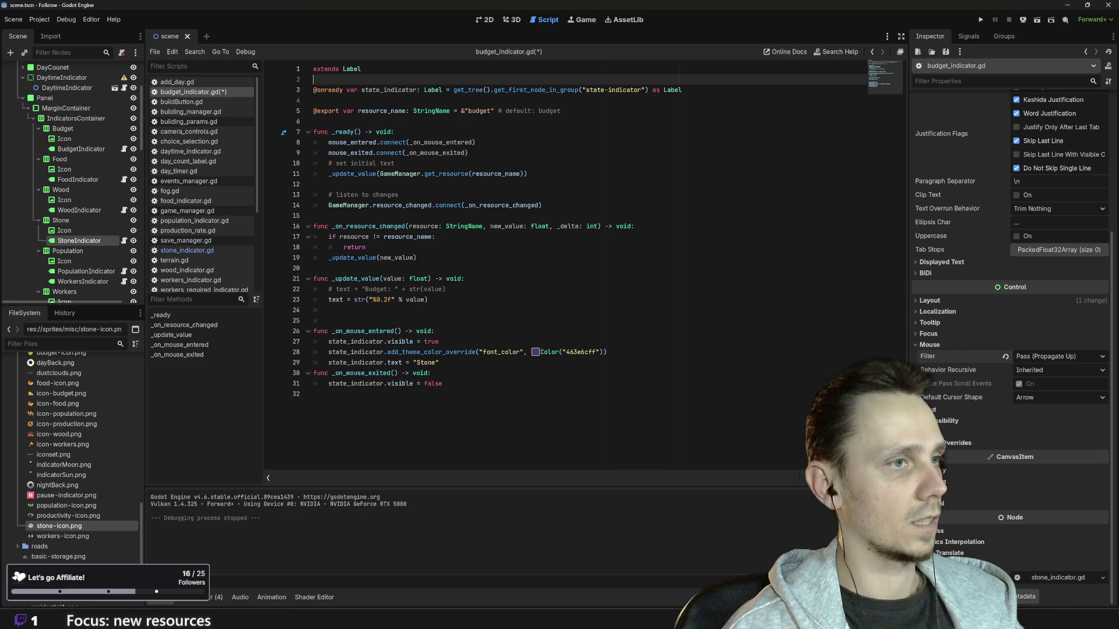
# Step: Change the hover text from "Stone" to "Budget" and launch the game
pyautogui.doubleClick(426, 363)
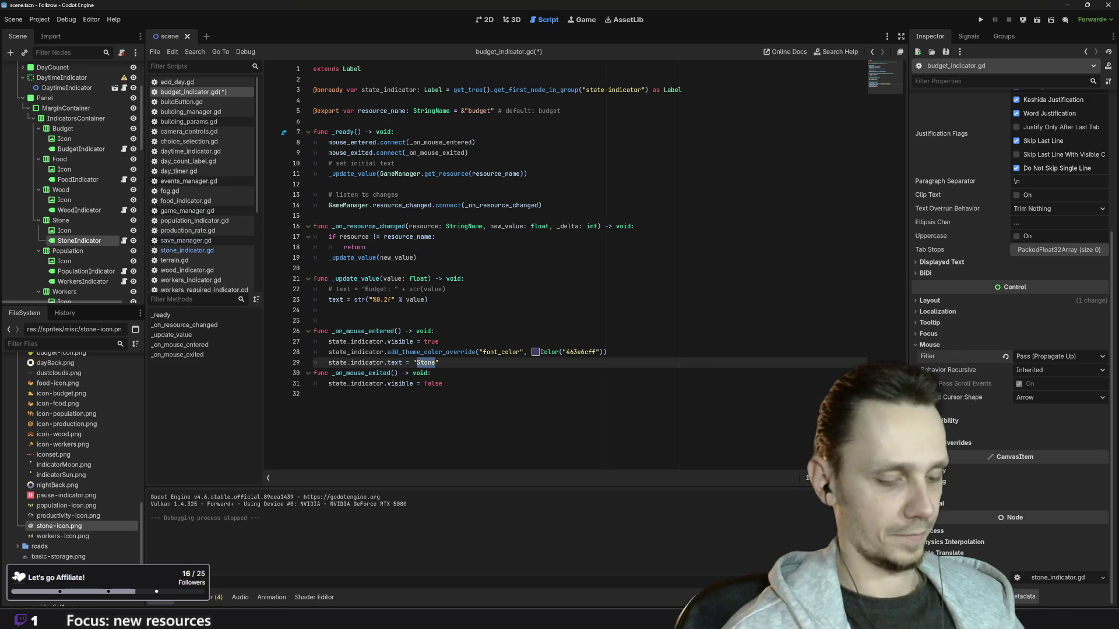
pyautogui.write('Budget')
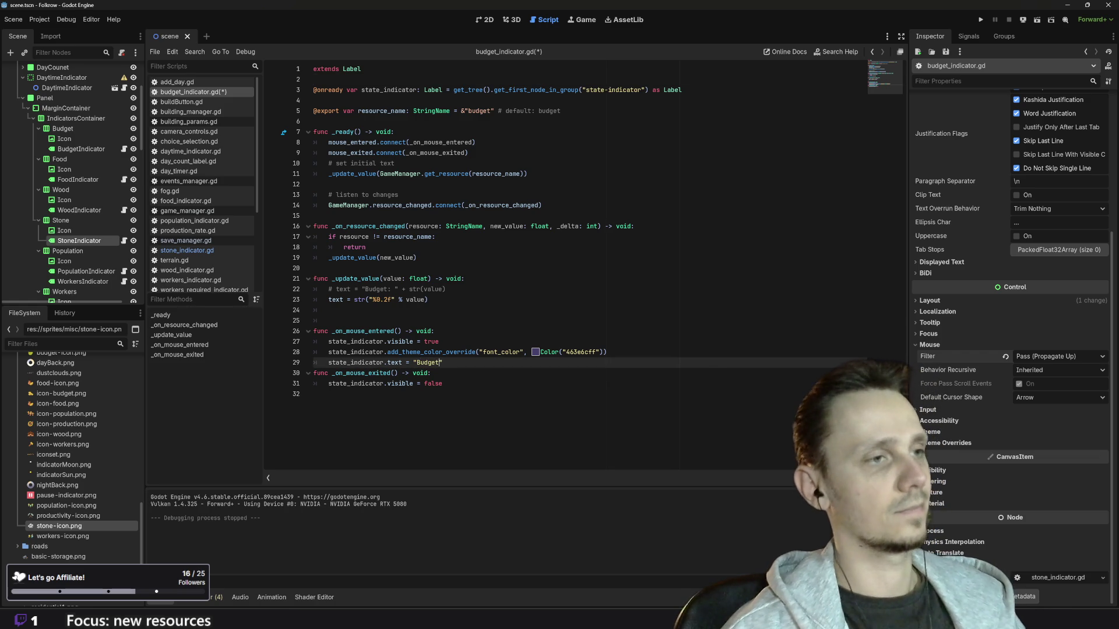
pyautogui.click(981, 19)
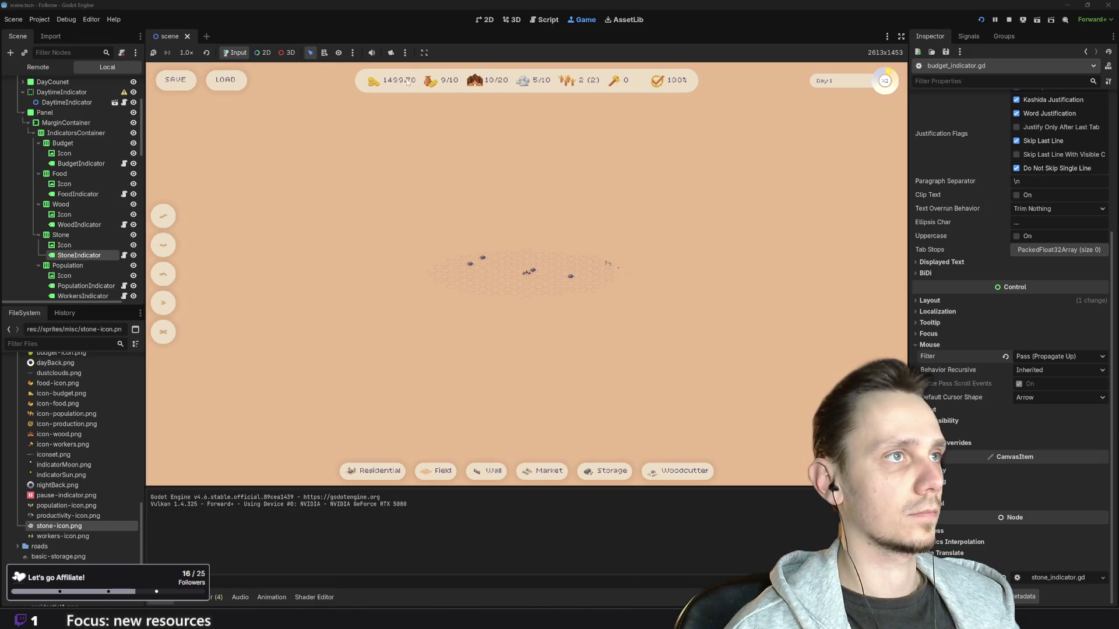
# Step: Stop the test run and select the BudgetIndicator node in the scene tree
pyautogui.click(1009, 19)
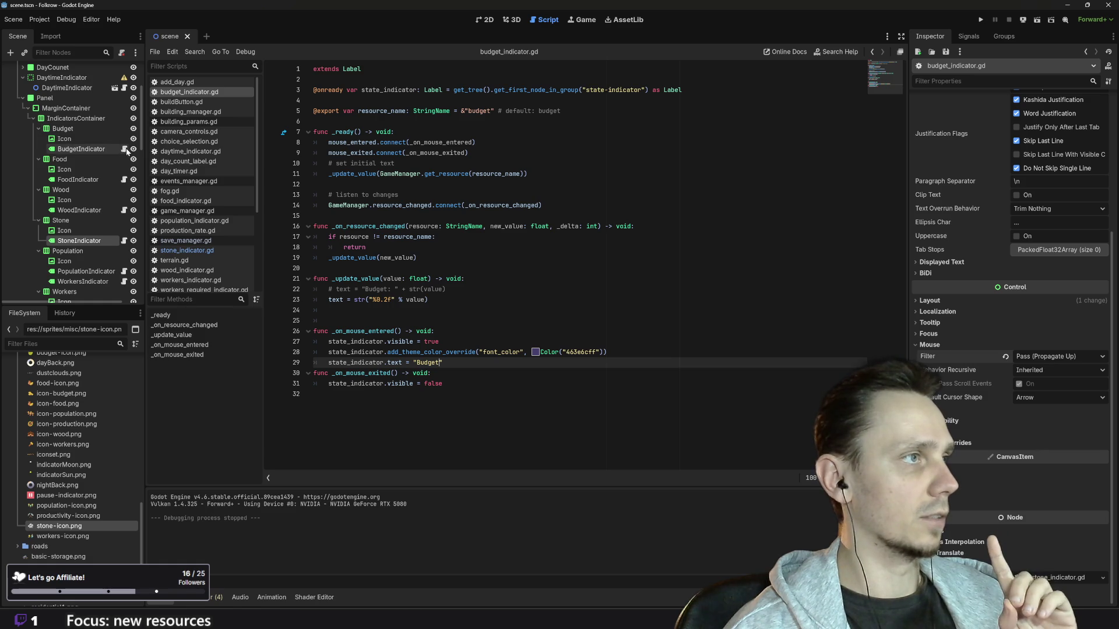
pyautogui.click(81, 149)
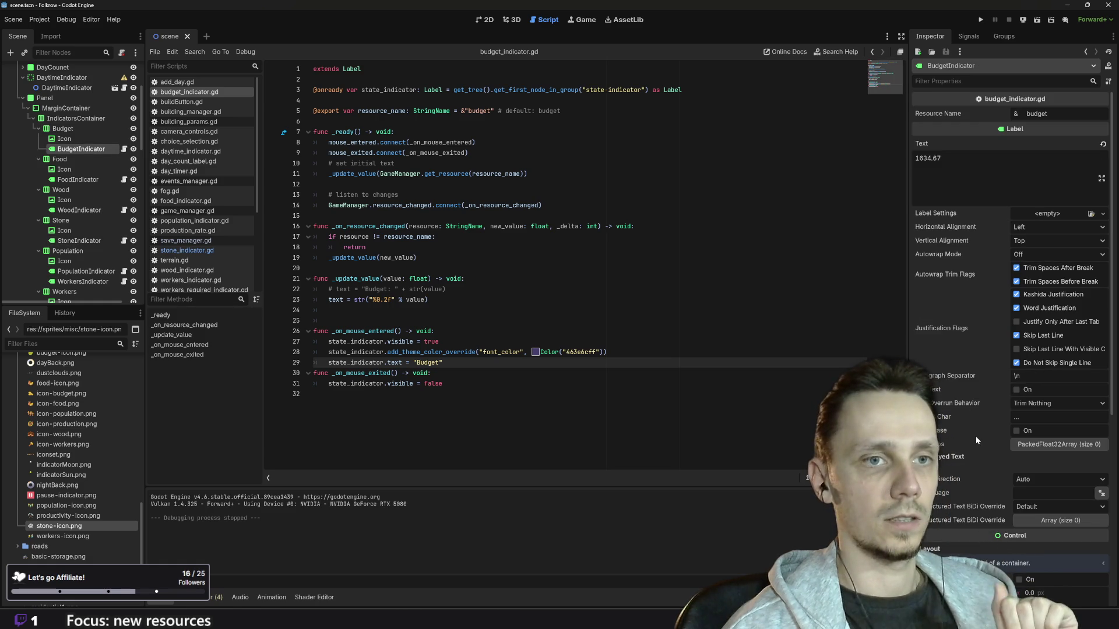
# Step: Change the BudgetIndicator and FoodIndicator mouse filters so both labels receive mouse hover
pyautogui.scroll(-2, 977, 442)
pyautogui.scroll(-2, 975, 437)
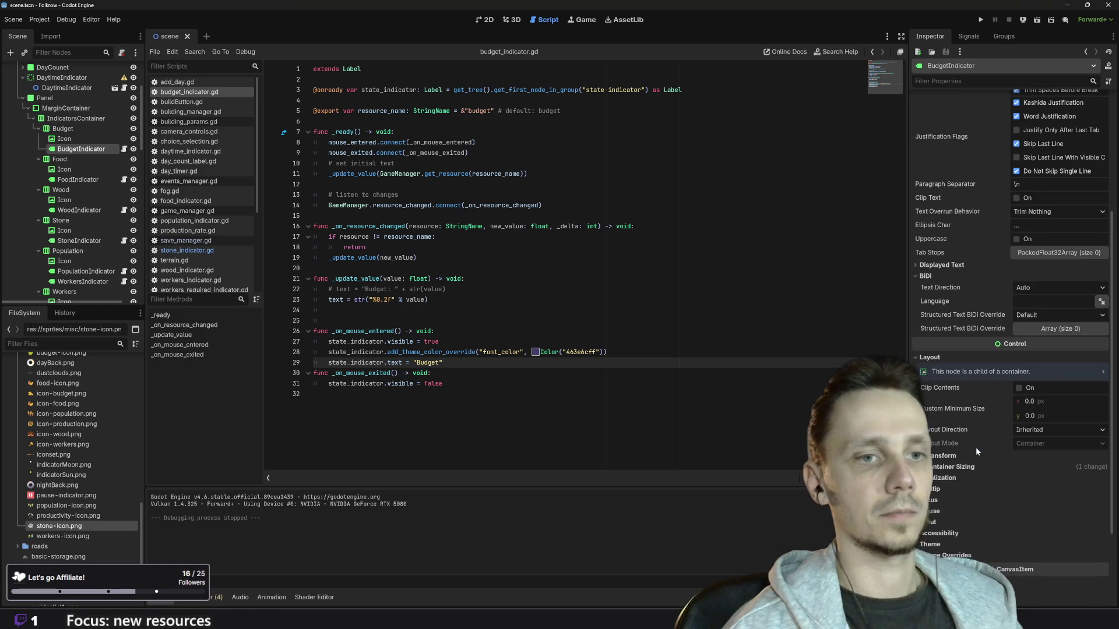
pyautogui.click(961, 447)
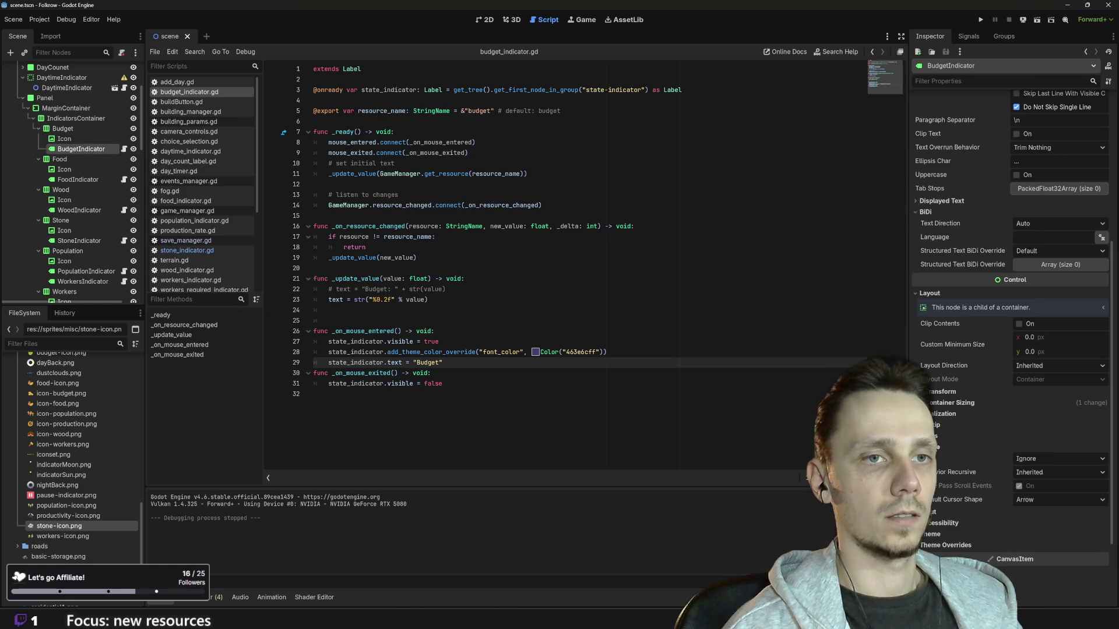
pyautogui.click(1054, 458)
pyautogui.click(1051, 483)
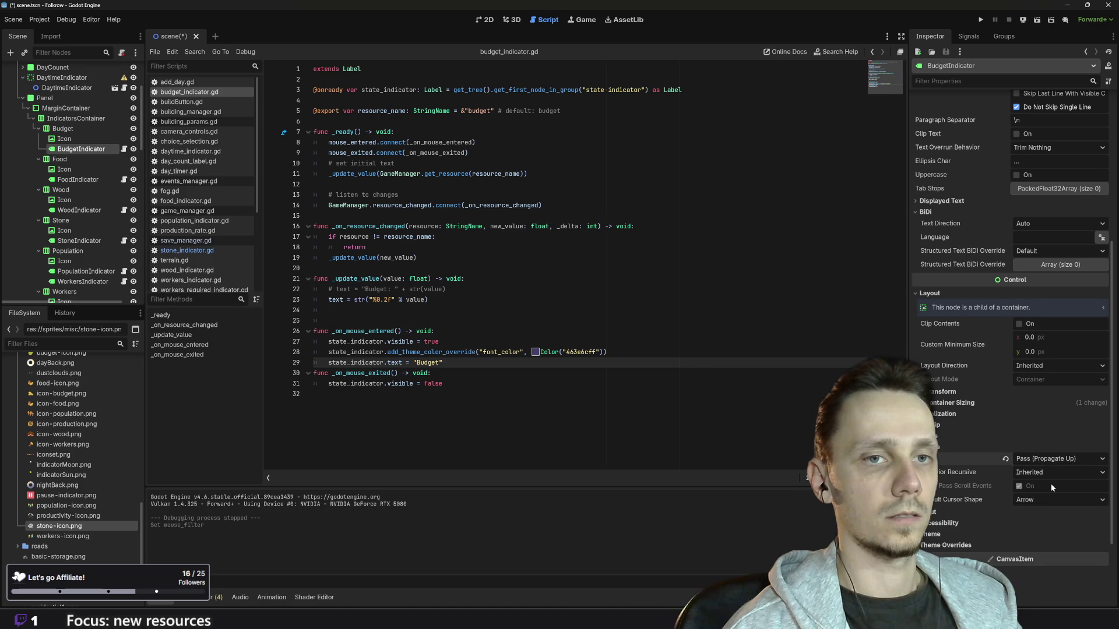
pyautogui.click(78, 179)
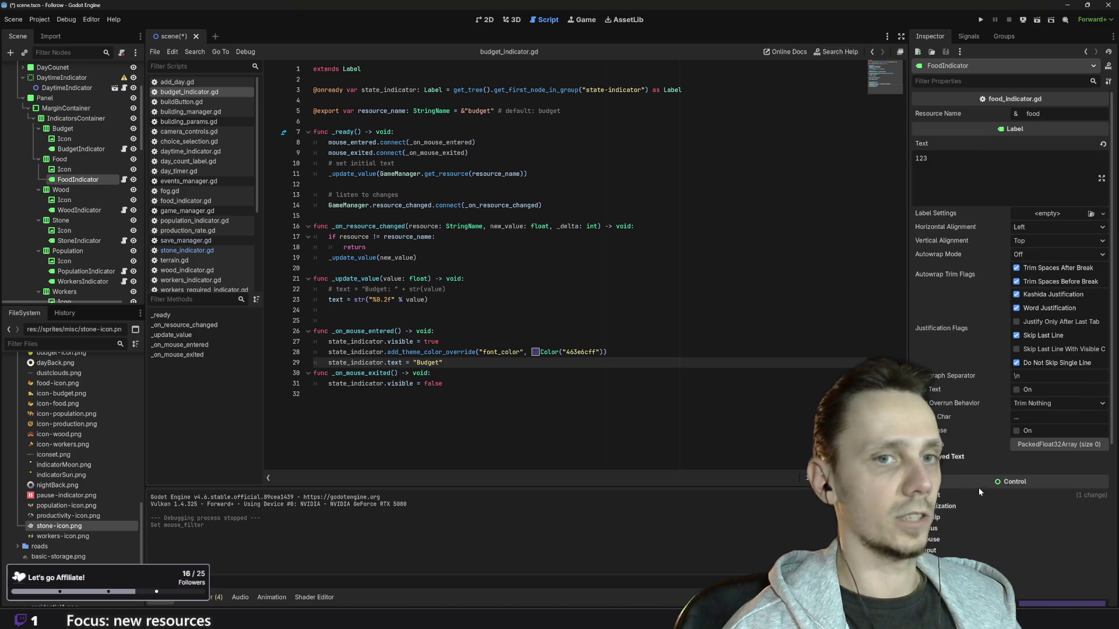
pyautogui.click(932, 539)
pyautogui.click(1034, 551)
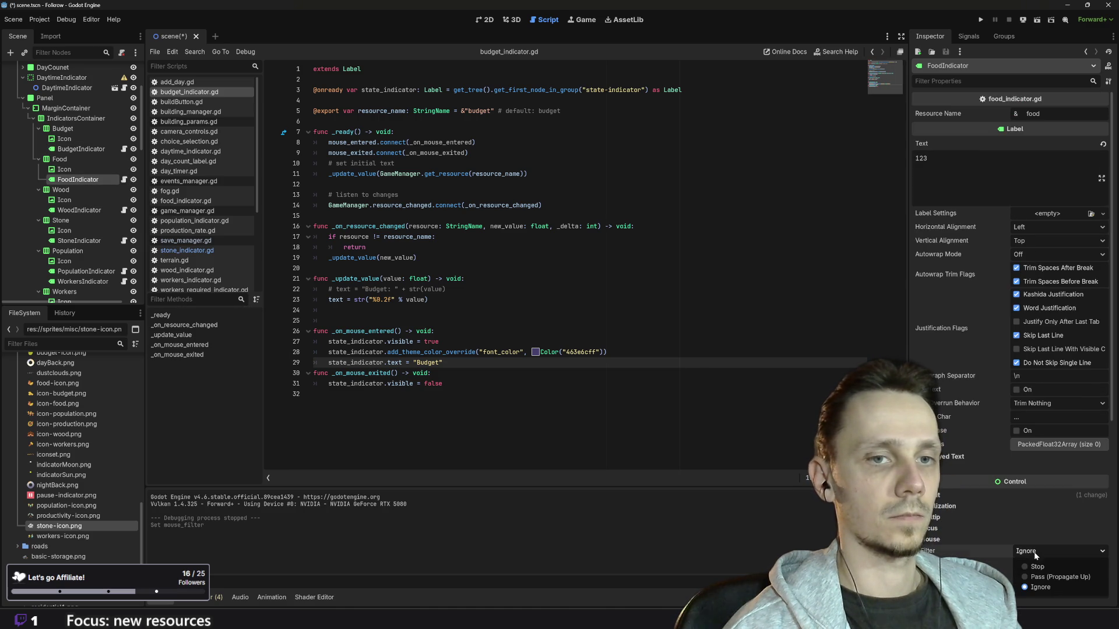
pyautogui.click(1049, 577)
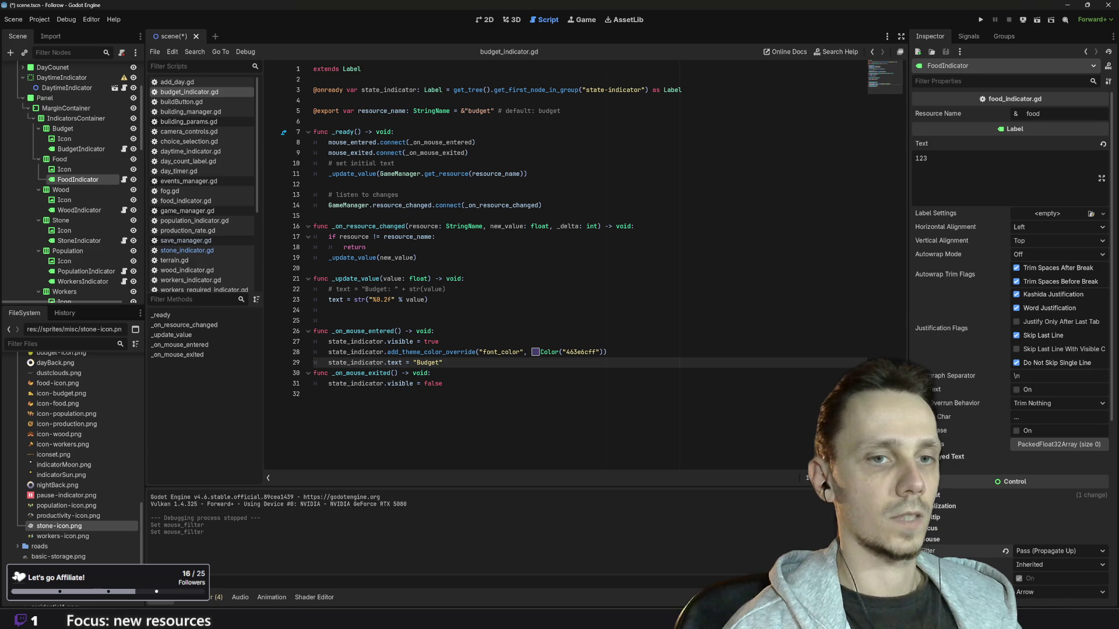
# Step: Change WoodIndicator's mouse filter so it receives mouse hover
pyautogui.click(75, 209)
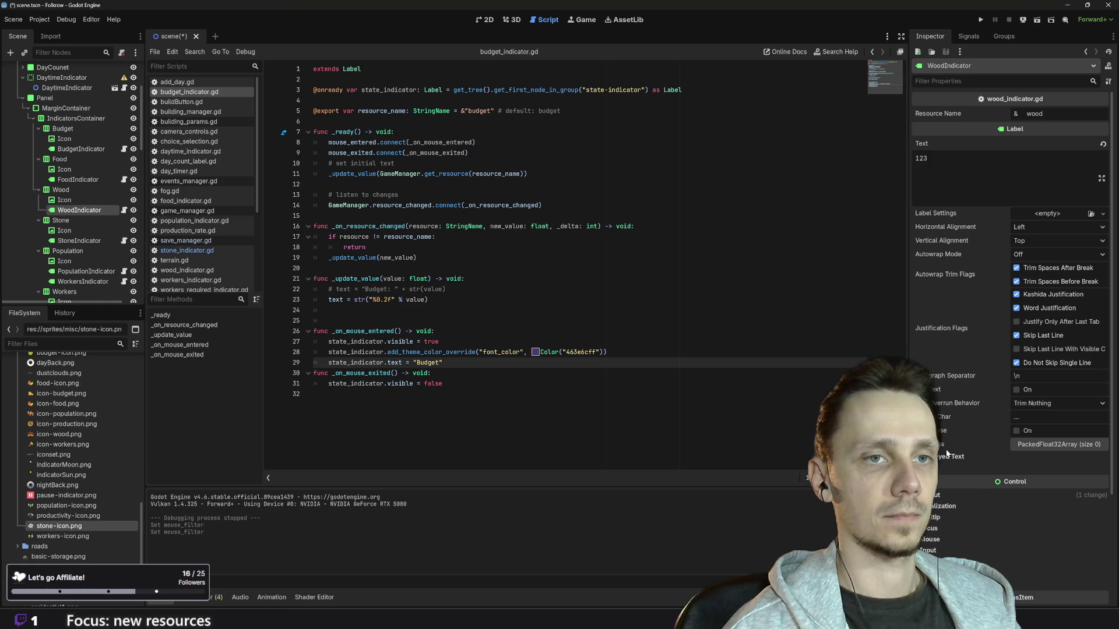
pyautogui.scroll(-2, 959, 477)
pyautogui.scroll(-2, 959, 477)
pyautogui.click(990, 411)
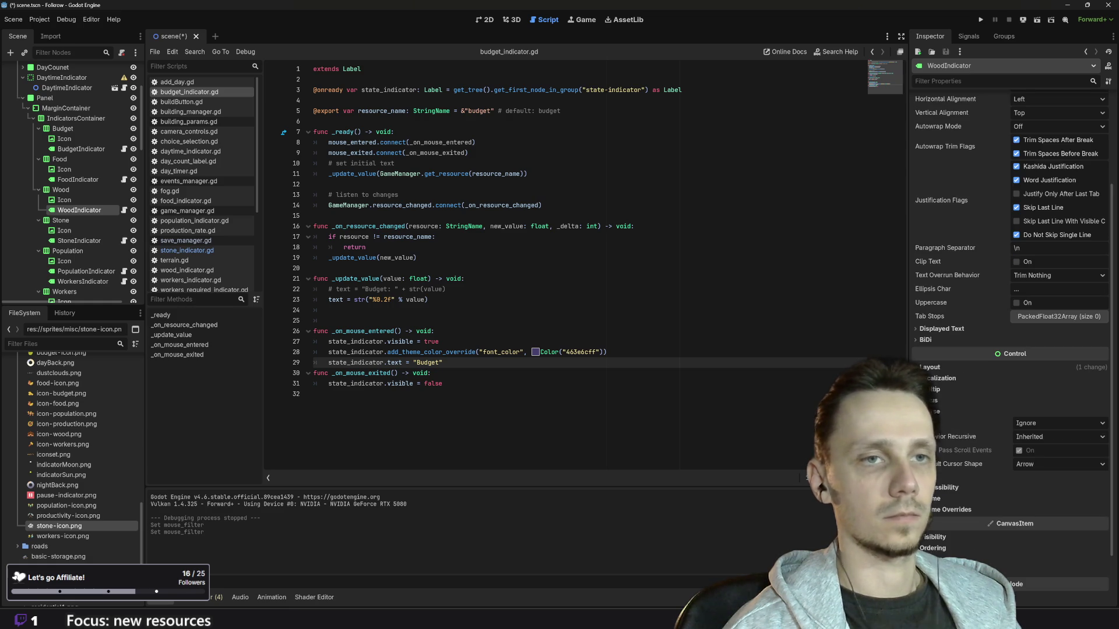
pyautogui.click(1022, 424)
pyautogui.click(1043, 451)
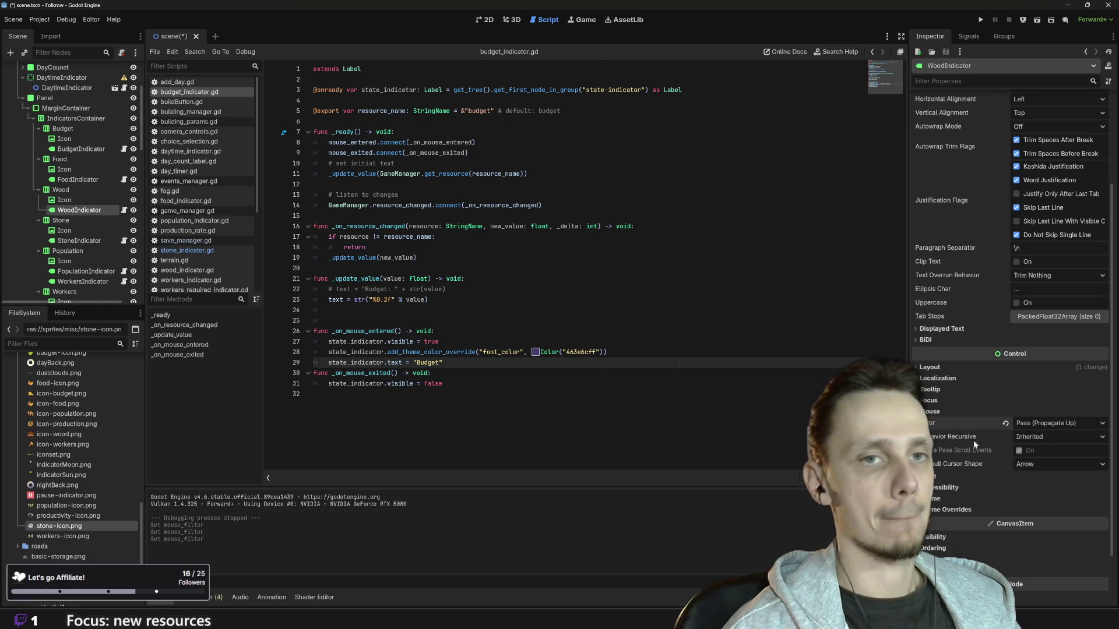
# Step: Set PopulationIndicator's Mouse Filter to Pass (Propagate Up)
pyautogui.click(84, 272)
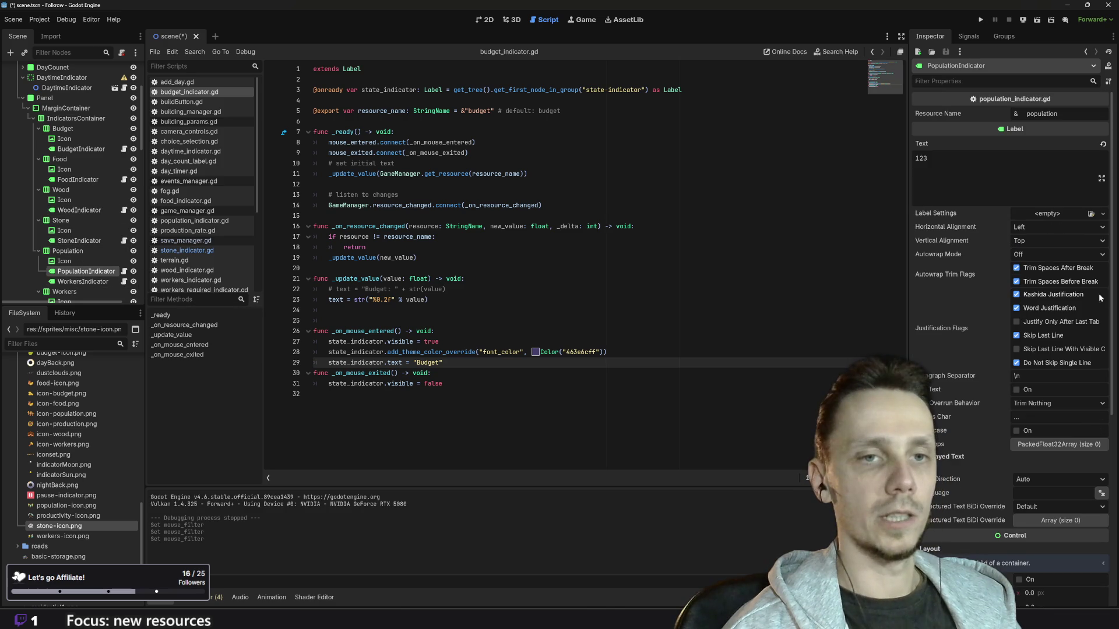
pyautogui.moveTo(952, 415)
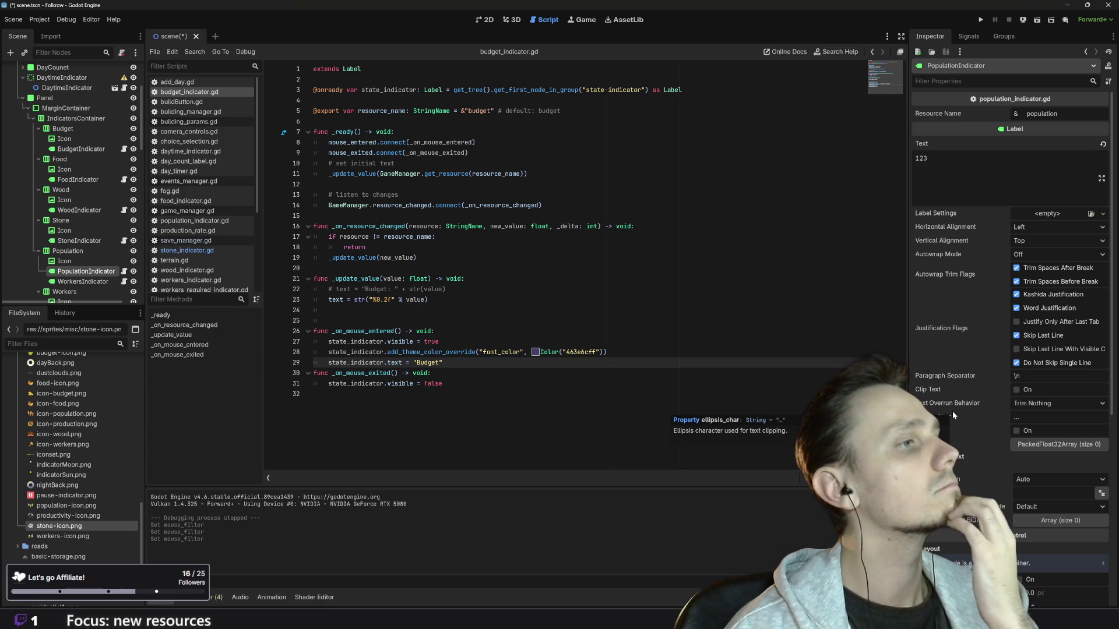
pyautogui.scroll(-4, 953, 415)
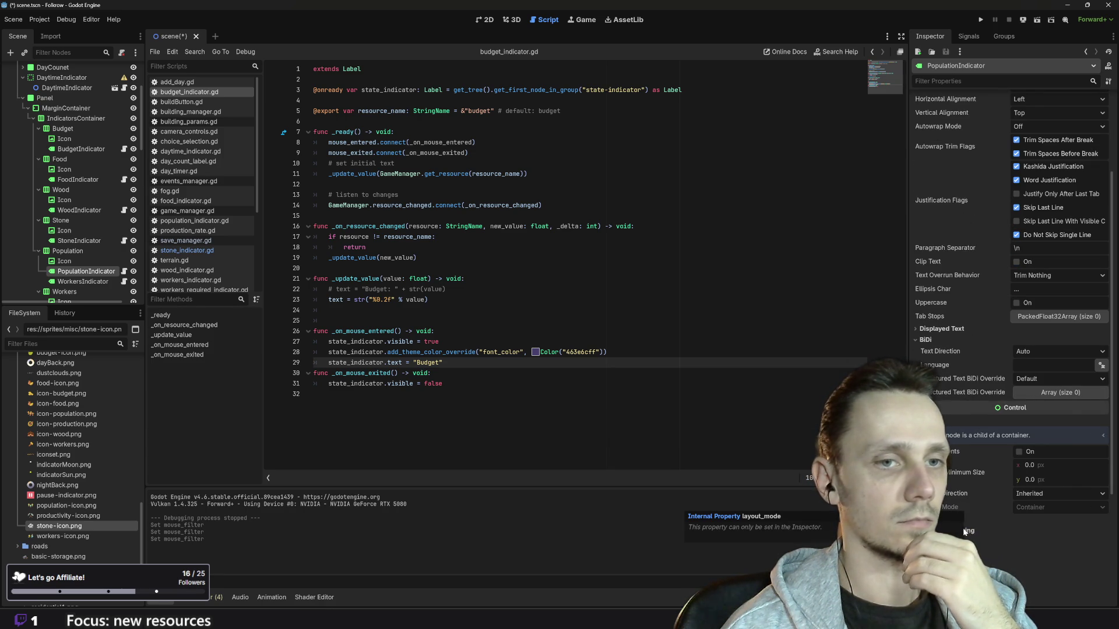
pyautogui.click(991, 574)
pyautogui.scroll(-2, 1047, 520)
pyautogui.click(1046, 520)
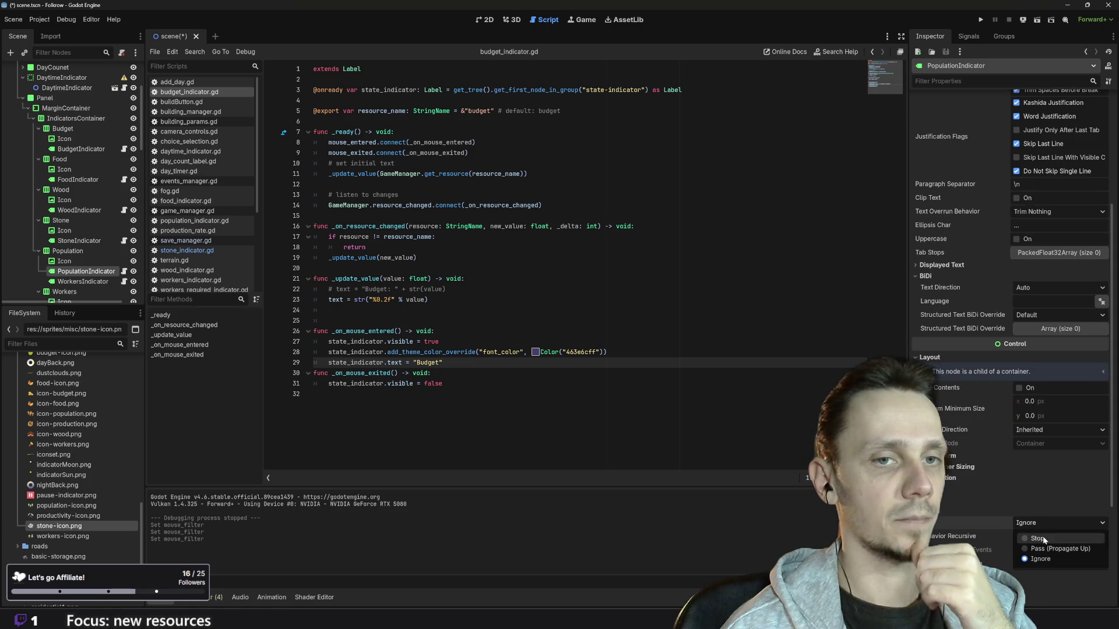
pyautogui.click(1046, 549)
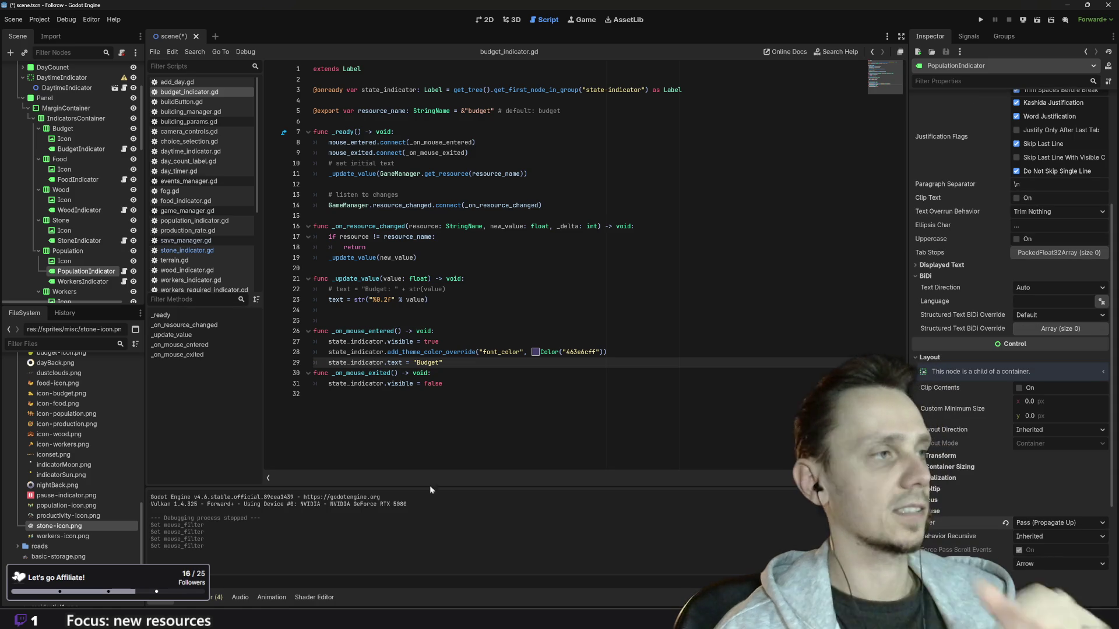
# Step: Set WorkersIndicator's Mouse Filter to Pass (Propagate Up)
pyautogui.click(83, 281)
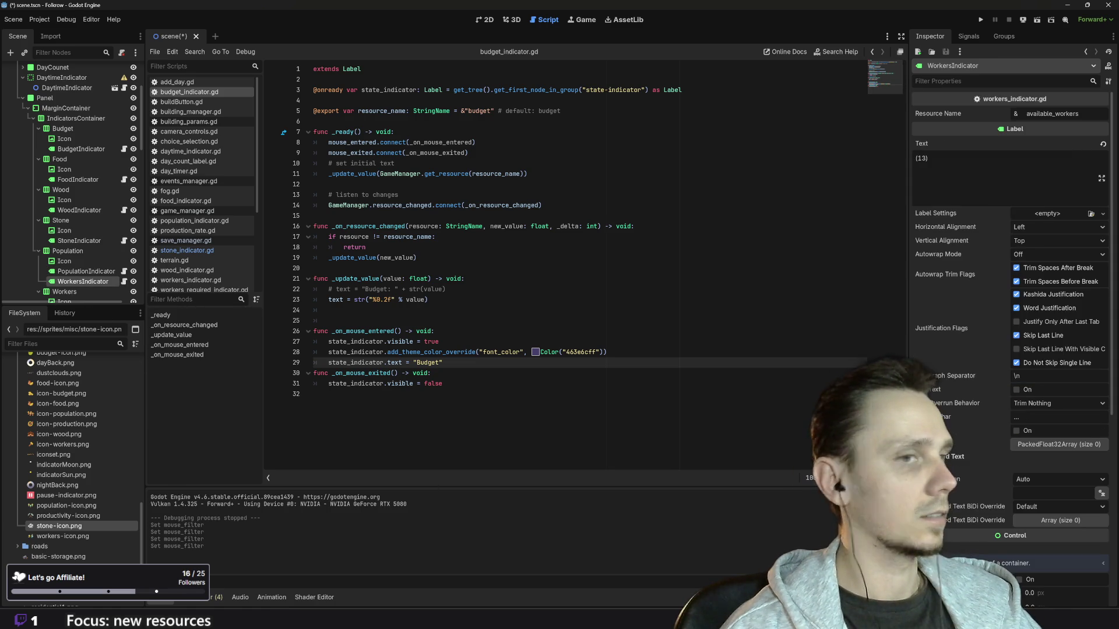
pyautogui.scroll(-8, 981, 461)
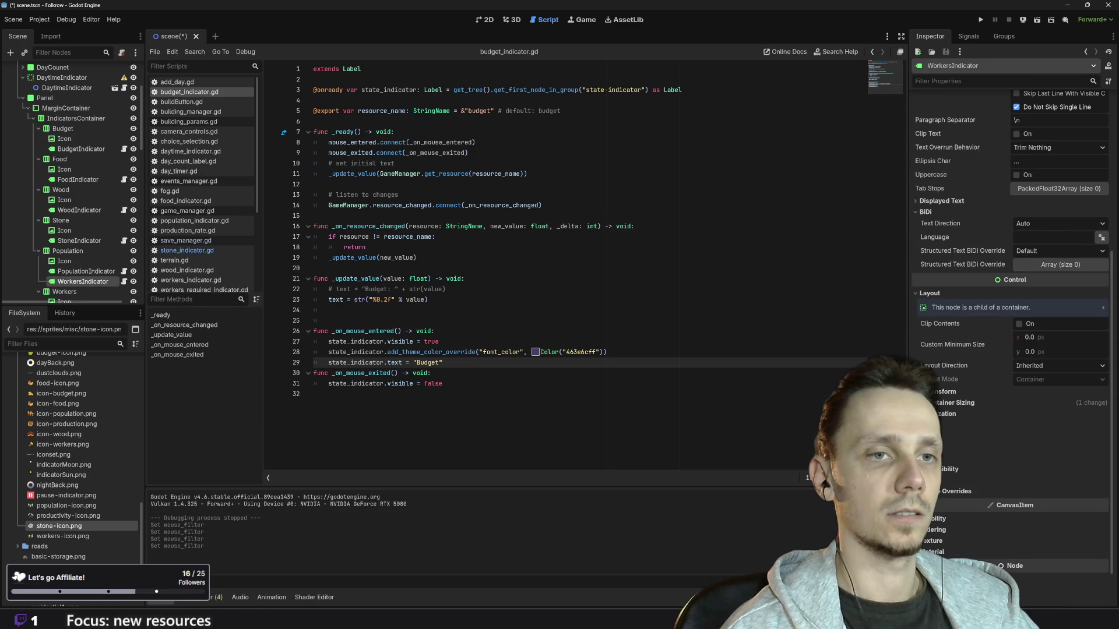
pyautogui.click(1036, 446)
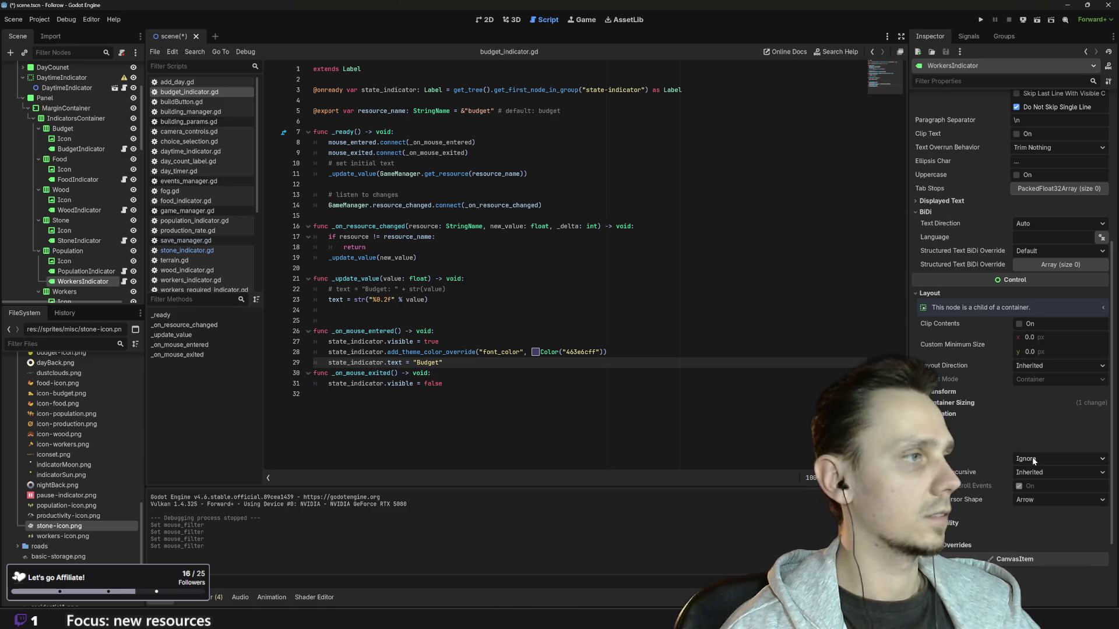
pyautogui.click(1039, 459)
pyautogui.click(1043, 485)
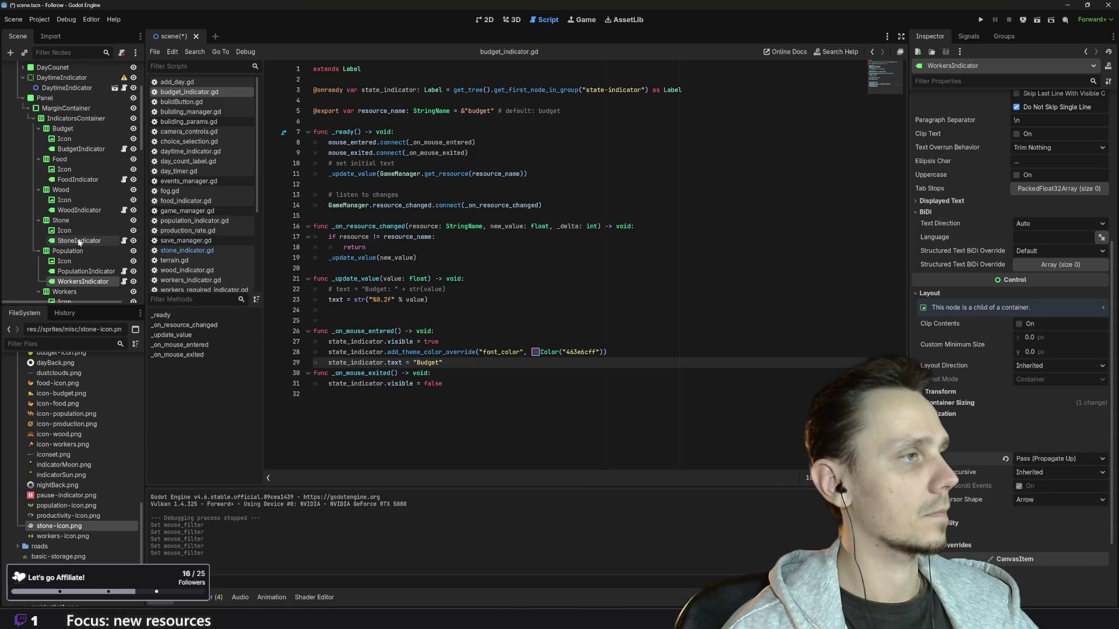
pyautogui.scroll(-2, 78, 239)
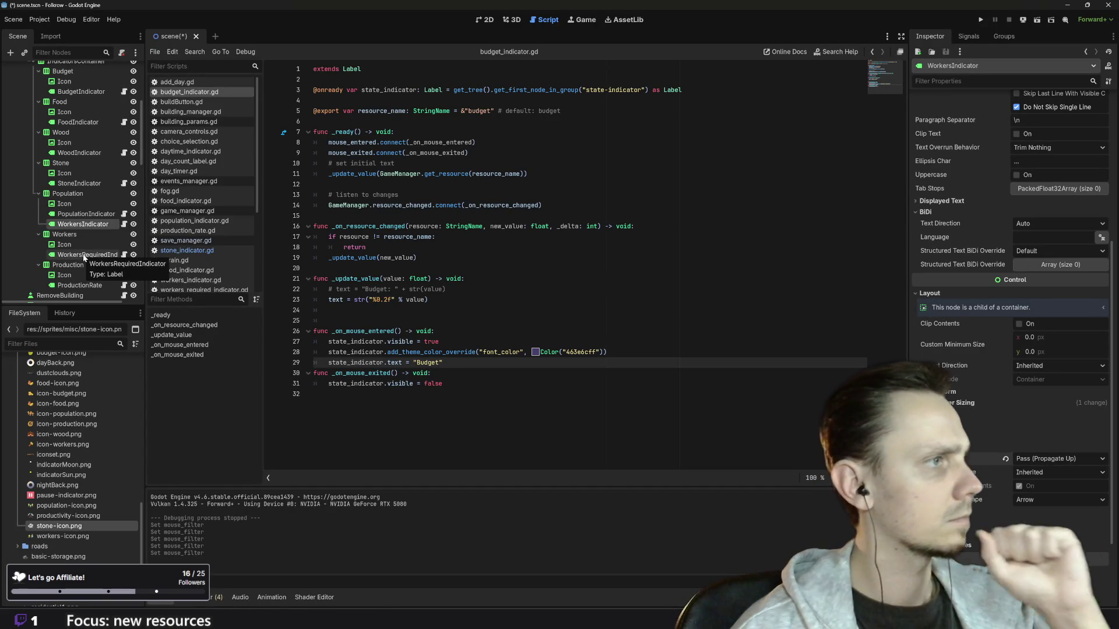
# Step: Review the Population container, PopulationIndicator and WorkersIndicator settings in the scene tree
pyautogui.click(67, 194)
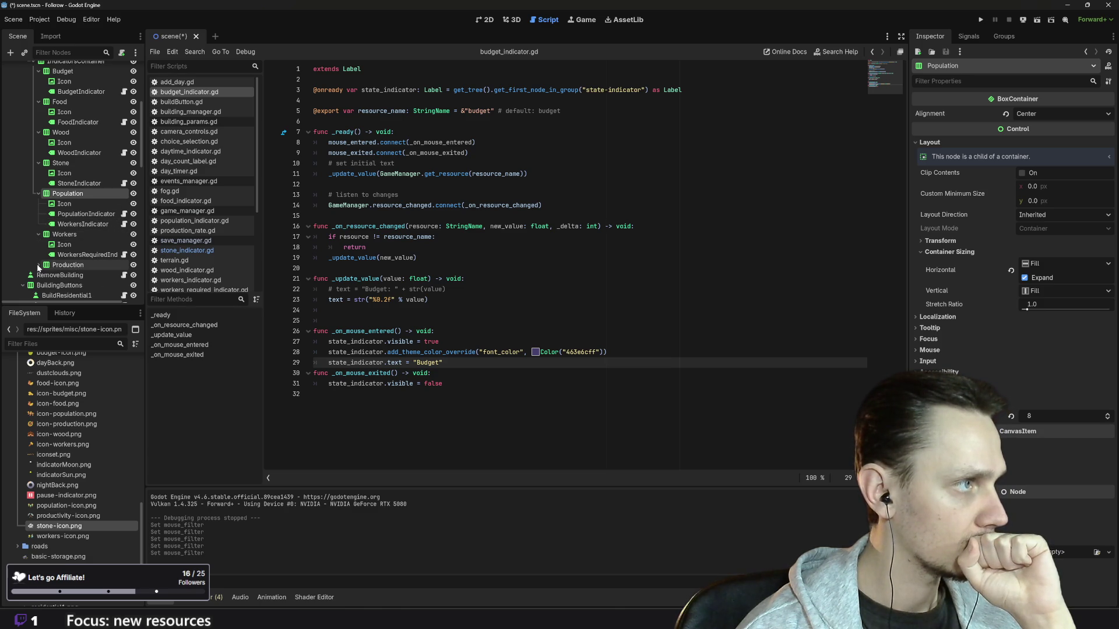
pyautogui.click(40, 235)
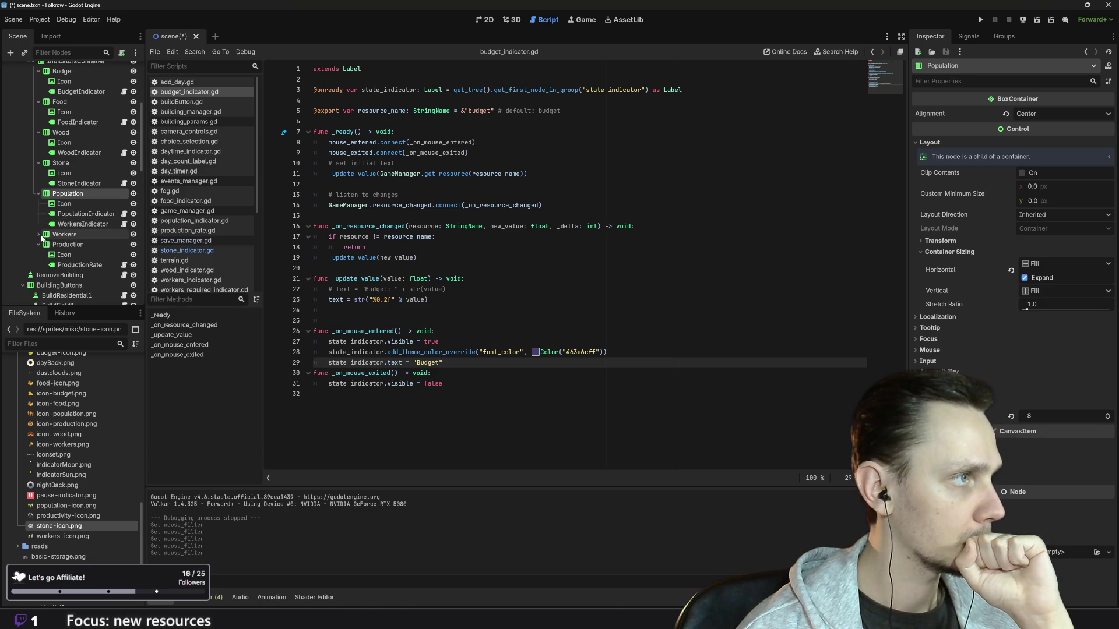
pyautogui.click(40, 234)
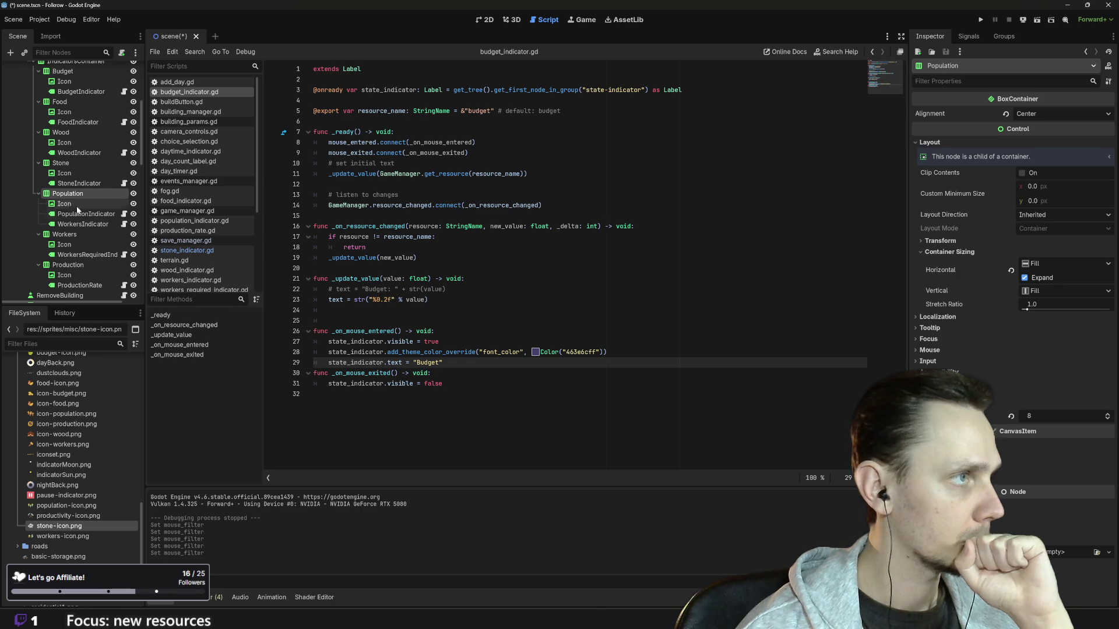
pyautogui.click(82, 215)
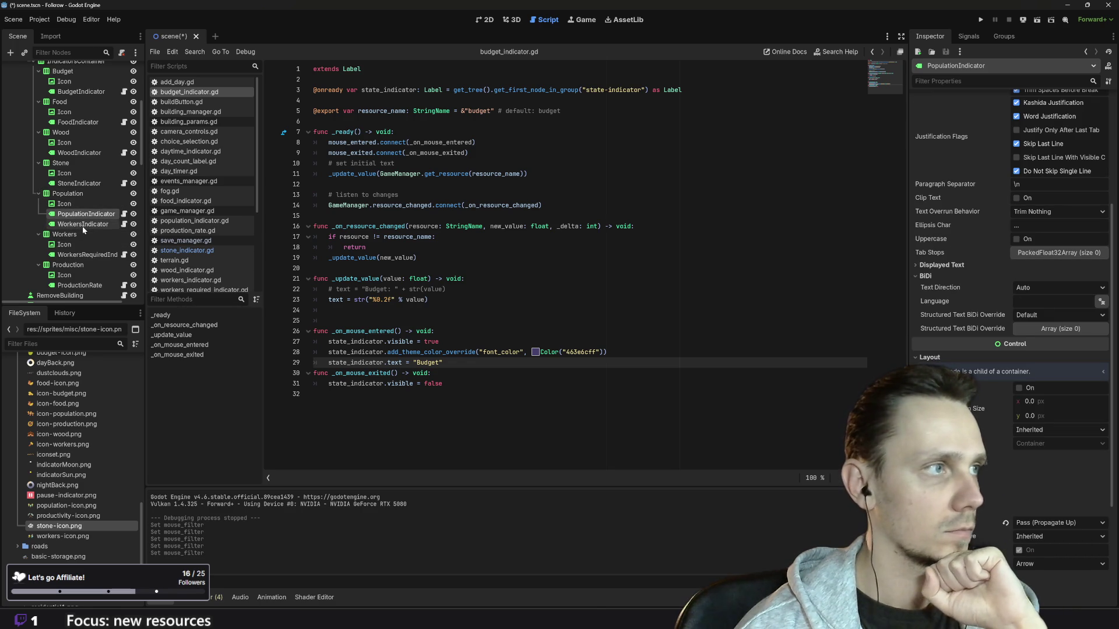
pyautogui.click(83, 226)
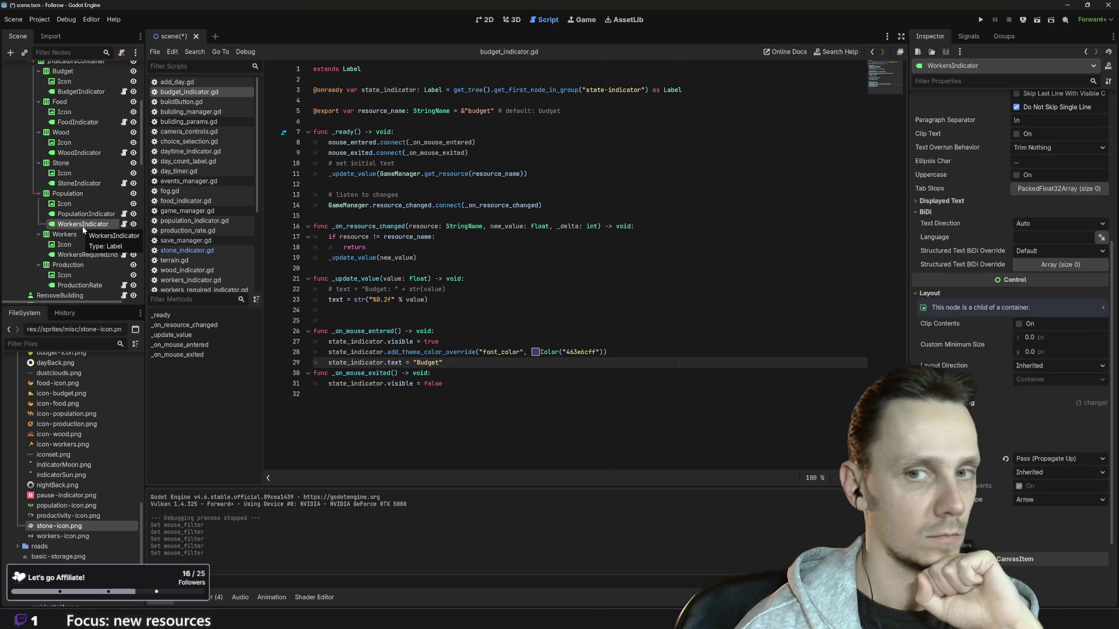
# Step: Set WorkersRequiredIndicator's Mouse Filter to Pass (Propagate Up)
pyautogui.click(80, 256)
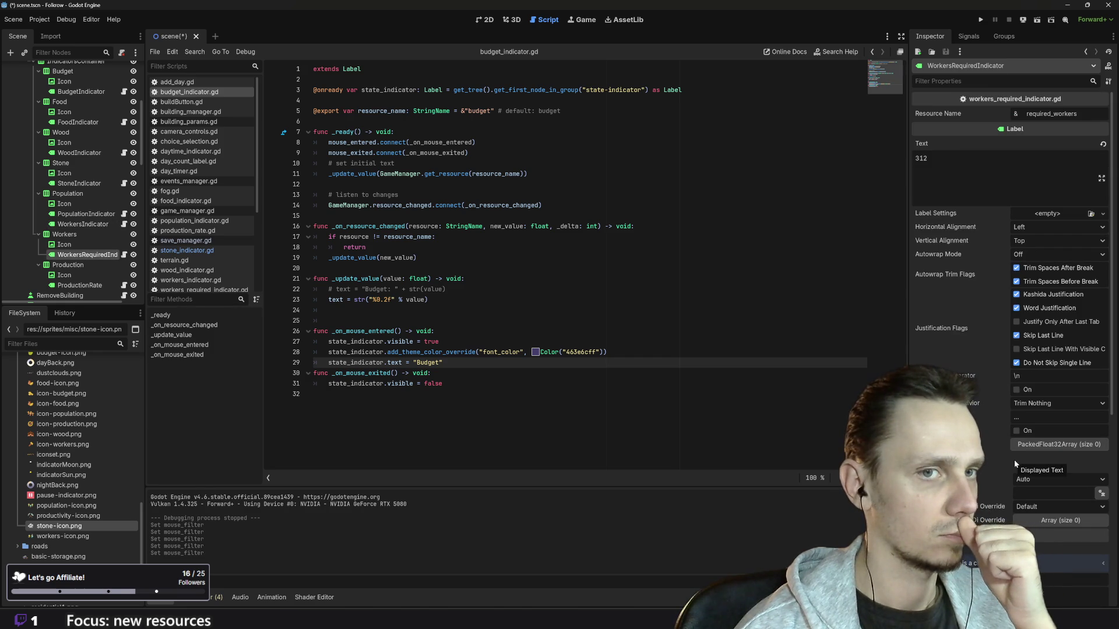
pyautogui.scroll(-3, 1013, 459)
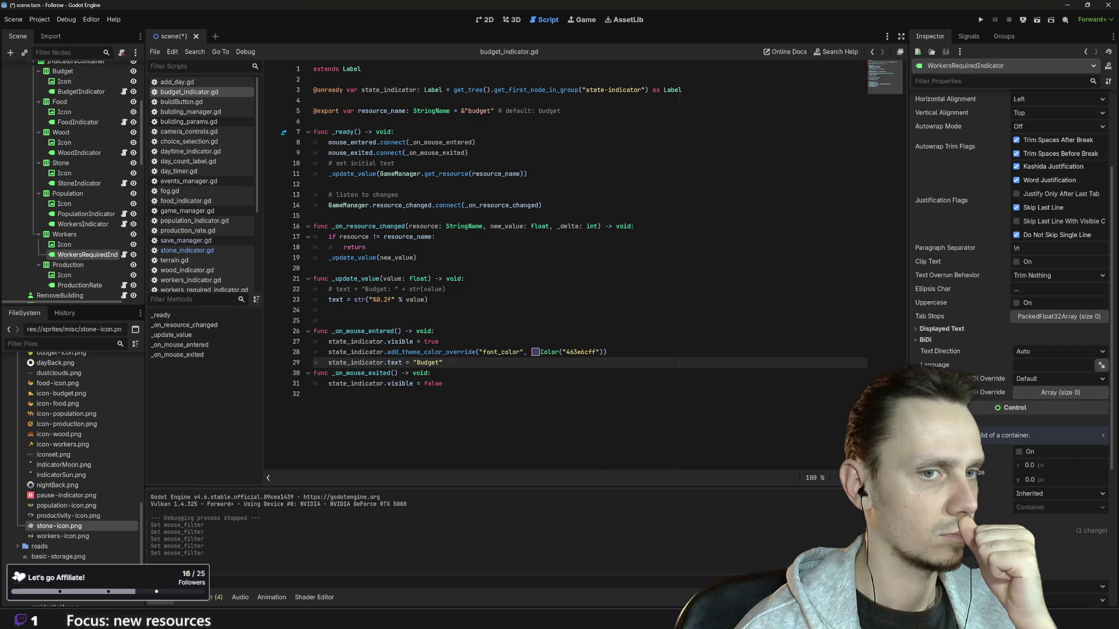
pyautogui.click(1058, 586)
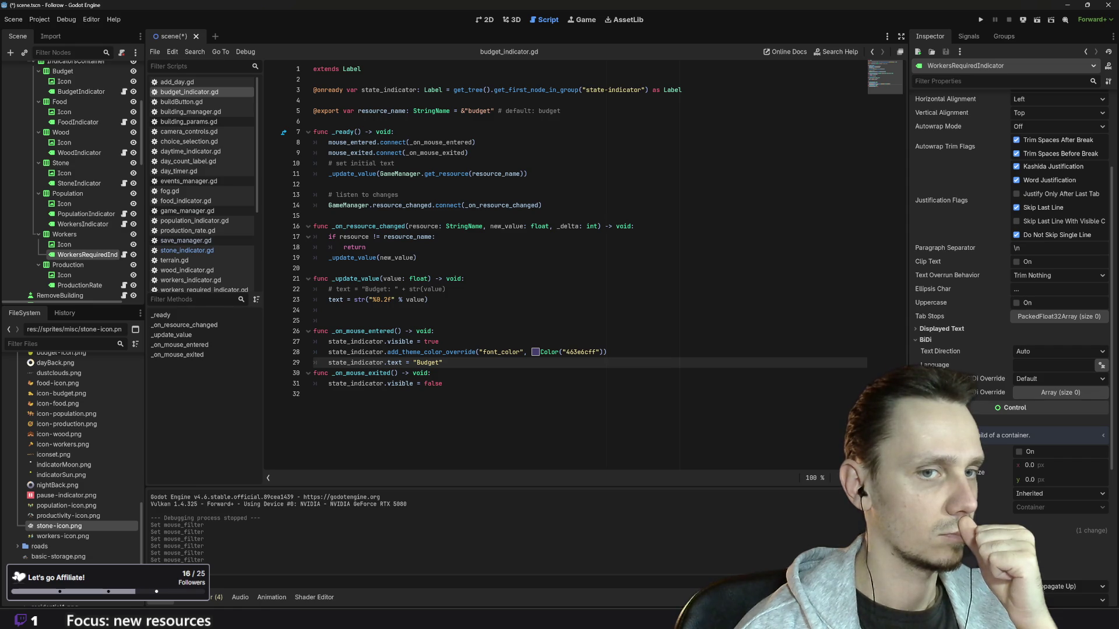
pyautogui.scroll(-3, 85, 246)
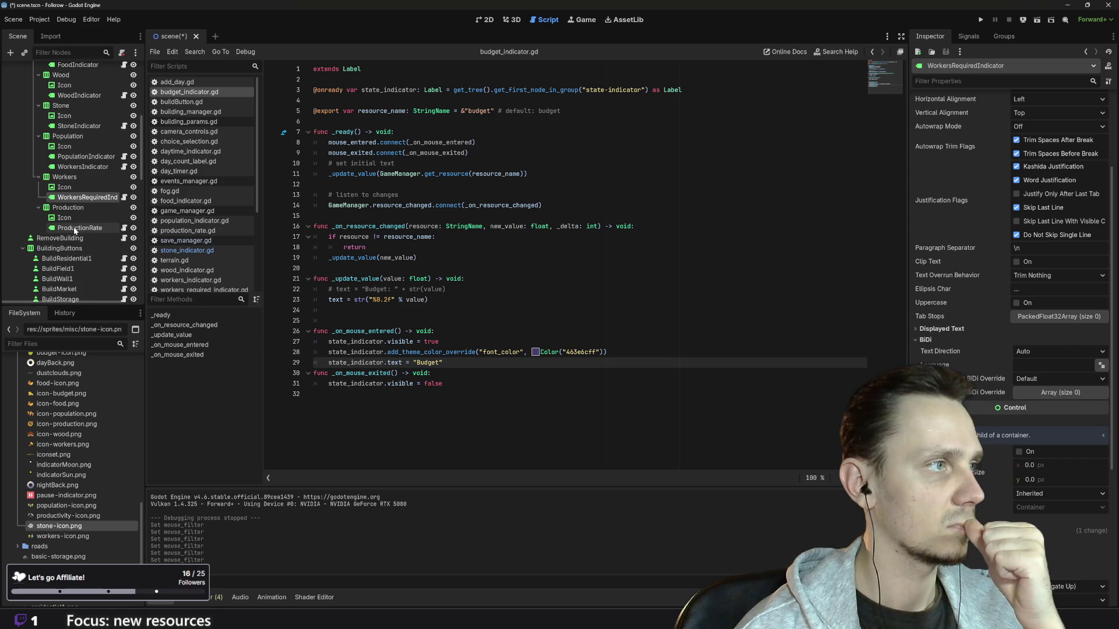
# Step: Select the ProductionRate label and expand its layout settings in the Inspector
pyautogui.click(75, 227)
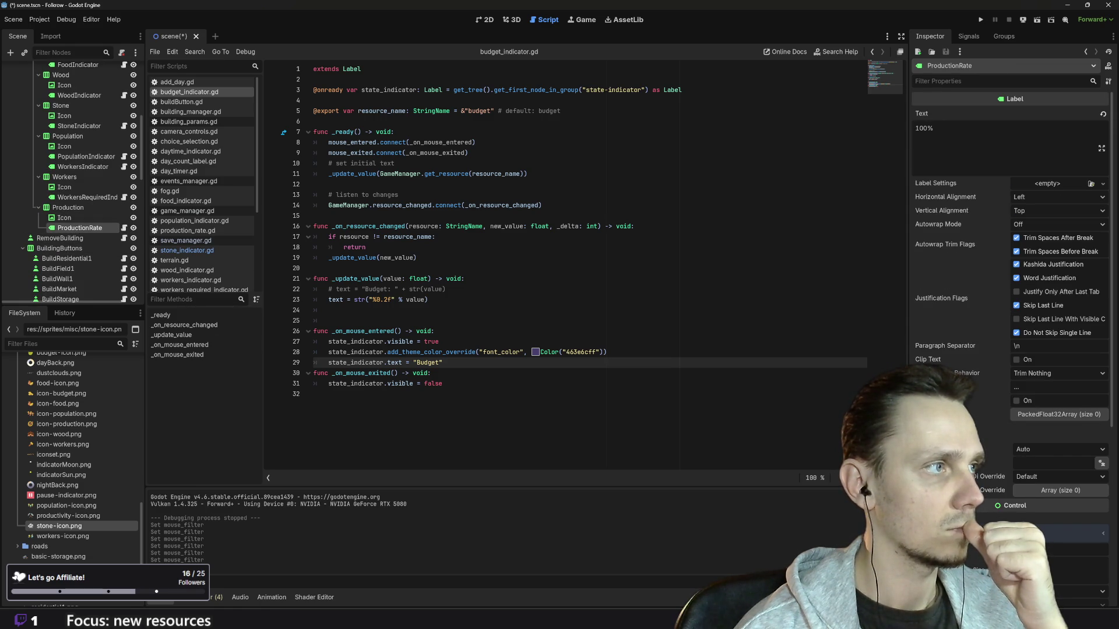
pyautogui.scroll(-3, 1007, 483)
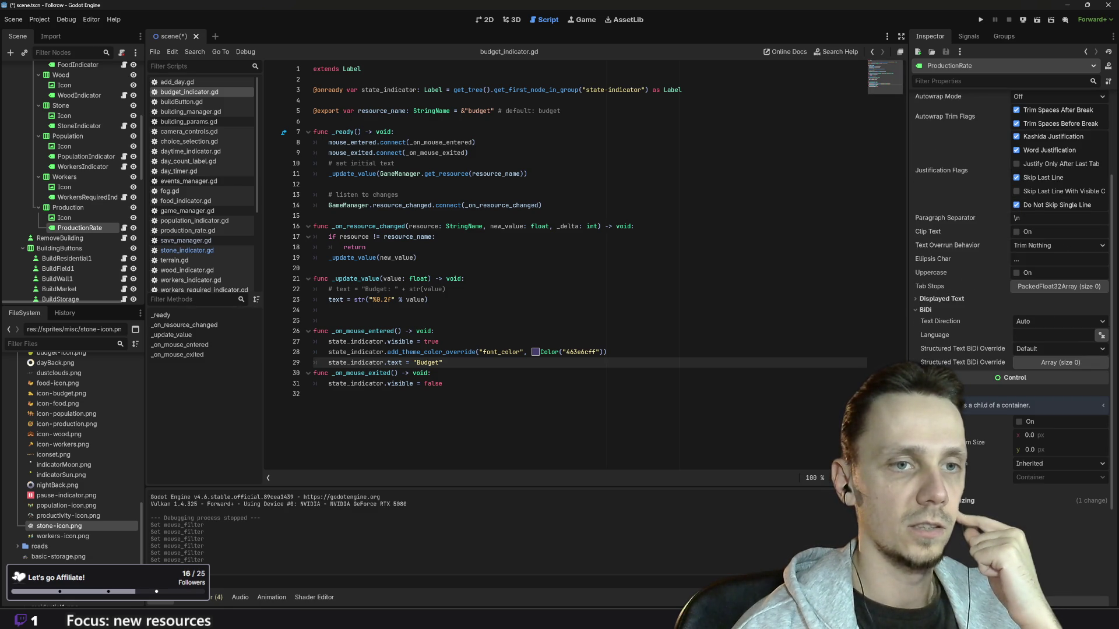
pyautogui.click(956, 500)
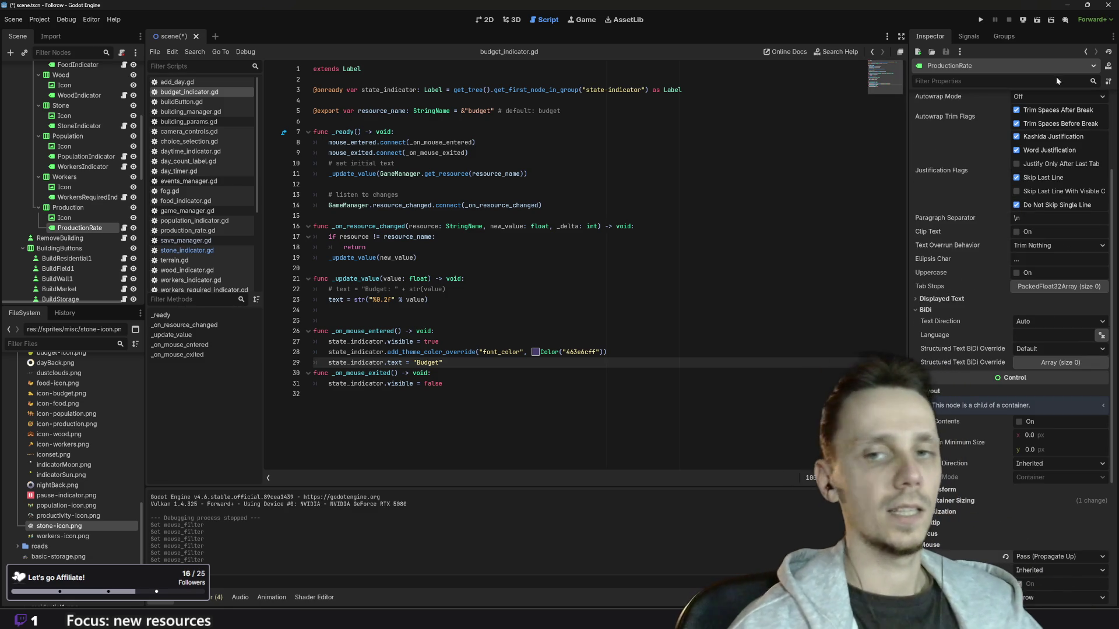
# Step: Save and run the game to check the Budget hover label, then stop it
pyautogui.click(980, 20)
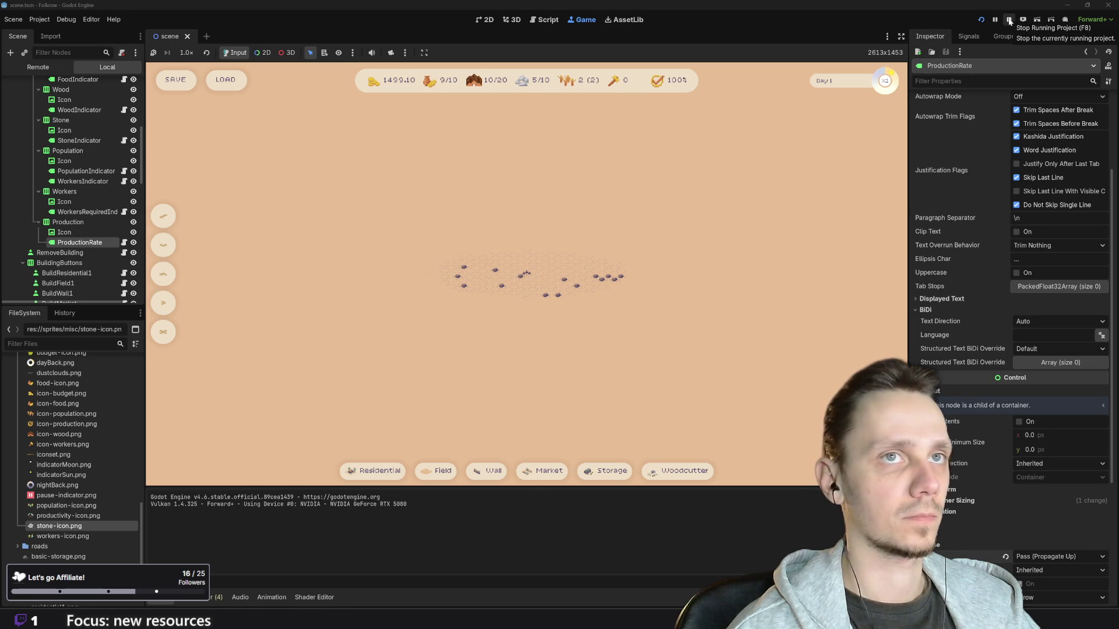
pyautogui.click(1008, 19)
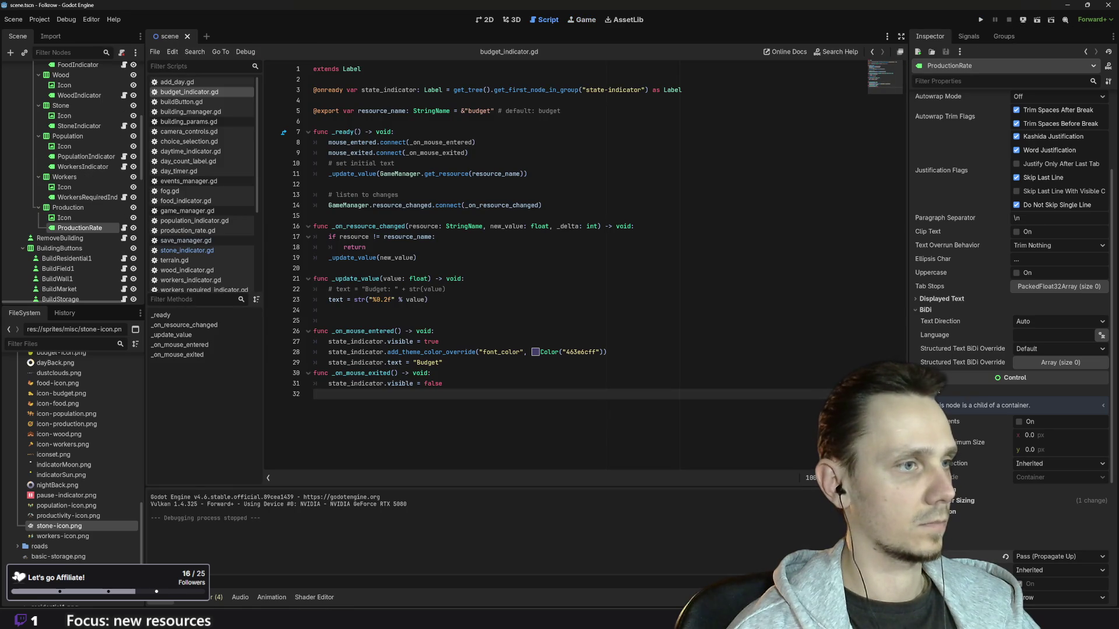
pyautogui.press('Left')
# Step: Copy the two mouse handler functions from budget_indicator.gd into food_indicator.gd
pyautogui.hotkey('shift', 'Up')
pyautogui.hotkey('shift', 'Up')
pyautogui.hotkey('shift', 'Up')
pyautogui.hotkey('shift', 'Home')
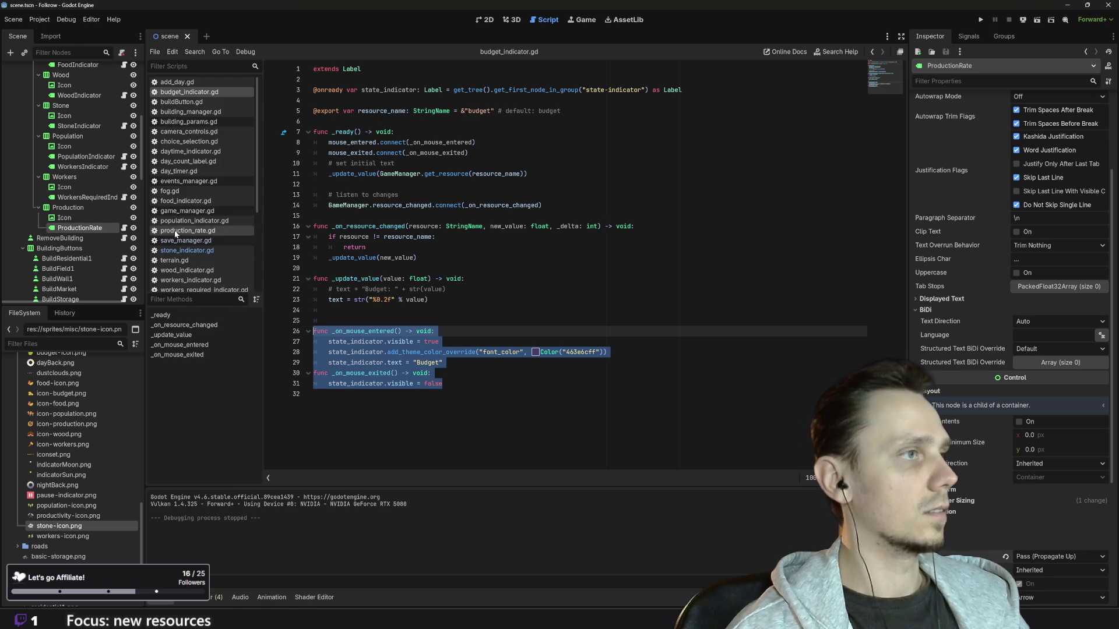
pyautogui.click(180, 201)
pyautogui.hotkey('ctrl', 'v')
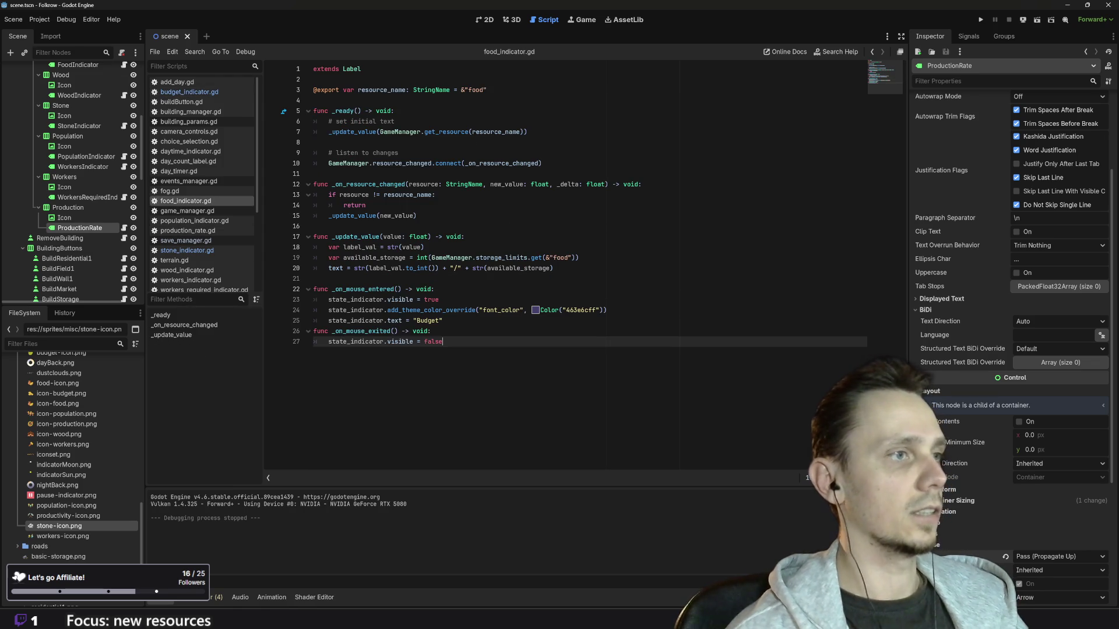
# Step: Copy the two mouse signal connection lines into food_indicator.gd's _ready function
pyautogui.click(190, 92)
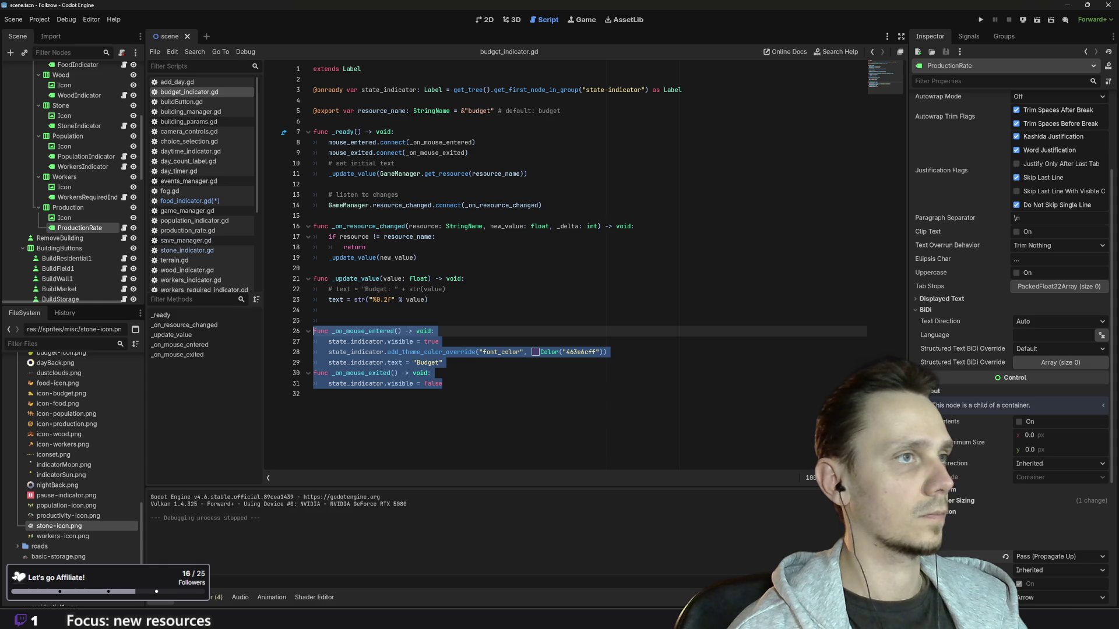
pyautogui.moveTo(468, 152)
pyautogui.mouseDown()
pyautogui.moveTo(315, 153)
pyautogui.moveTo(314, 142)
pyautogui.mouseUp()
pyautogui.hotkey('ctrl', 'c')
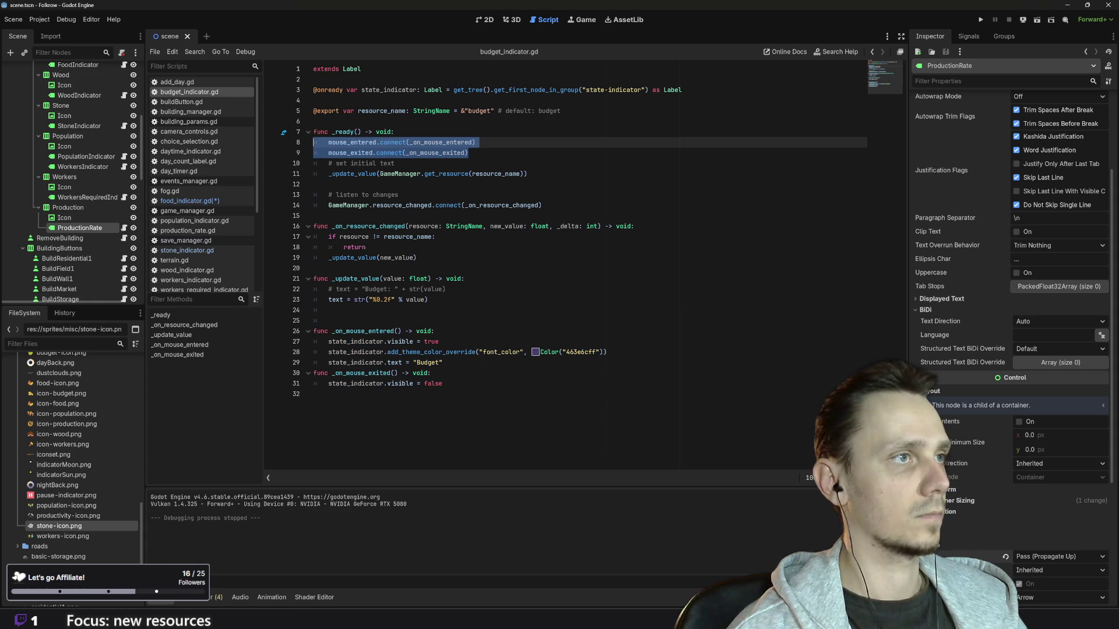
pyautogui.click(186, 200)
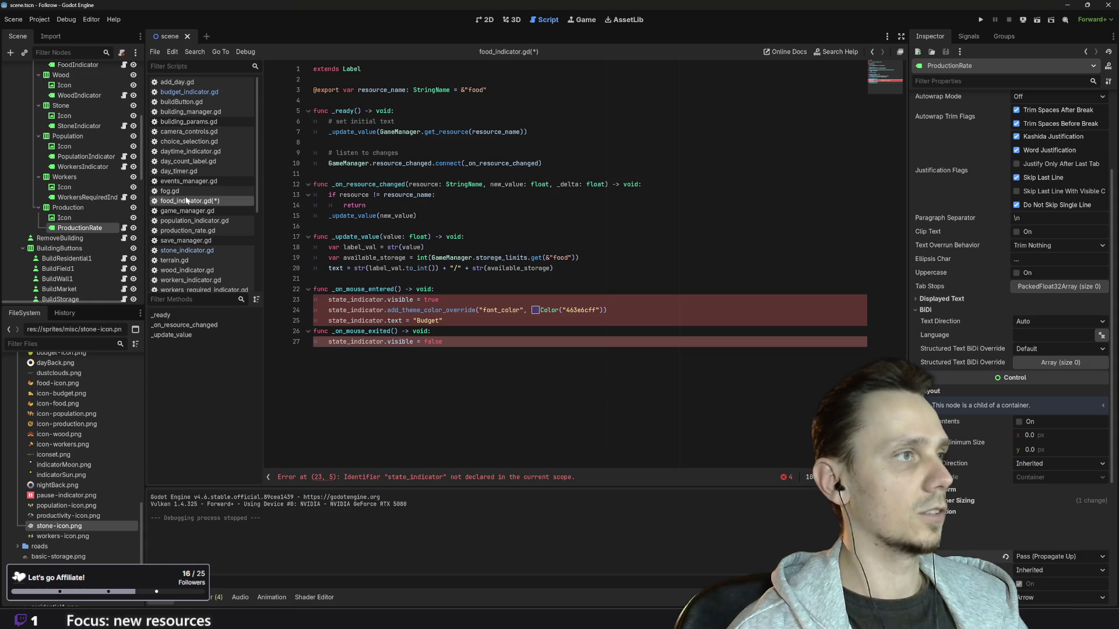
pyautogui.click(394, 110)
pyautogui.press('Return')
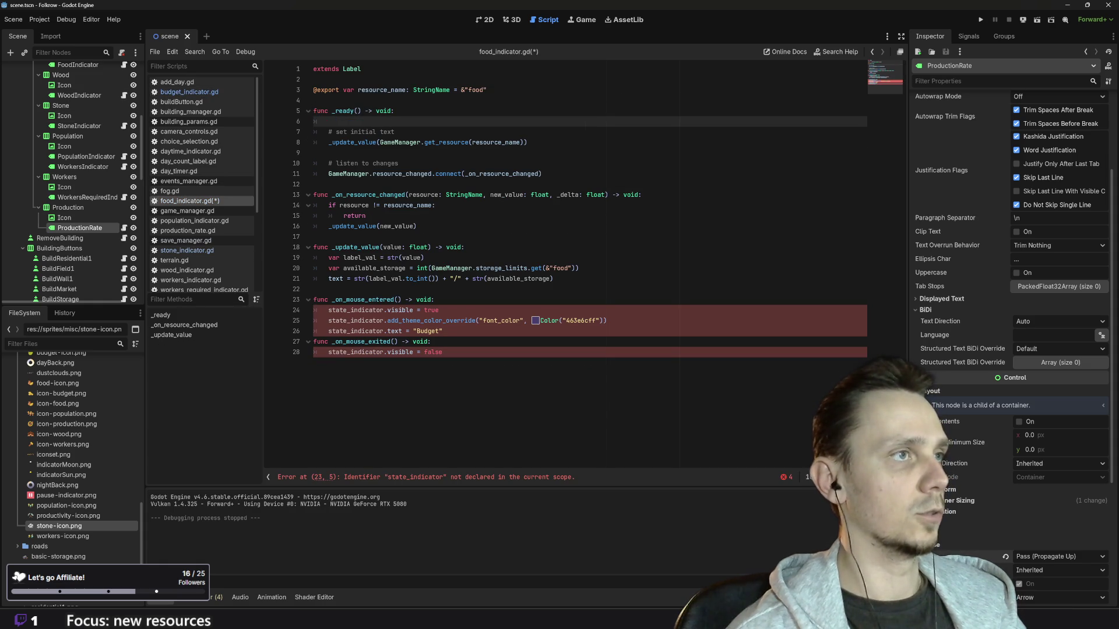
pyautogui.hotkey('ctrl', 'v')
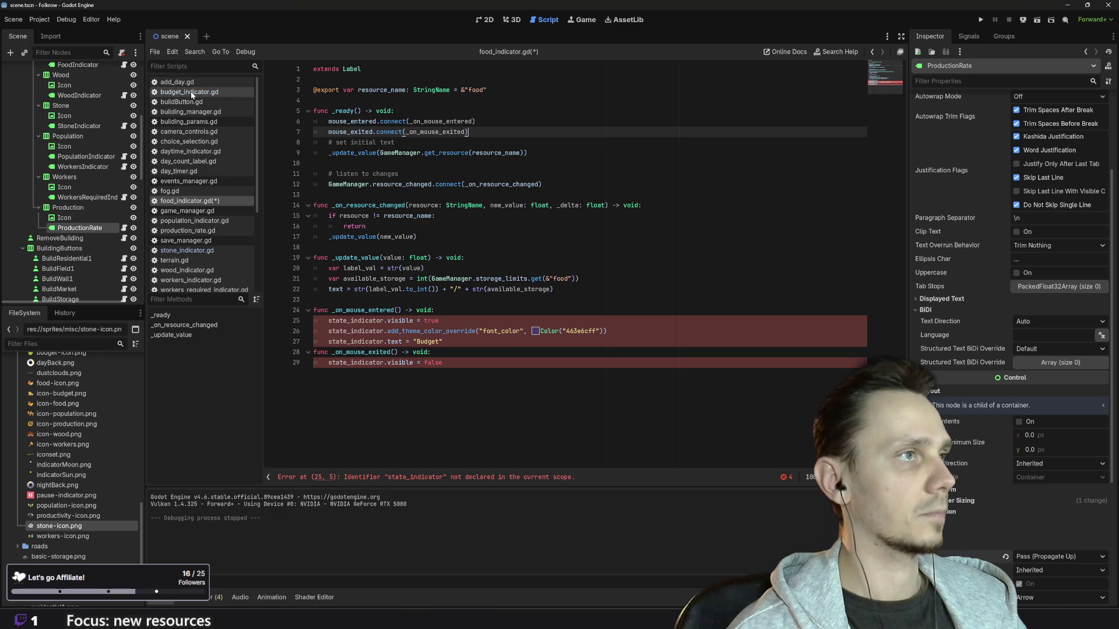
# Step: Change the hover text from 'Budget' to 'Food'
pyautogui.click(190, 91)
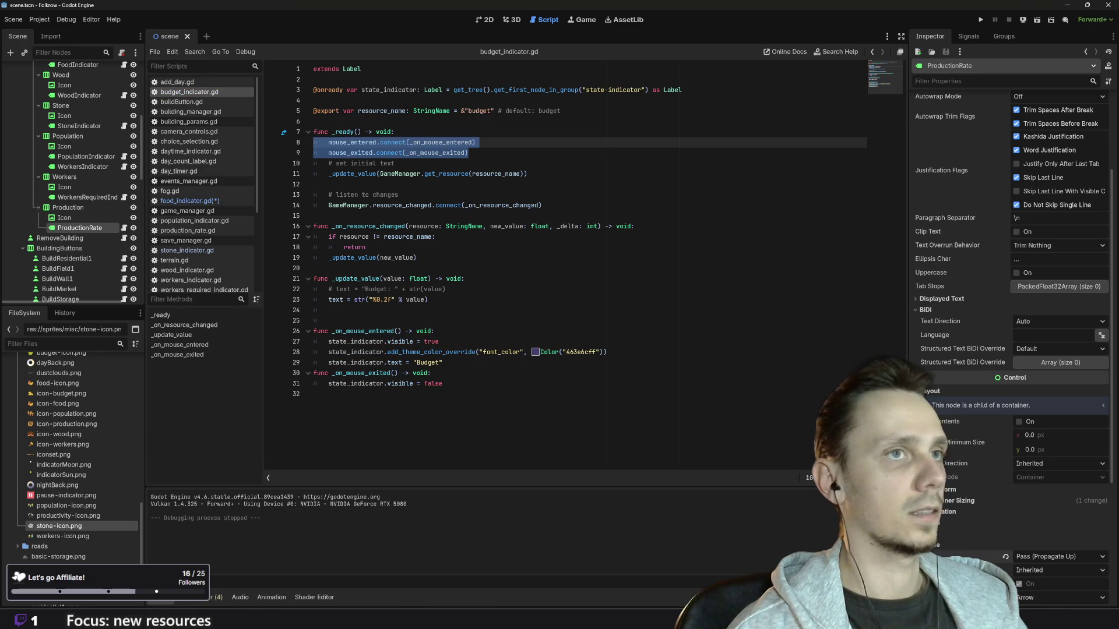
pyautogui.click(190, 200)
pyautogui.doubleClick(427, 352)
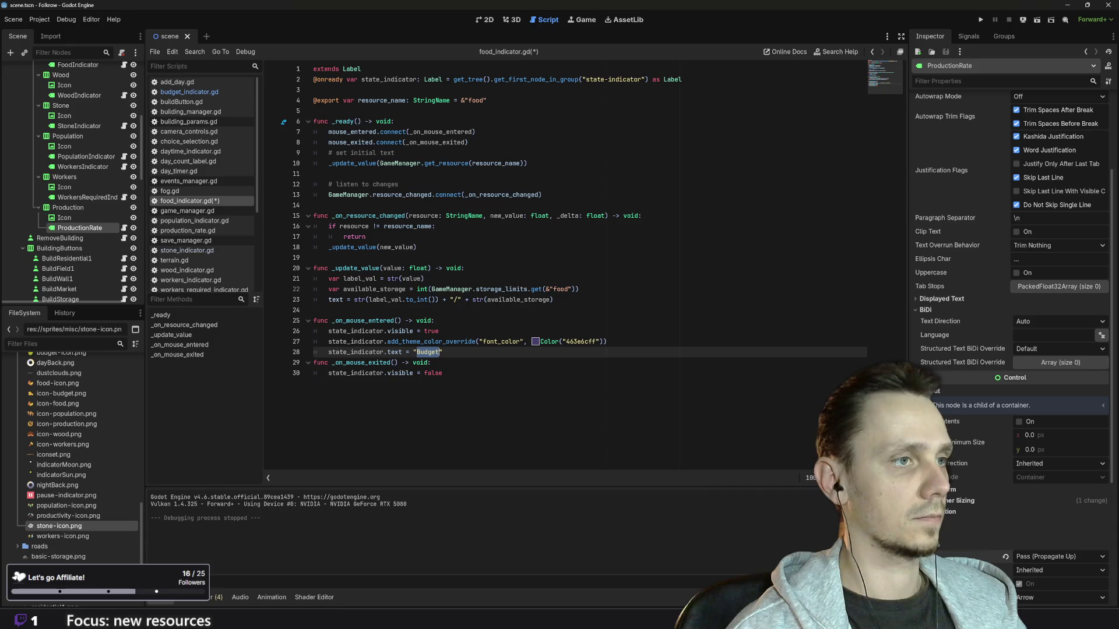
pyautogui.write('Food')
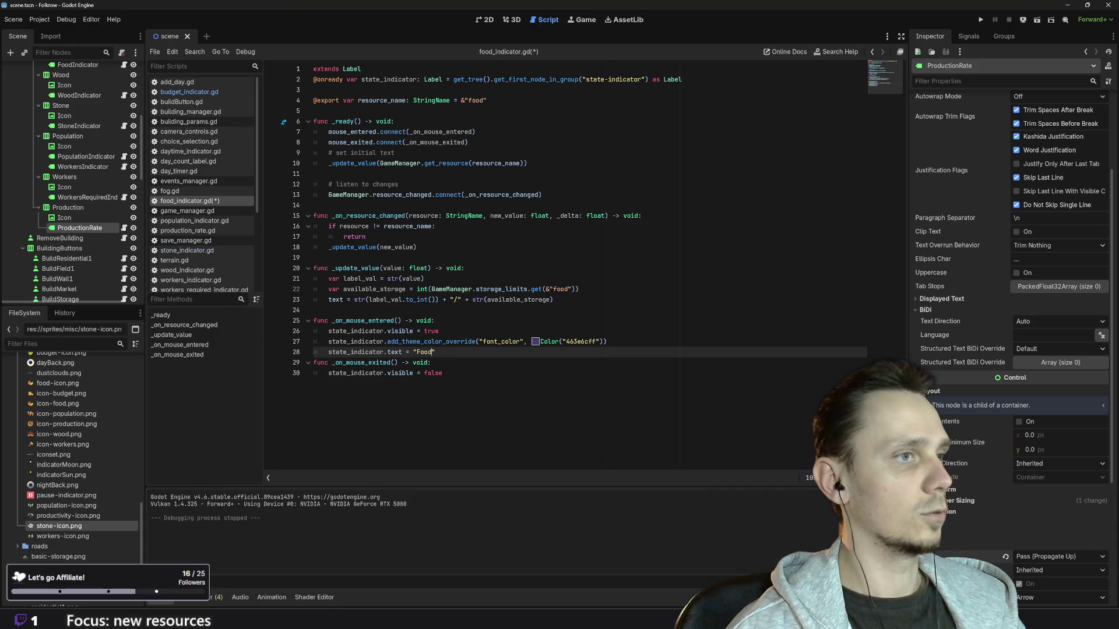
# Step: Copy the food script's hover functions and select all of wood_indicator.gd
pyautogui.hotkey('ctrl', 'End')
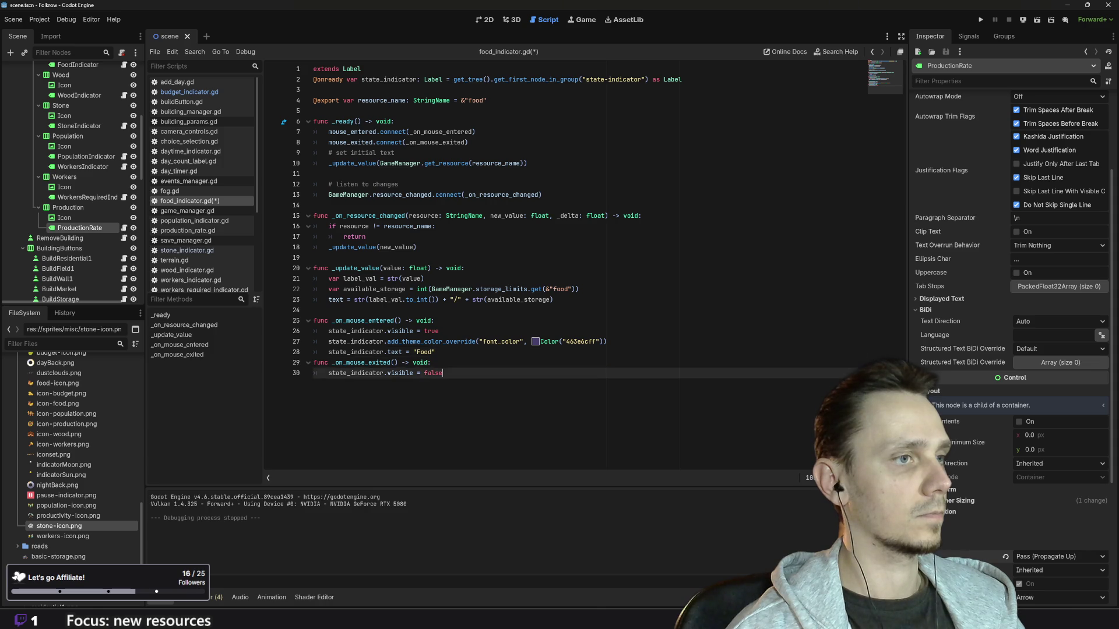
pyautogui.hotkey('shift', 'Up')
pyautogui.hotkey('shift', 'Up')
pyautogui.hotkey('shift', 'Up')
pyautogui.hotkey('shift', 'Home')
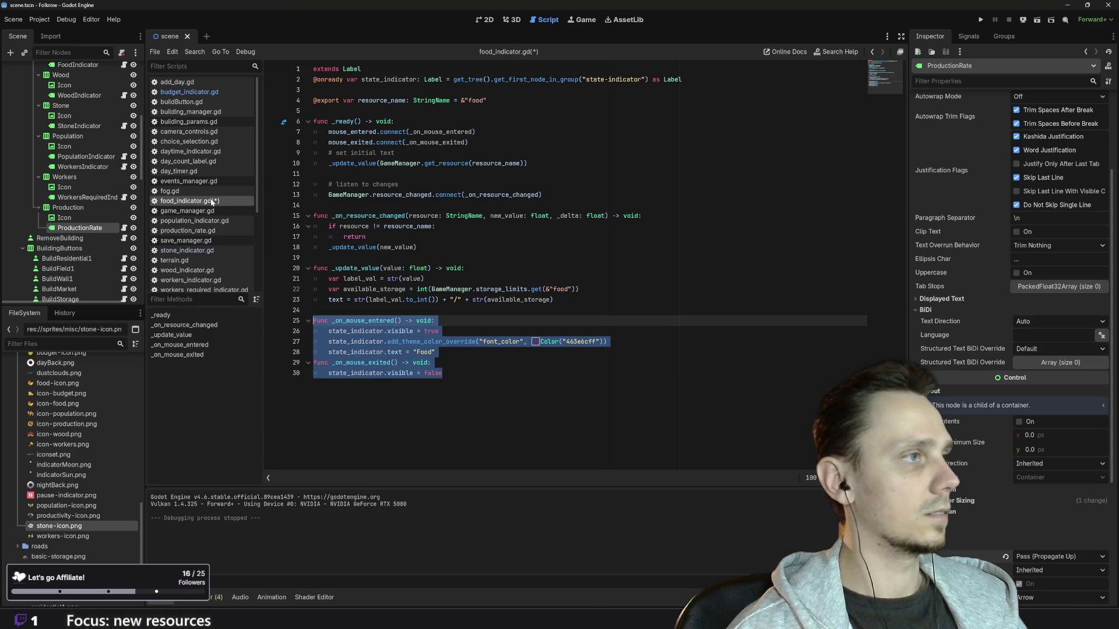
pyautogui.scroll(5, 108, 212)
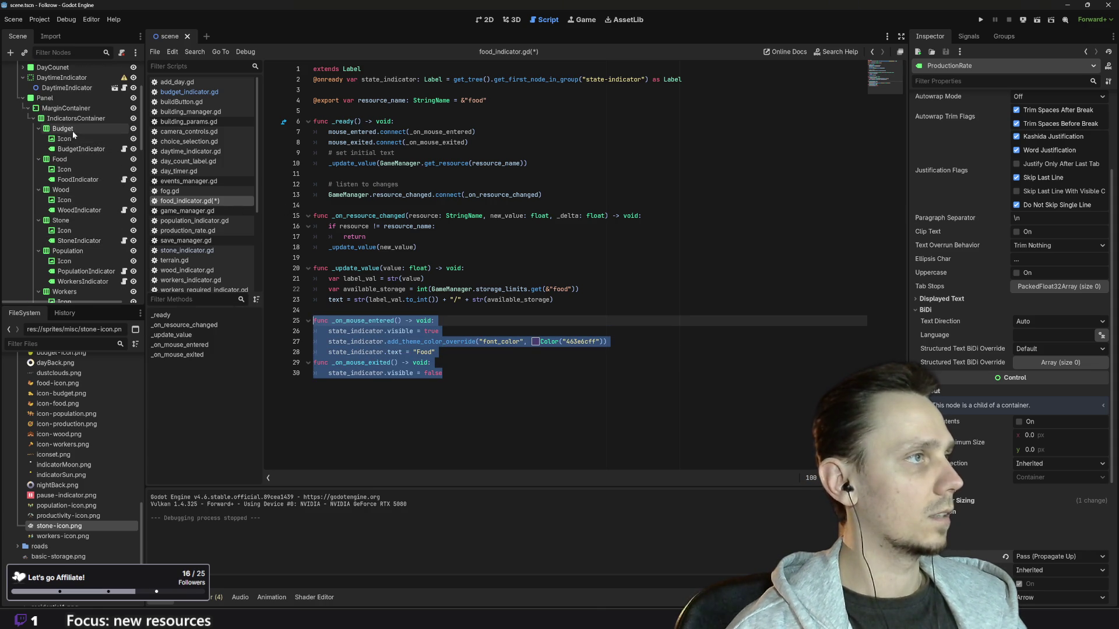
pyautogui.click(124, 210)
pyautogui.hotkey('ctrl', 'a')
# Step: Paste the hover functions into wood_indicator.gd and add the two connect lines to _ready
pyautogui.hotkey('ctrl', 'End')
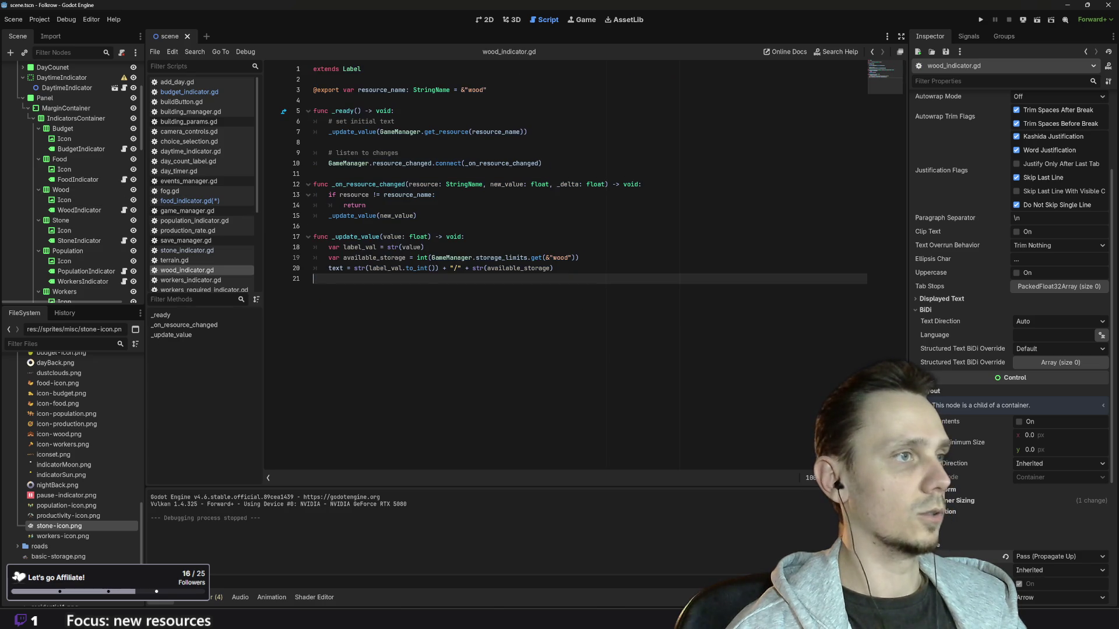
pyautogui.hotkey('ctrl', 'v')
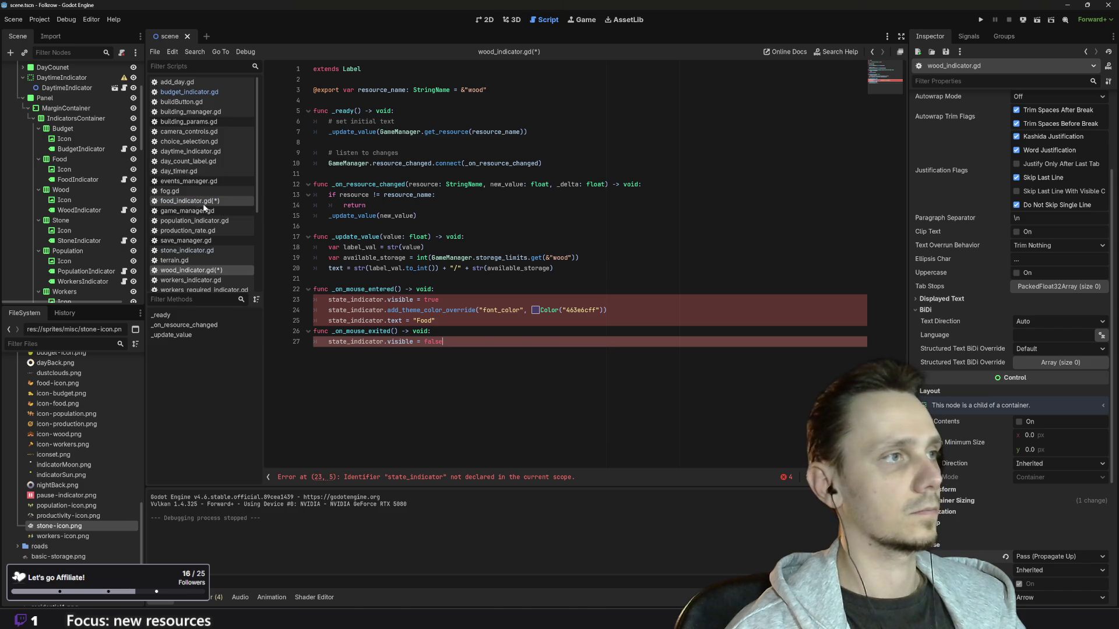
pyautogui.click(192, 201)
pyautogui.moveTo(468, 142); pyautogui.dragTo(253, 135)
pyautogui.hotkey('ctrl', 'c')
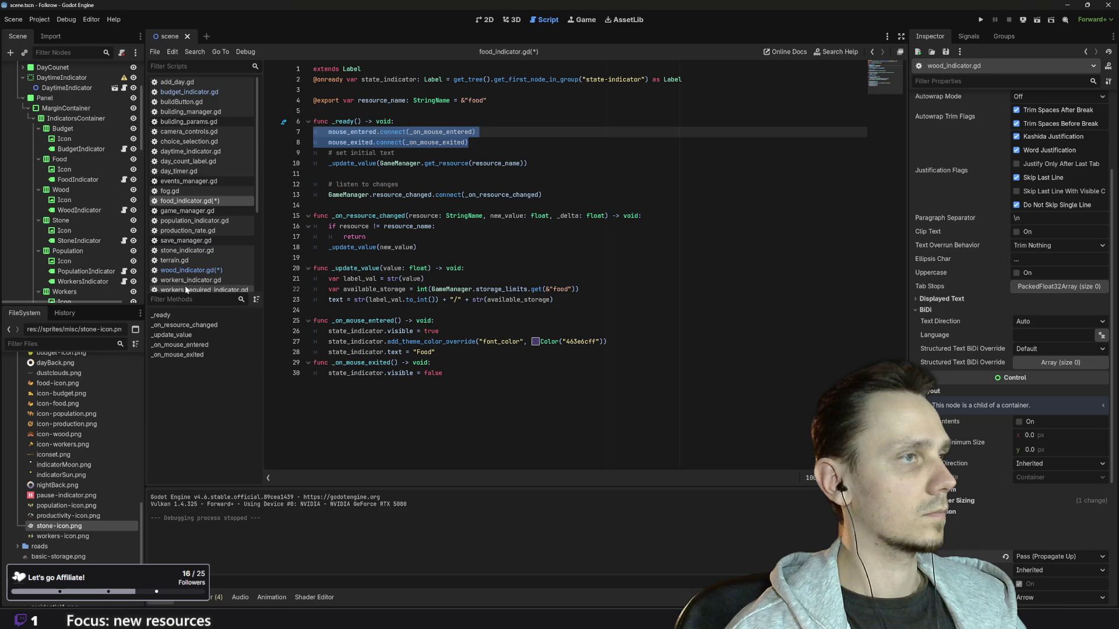
pyautogui.scroll(-3, 214, 249)
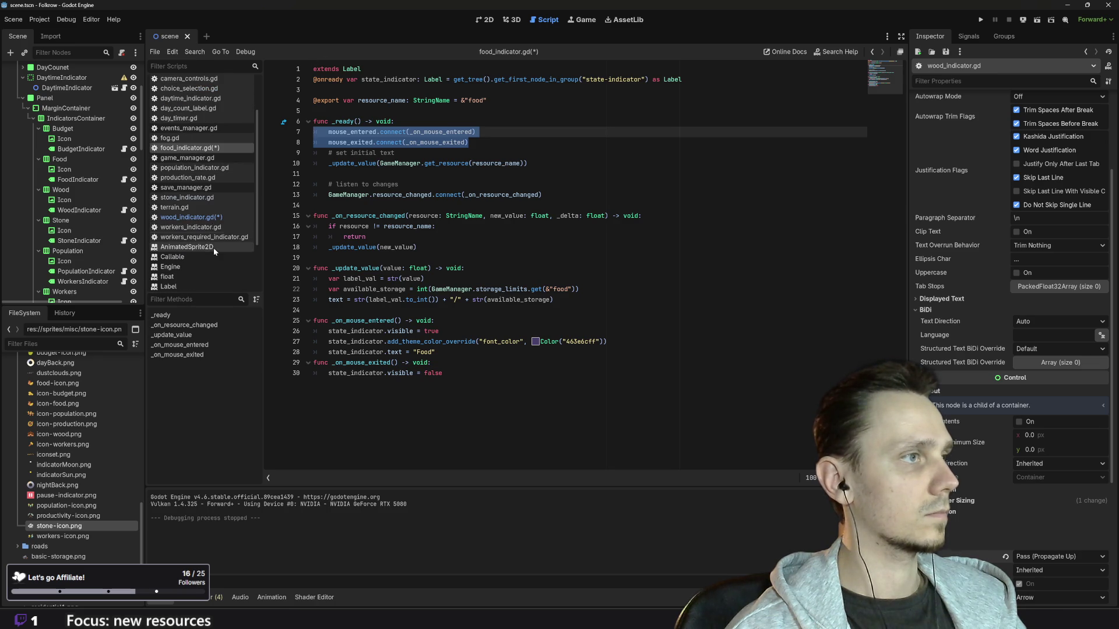
pyautogui.click(191, 217)
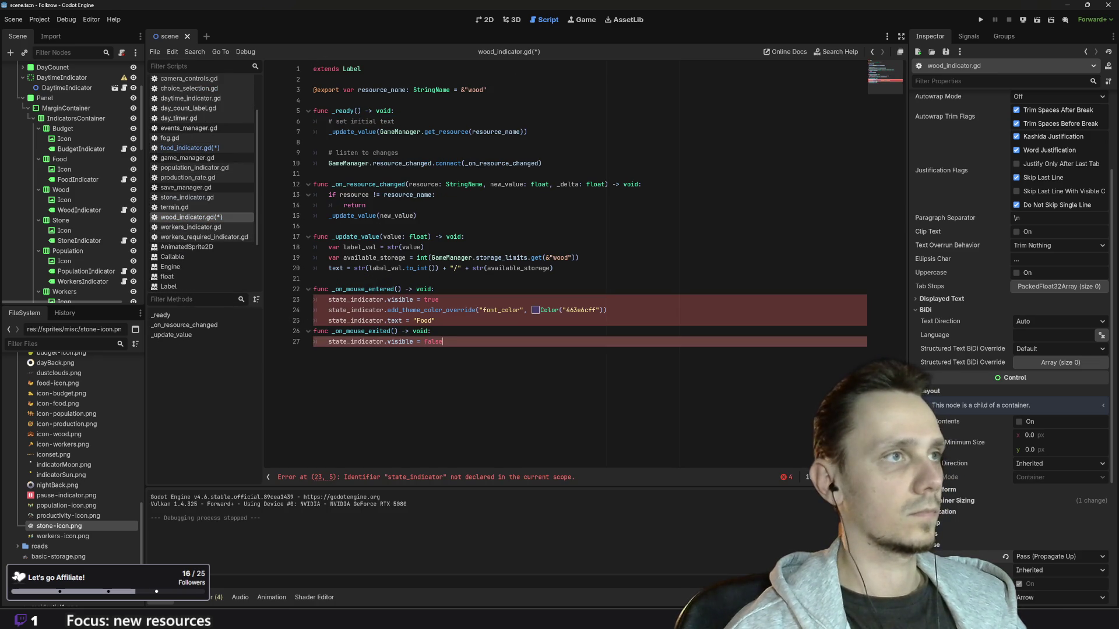
pyautogui.click(394, 110)
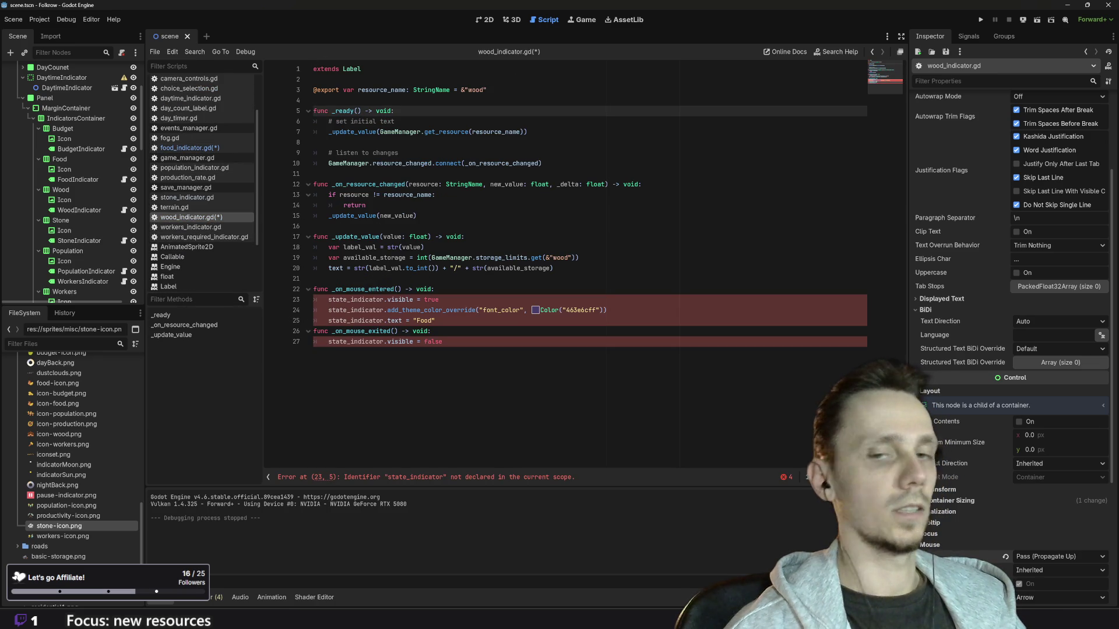
pyautogui.press('Return')
pyautogui.hotkey('ctrl', 'v')
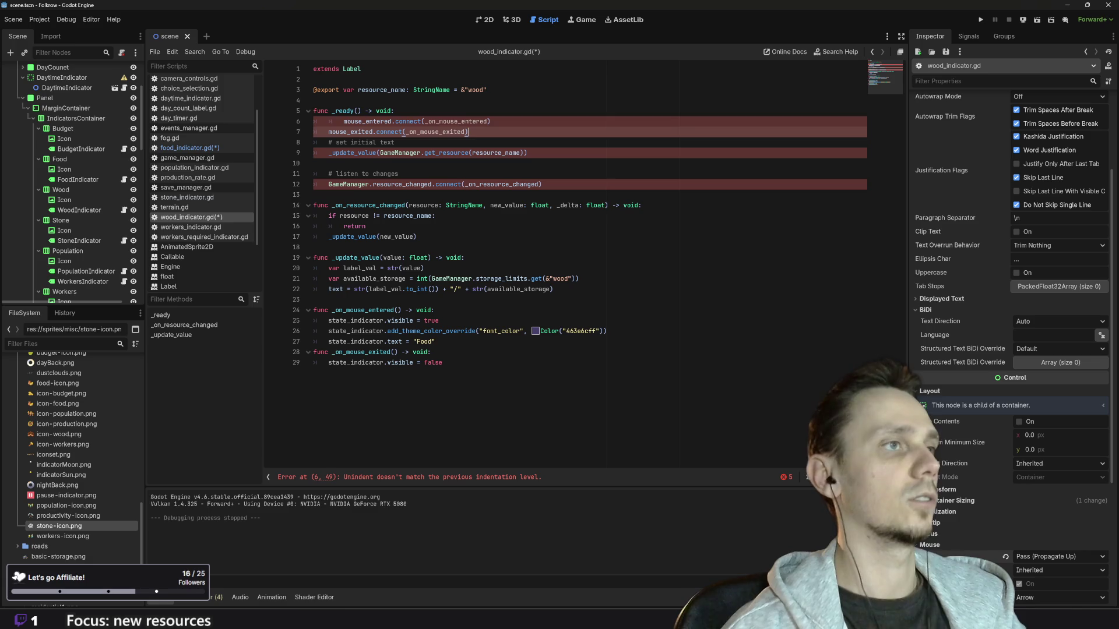
pyautogui.click(343, 121)
pyautogui.press('BackSpace')
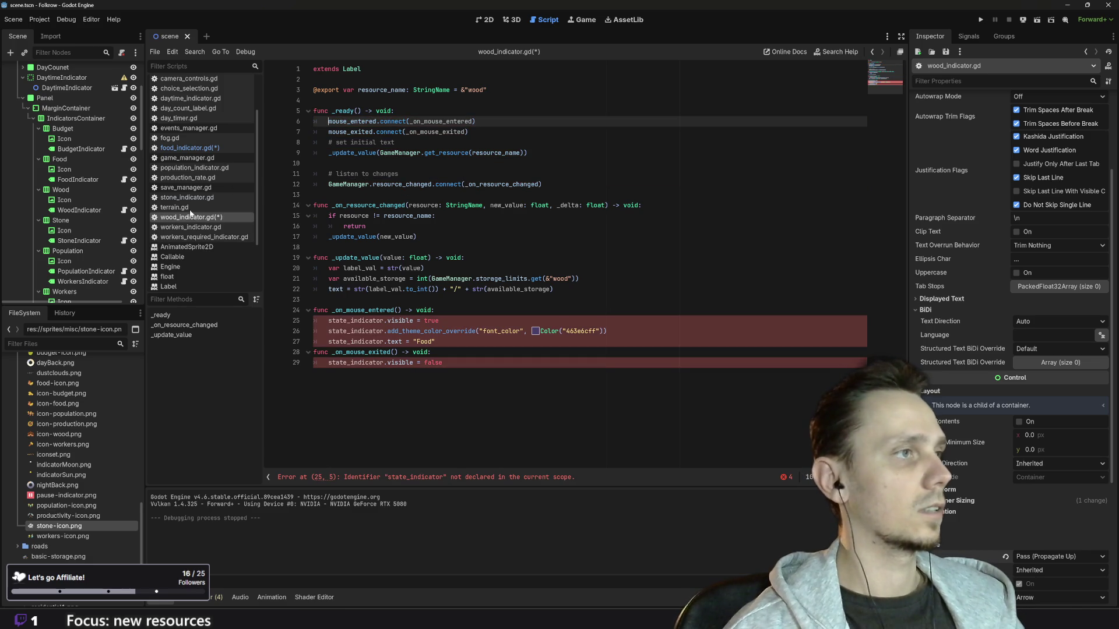
pyautogui.click(191, 150)
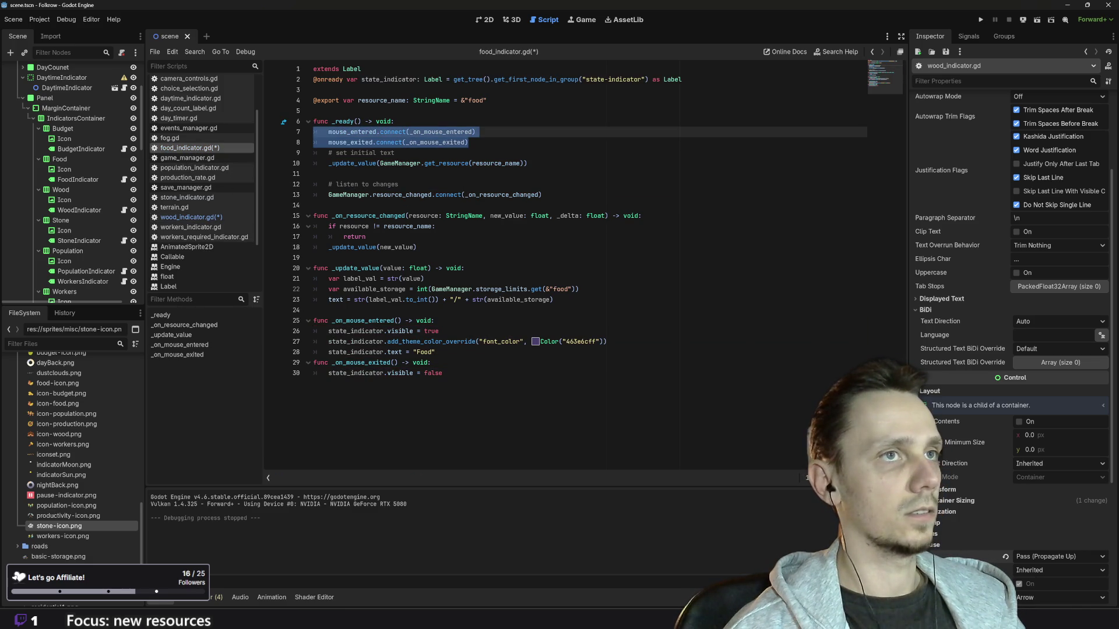
pyautogui.moveTo(682, 79)
pyautogui.mouseDown()
pyautogui.moveTo(311, 90)
pyautogui.moveTo(309, 79)
pyautogui.mouseUp()
pyautogui.hotkey('ctrl', 'c')
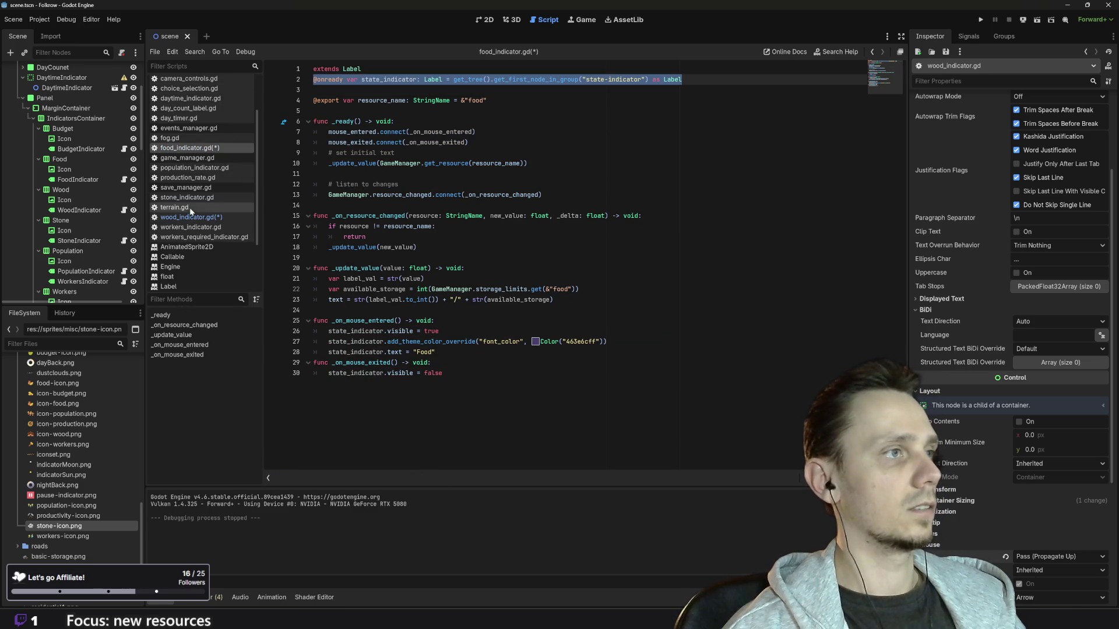
pyautogui.click(191, 217)
pyautogui.click(361, 69)
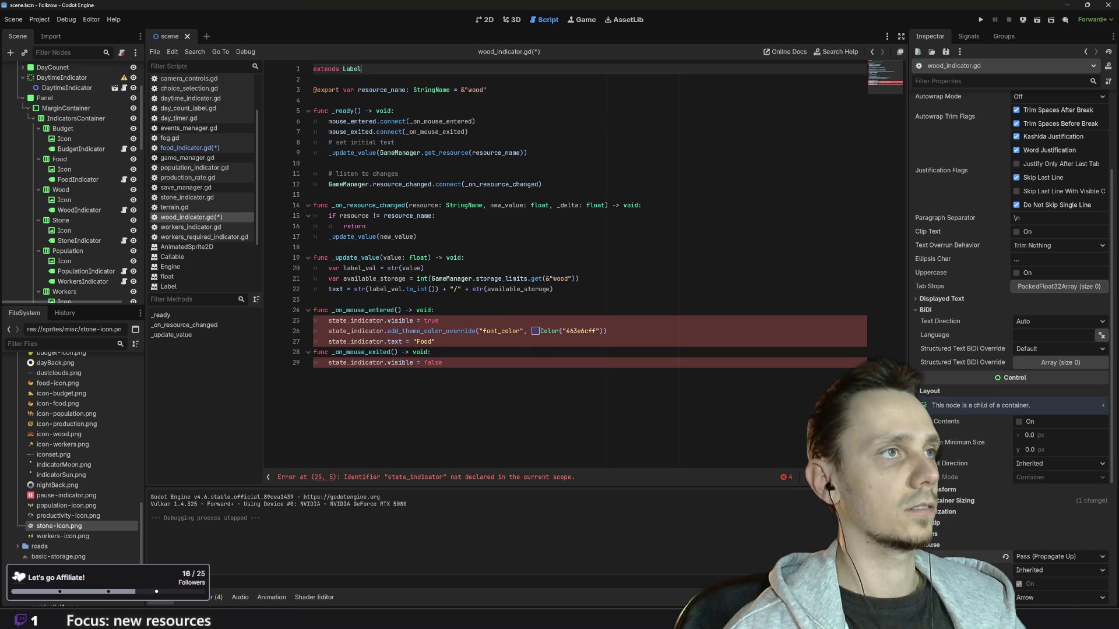
pyautogui.hotkey('ctrl', 'v')
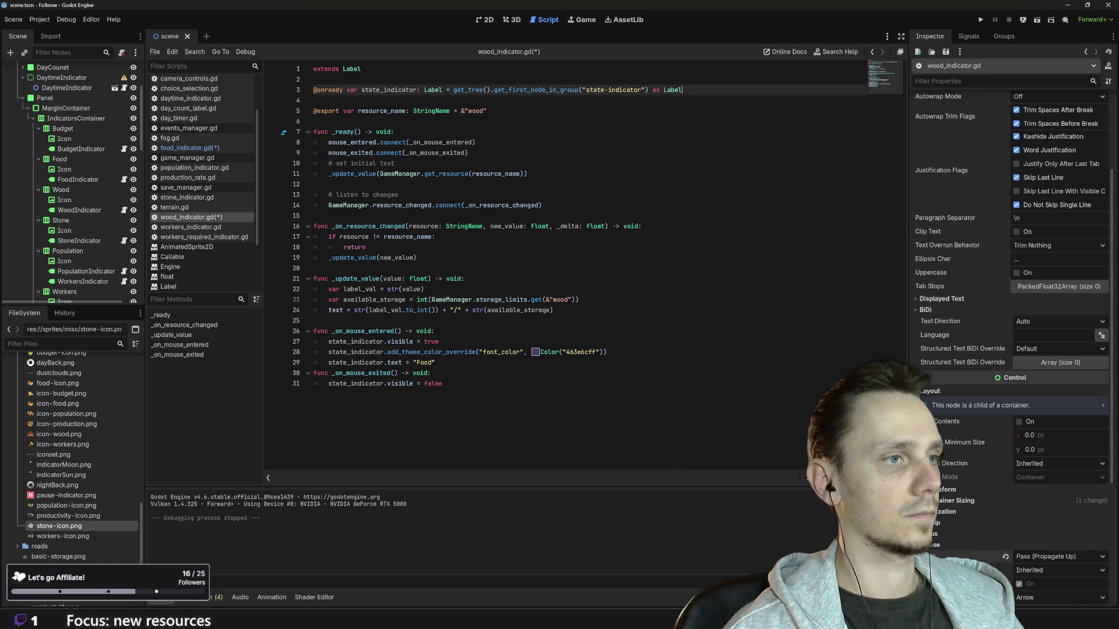
# Step: Change the hover text to 'Wood' and copy the hover functions
pyautogui.click(416, 362)
pyautogui.write('W')
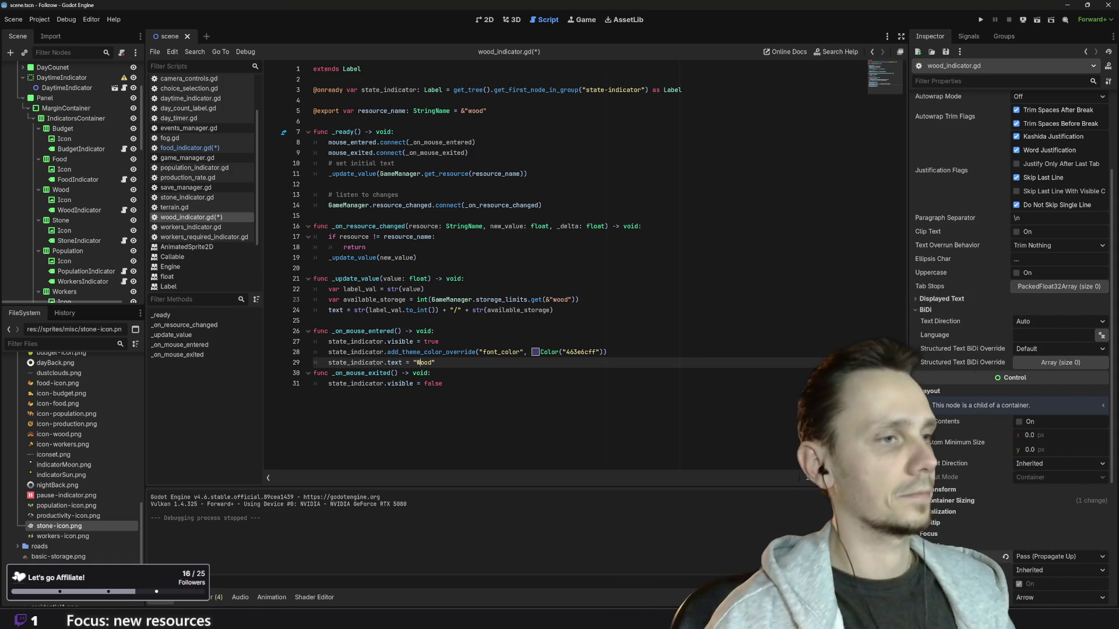
pyautogui.moveTo(443, 383); pyautogui.dragTo(305, 336)
pyautogui.hotkey('ctrl', 'c')
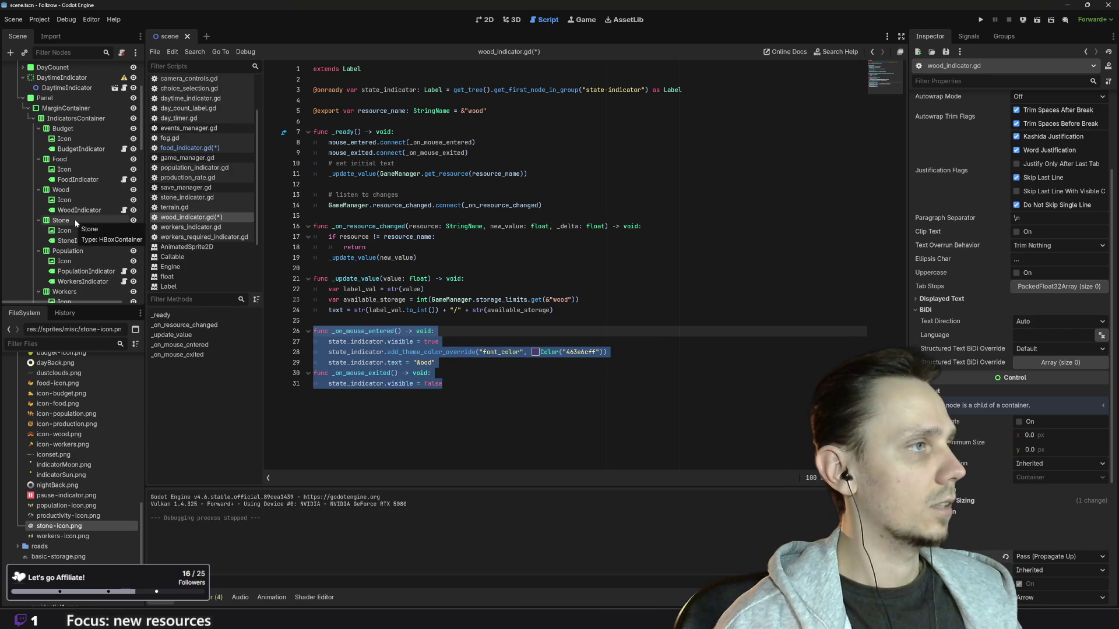
pyautogui.scroll(-1, 75, 219)
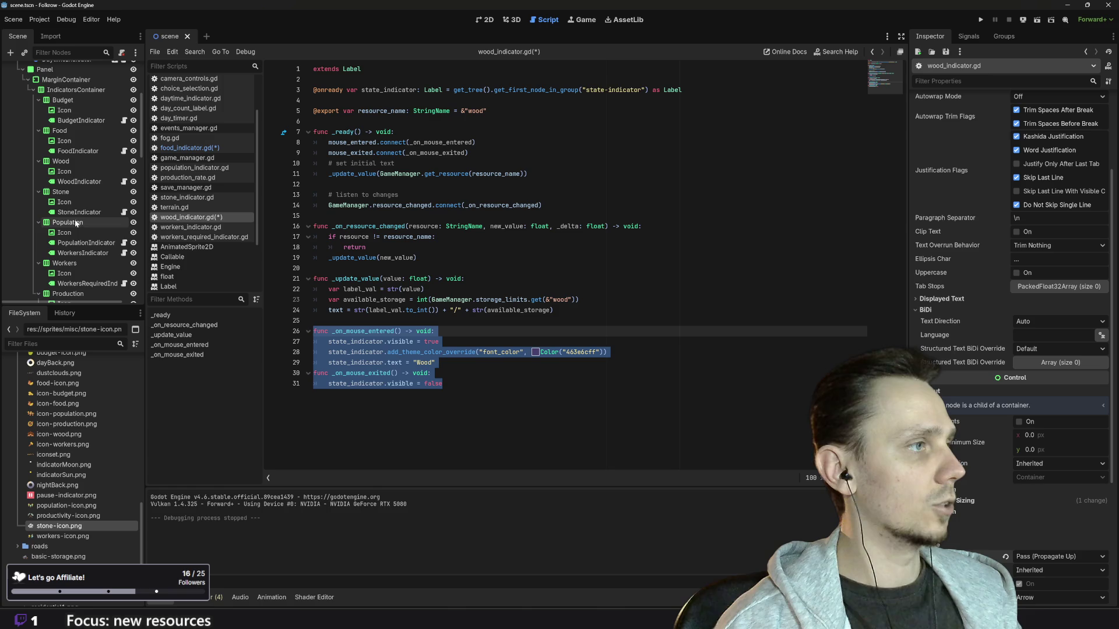
pyautogui.click(124, 243)
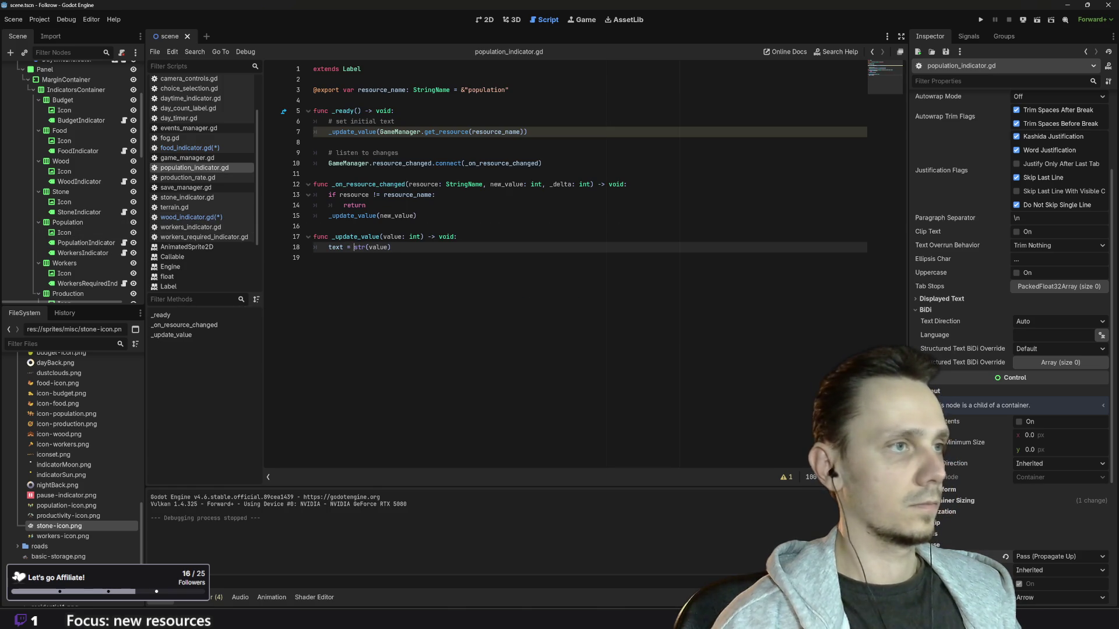
# Step: Paste the hover functions into population_indicator.gd with 'Villagers total' text and connect them in _ready
pyautogui.press('Return')
pyautogui.press('Return')
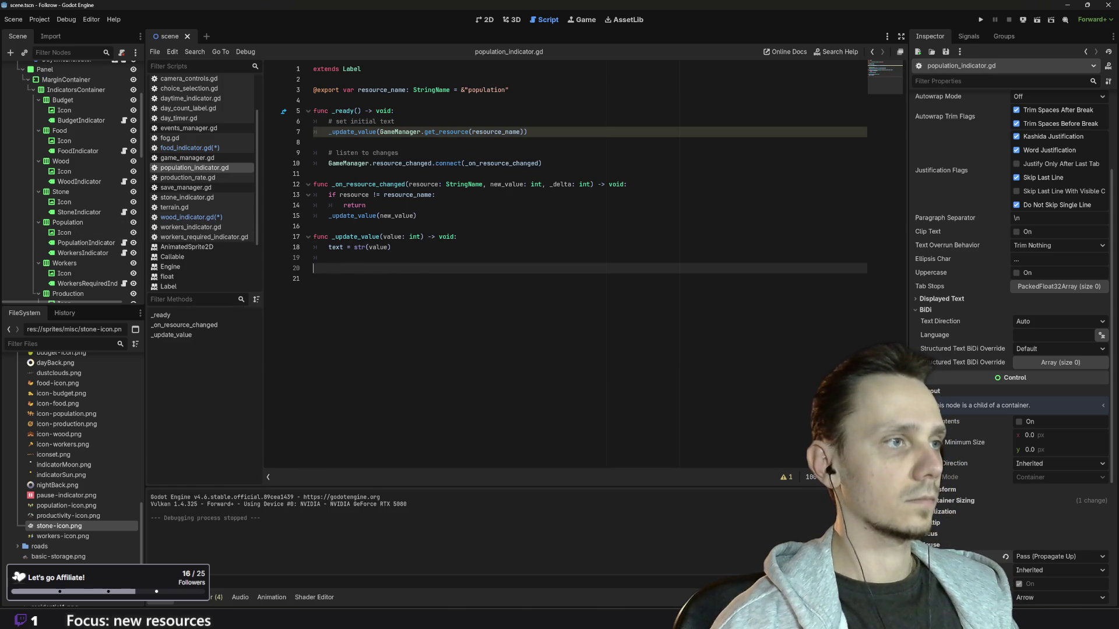
pyautogui.hotkey('ctrl', 'v')
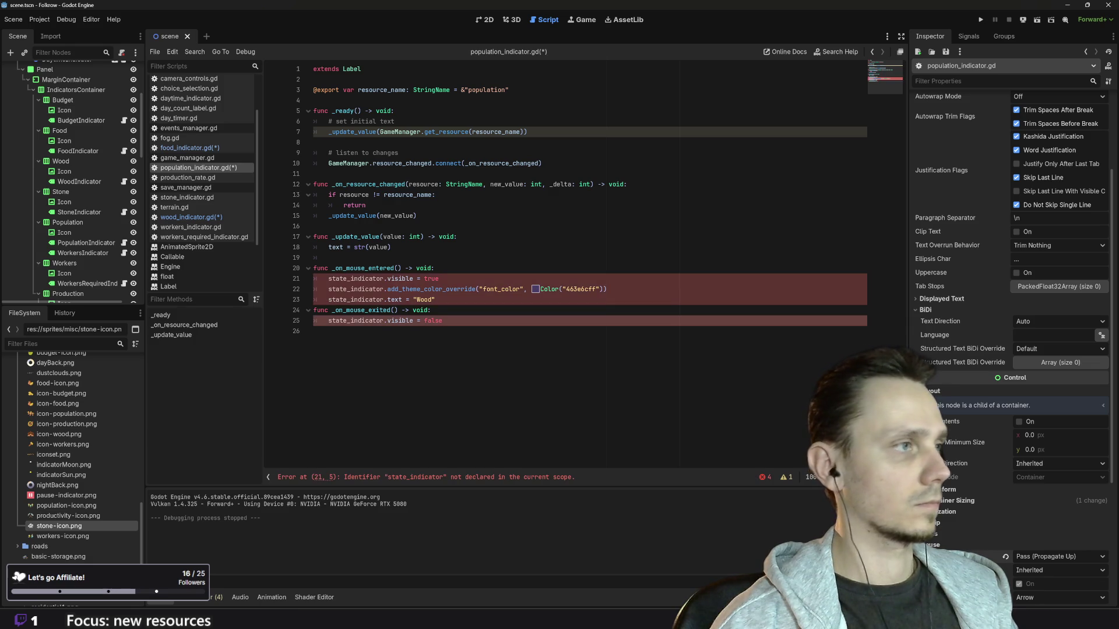
pyautogui.doubleClick(424, 299)
pyautogui.write('Villagers total')
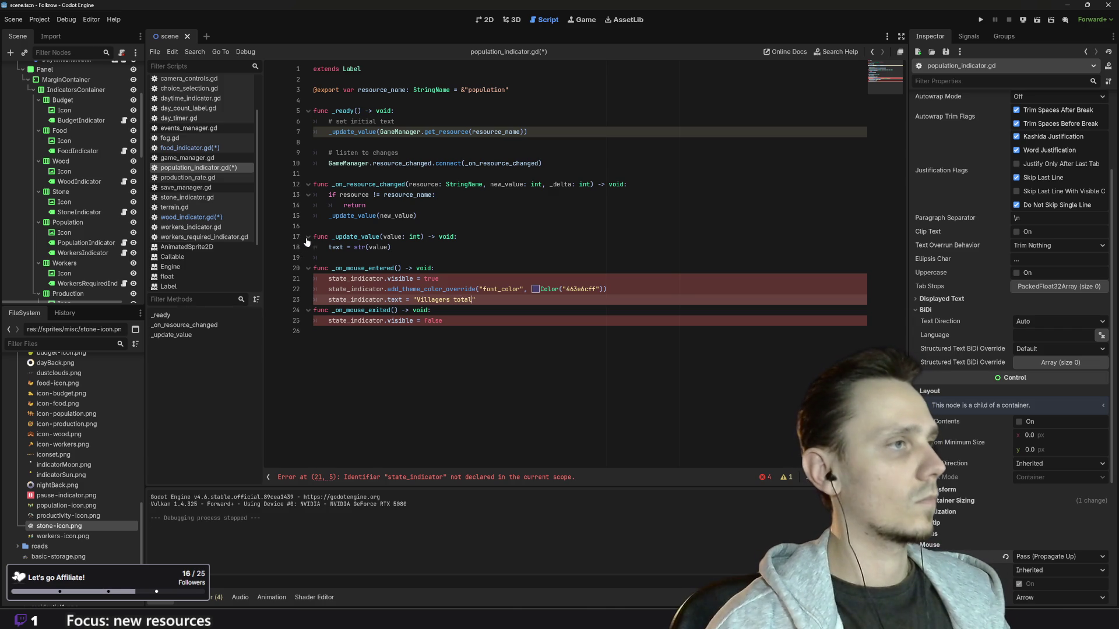
pyautogui.click(191, 219)
pyautogui.moveTo(468, 152); pyautogui.dragTo(315, 142)
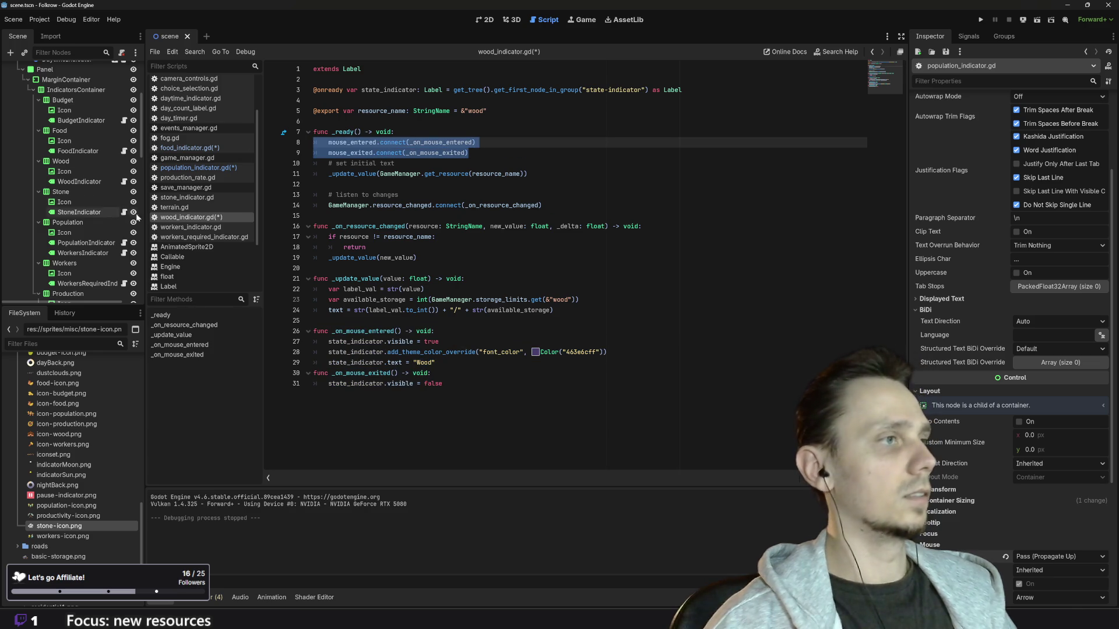
pyautogui.click(189, 168)
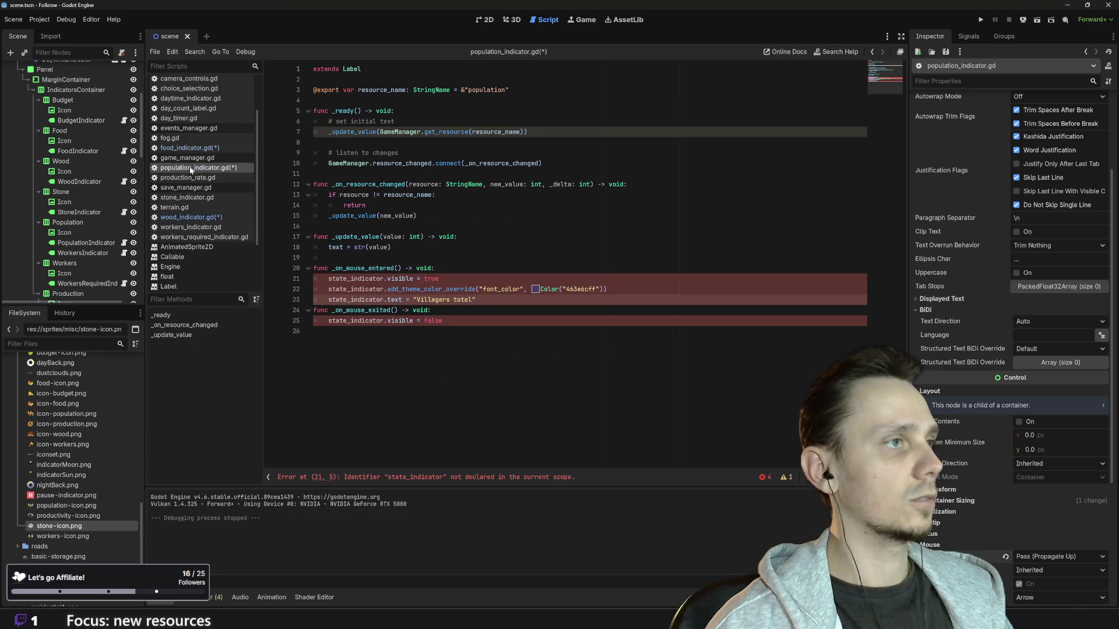
pyautogui.click(394, 111)
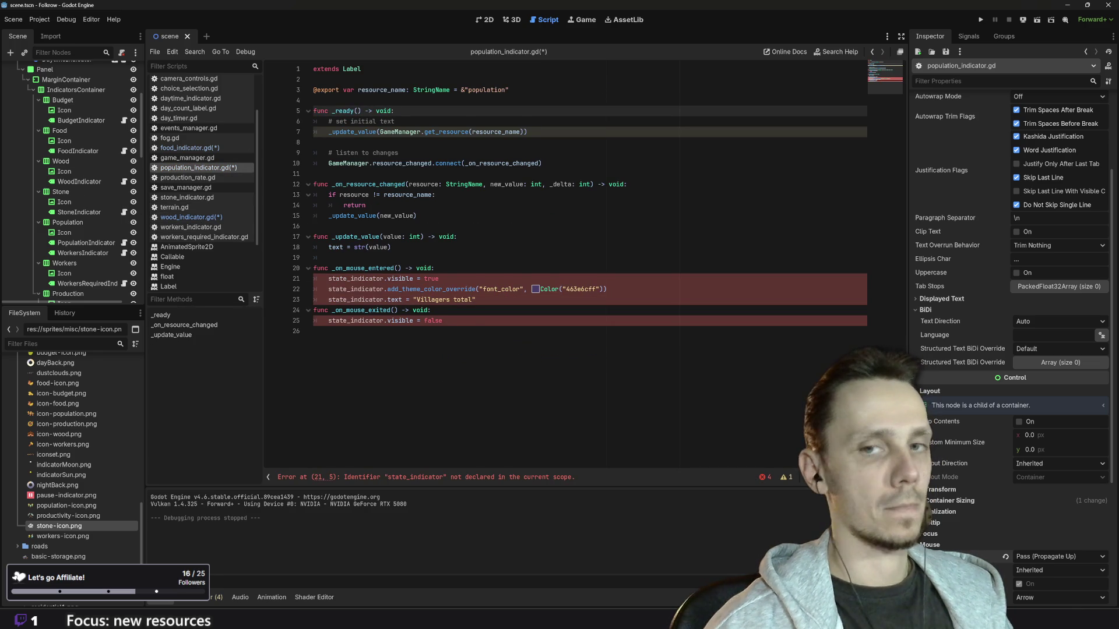
pyautogui.hotkey('ctrl', 'v')
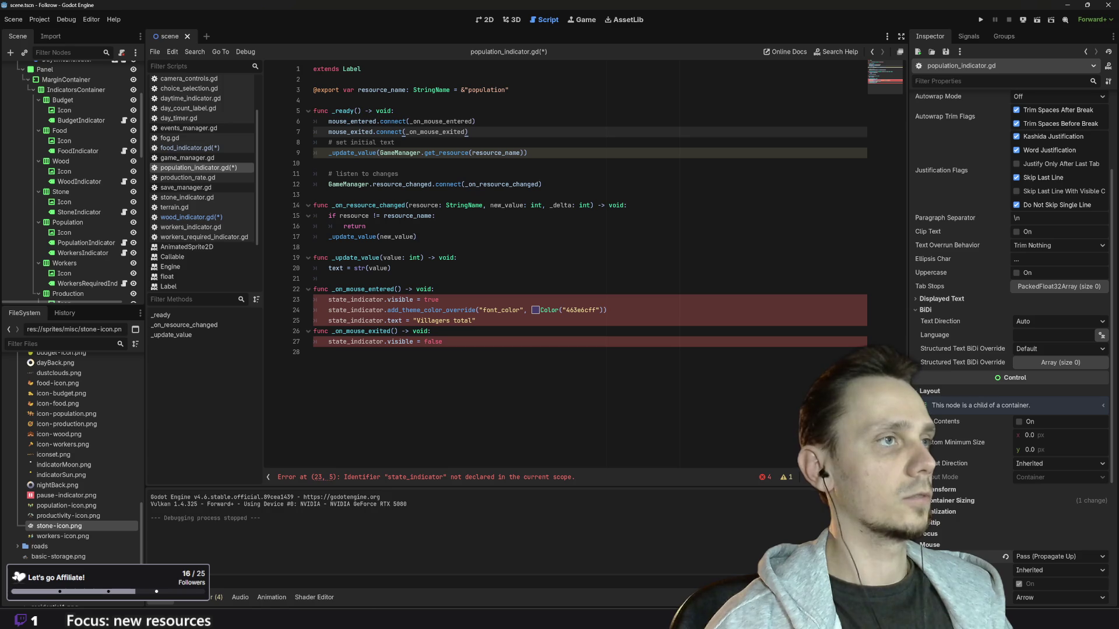
pyautogui.click(199, 218)
pyautogui.moveTo(313, 90); pyautogui.dragTo(681, 90)
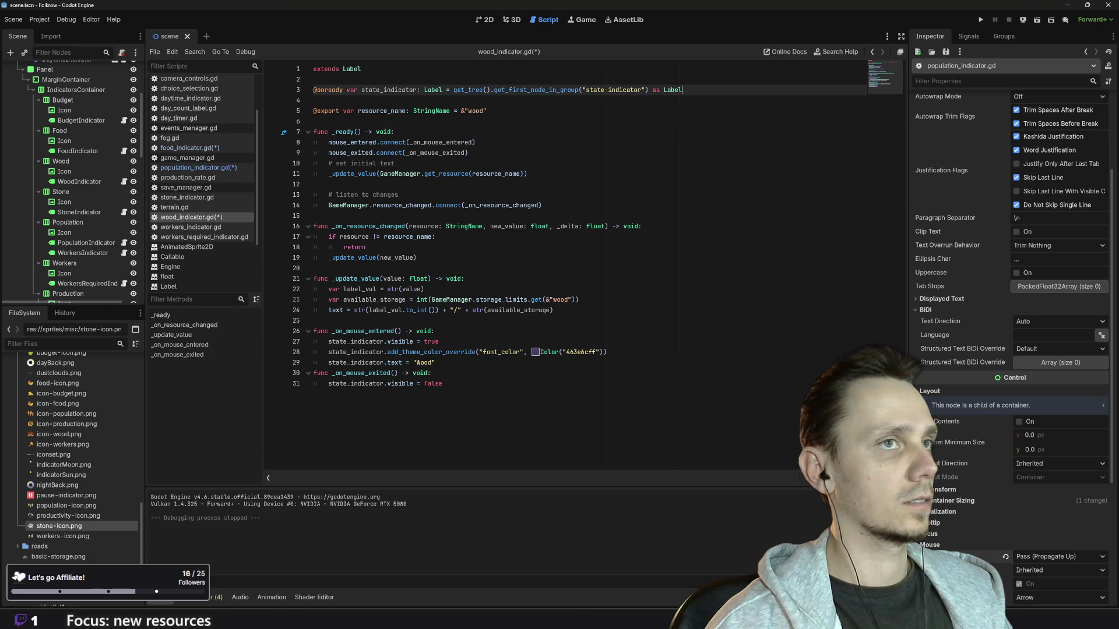
pyautogui.click(192, 168)
pyautogui.press('Up')
pyautogui.press('Up')
pyautogui.press('Up')
pyautogui.write('@onready var state_indicator: Label = get_tree().get_first_node_in_group("state-indicator") as Label')
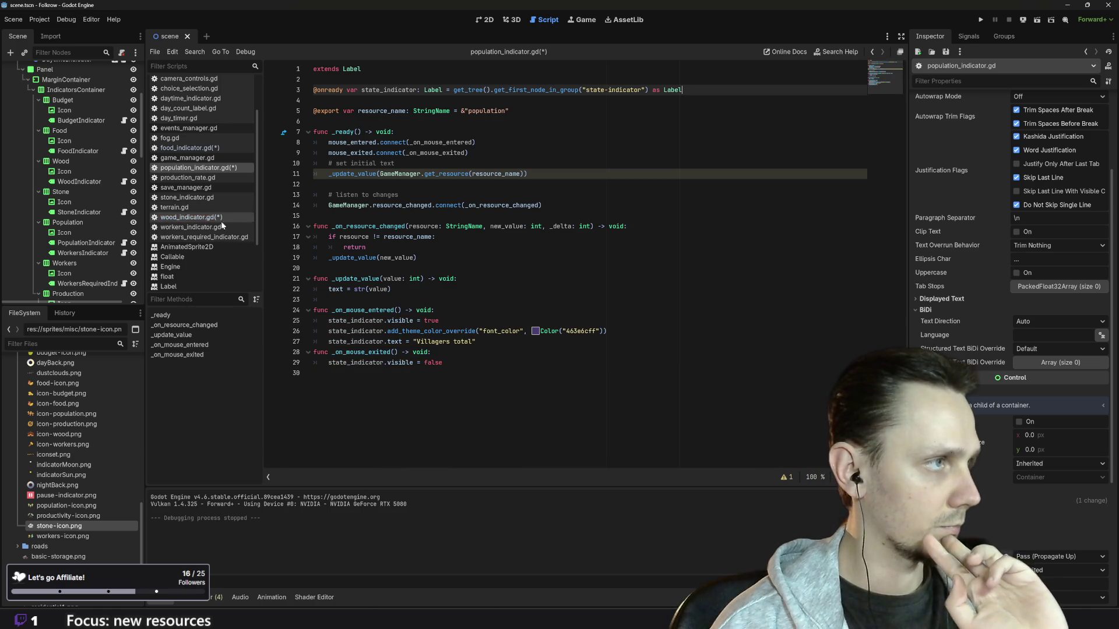
pyautogui.click(444, 362)
pyautogui.moveTo(444, 362)
pyautogui.mouseDown()
pyautogui.moveTo(317, 331)
pyautogui.moveTo(313, 310)
pyautogui.mouseUp()
pyautogui.hotkey('ctrl', 'c')
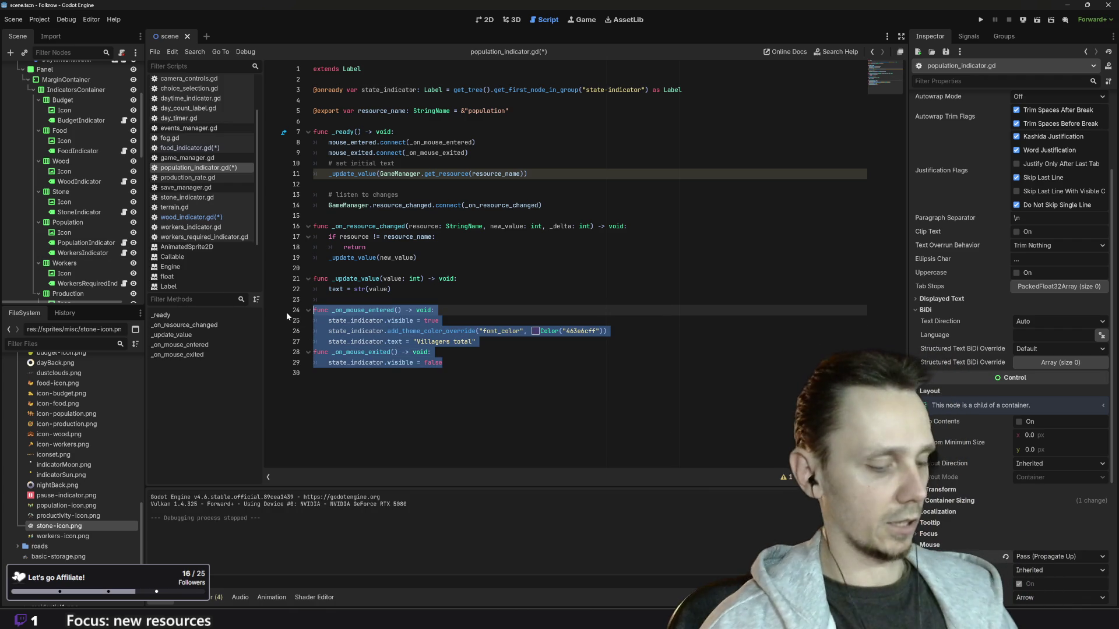
# Step: Paste the hover handlers into workers_indicator.gd and connect mouse_entered/mouse_exited in _ready
pyautogui.click(124, 253)
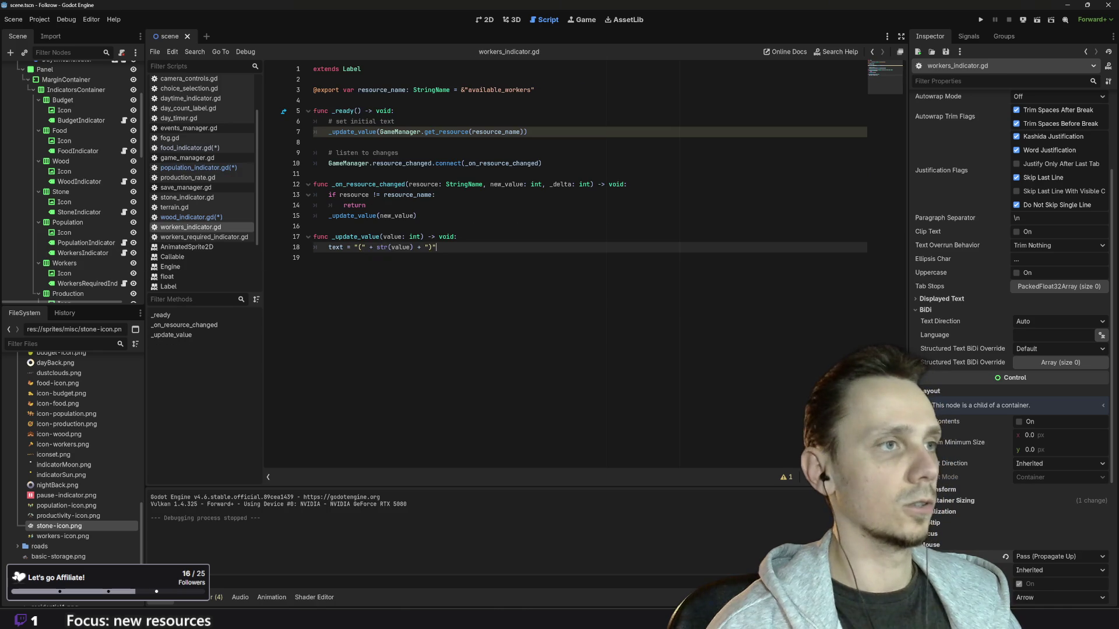
pyautogui.press('Return')
pyautogui.press('Return')
pyautogui.hotkey('ctrl', 'v')
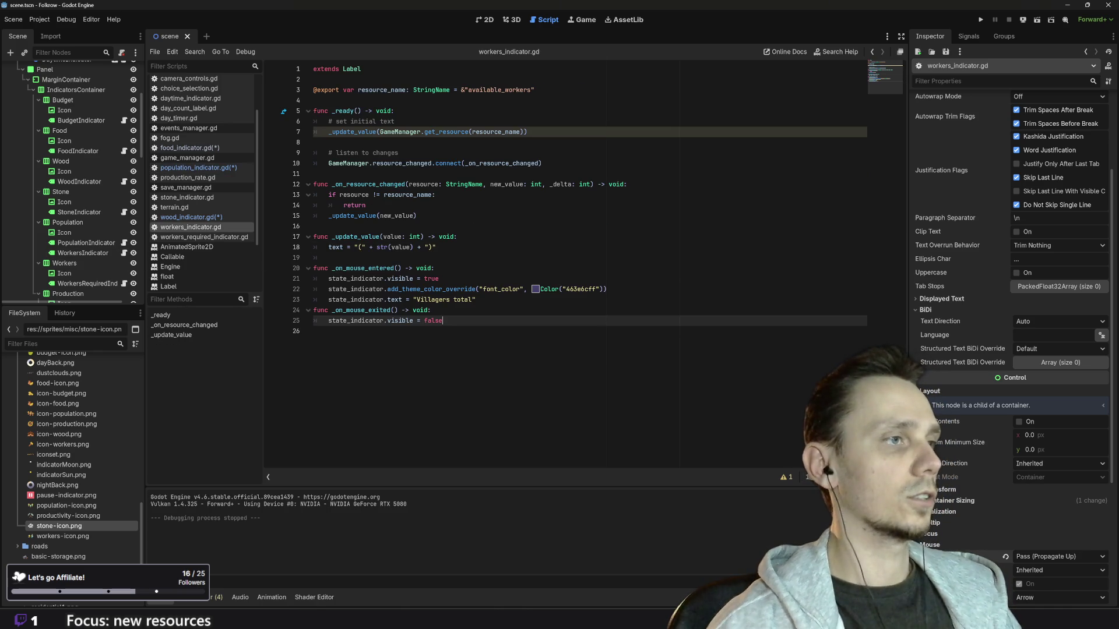
pyautogui.click(210, 220)
pyautogui.moveTo(468, 152); pyautogui.dragTo(314, 142)
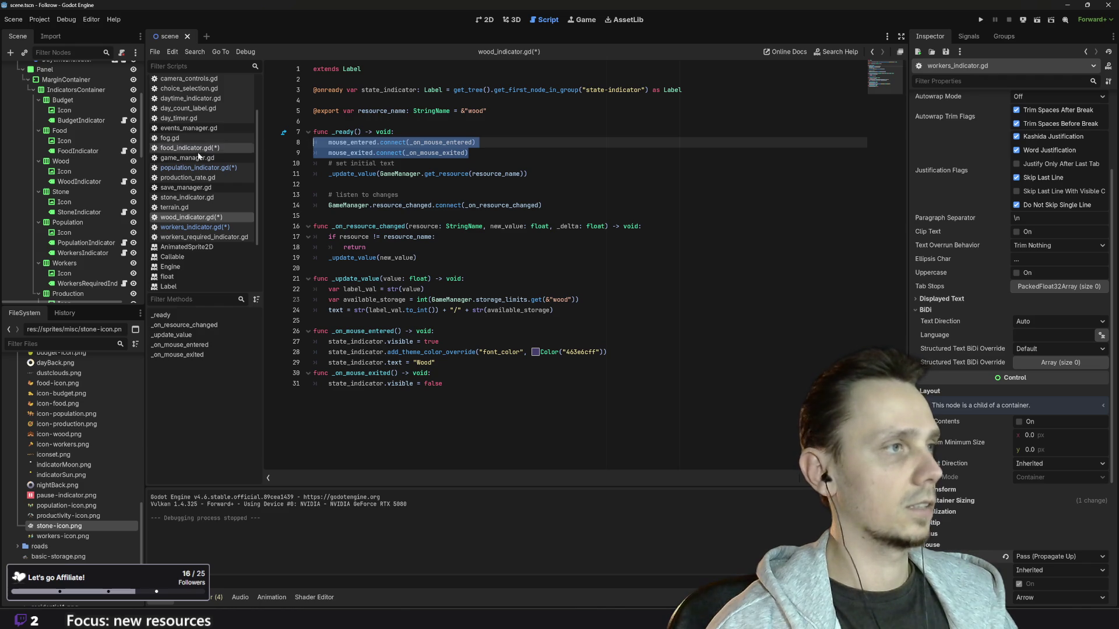
pyautogui.click(192, 227)
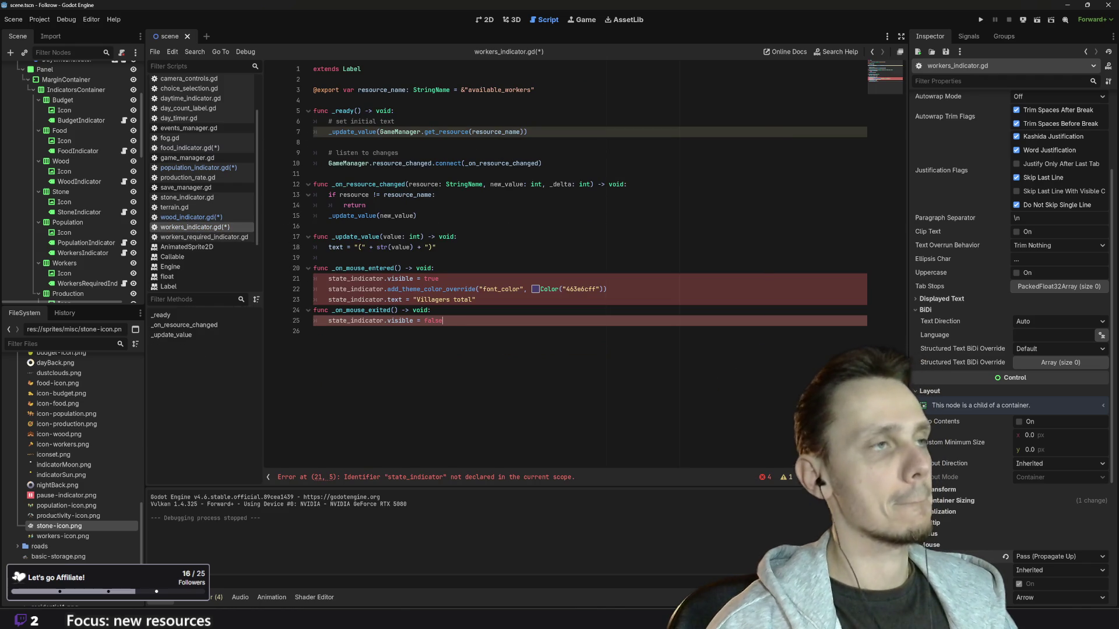
pyautogui.click(395, 111)
pyautogui.press('Return')
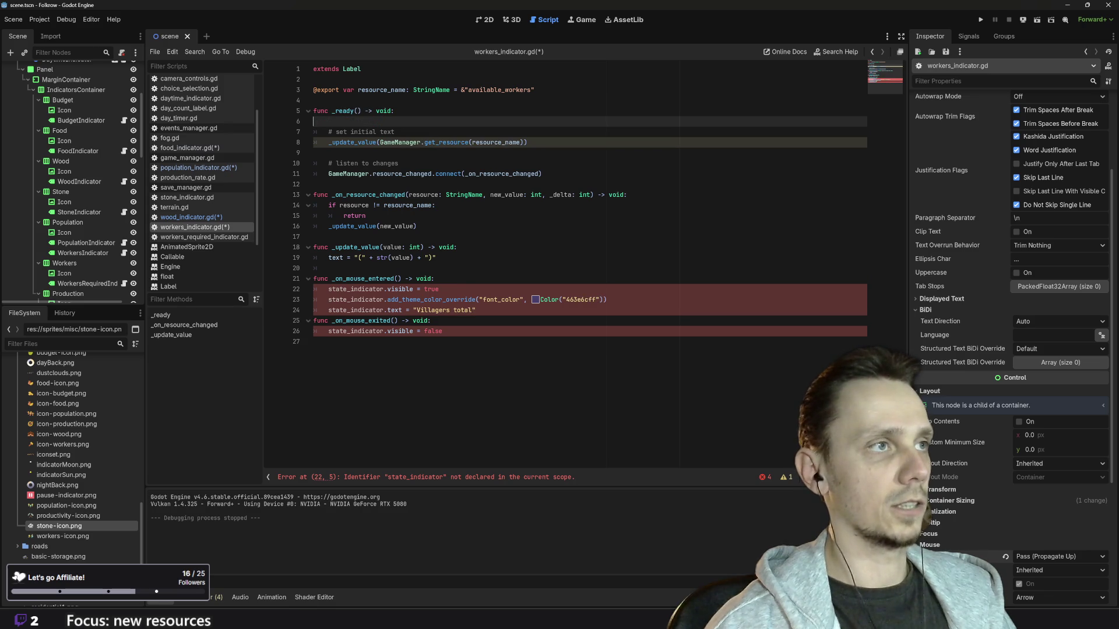
pyautogui.write('mouse_entered.connect(_on_mouse_entered) mouse_exited.connect(_on_mouse_exited)')
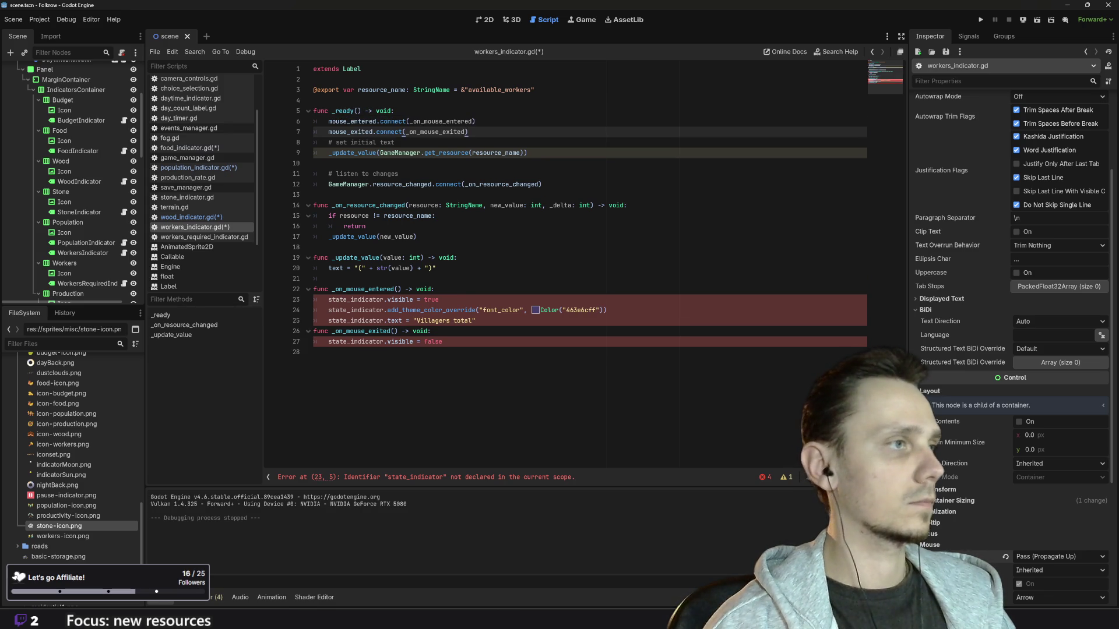
pyautogui.click(221, 218)
pyautogui.moveTo(681, 90); pyautogui.dragTo(312, 90)
pyautogui.hotkey('ctrl', 'c')
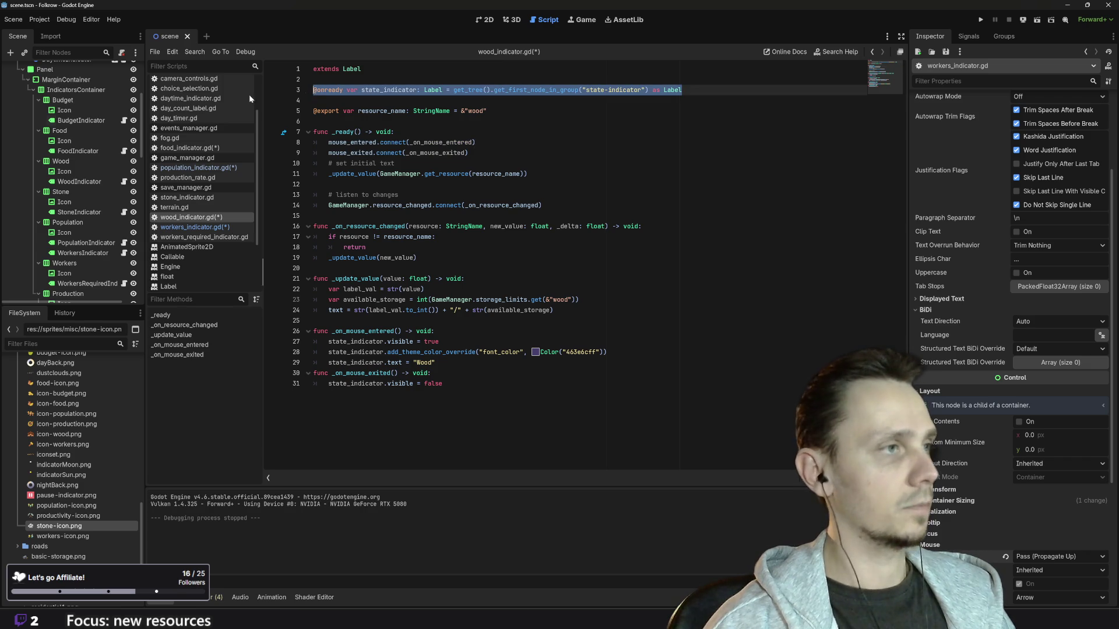
pyautogui.click(183, 228)
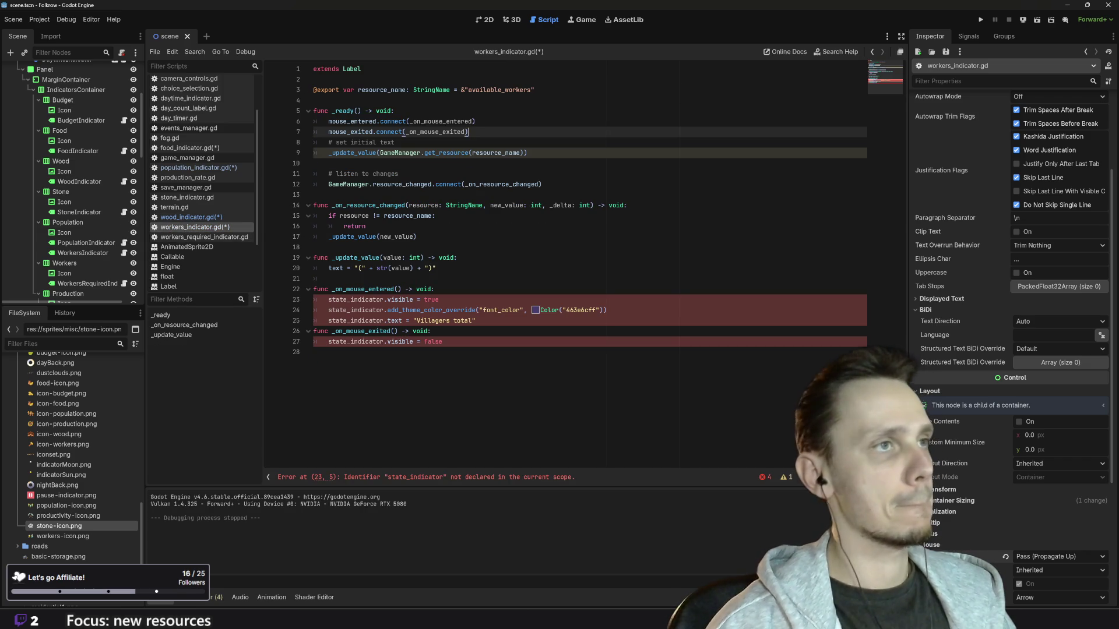
pyautogui.click(362, 69)
pyautogui.press('Return')
pyautogui.press('Return')
pyautogui.hotkey('ctrl', 'v')
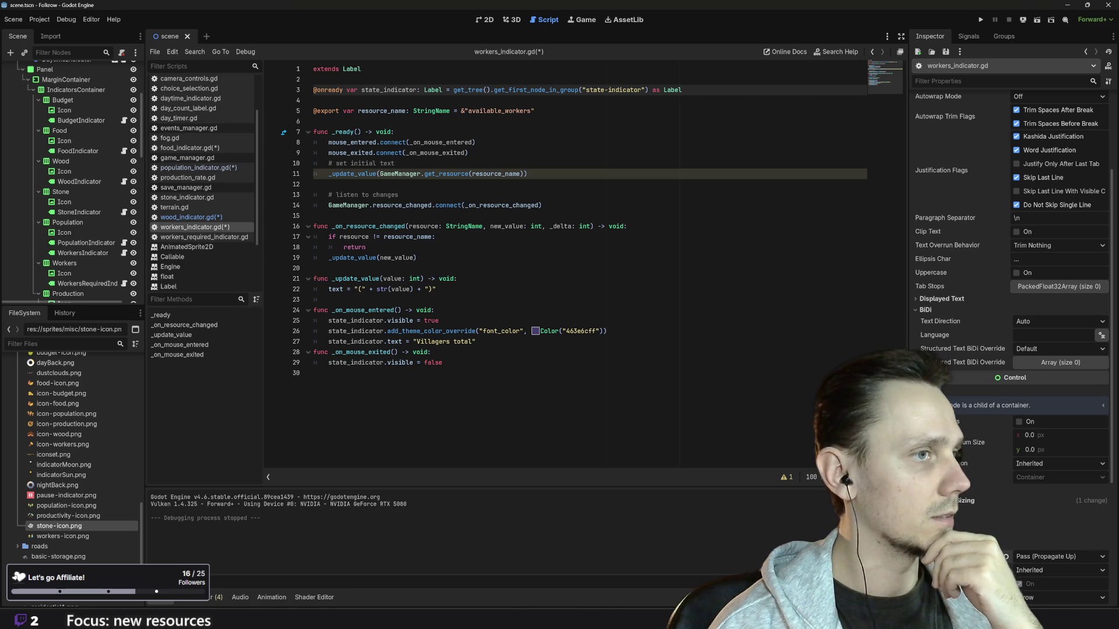
# Step: Change the hover text to 'Unemployed total' and copy both handler functions
pyautogui.doubleClick(433, 341)
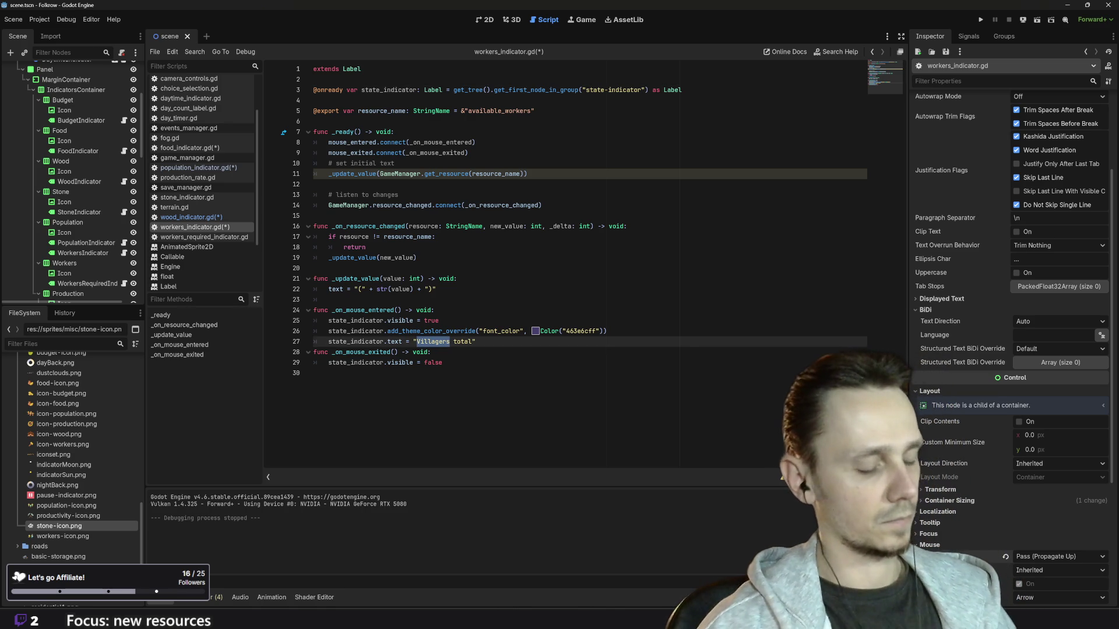
pyautogui.write('Unem')
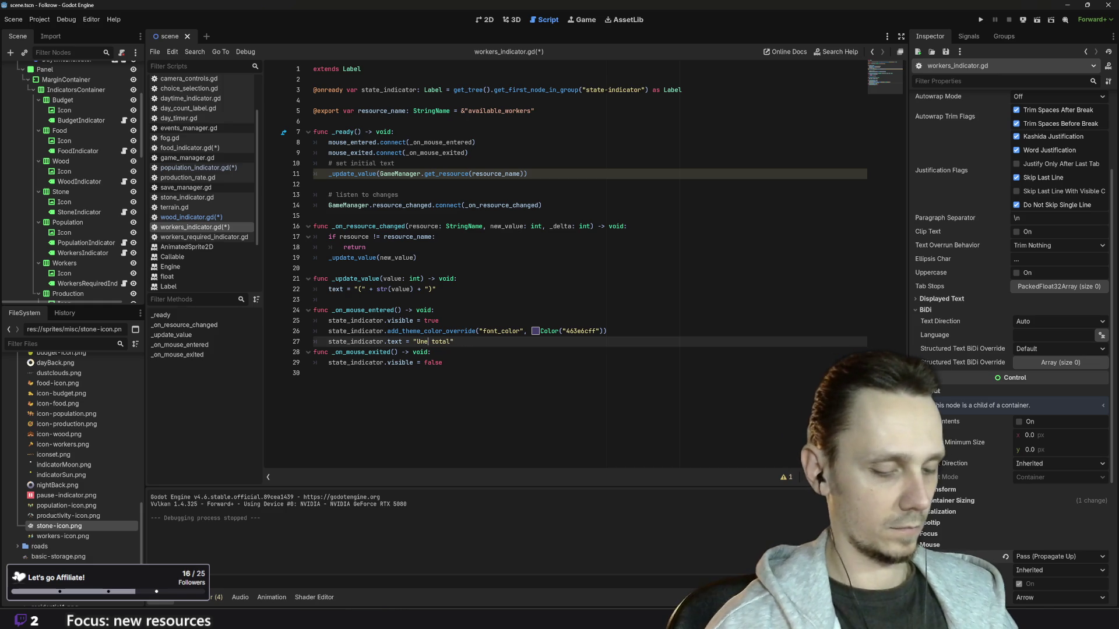
pyautogui.write('ployed')
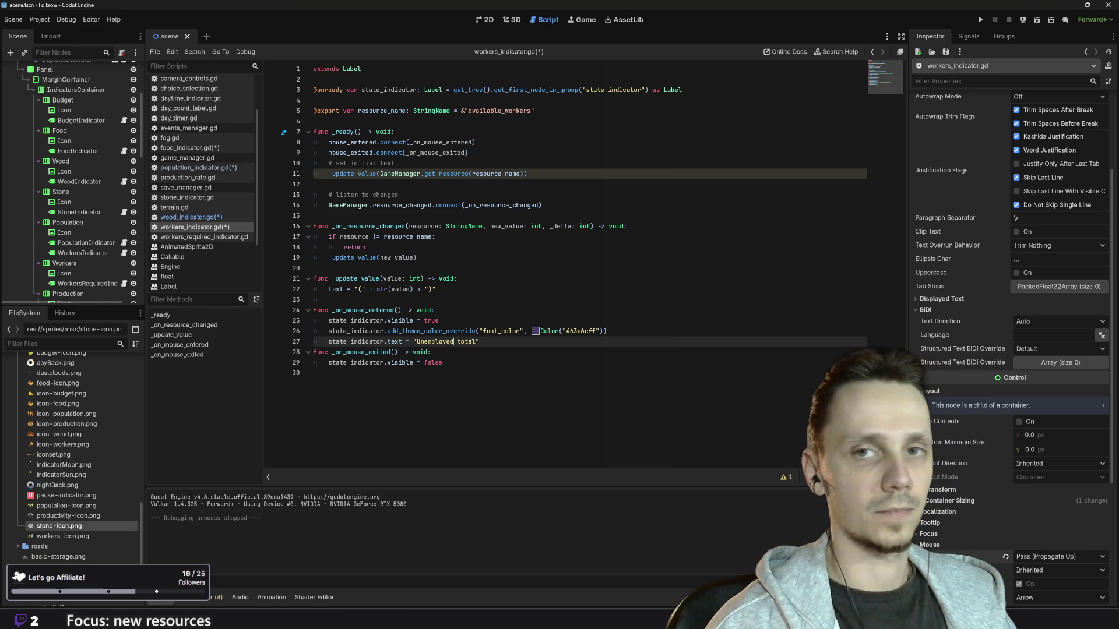
pyautogui.click(314, 373)
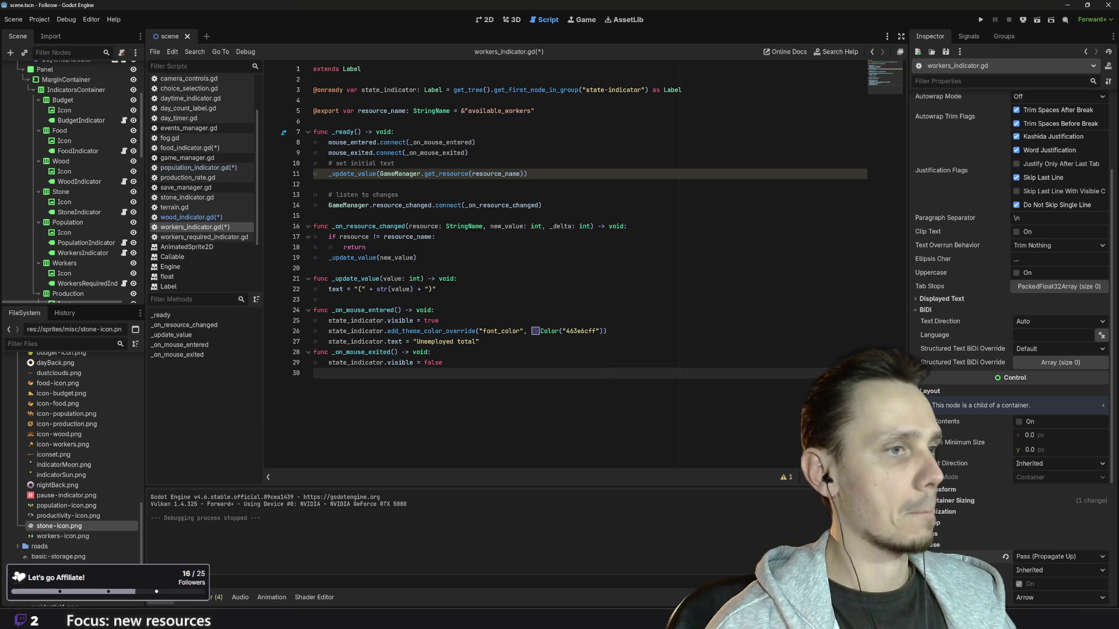
pyautogui.moveTo(315, 373); pyautogui.dragTo(275, 311)
pyautogui.hotkey('ctrl', 'c')
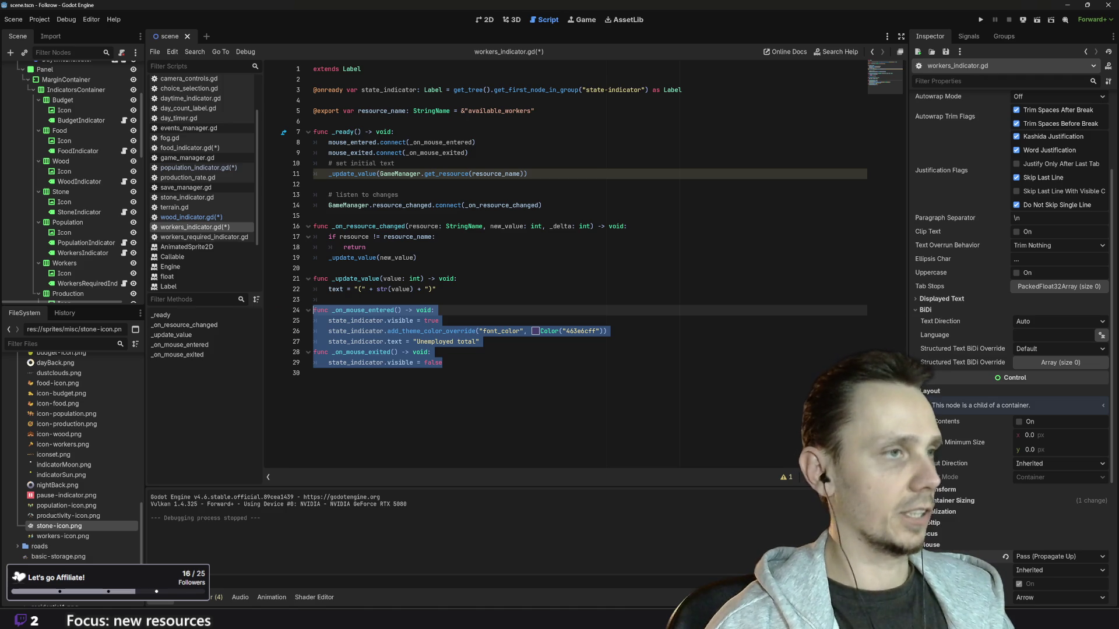
pyautogui.scroll(-2, 97, 237)
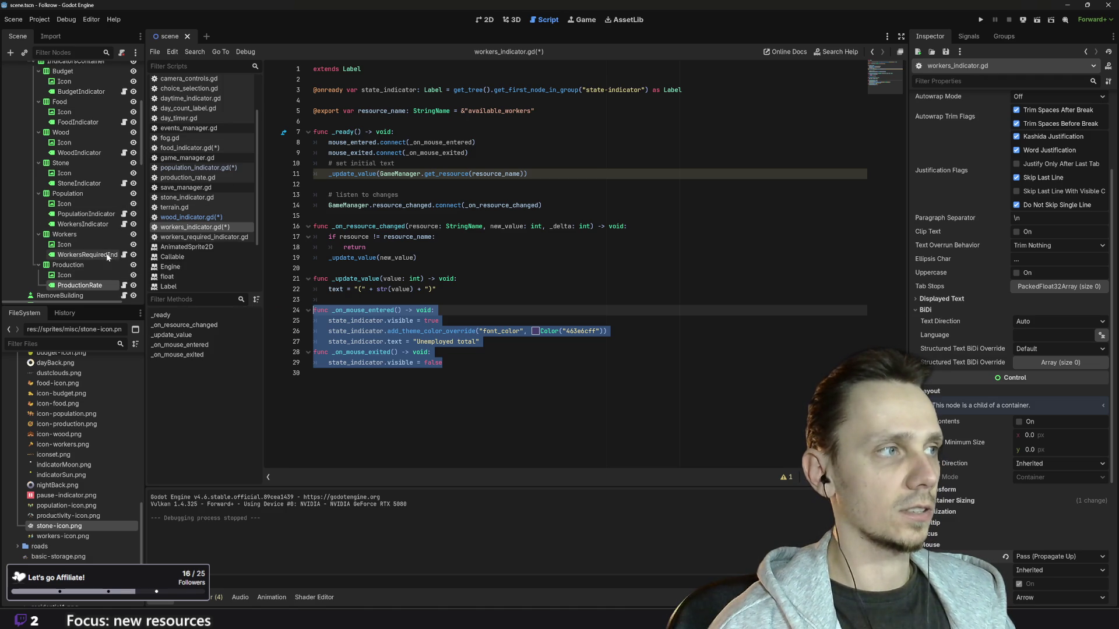
pyautogui.click(124, 255)
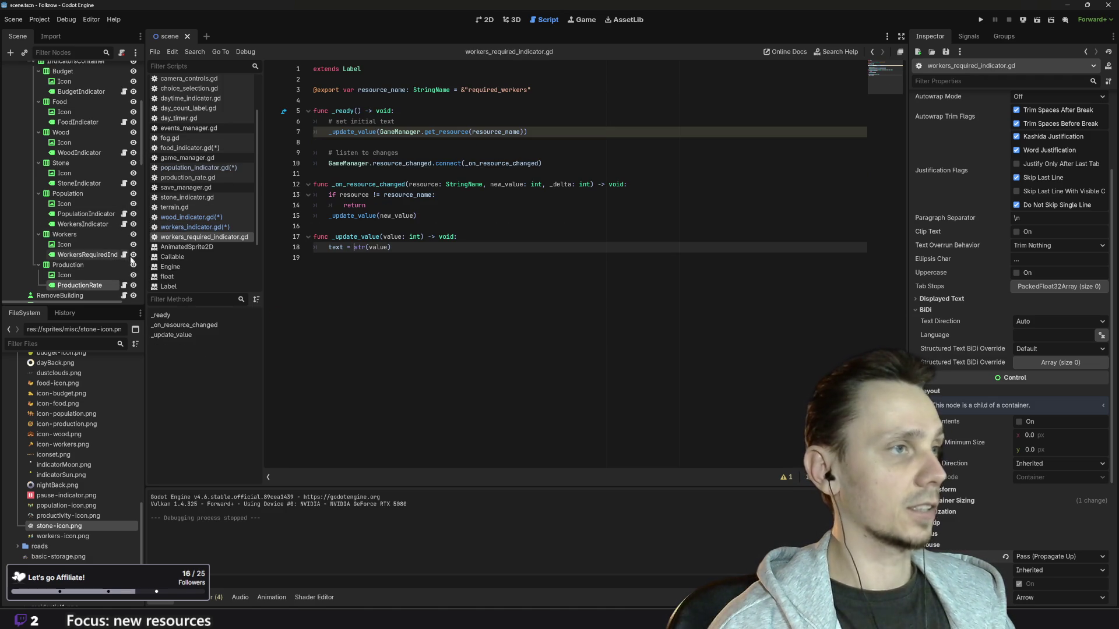
# Step: Paste the hover handlers into workers_required_indicator.gd with the text 'Workers needed'
pyautogui.hotkey('ctrl', 'v')
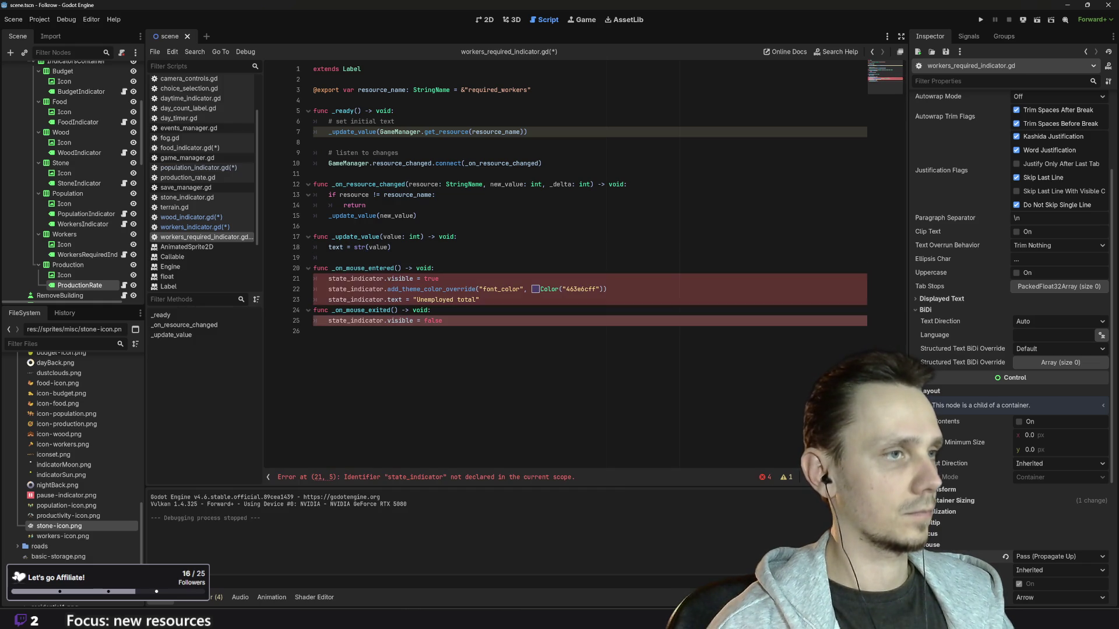
pyautogui.doubleClick(435, 299)
pyautogui.moveTo(457, 300); pyautogui.dragTo(478, 299)
pyautogui.write('Wor')
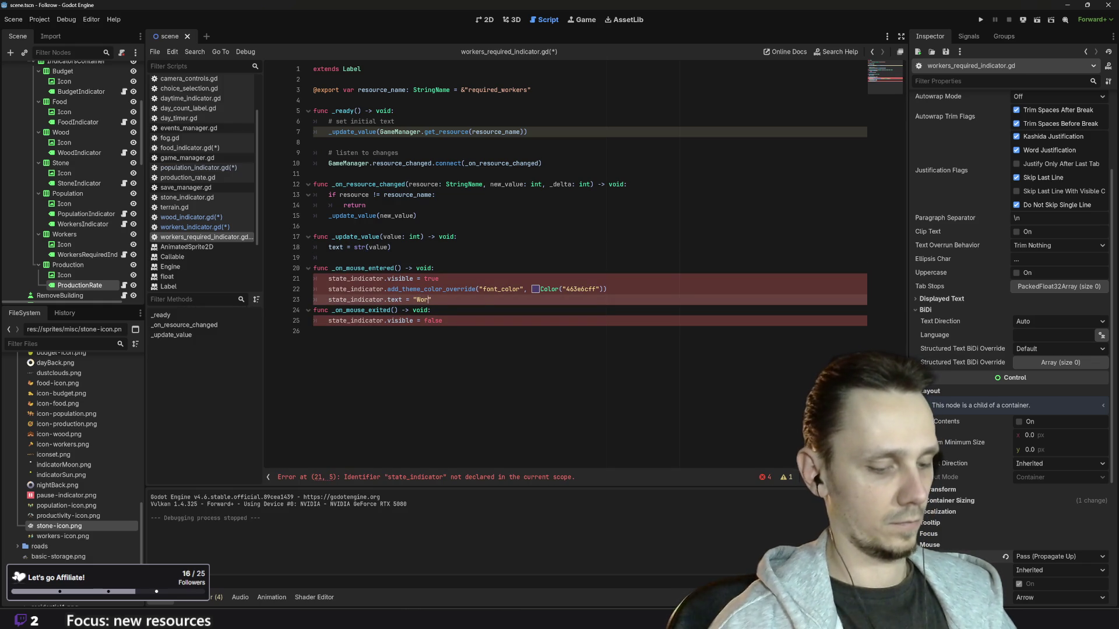
pyautogui.write('kers n')
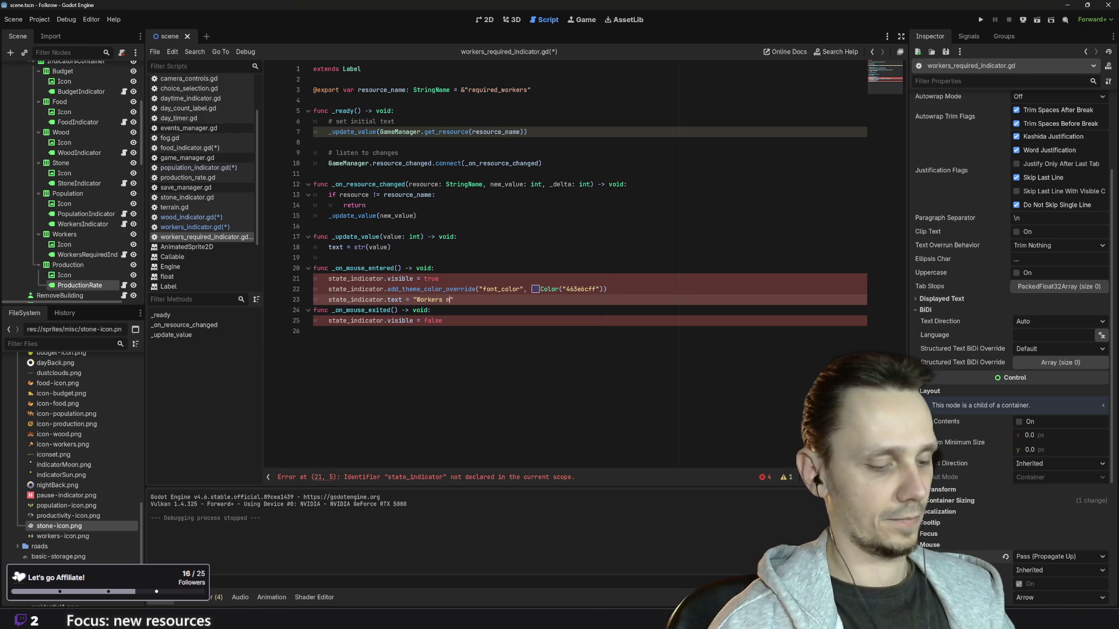
pyautogui.write('eeded')
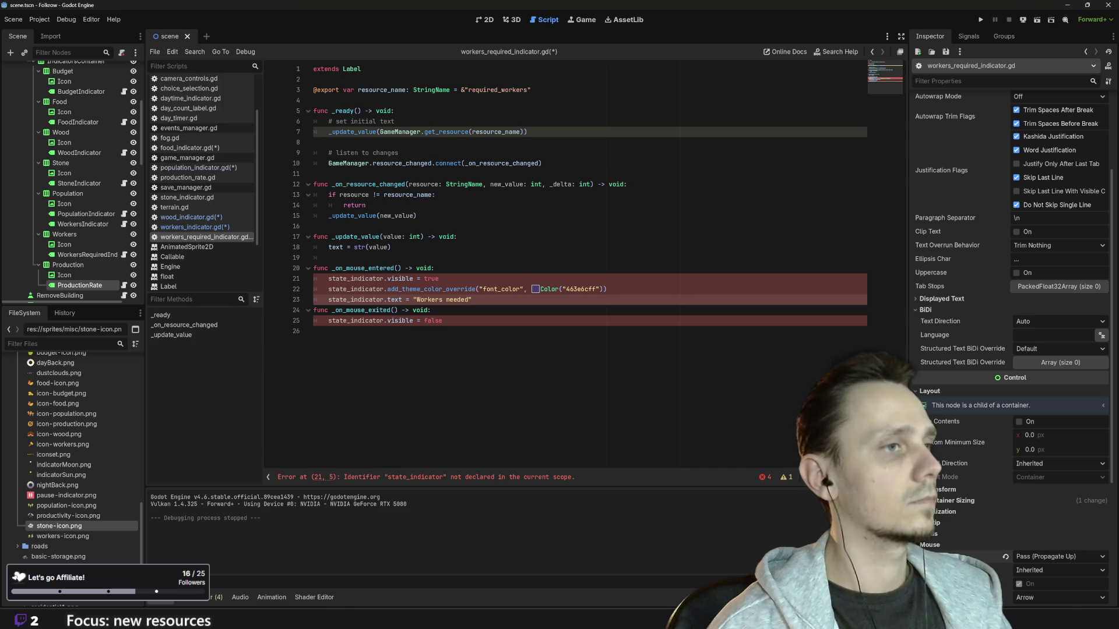
# Step: Copy the two hover signal connect lines into workers_required_indicator.gd's _ready
pyautogui.click(193, 227)
pyautogui.moveTo(469, 153); pyautogui.dragTo(314, 142)
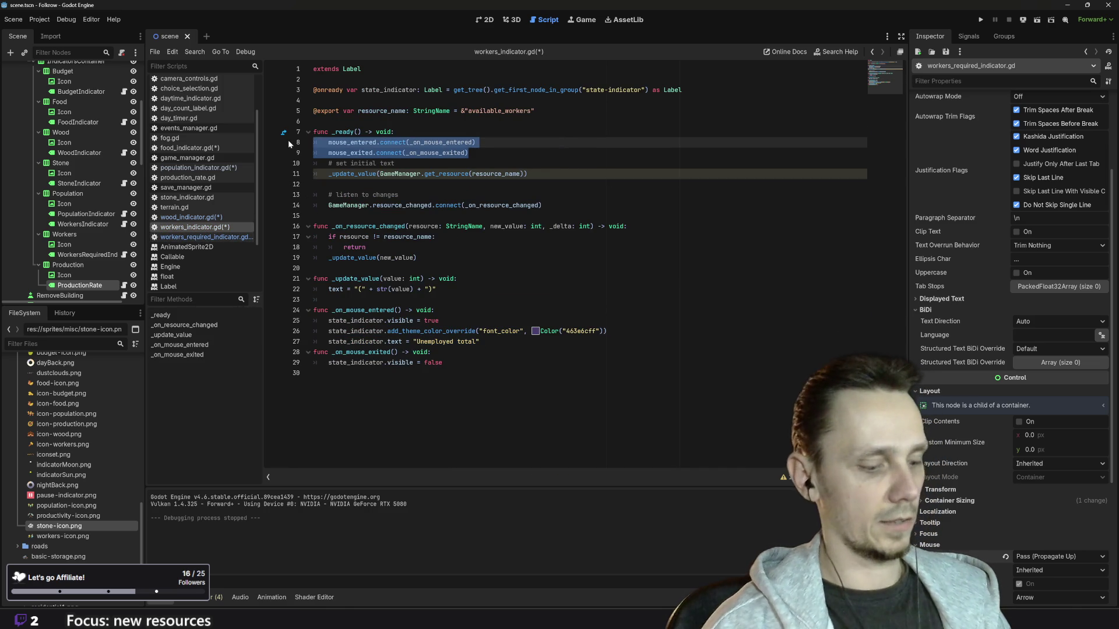
pyautogui.click(206, 237)
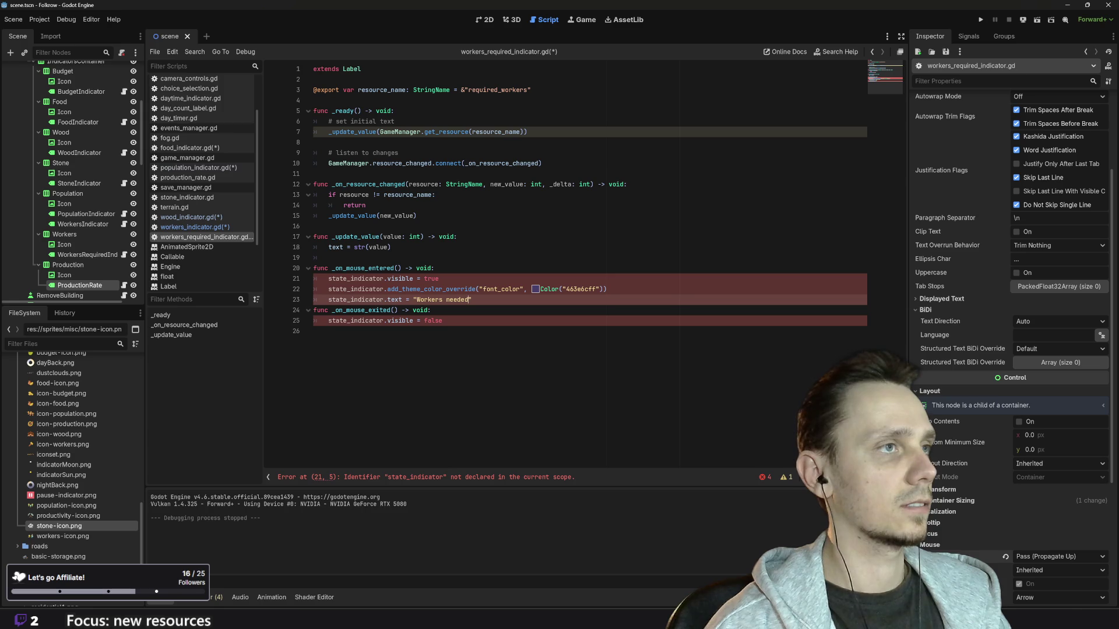
pyautogui.click(395, 121)
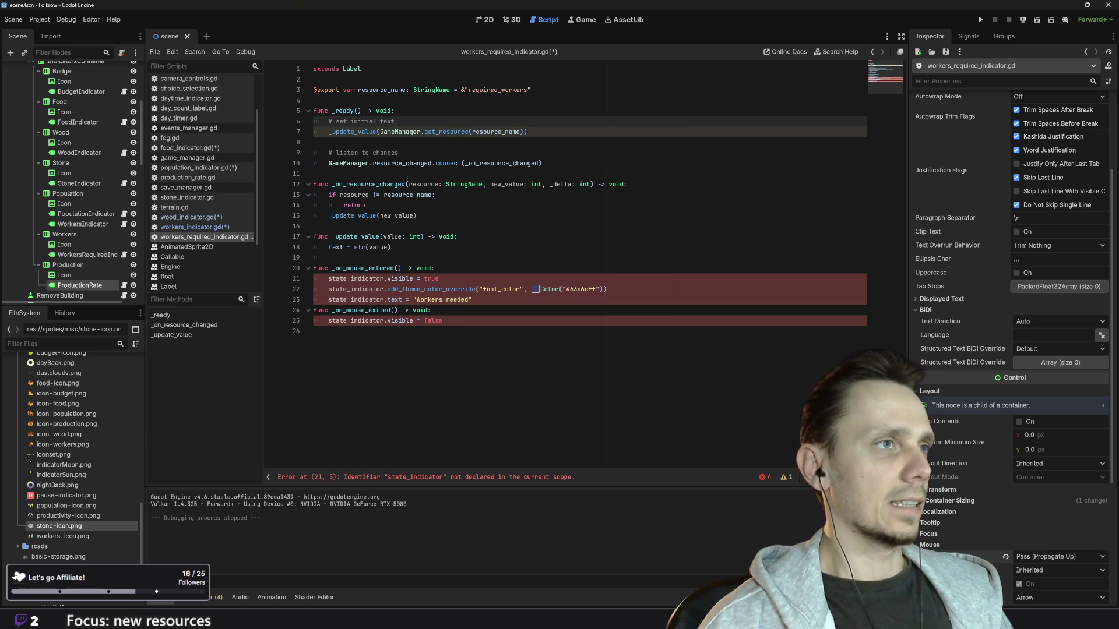
pyautogui.click(394, 111)
pyautogui.press('Return')
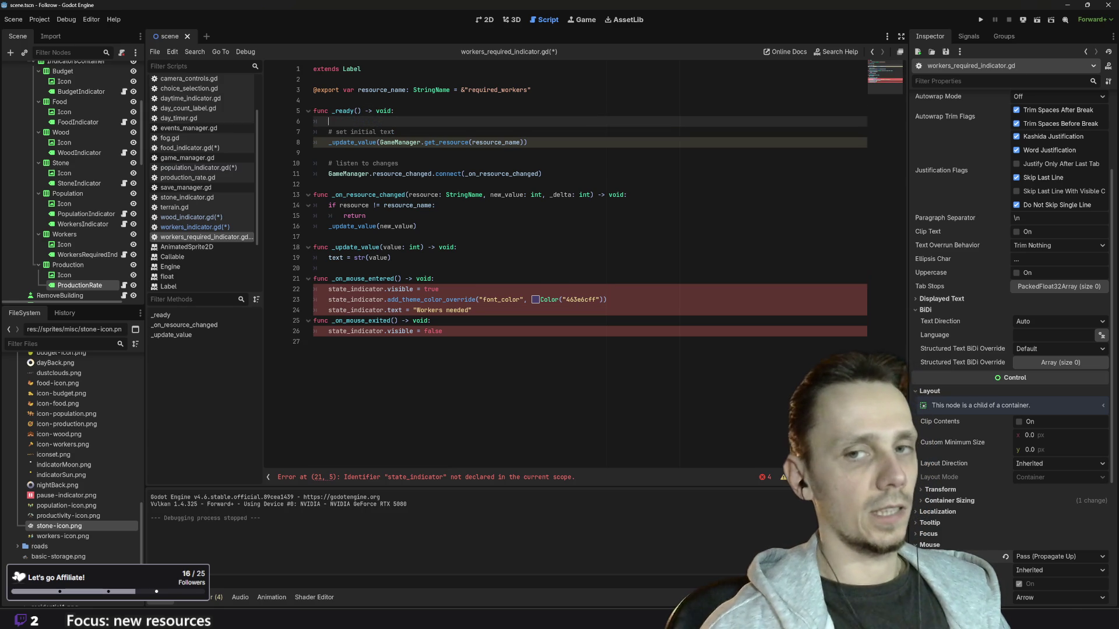
pyautogui.write('mouse_entered.connect(_on_mouse_entered) \tmouse_exited.connect(_on_mouse_exited)')
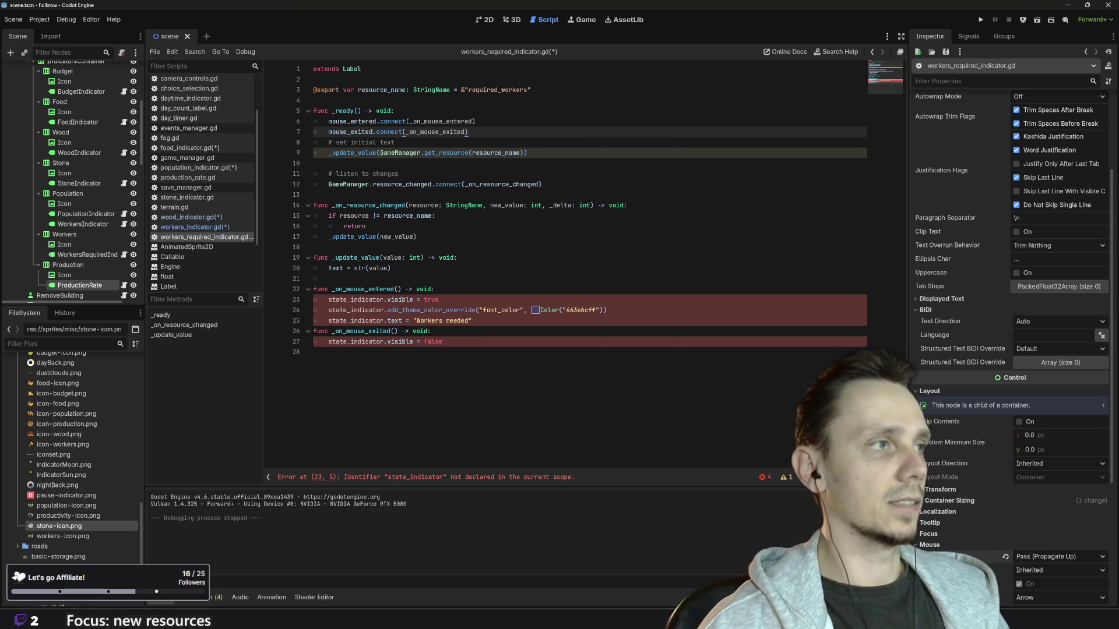
pyautogui.click(192, 226)
pyautogui.moveTo(682, 90); pyautogui.dragTo(313, 90)
pyautogui.hotkey('ctrl', 'c')
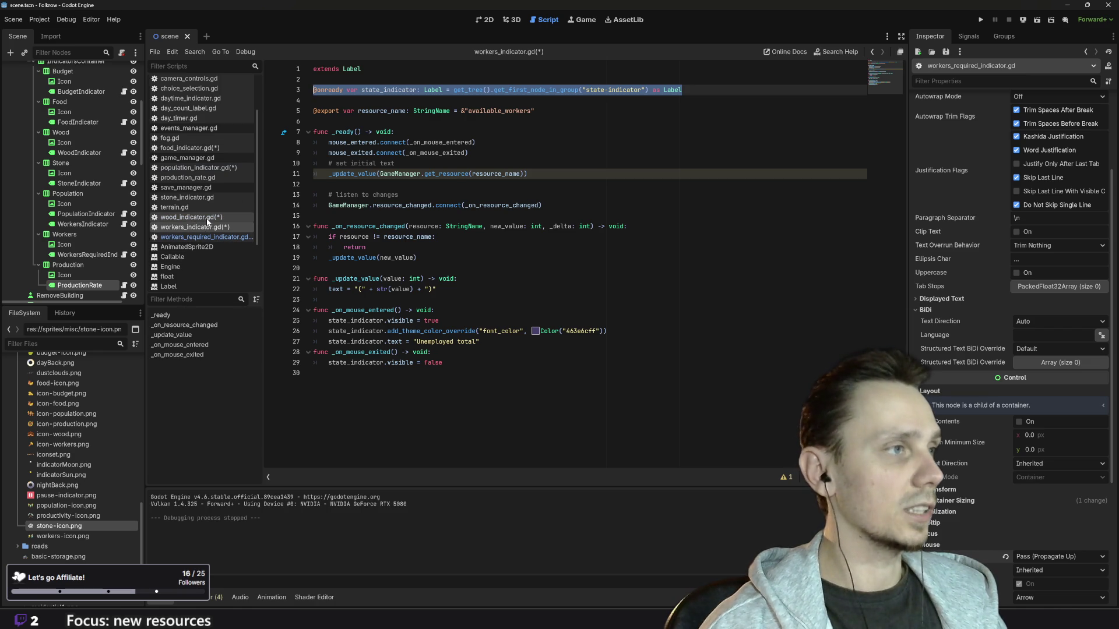
pyautogui.click(194, 237)
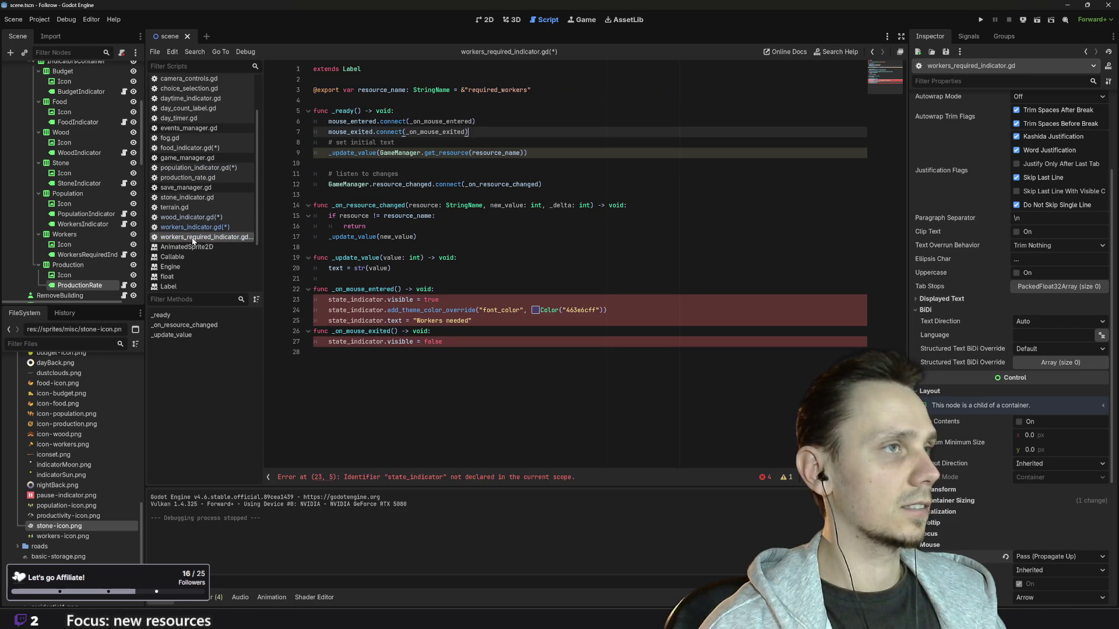
pyautogui.click(362, 69)
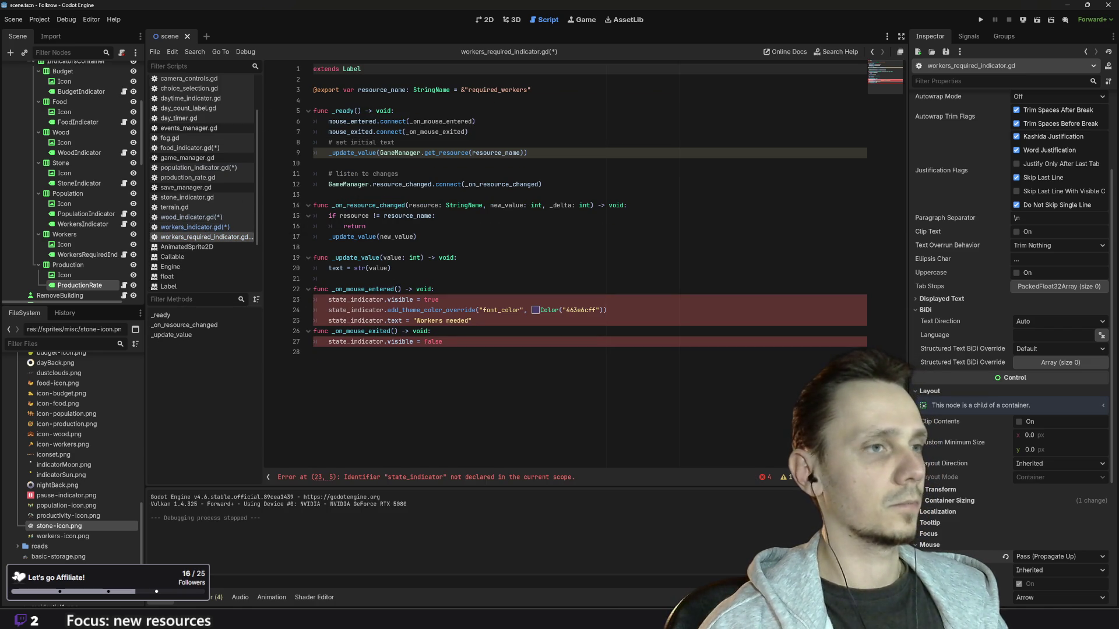
pyautogui.hotkey('ctrl', 'v')
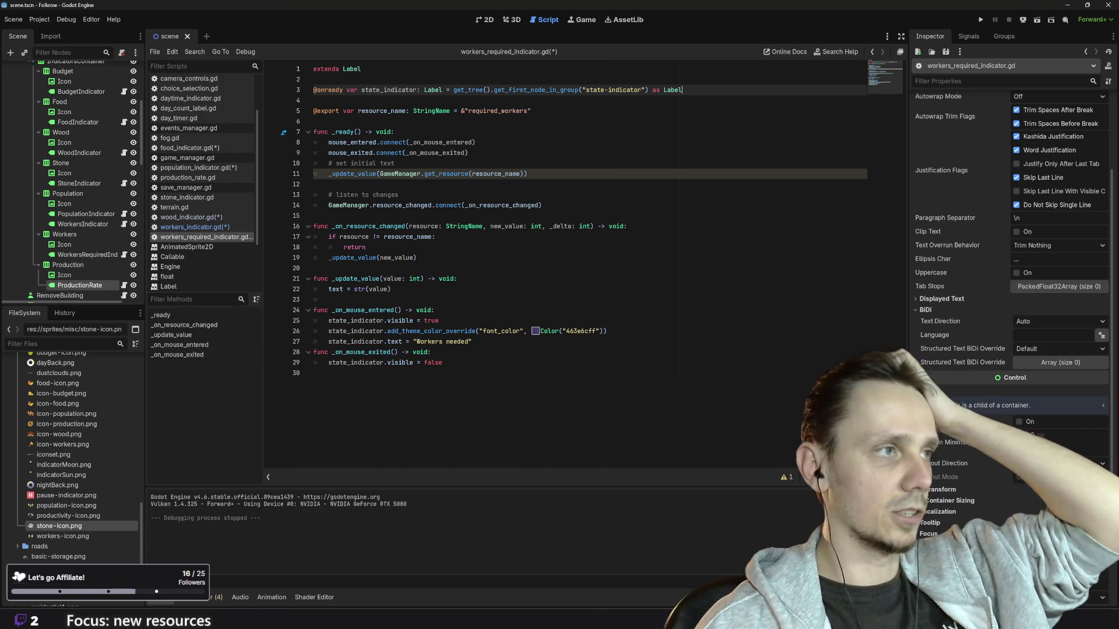
pyautogui.moveTo(456, 331)
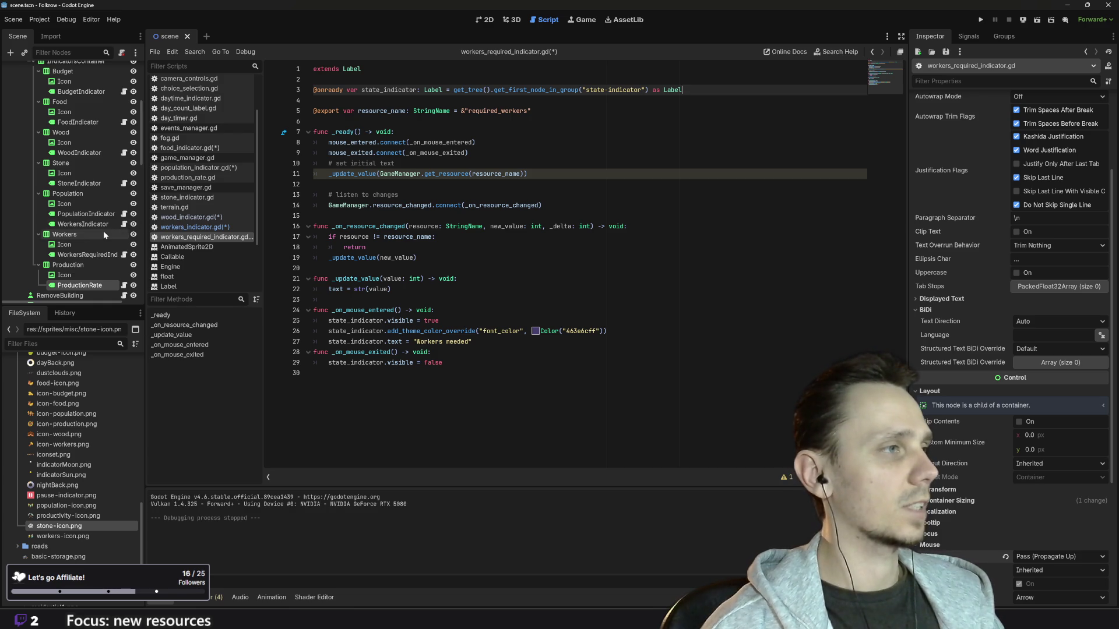
pyautogui.scroll(-1, 105, 233)
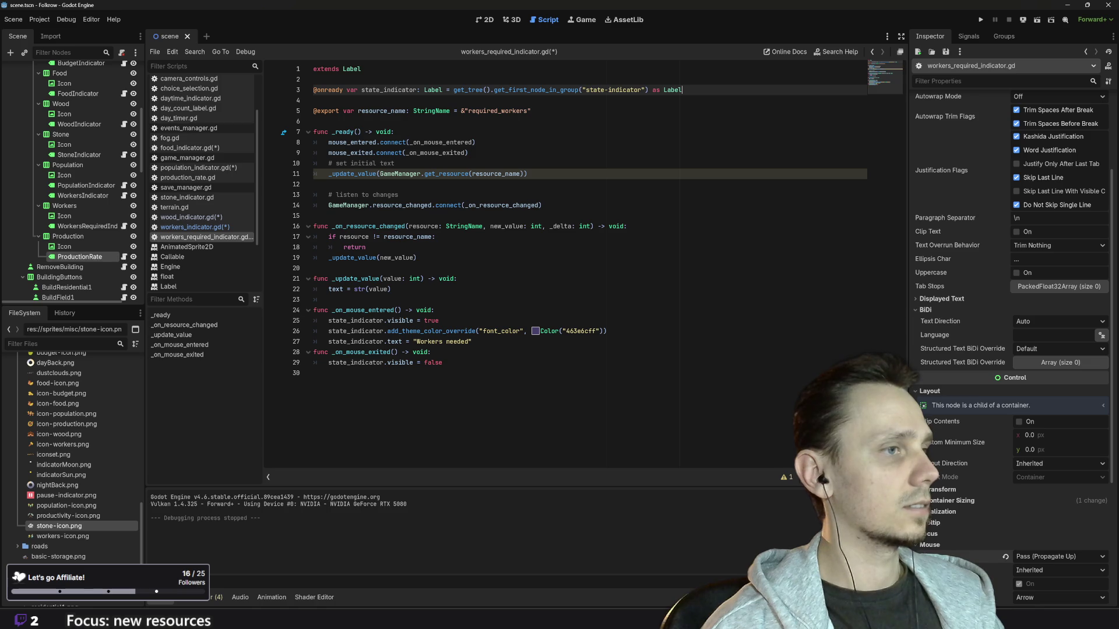
pyautogui.moveTo(444, 363); pyautogui.dragTo(302, 314)
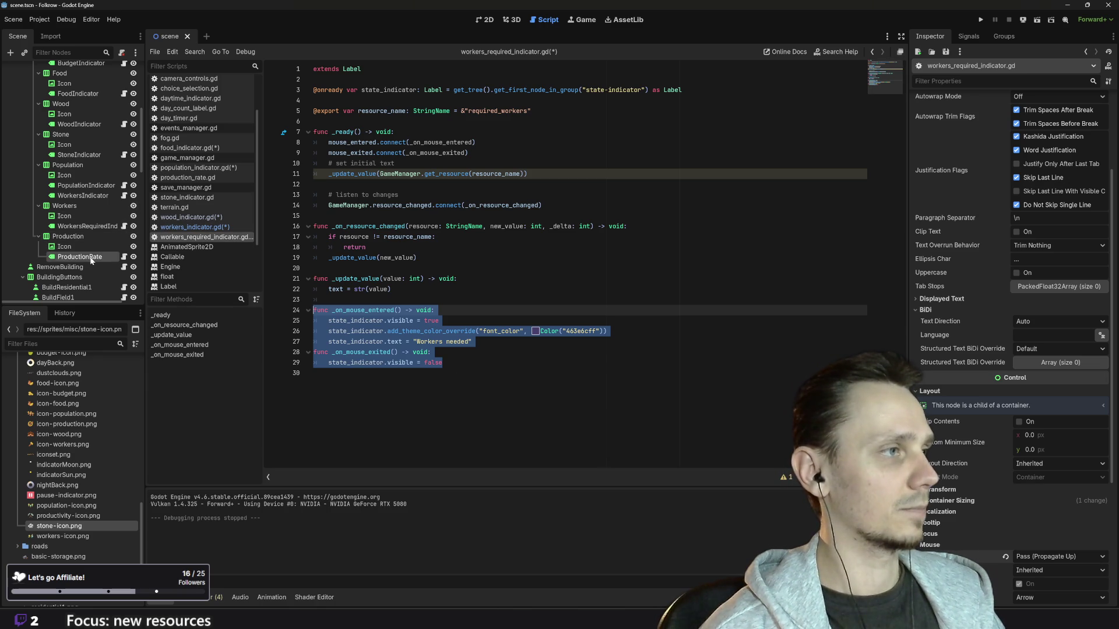
# Step: In production_rate.gd, paste the hover handlers and change their label text to 'Production rate'
pyautogui.click(124, 257)
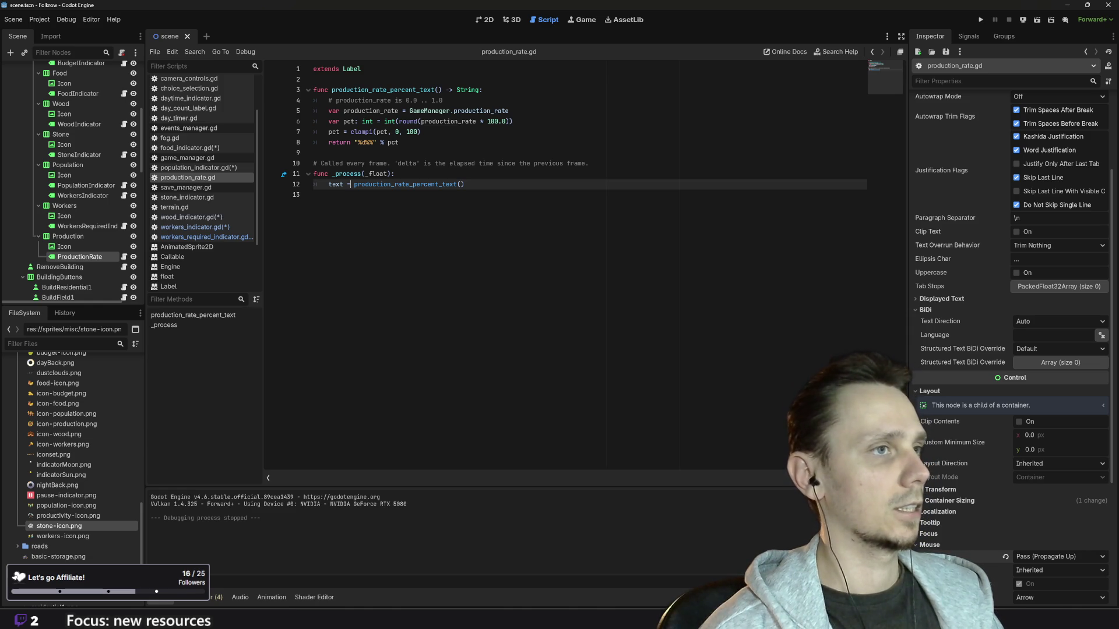
pyautogui.press('Return')
pyautogui.press('Return')
pyautogui.press('Return')
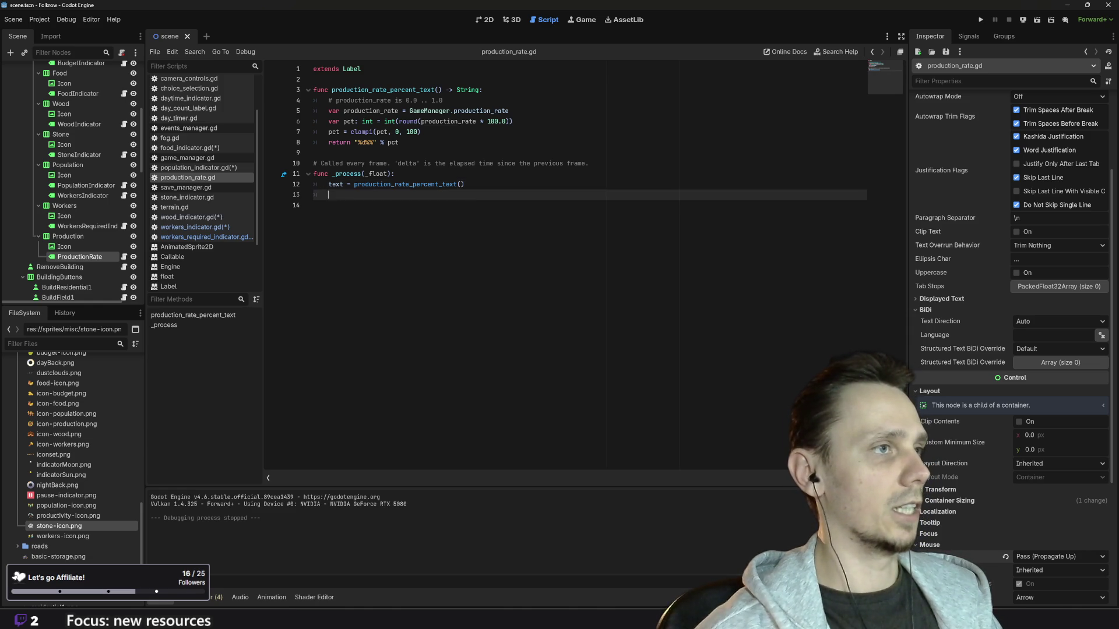
pyautogui.hotkey('ctrl', 'v')
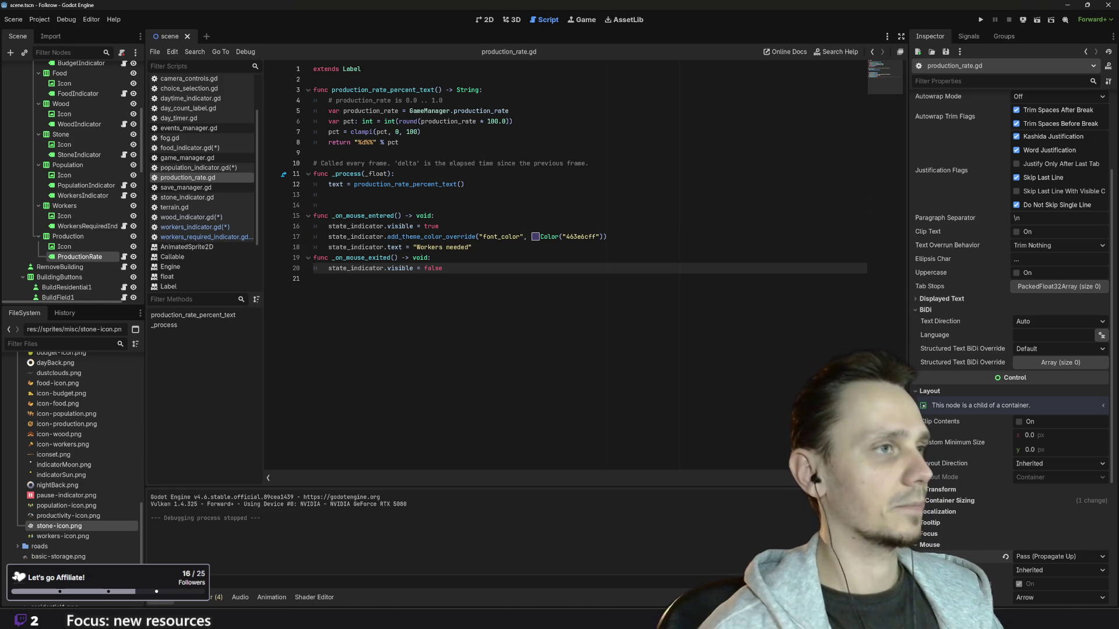
pyautogui.doubleClick(430, 247)
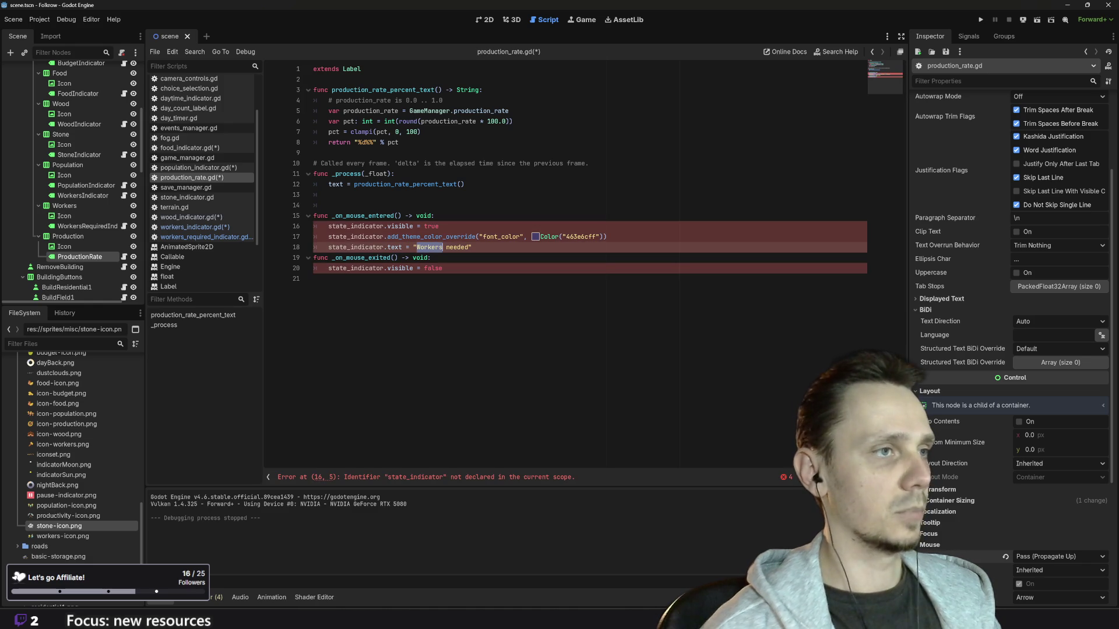
pyautogui.hotkey('shift', 'Right')
pyautogui.hotkey('shift', 'Right')
pyautogui.hotkey('shift', 'Right')
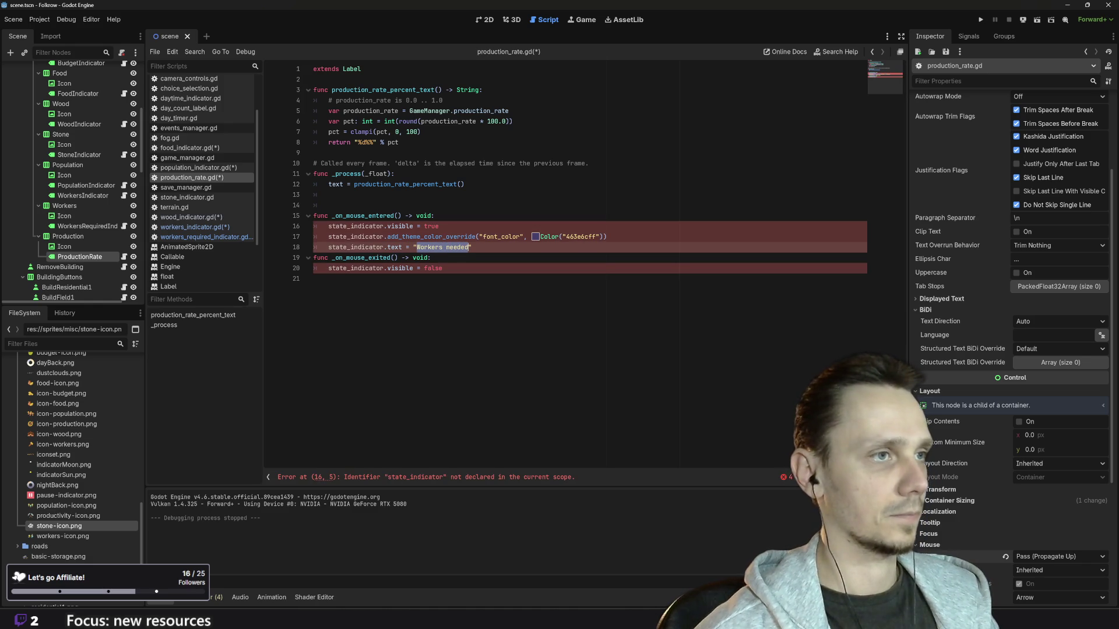
pyautogui.write('Production ra')
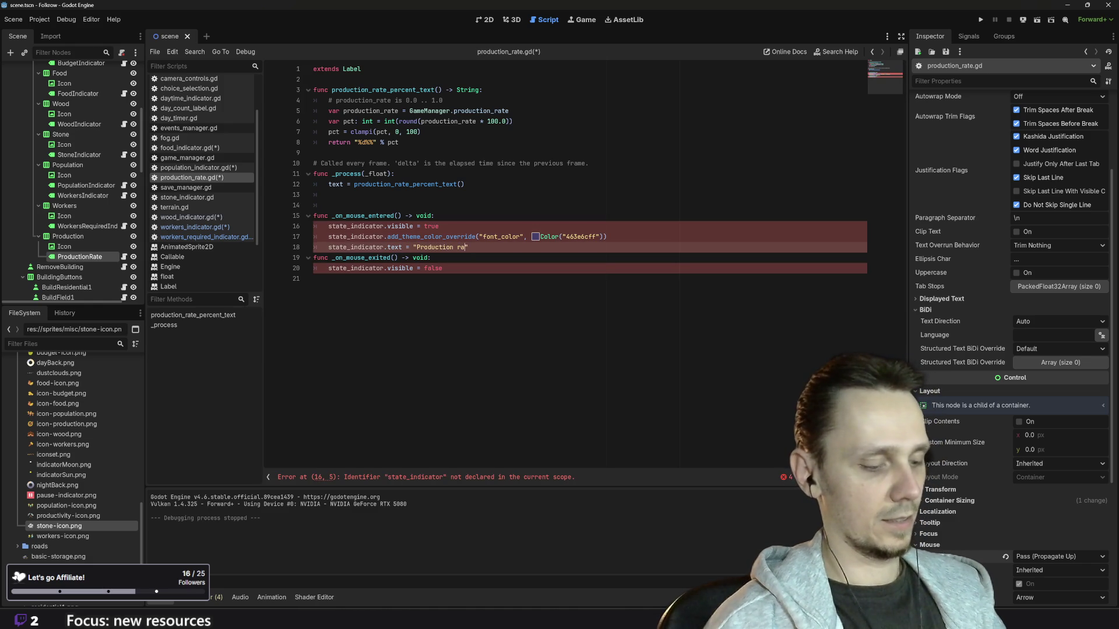
pyautogui.write('te')
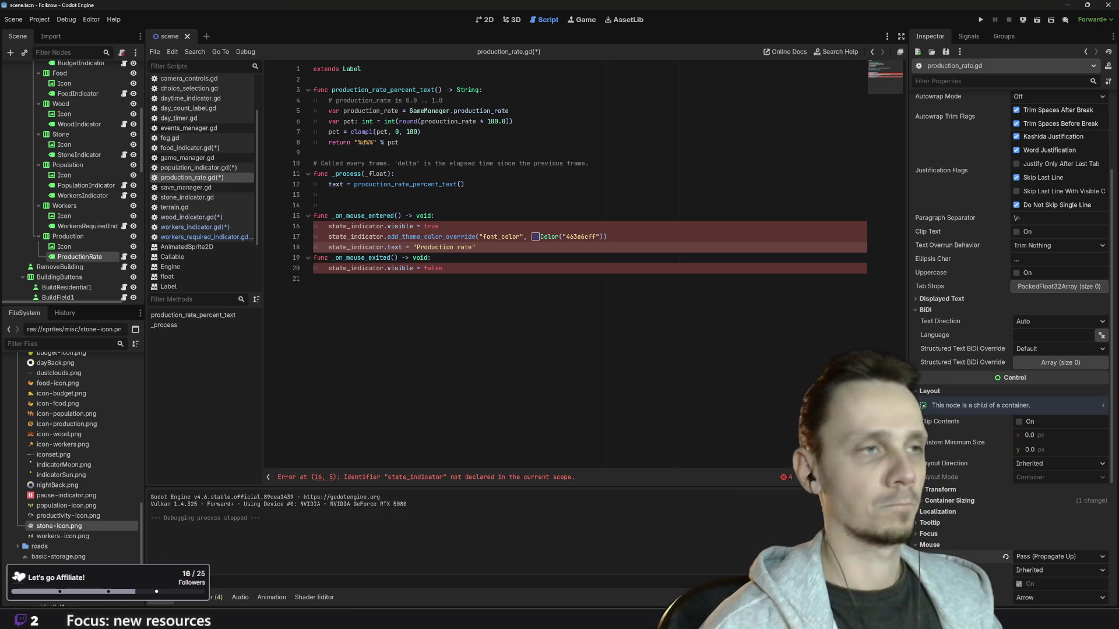
# Step: Copy the _ready function connecting the mouse enter/exit signals from workers_indicator.gd into production_rate.gd
pyautogui.click(206, 228)
pyautogui.moveTo(469, 153); pyautogui.dragTo(292, 138)
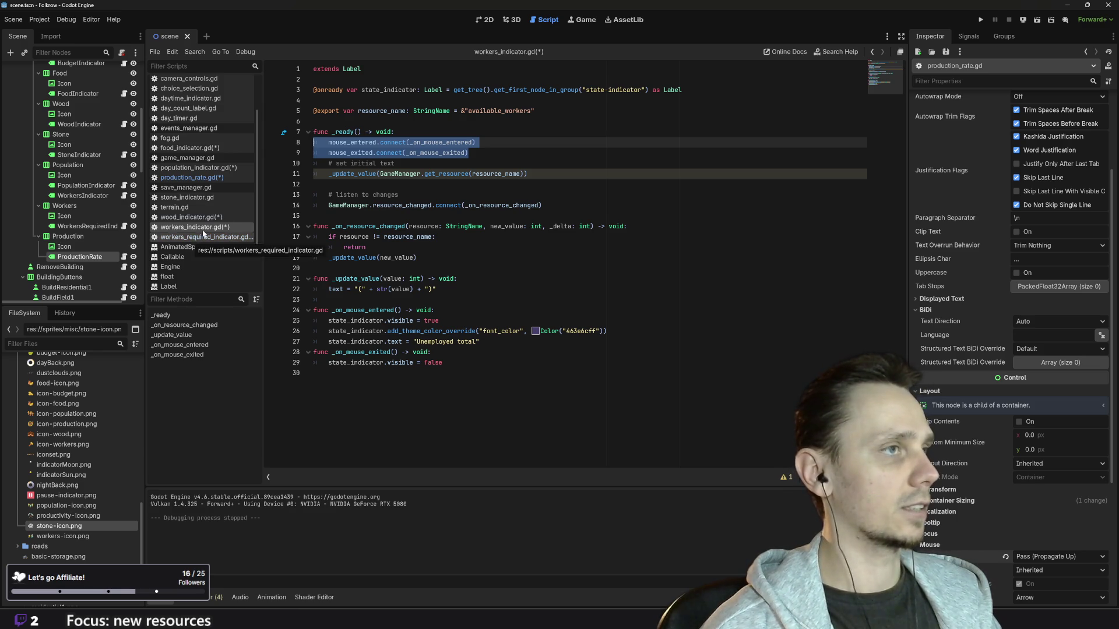
pyautogui.click(204, 178)
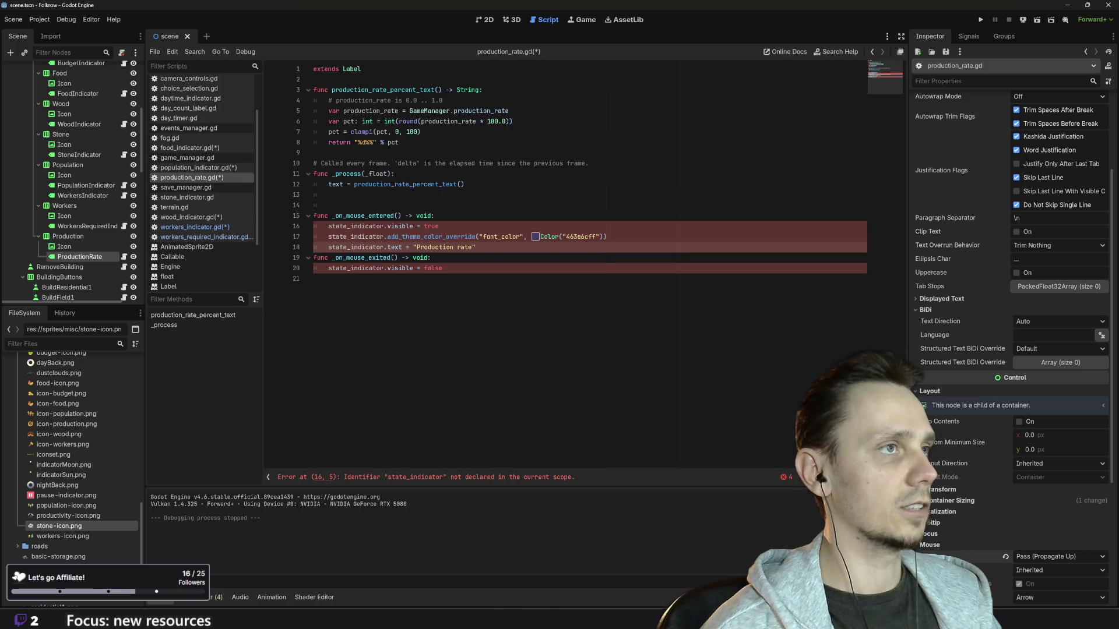
pyautogui.click(203, 228)
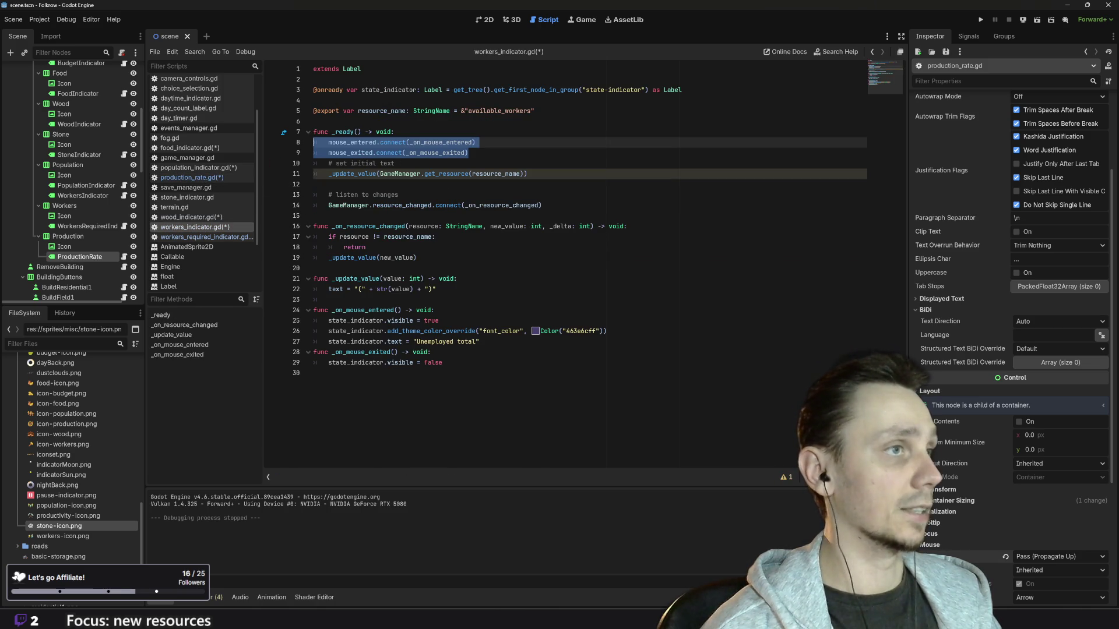
pyautogui.press('Right')
pyautogui.moveTo(468, 152)
pyautogui.mouseDown()
pyautogui.moveTo(315, 152)
pyautogui.moveTo(298, 136)
pyautogui.mouseUp()
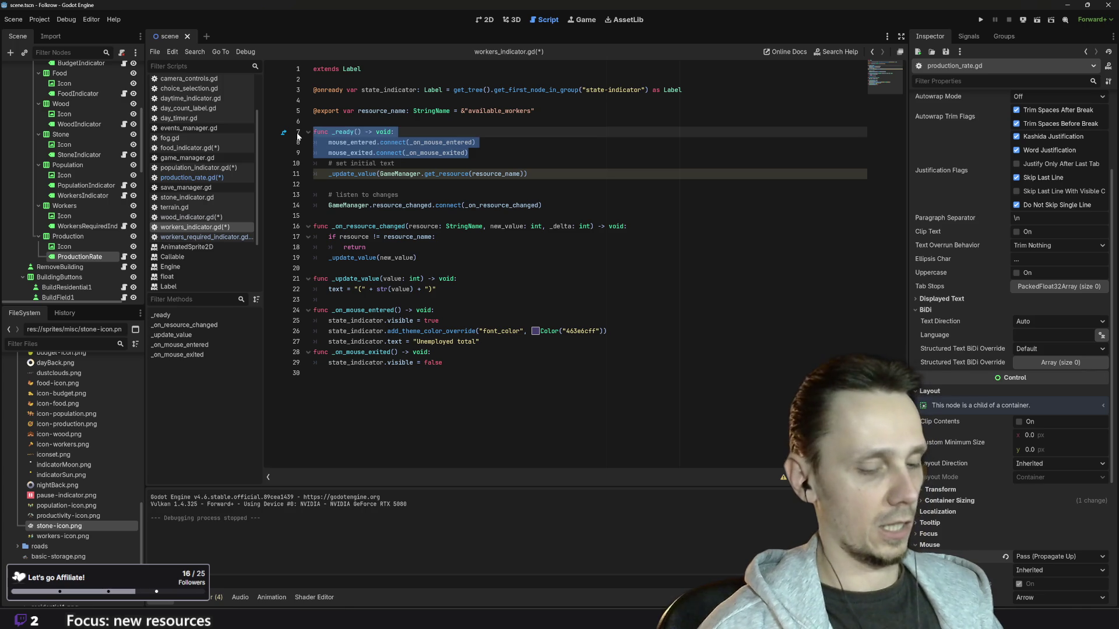
pyautogui.click(191, 179)
pyautogui.click(473, 247)
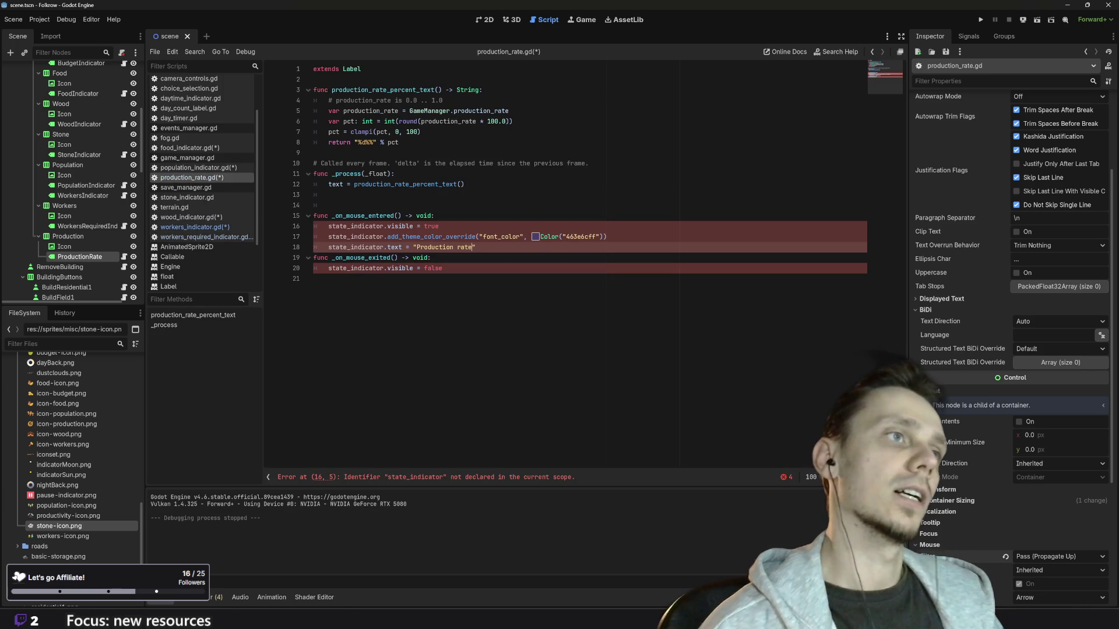
pyautogui.click(315, 152)
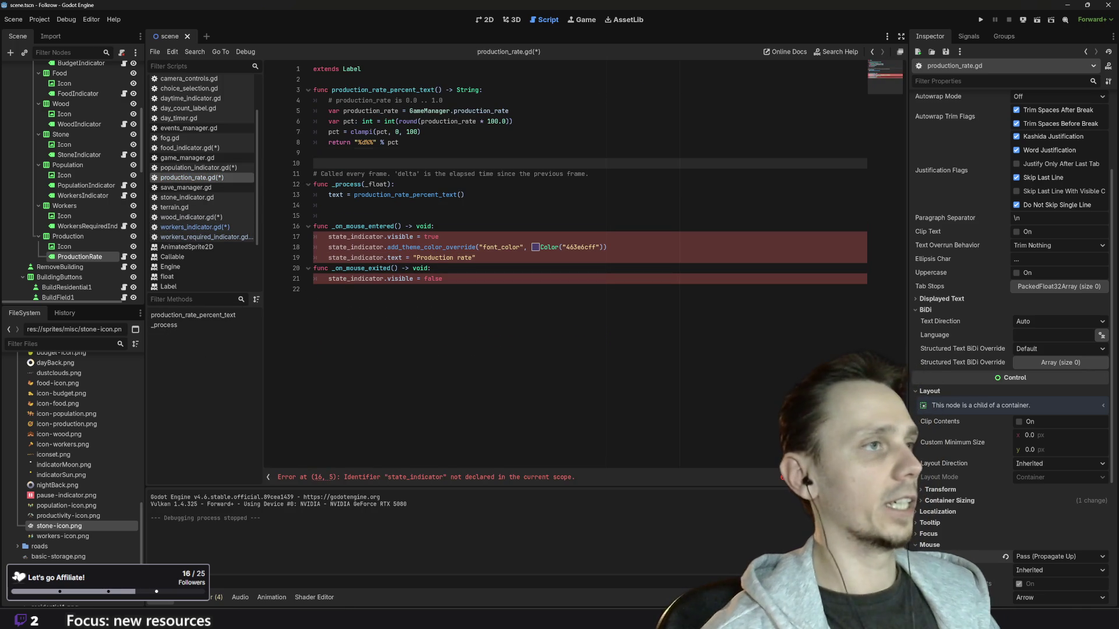
pyautogui.hotkey('ctrl', 'v')
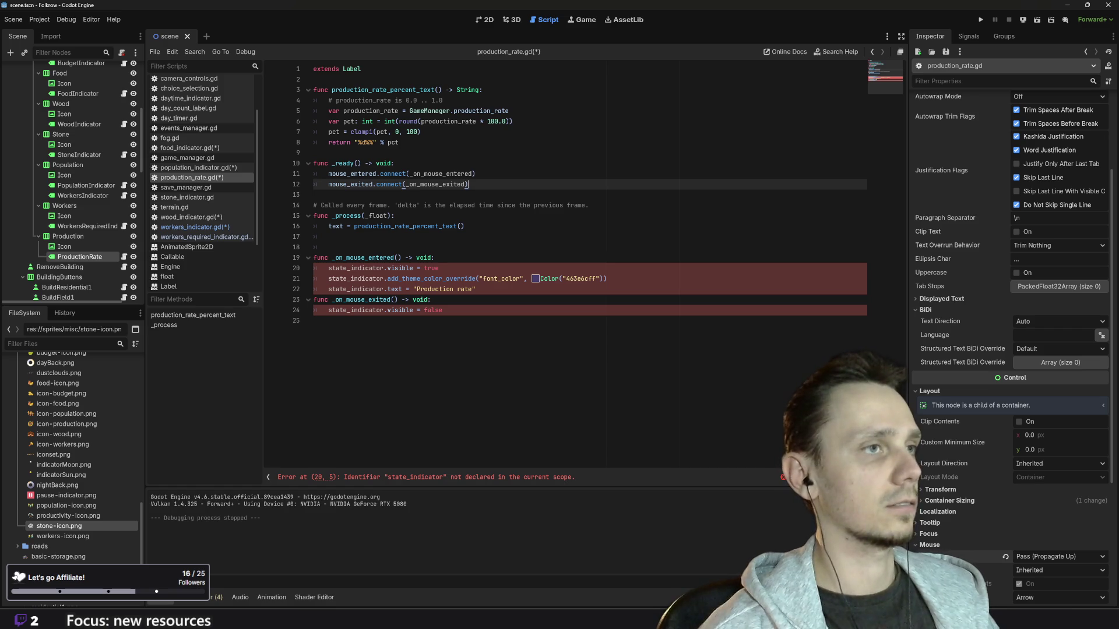
pyautogui.click(204, 228)
pyautogui.moveTo(681, 90); pyautogui.dragTo(310, 91)
pyautogui.hotkey('ctrl', 'c')
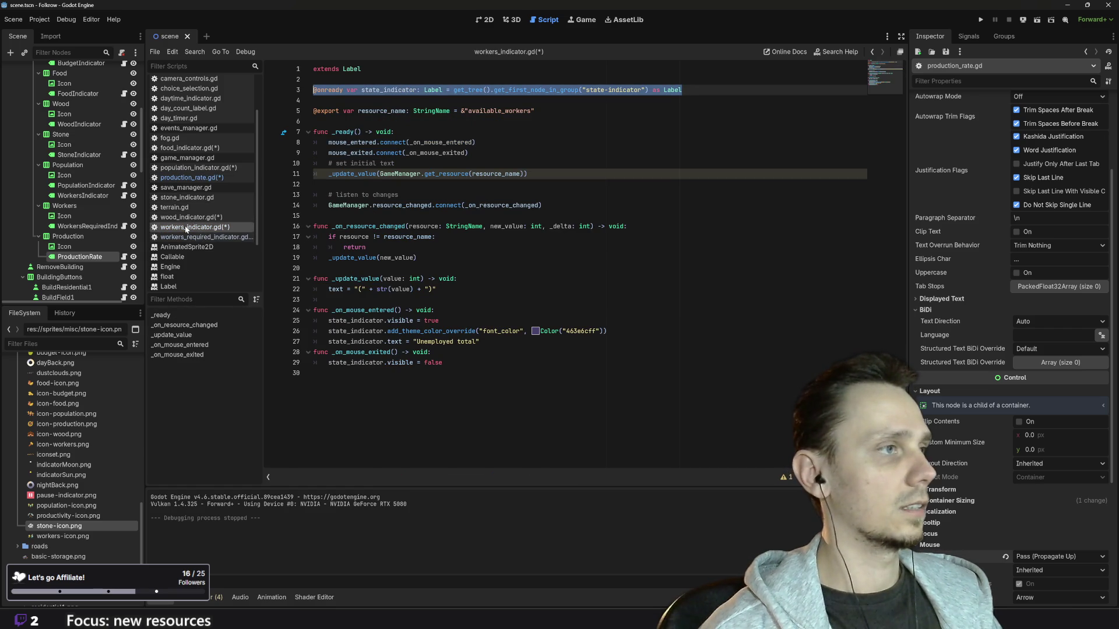
pyautogui.click(192, 177)
pyautogui.click(364, 68)
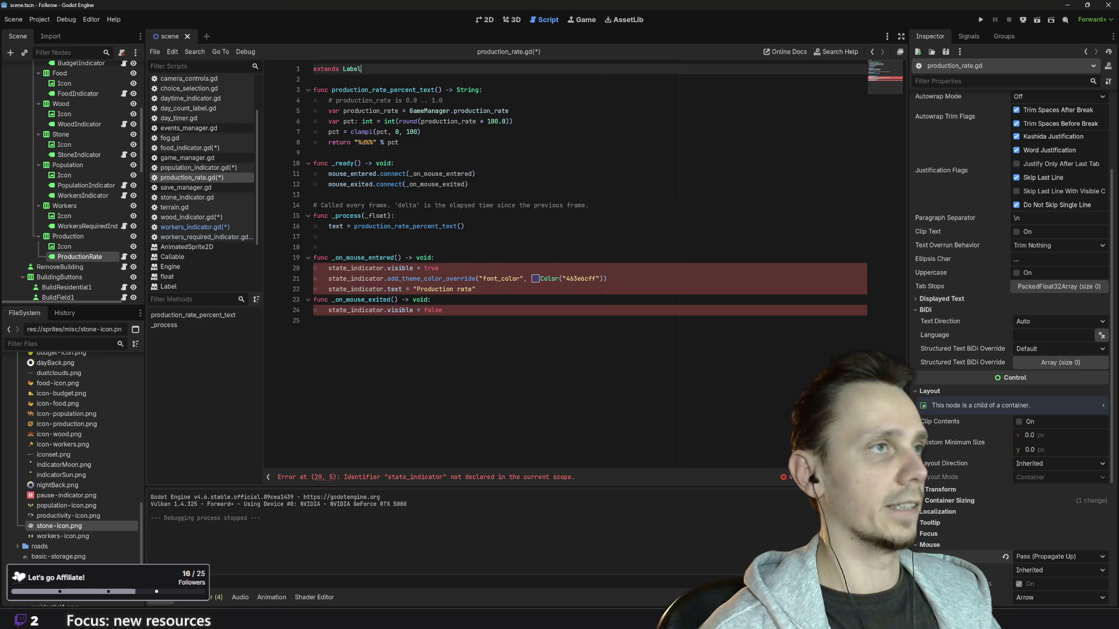
pyautogui.press('Return')
pyautogui.press('Return')
pyautogui.hotkey('ctrl', 'v')
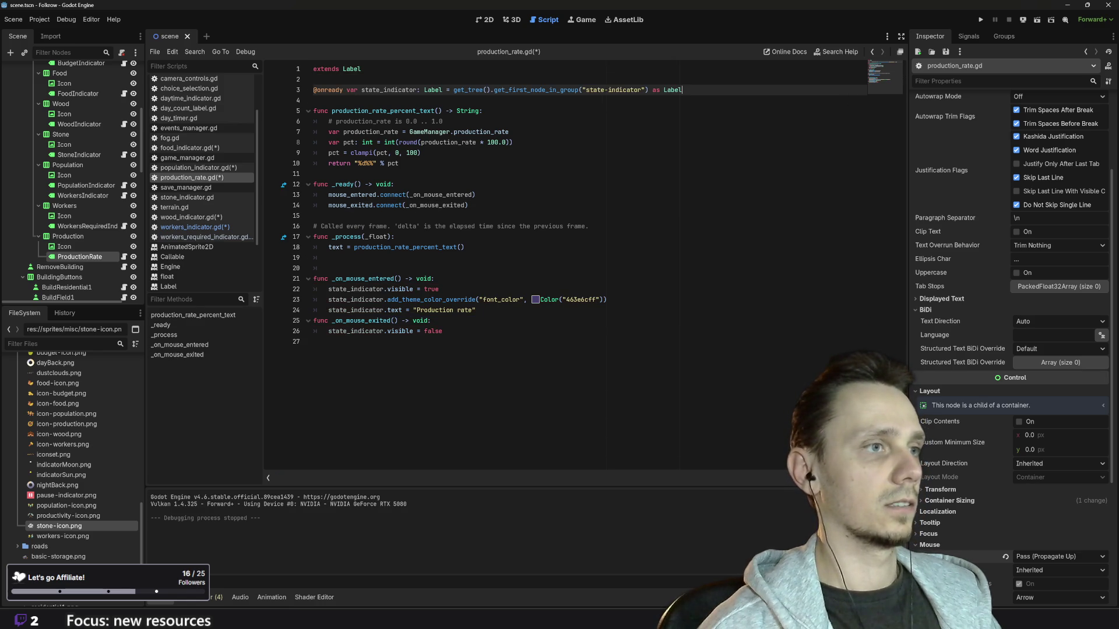
pyautogui.click(443, 331)
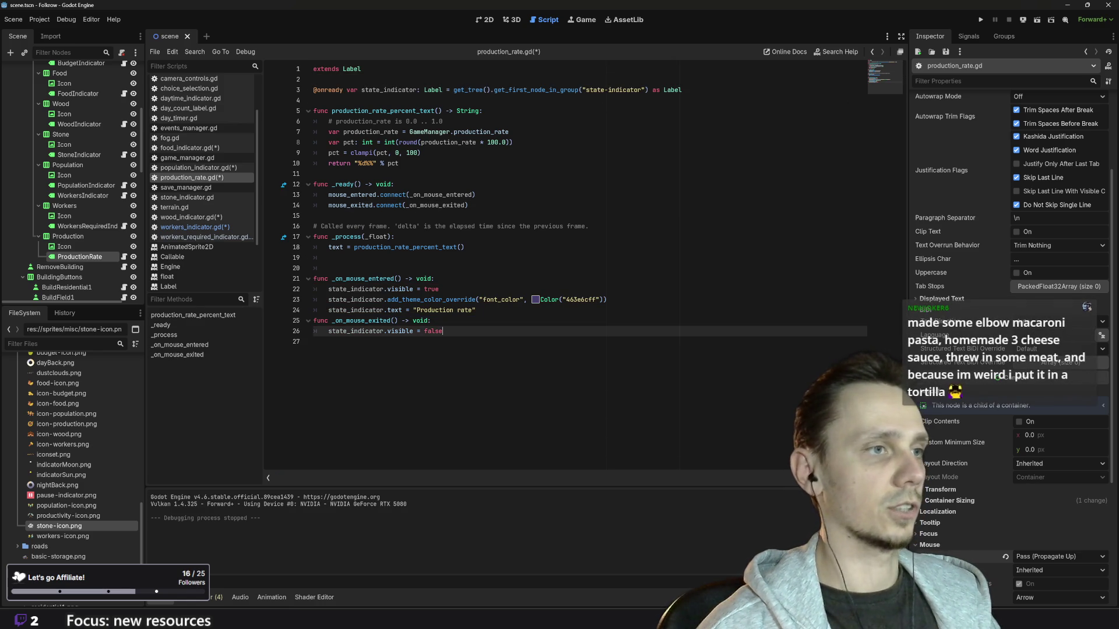
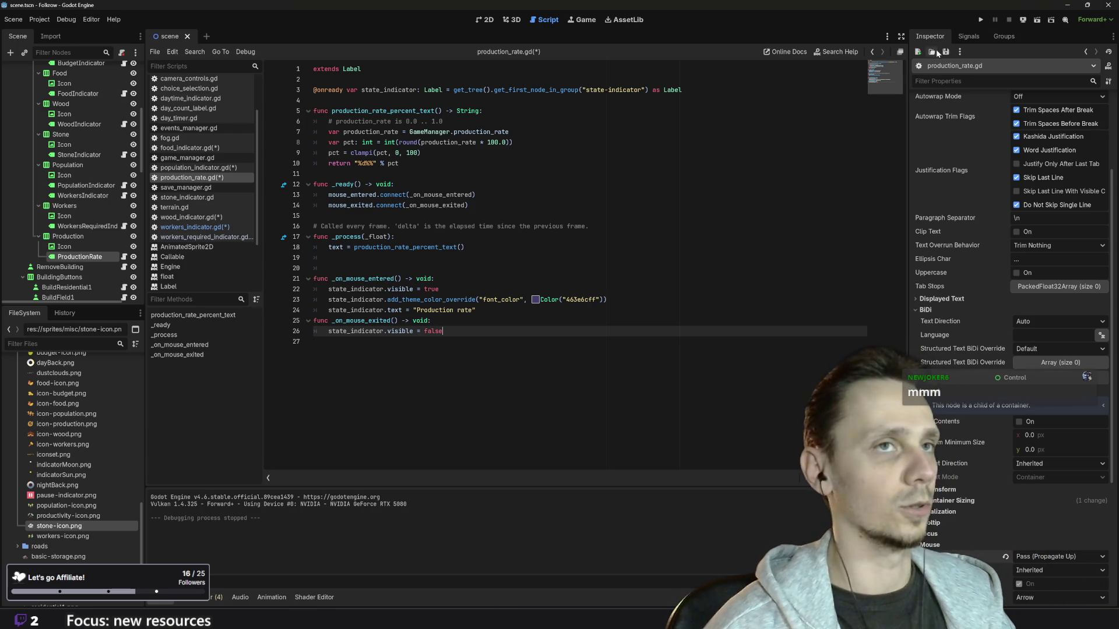
# Step: Test-run the game, stop it, and open population_indicator.gd in the script editor
pyautogui.click(980, 21)
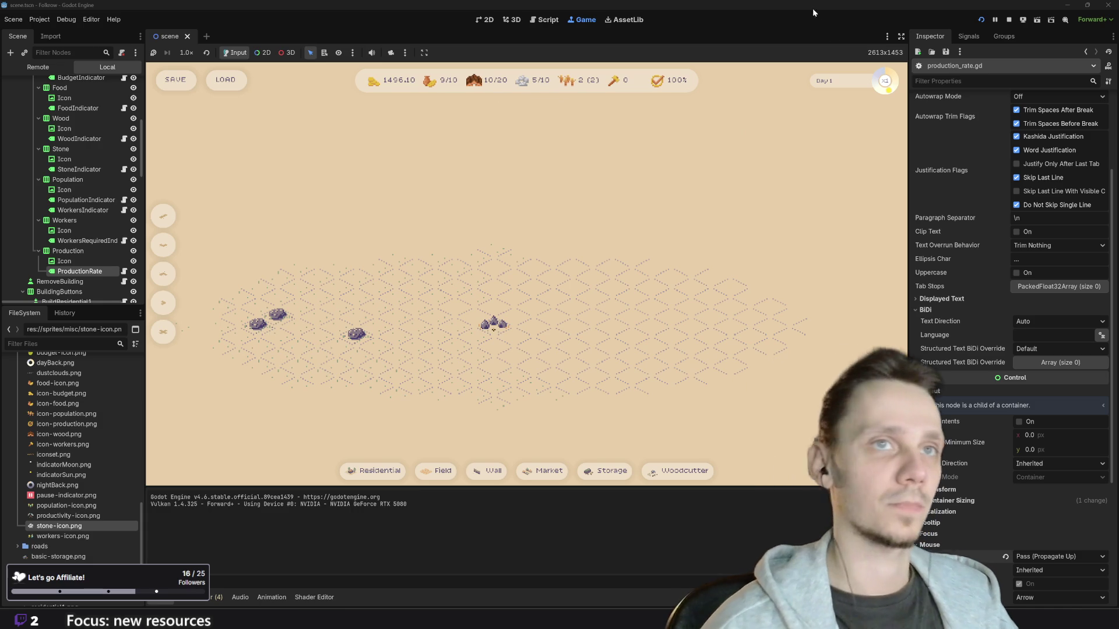
pyautogui.click(1013, 20)
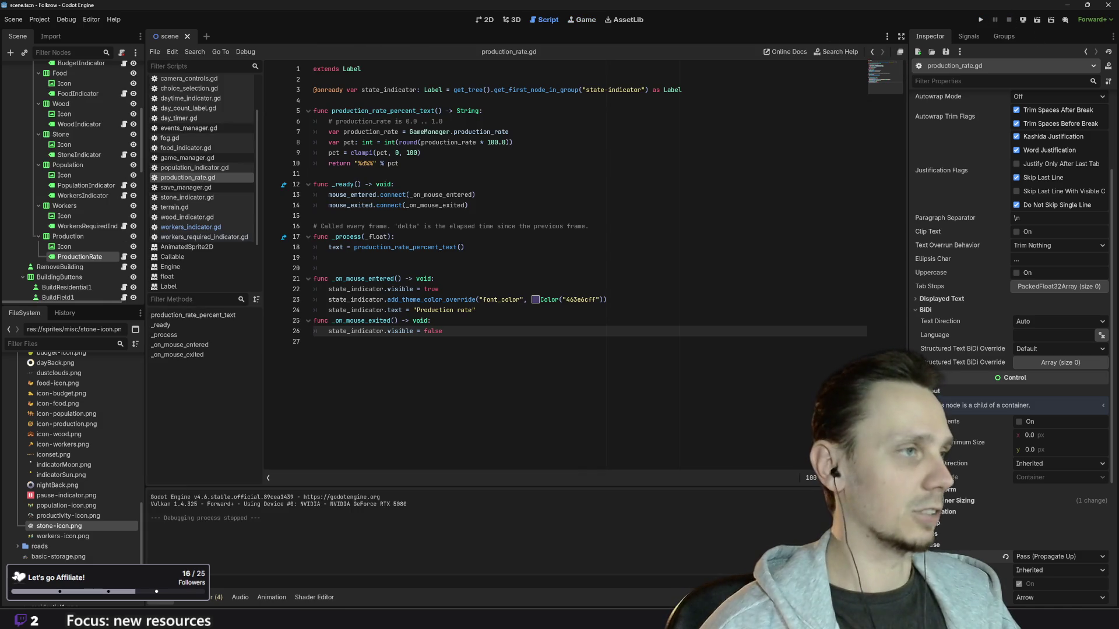
pyautogui.click(196, 169)
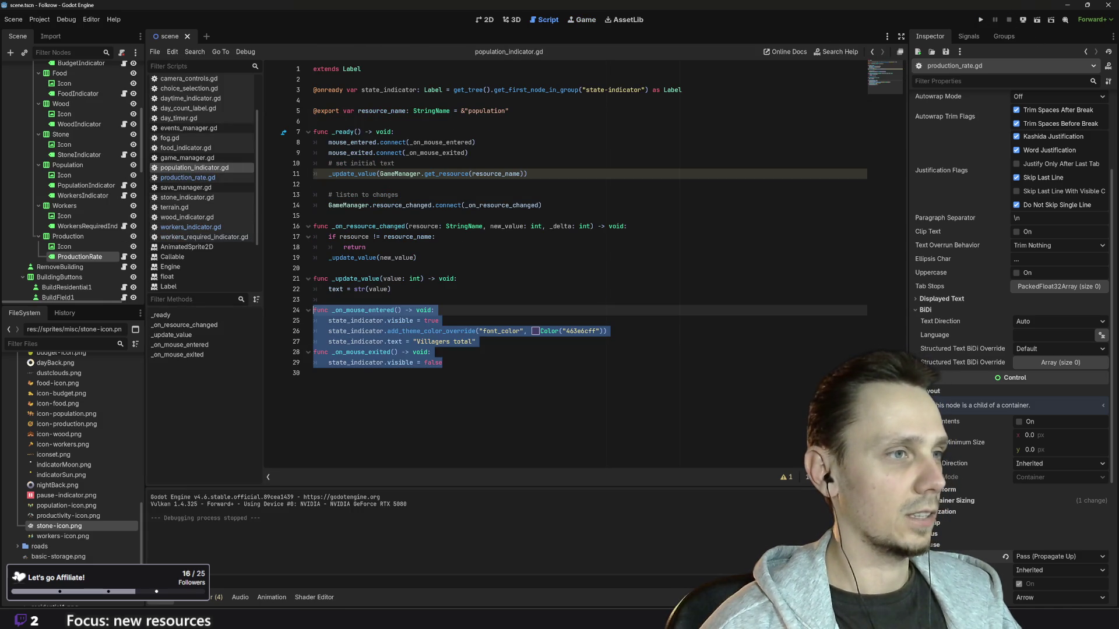
# Step: In workers_indicator.gd line 27, change 'Unemployed total' to 'Unemployed villagers'
pyautogui.click(431, 352)
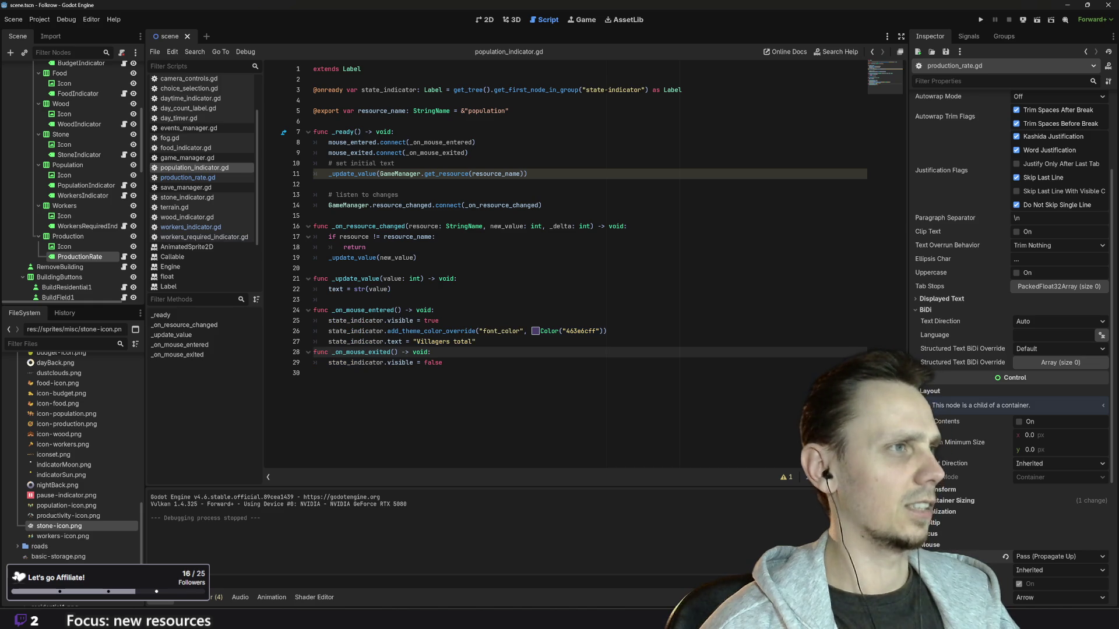
pyautogui.click(198, 237)
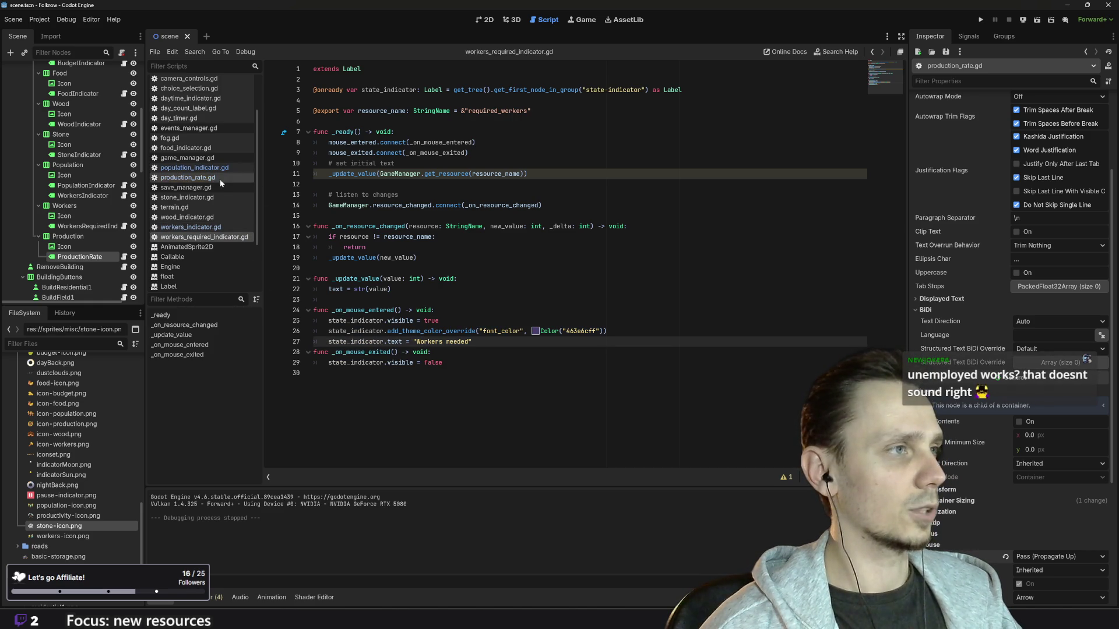
pyautogui.scroll(2, 219, 239)
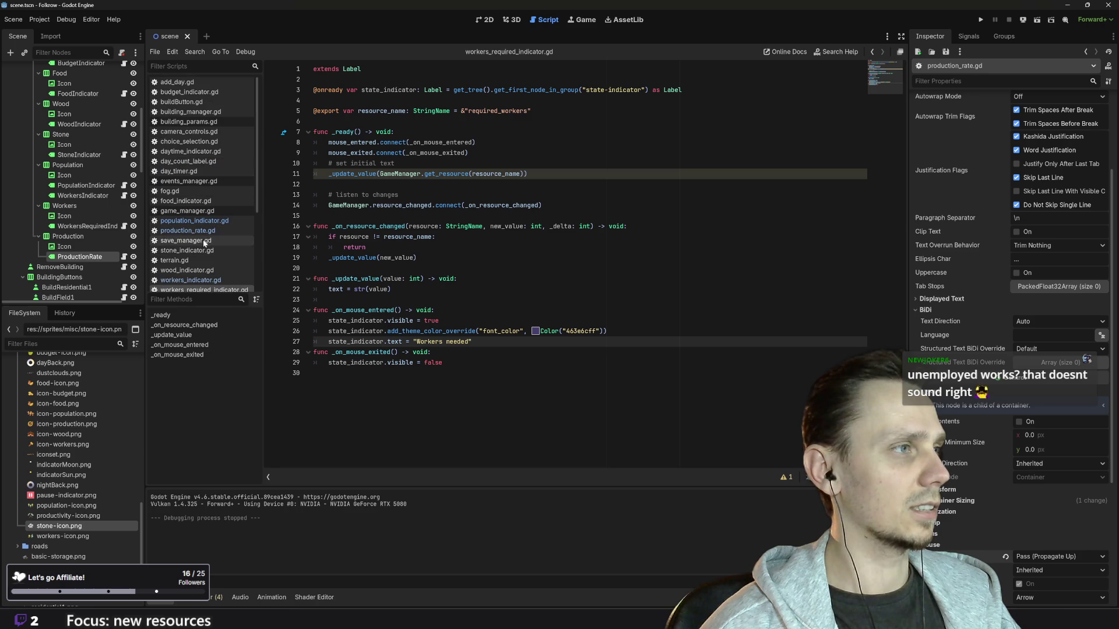
pyautogui.click(123, 195)
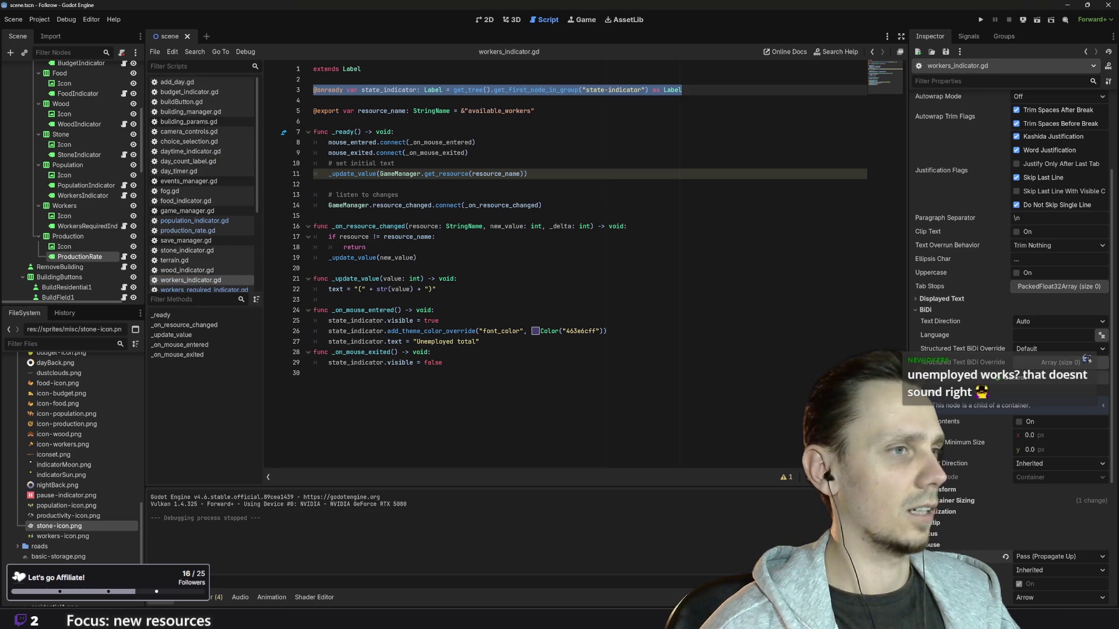
pyautogui.click(477, 341)
pyautogui.doubleClick(466, 341)
pyautogui.write('villagers')
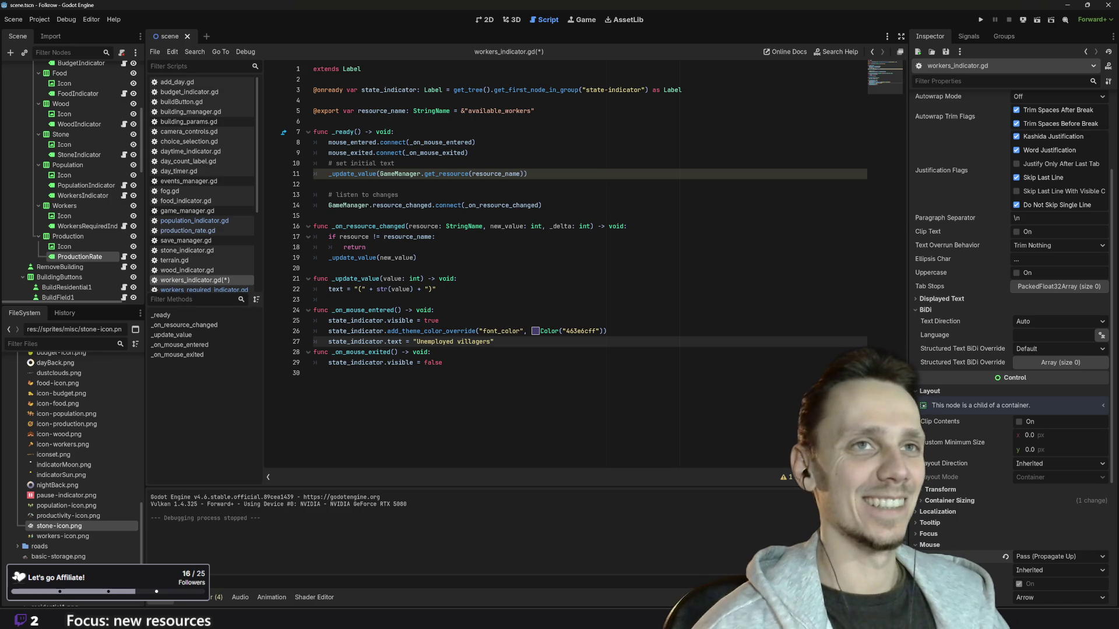
# Step: Run the game, check the resource bar tooltips, zoom and pan the map, then stop
pyautogui.click(980, 20)
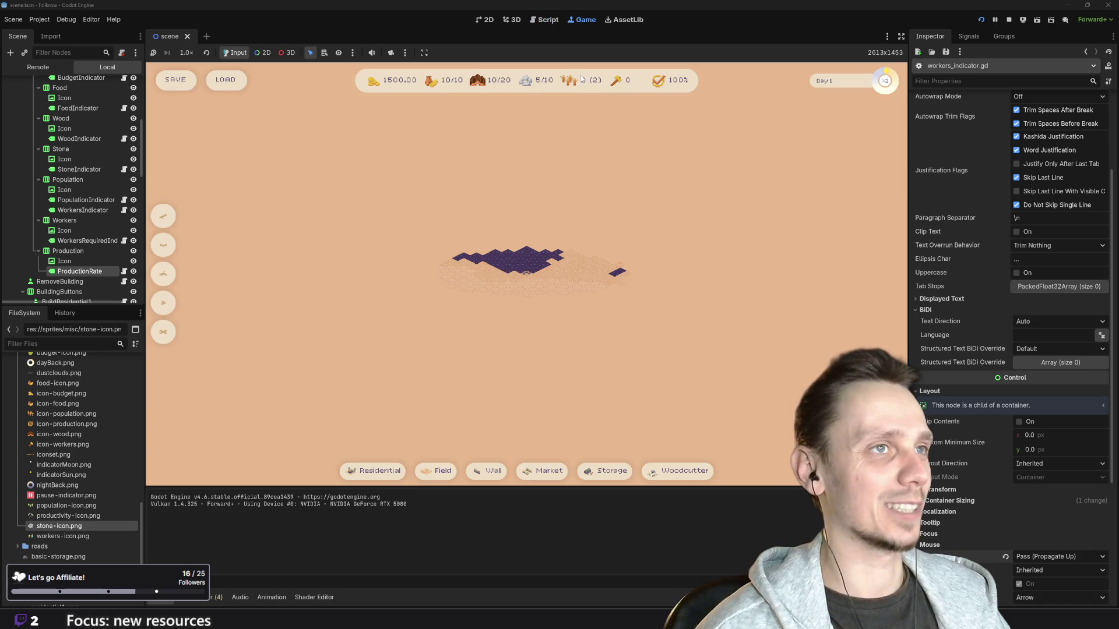
pyautogui.moveTo(582, 79)
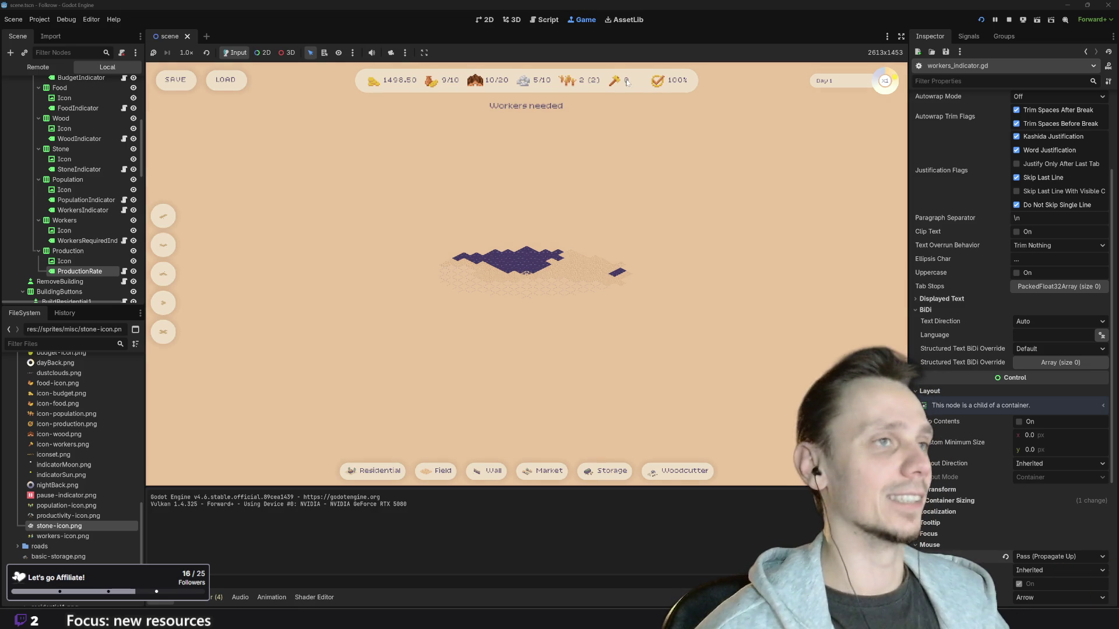
pyautogui.scroll(5, 624, 273)
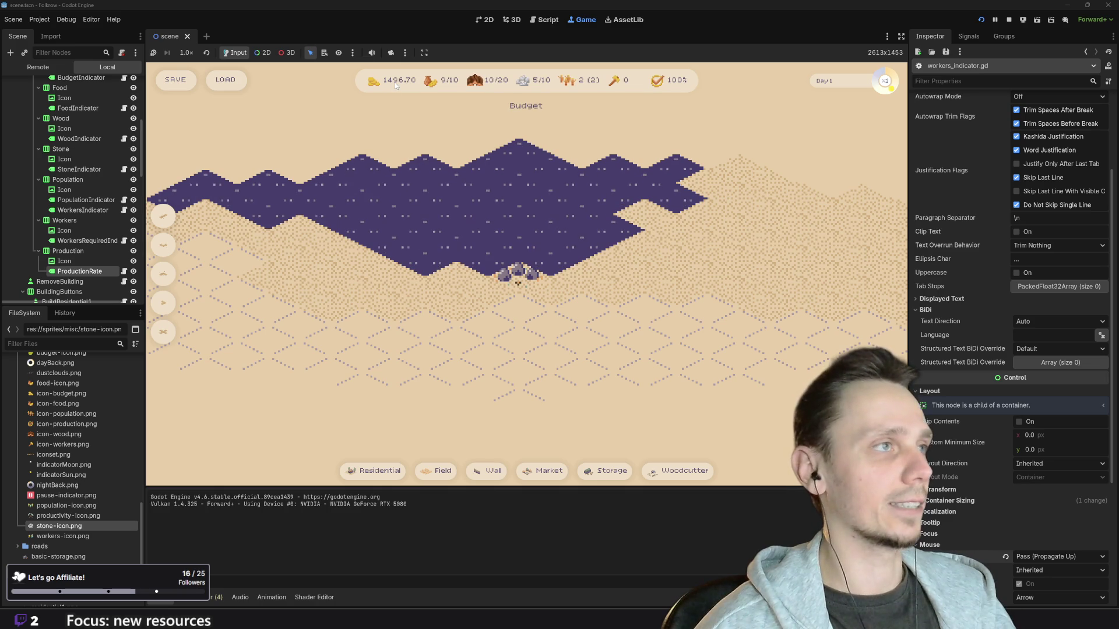
pyautogui.moveTo(586, 338)
pyautogui.mouseDown()
pyautogui.moveTo(548, 325)
pyautogui.moveTo(513, 352)
pyautogui.mouseUp()
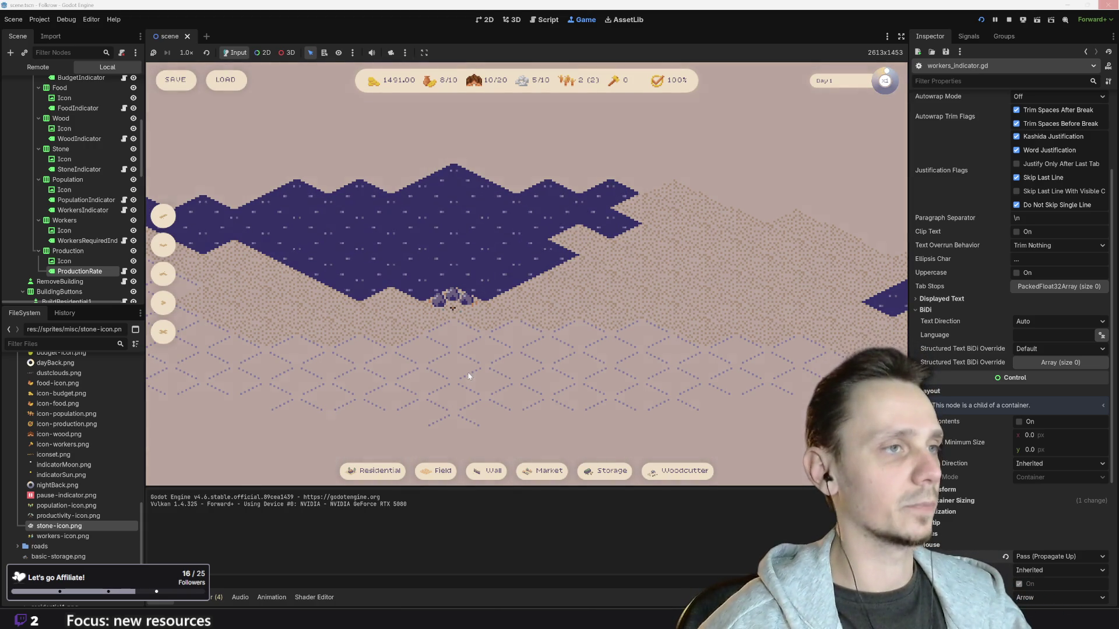
pyautogui.scroll(-3, 495, 371)
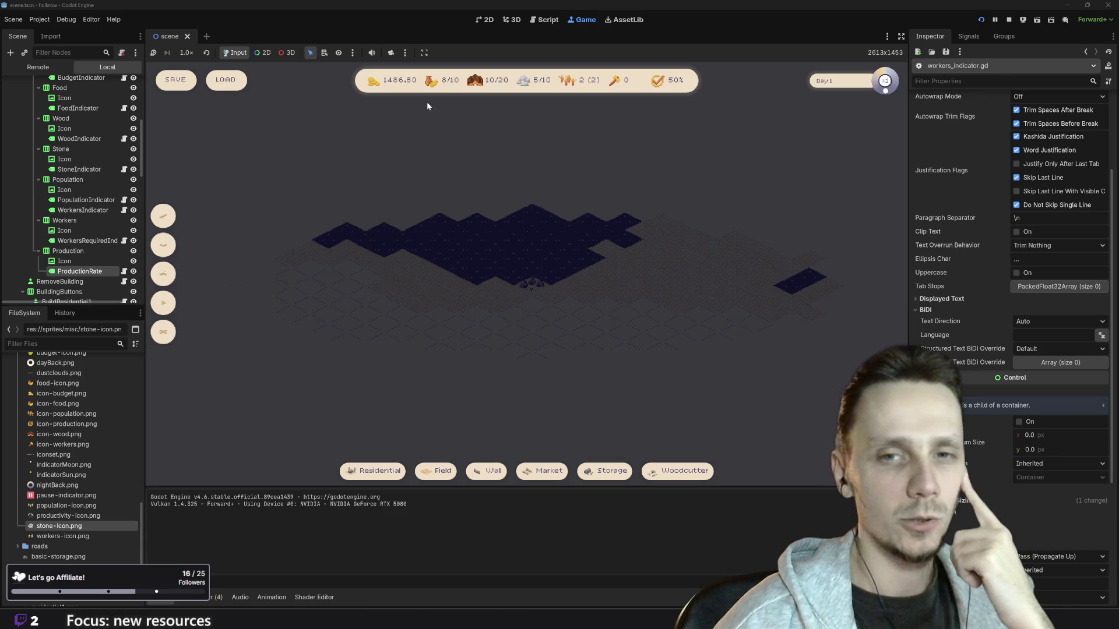
pyautogui.click(1009, 20)
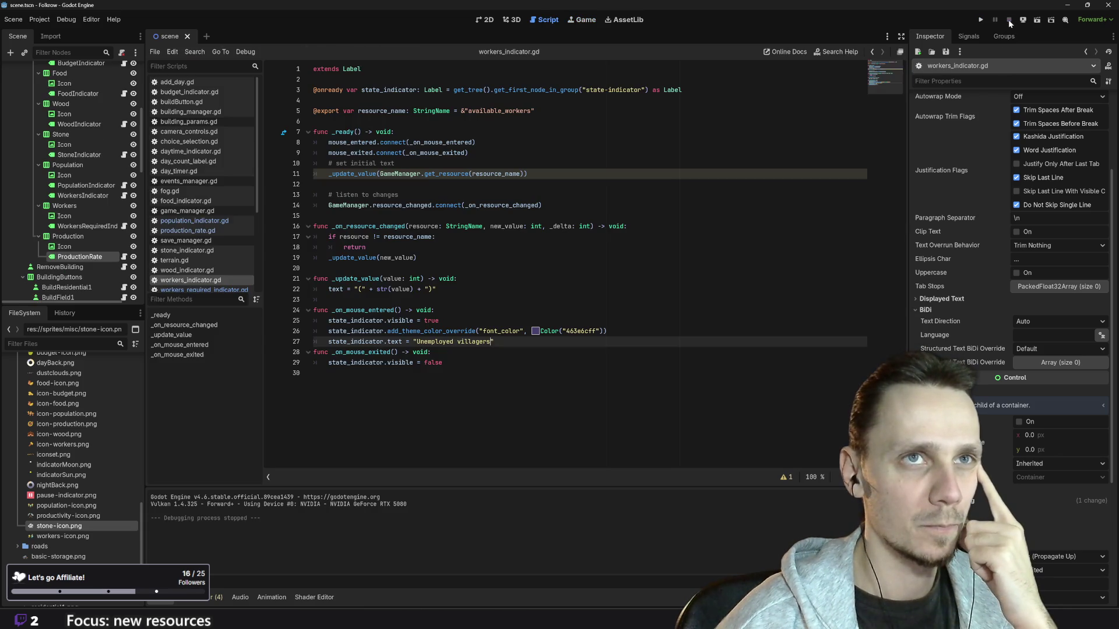
# Step: Switch to the 2D workspace and select the StateIndicator label to view its Inspector properties
pyautogui.click(488, 19)
pyautogui.scroll(-1, 436, 278)
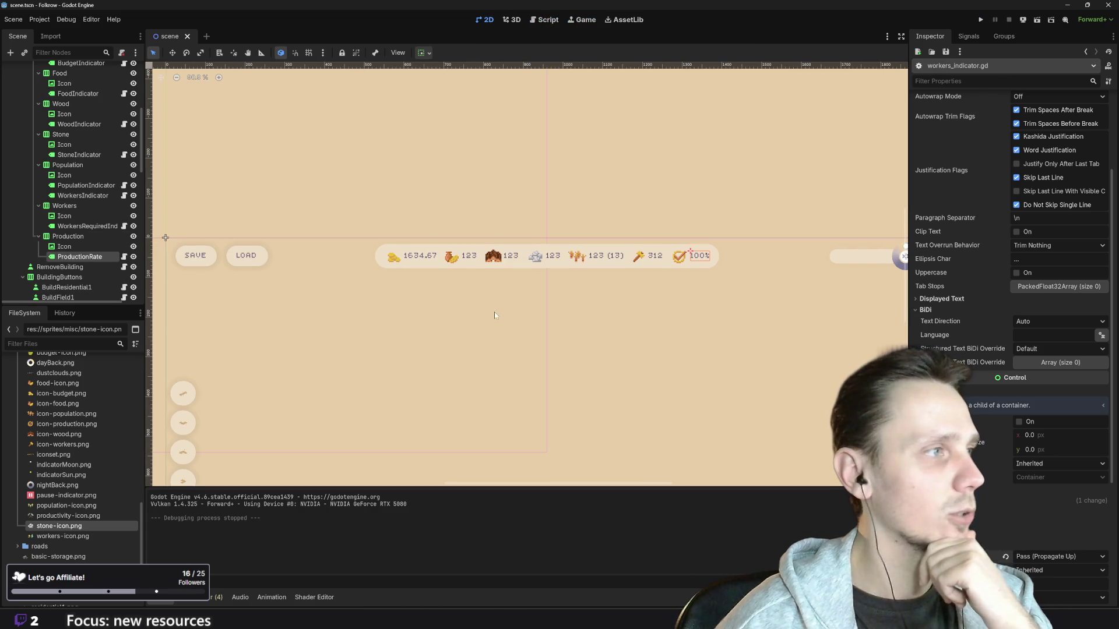
pyautogui.scroll(-10, 75, 277)
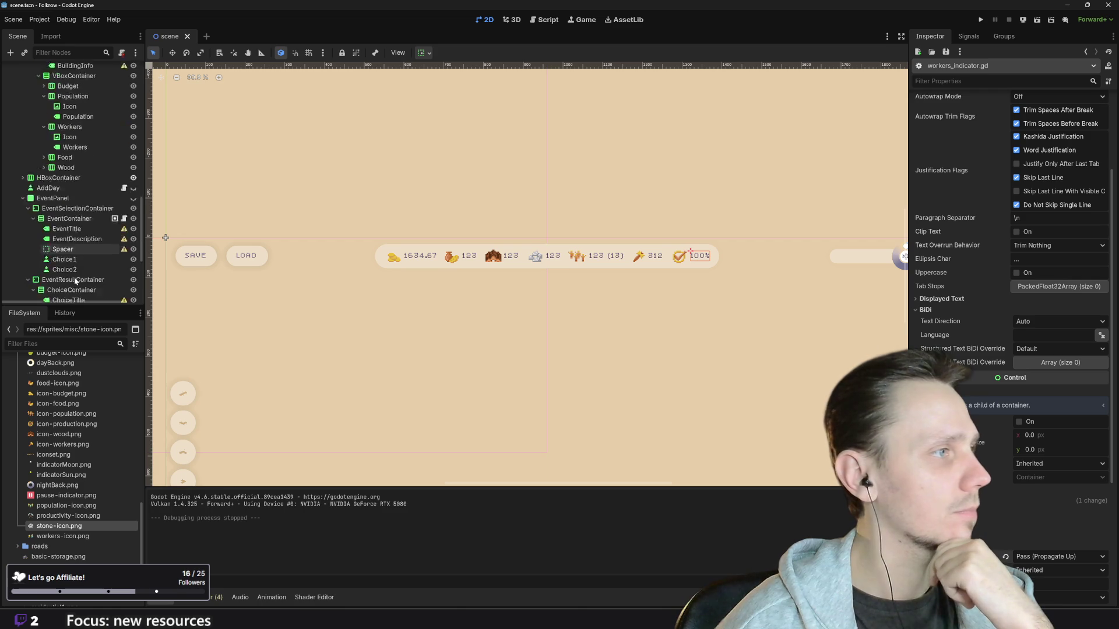
pyautogui.scroll(-3, 75, 252)
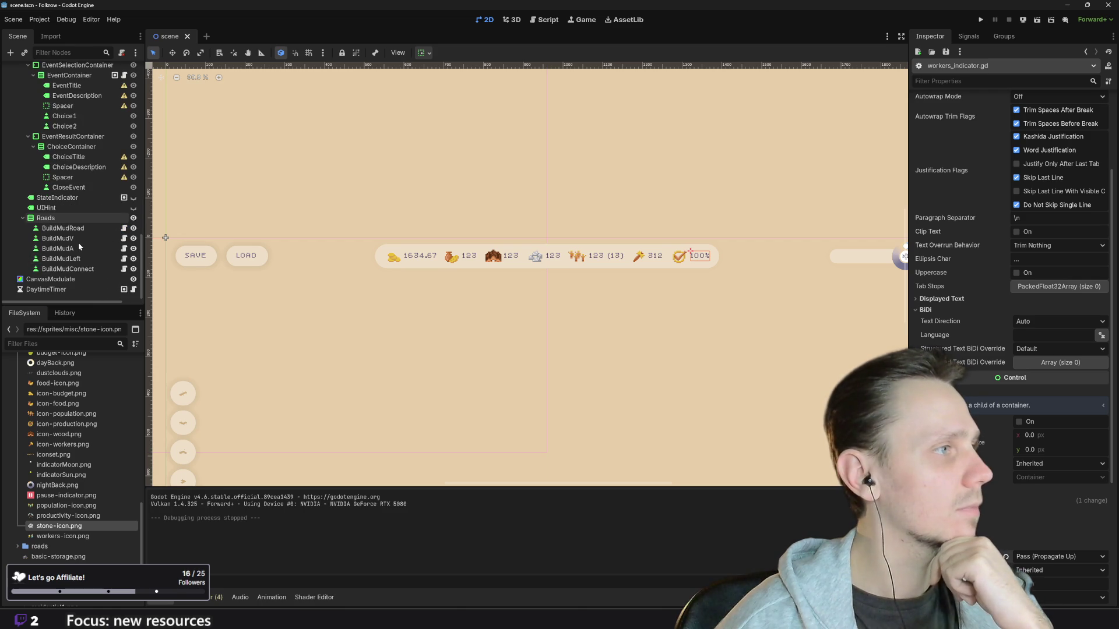
pyautogui.click(69, 198)
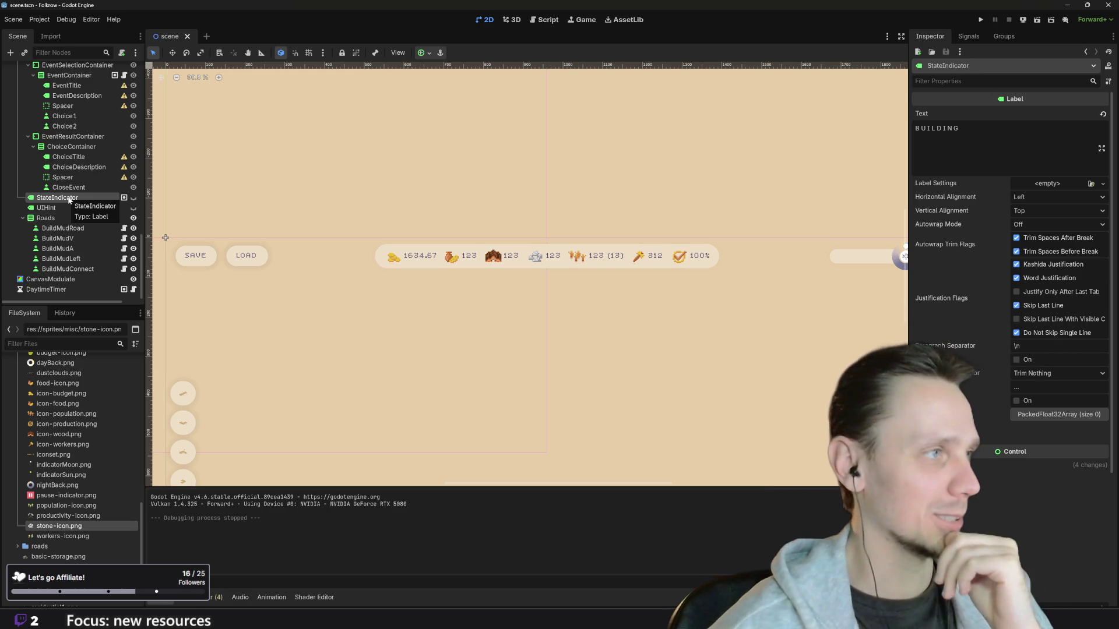
pyautogui.scroll(-5, 1008, 262)
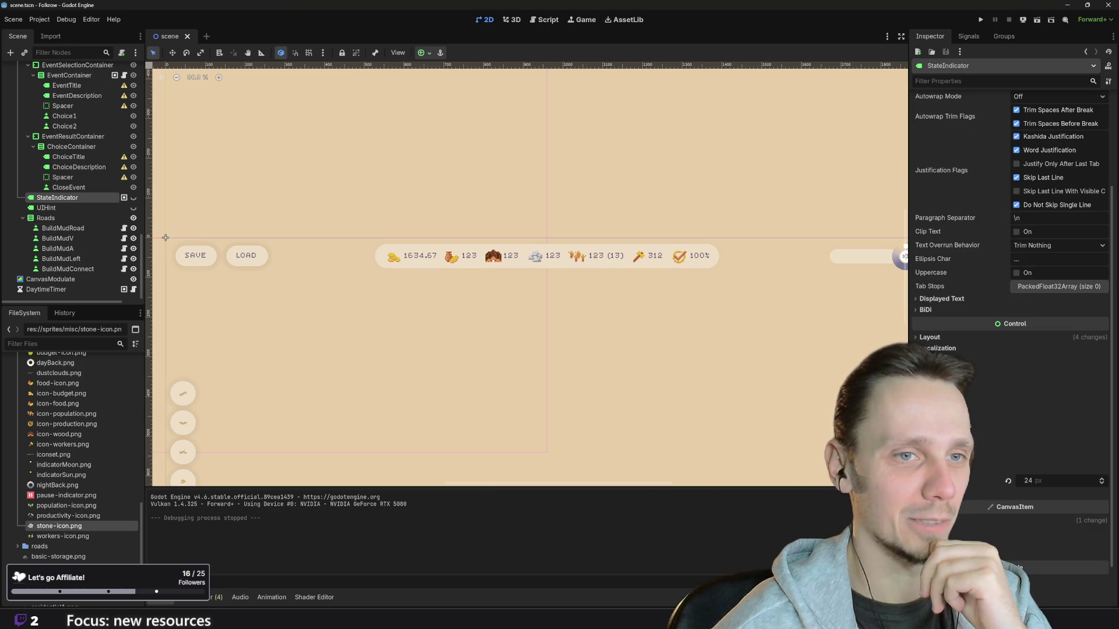
# Step: Inspect StateIndicator's theme overrides and undo its font variation and colour overrides
pyautogui.click(932, 493)
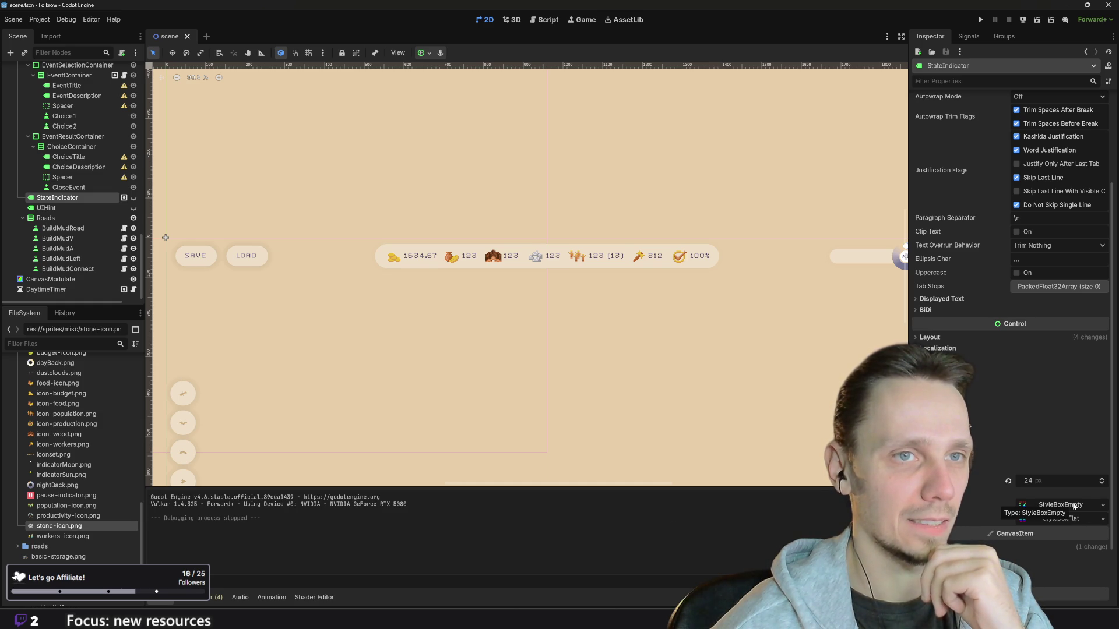
pyautogui.scroll(3, 1033, 466)
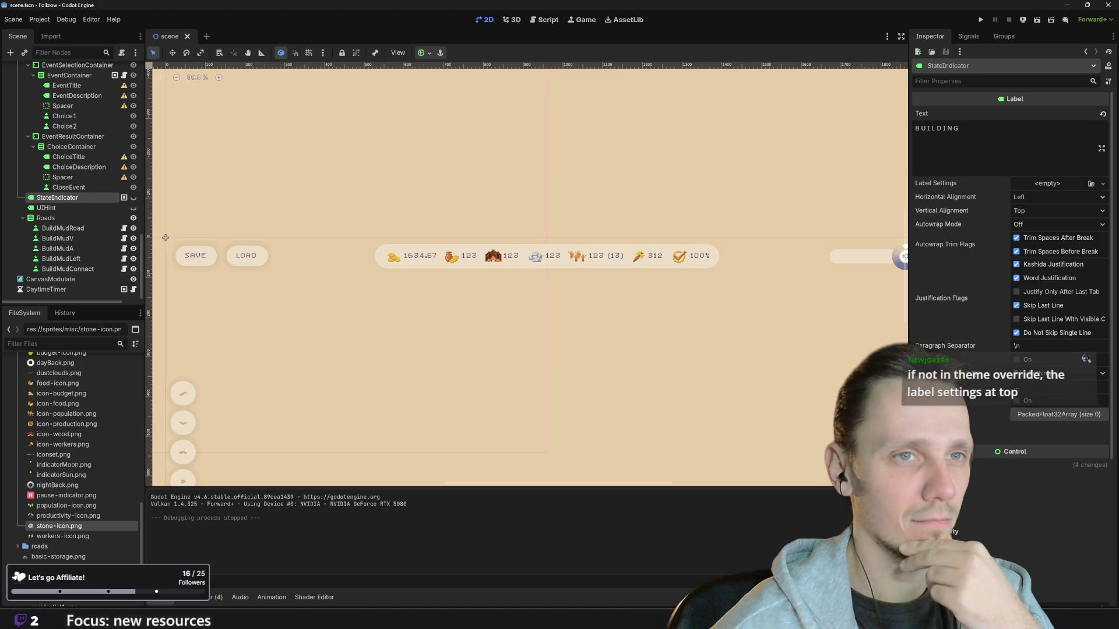
pyautogui.moveTo(974, 374)
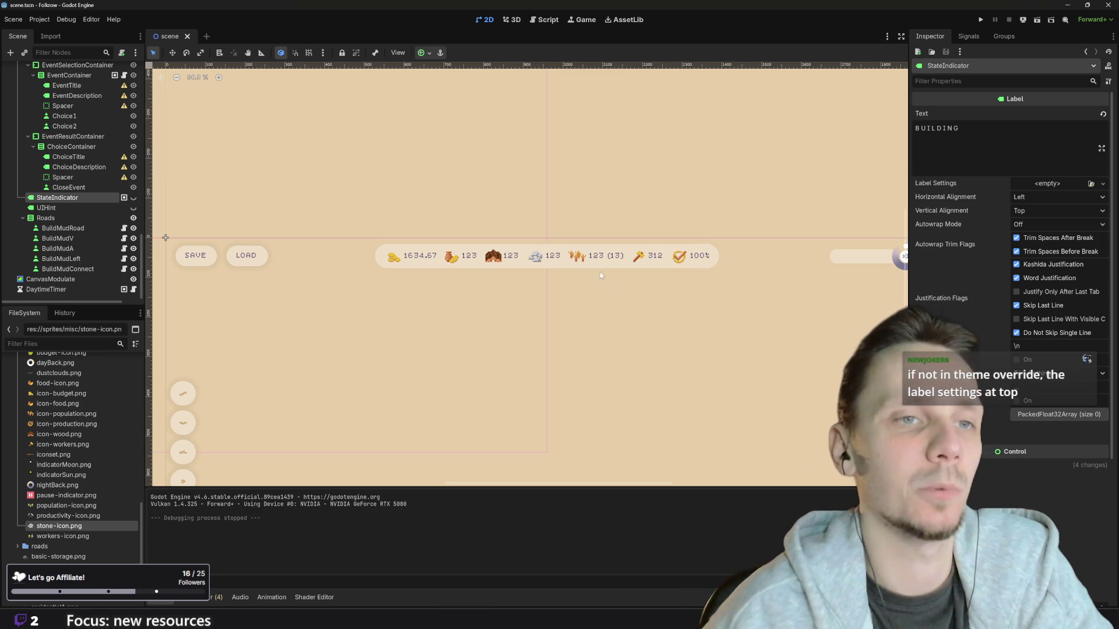
pyautogui.scroll(-2, 1011, 262)
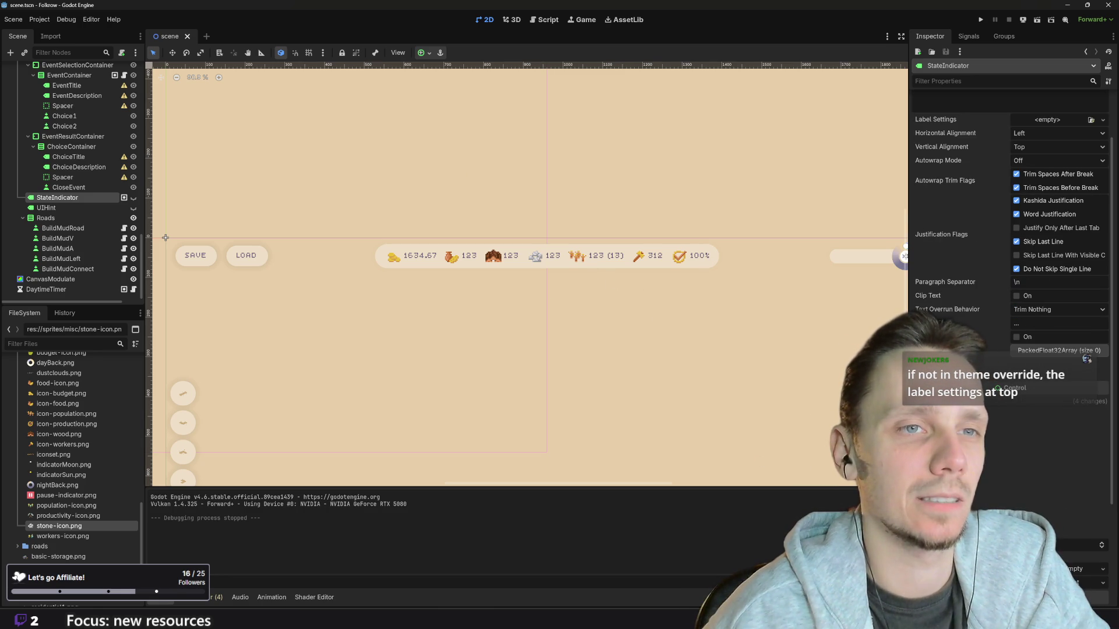
pyautogui.click(1087, 359)
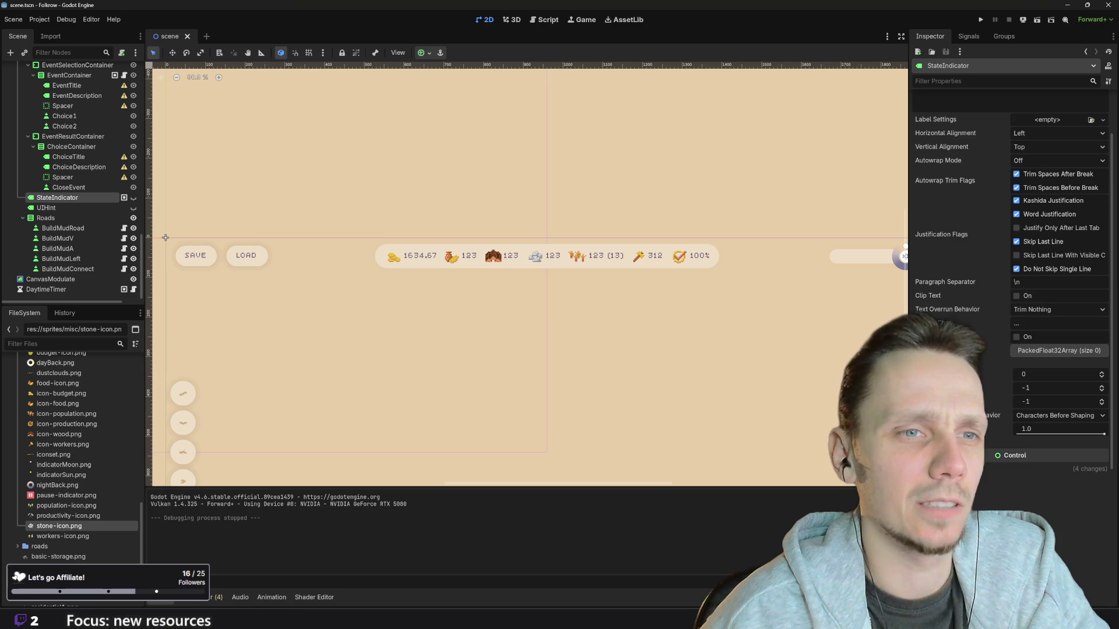
pyautogui.scroll(-4, 1010, 262)
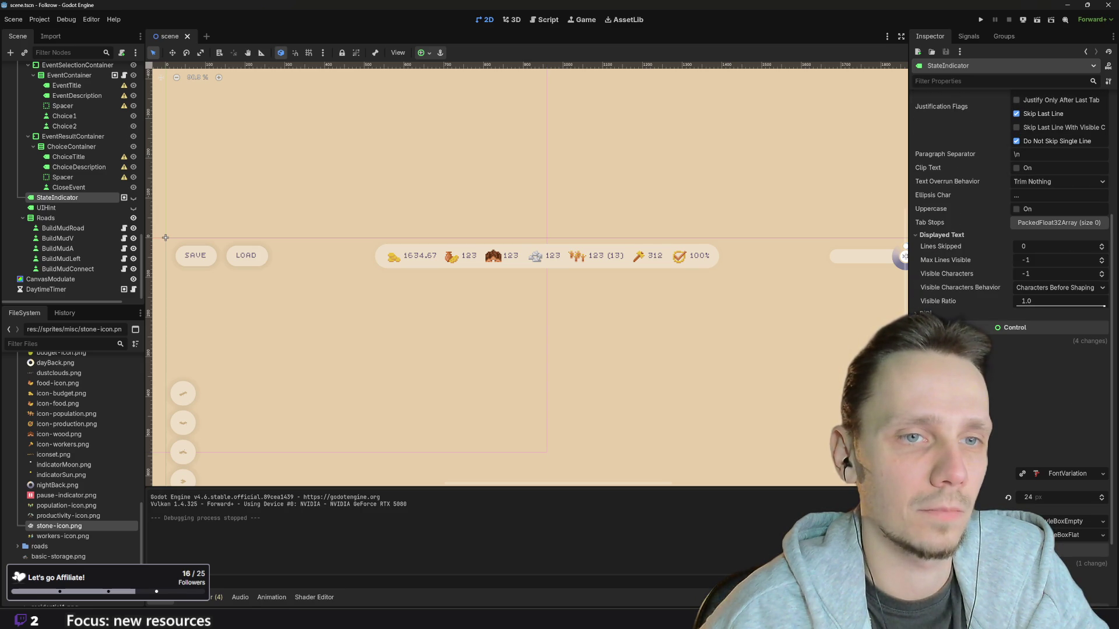
pyautogui.hotkey('ctrl', 'z')
pyautogui.hotkey('ctrl', 'z')
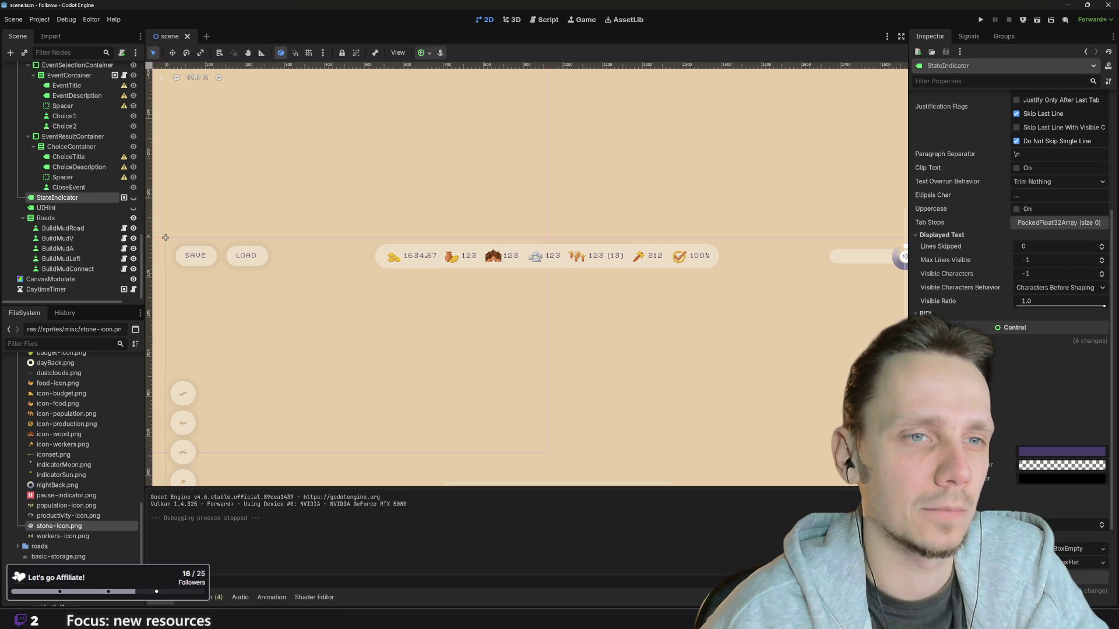
pyautogui.hotkey('ctrl', 'z')
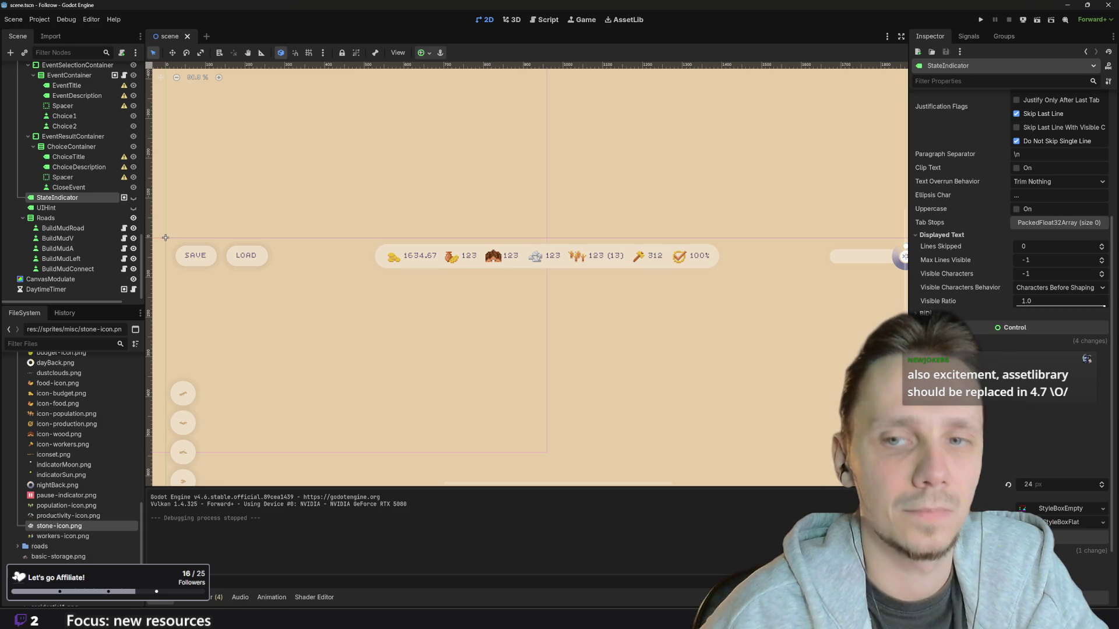
# Step: Expand and collapse StateIndicator's empty style box override
pyautogui.click(1060, 510)
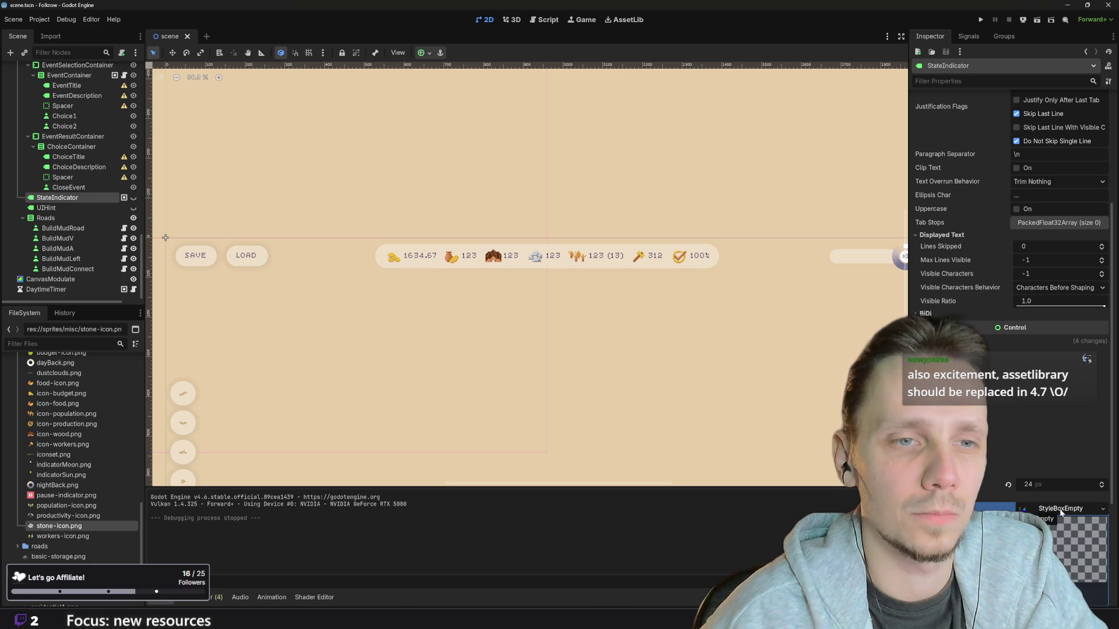
pyautogui.scroll(-3, 1037, 483)
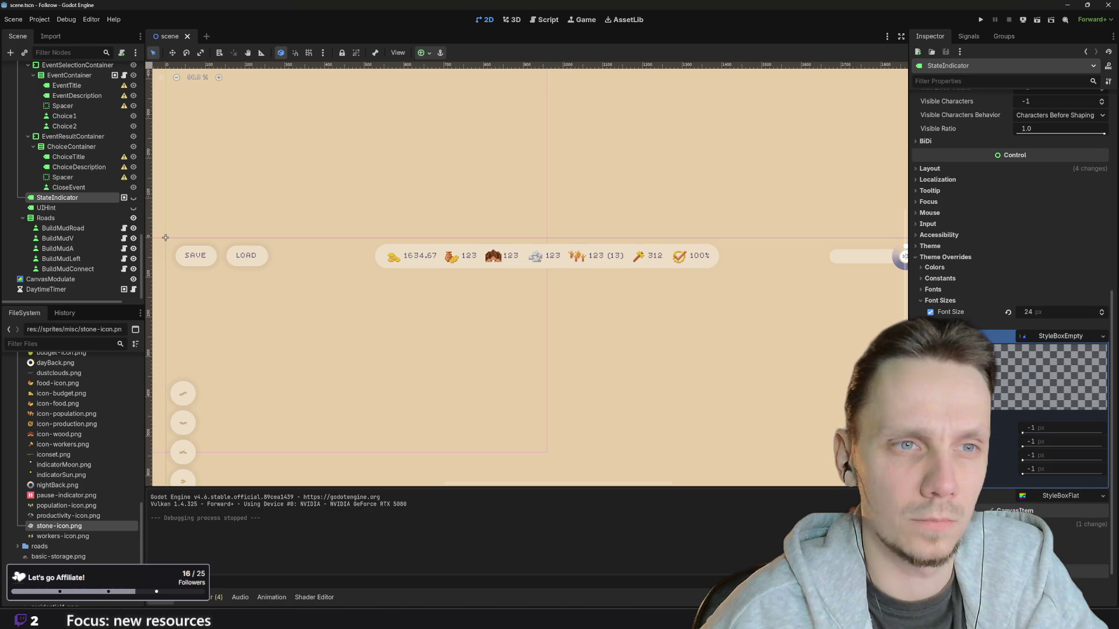
pyautogui.click(1048, 336)
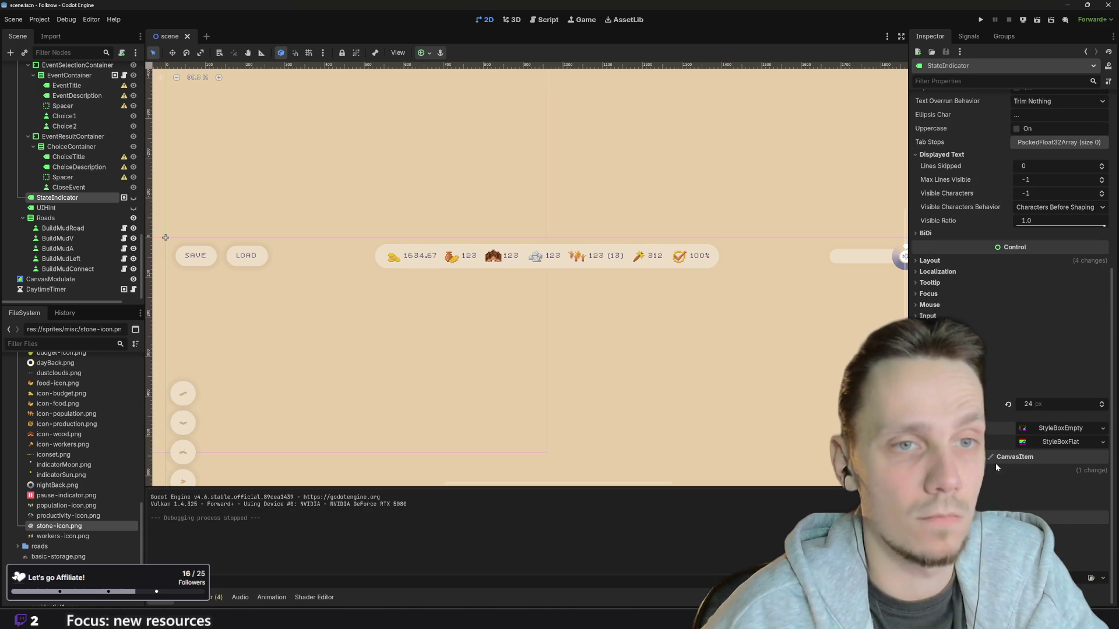
pyautogui.scroll(2, 992, 477)
pyautogui.scroll(5, 991, 476)
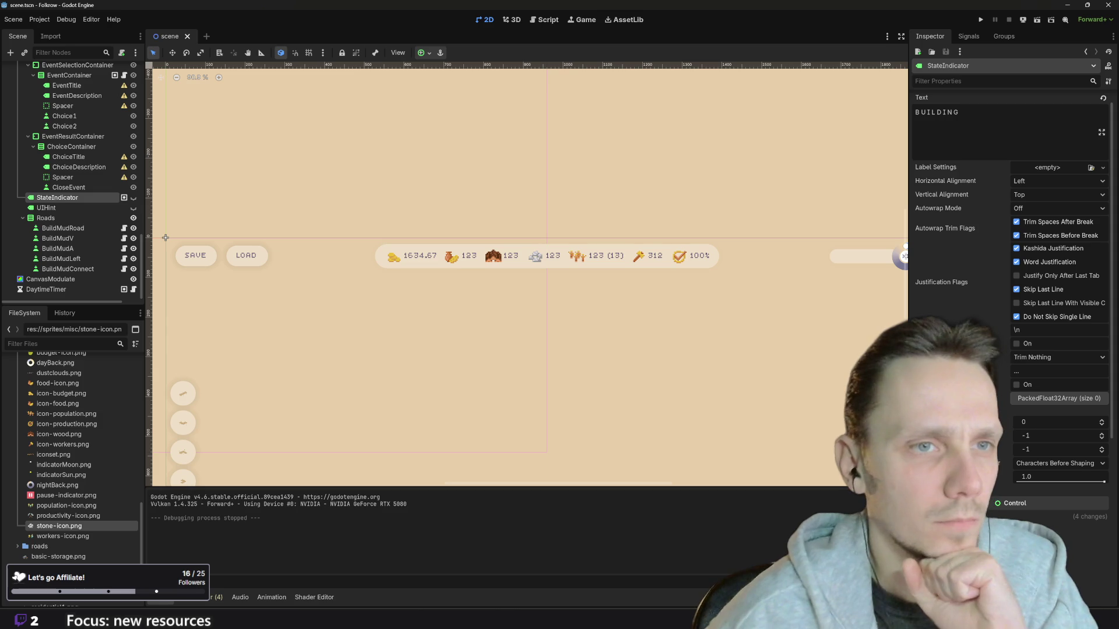
pyautogui.scroll(-2, 992, 477)
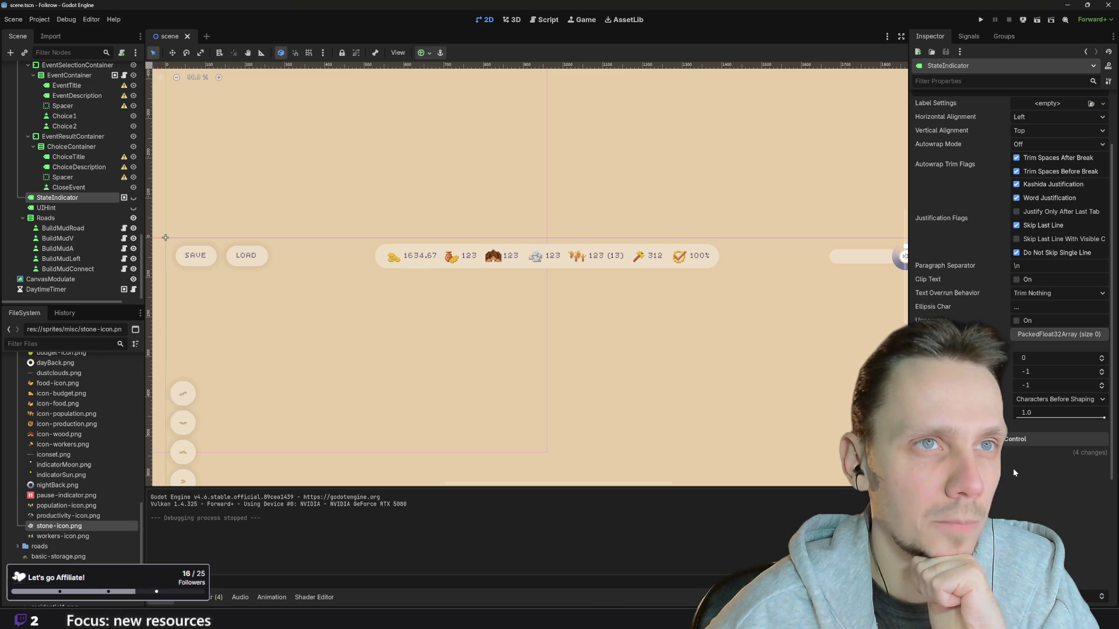
pyautogui.scroll(3, 1013, 471)
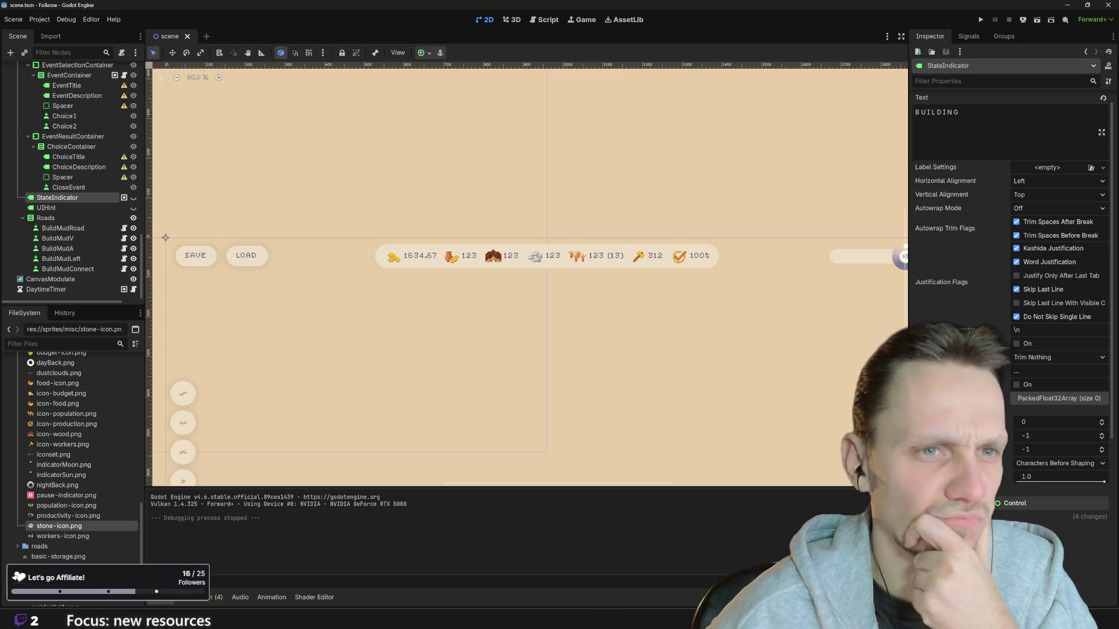
# Step: Enable StateIndicator's Font Shadow Color override and make the label visible in the editor
pyautogui.moveTo(1011, 477)
pyautogui.scroll(-5, 1011, 476)
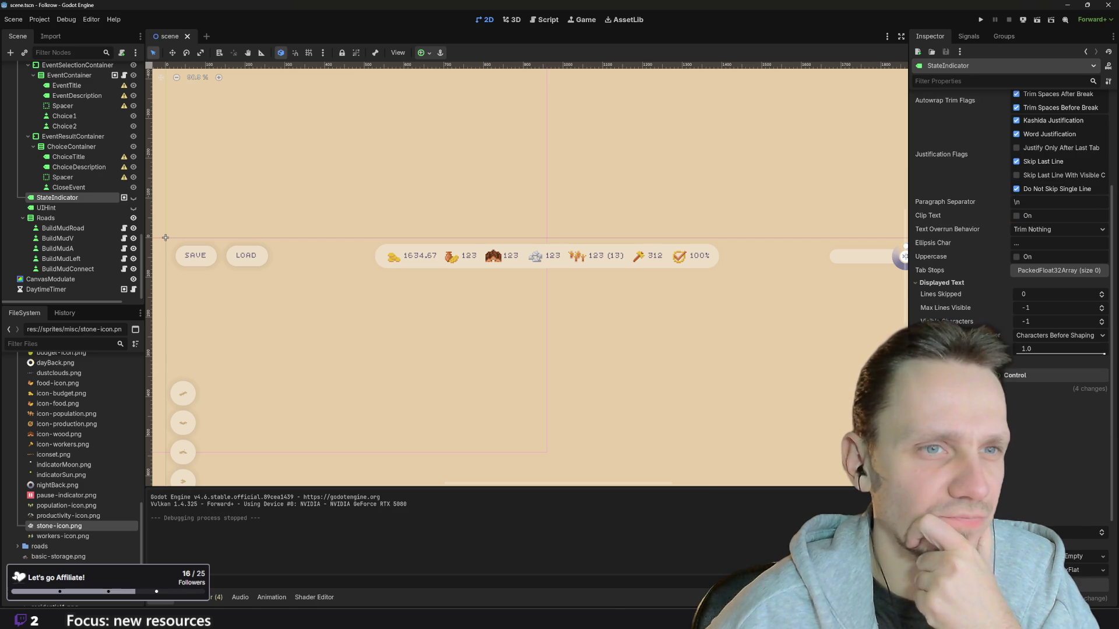
pyautogui.scroll(-2, 1011, 476)
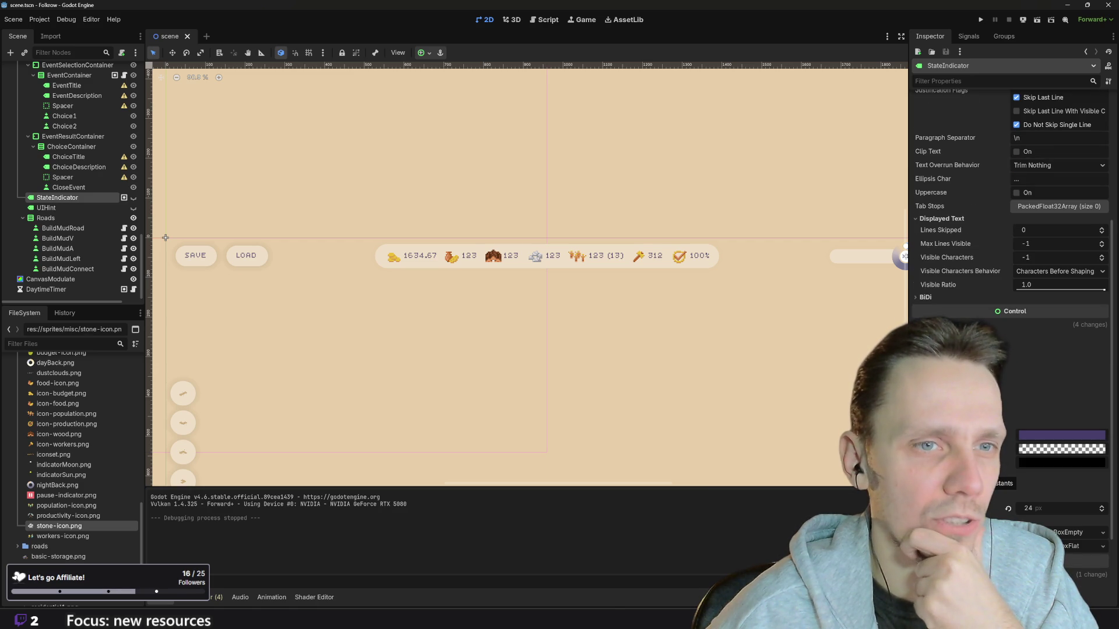
pyautogui.click(922, 449)
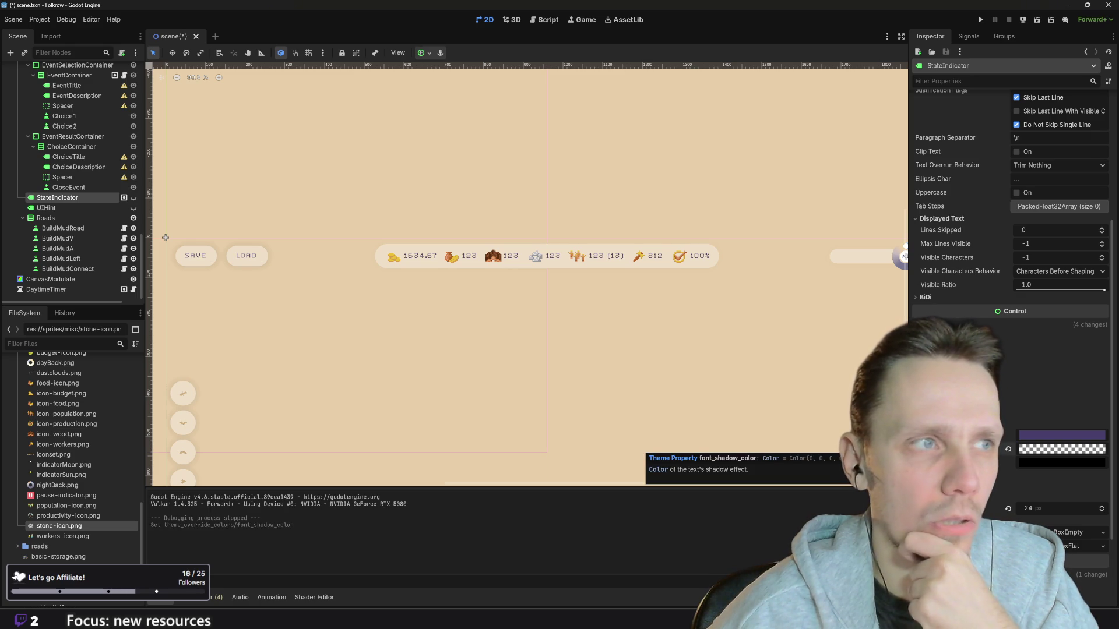
pyautogui.click(133, 199)
# Step: Set the label's font shadow colour to light grey
pyautogui.scroll(5, 587, 277)
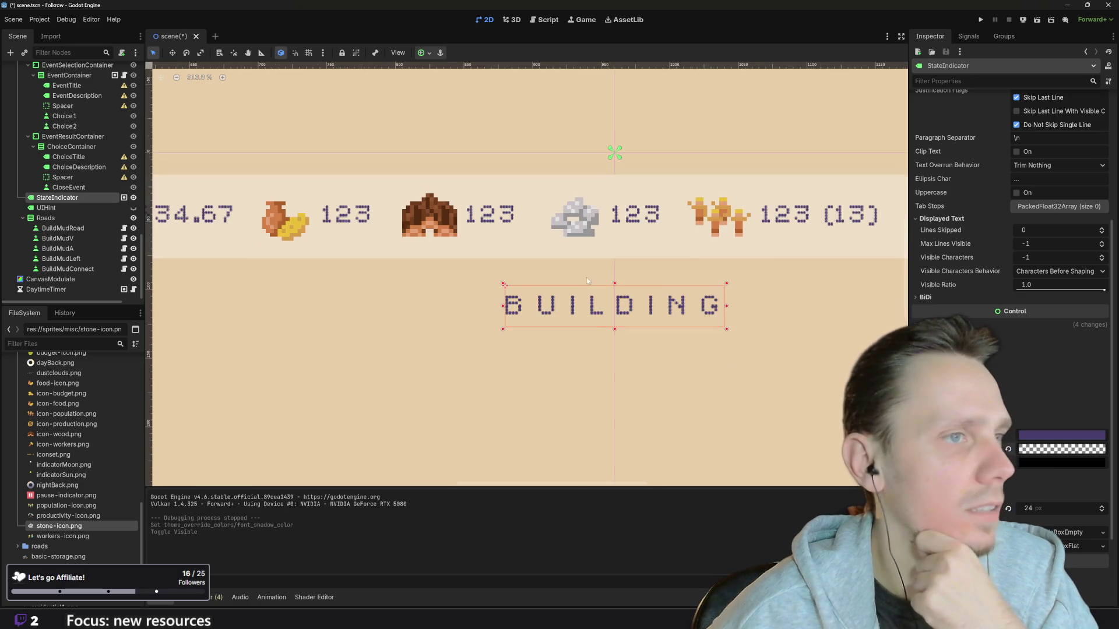
pyautogui.scroll(1, 707, 347)
pyautogui.scroll(2, 670, 328)
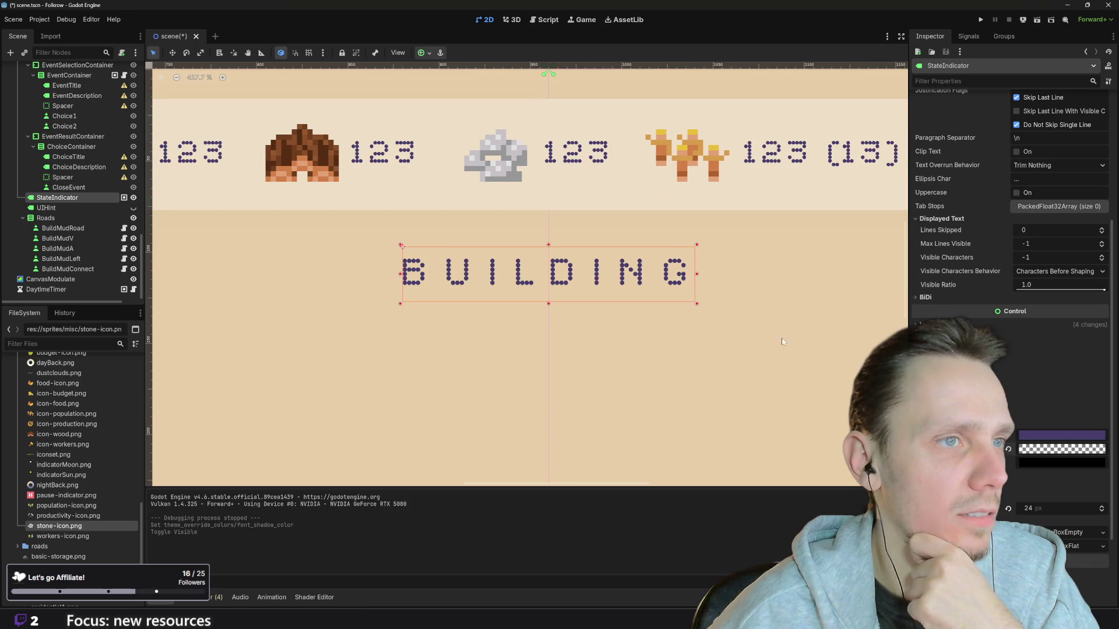
pyautogui.click(1042, 450)
pyautogui.moveTo(1105, 245); pyautogui.dragTo(1104, 190)
pyautogui.moveTo(1041, 225); pyautogui.dragTo(1037, 226)
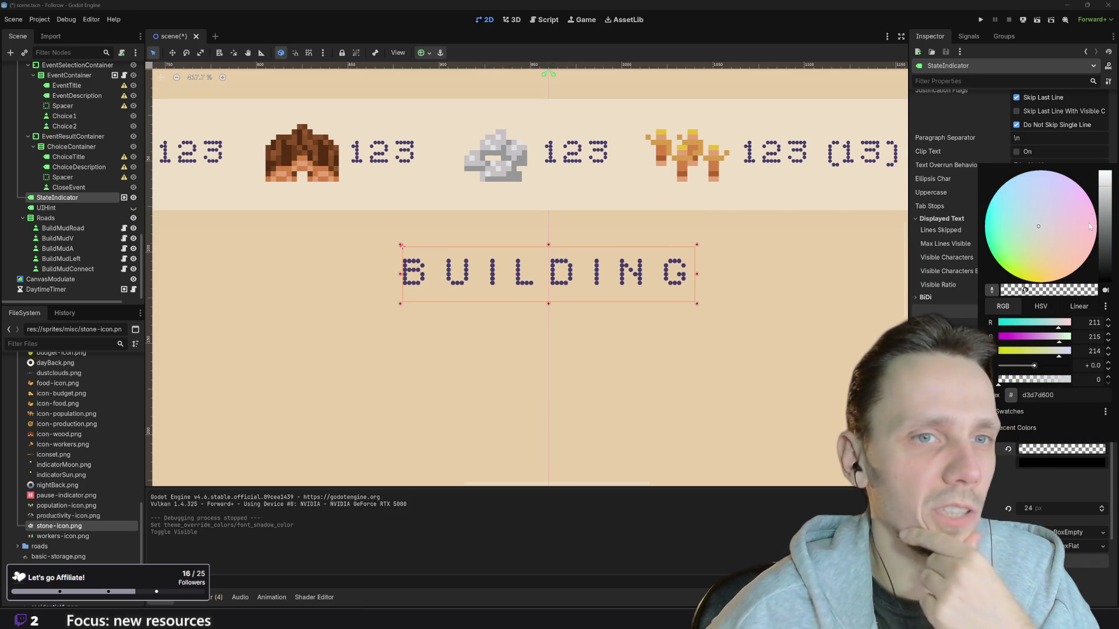
pyautogui.click(1051, 452)
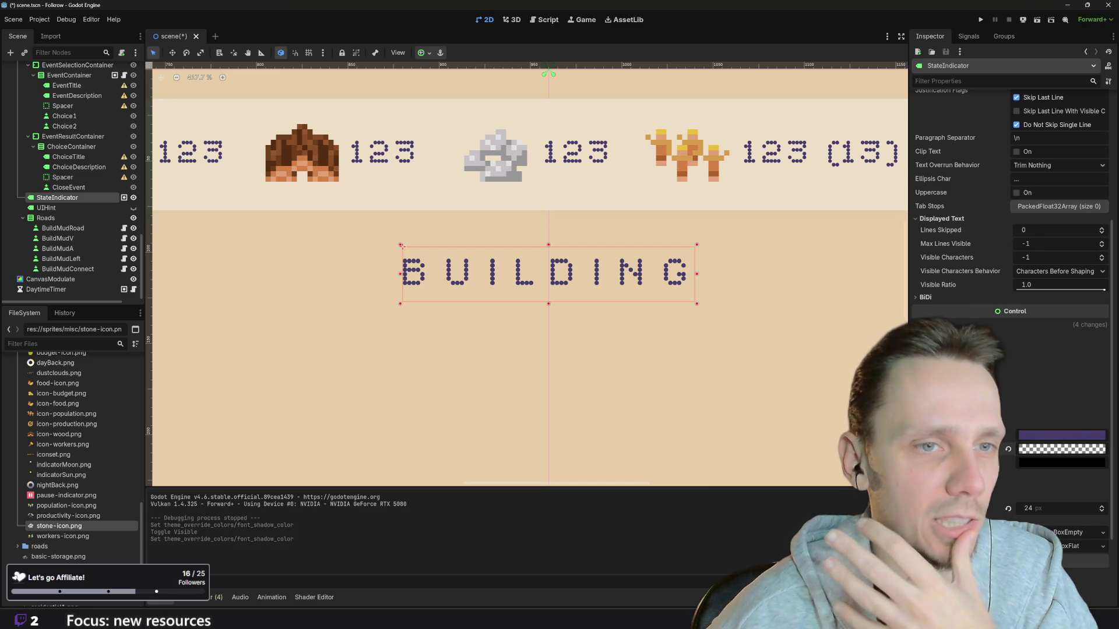
# Step: Adjust the shadow outline size and make the shadow colour fully opaque
pyautogui.click(943, 474)
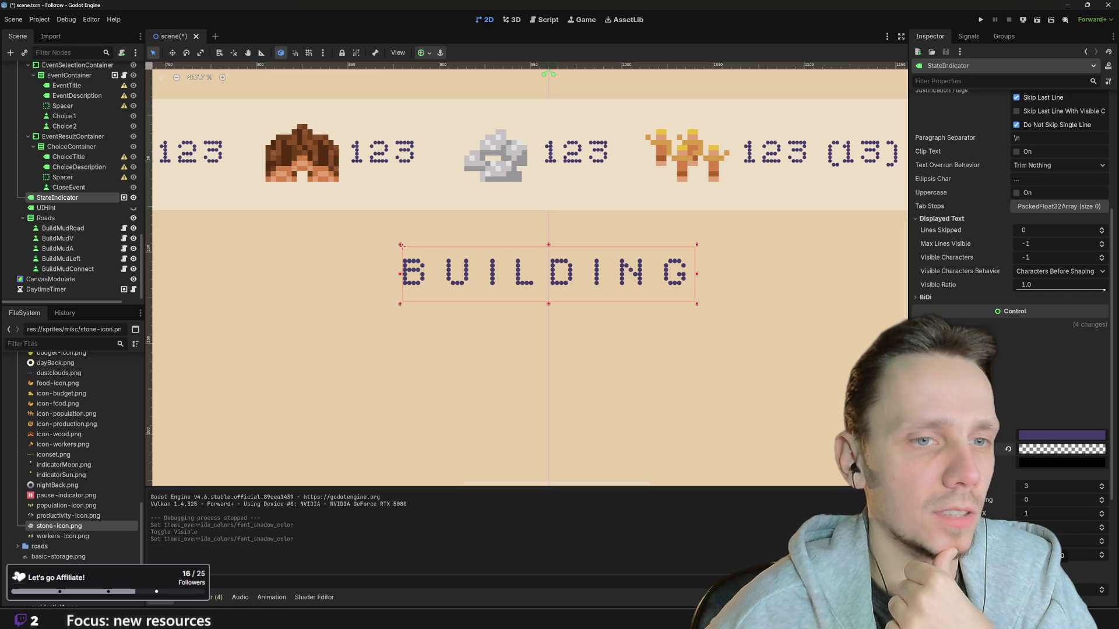
pyautogui.click(1101, 554)
pyautogui.click(1102, 554)
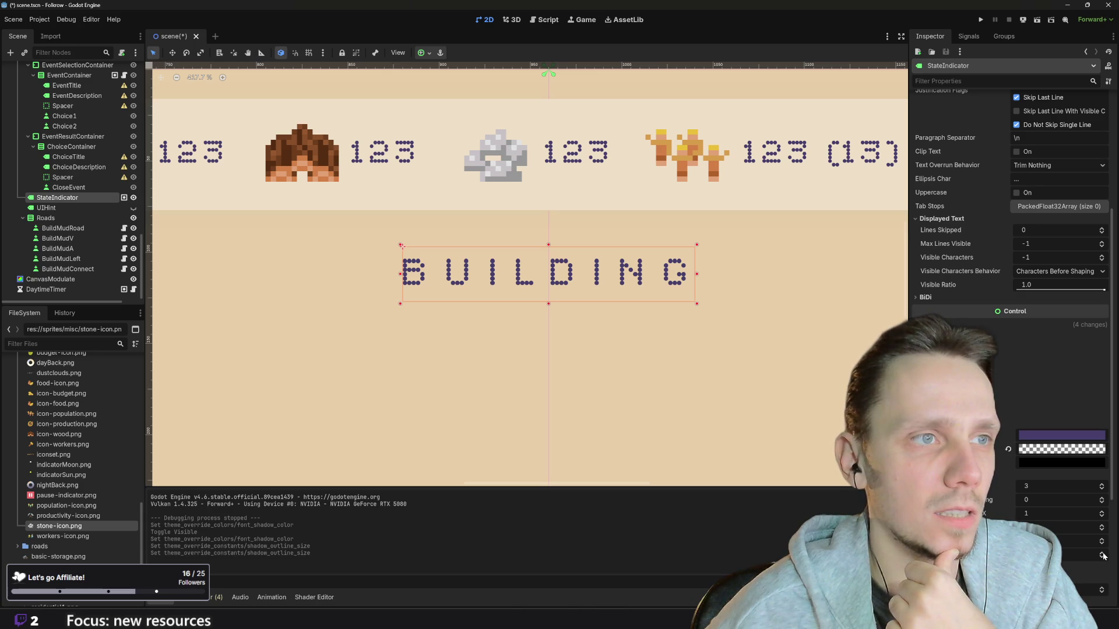
pyautogui.click(1101, 555)
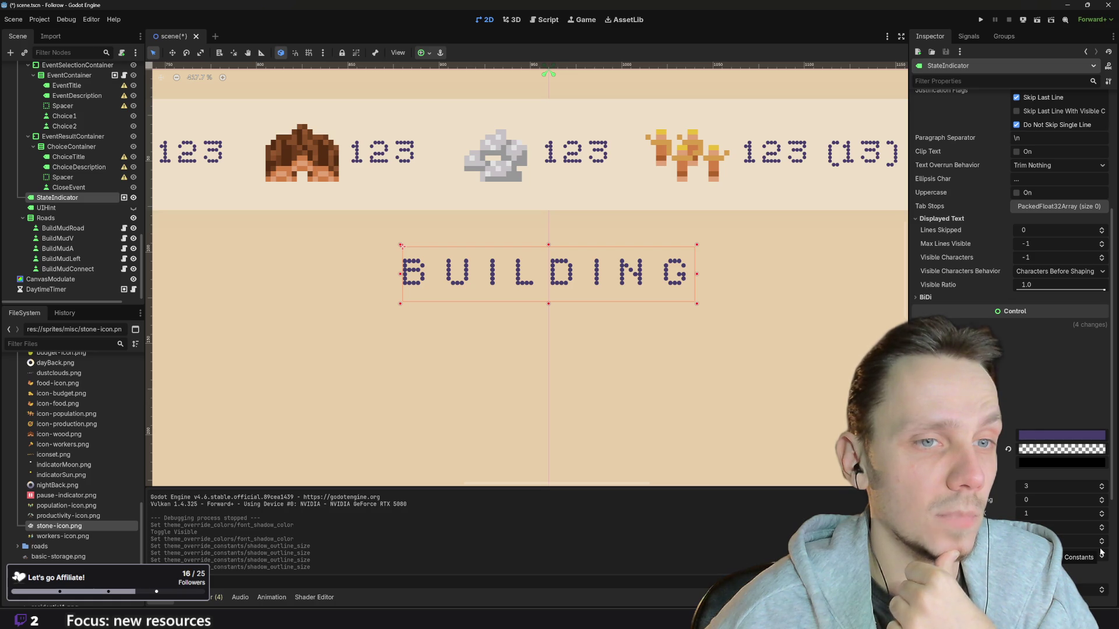
pyautogui.click(1044, 449)
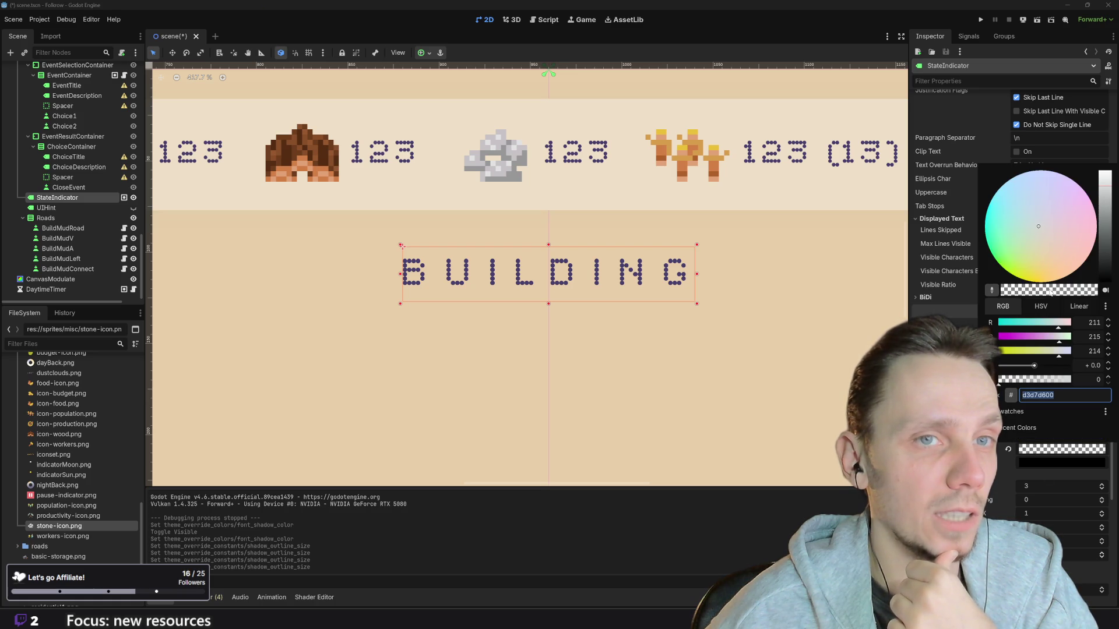
pyautogui.moveTo(1002, 384); pyautogui.dragTo(1075, 381)
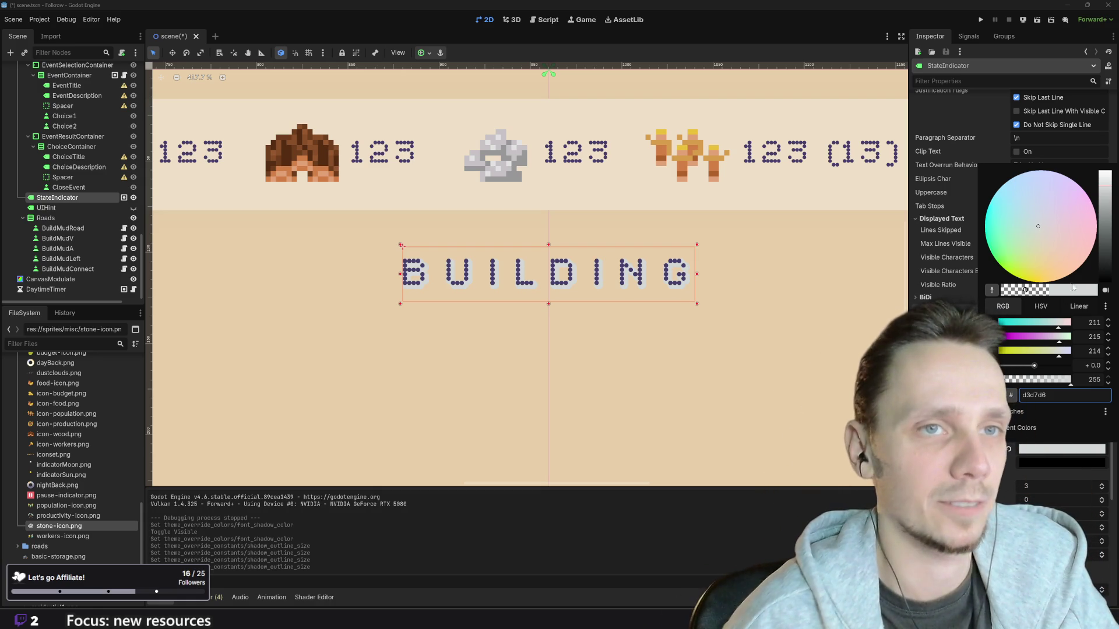
pyautogui.click(402, 246)
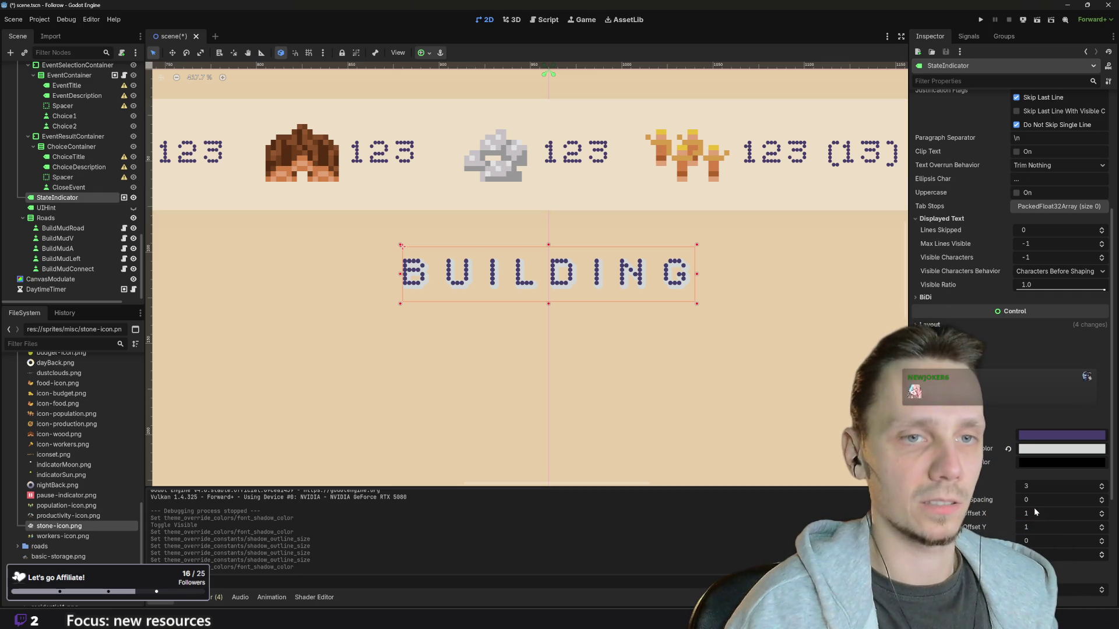
# Step: Set the shadow offset X and Y both to 0
pyautogui.click(1034, 512)
pyautogui.write('0')
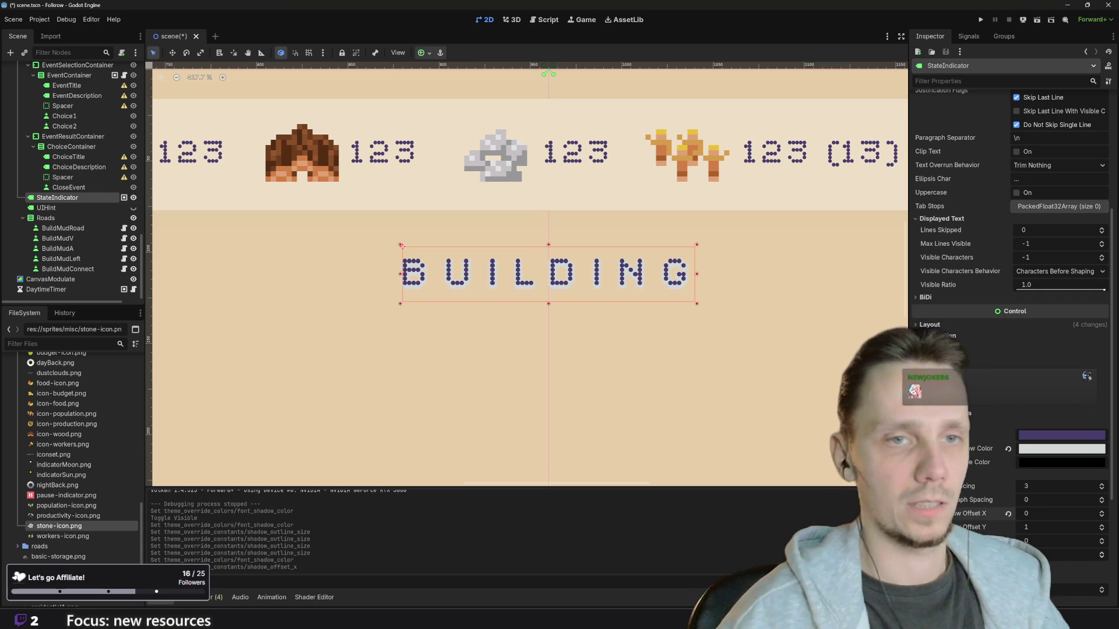
pyautogui.press('Return')
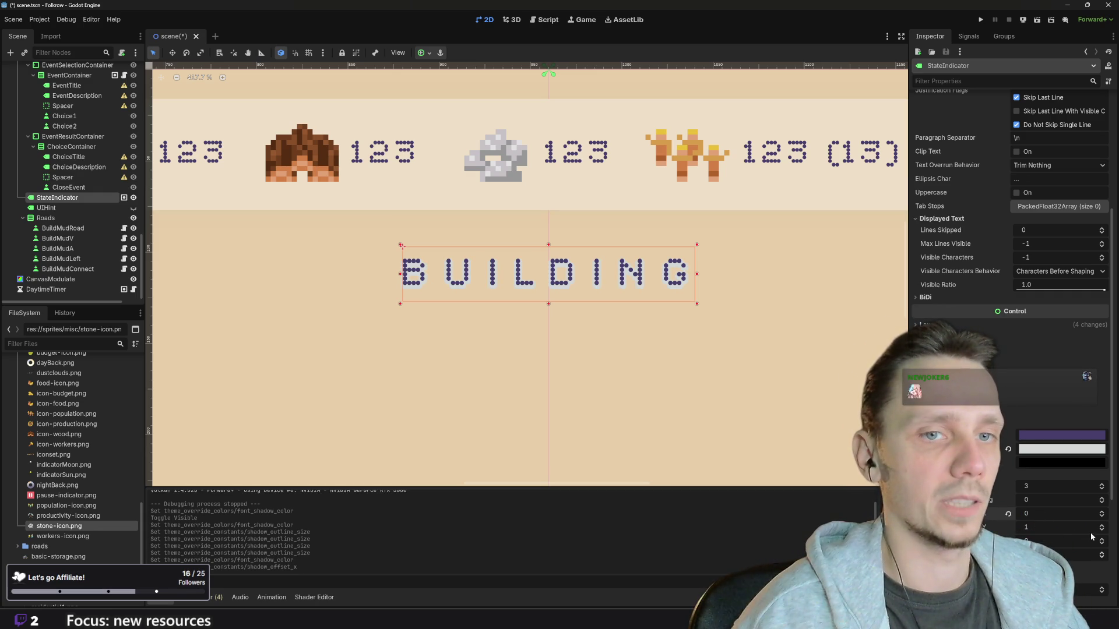
pyautogui.click(1068, 528)
pyautogui.write('0')
pyautogui.press('Return')
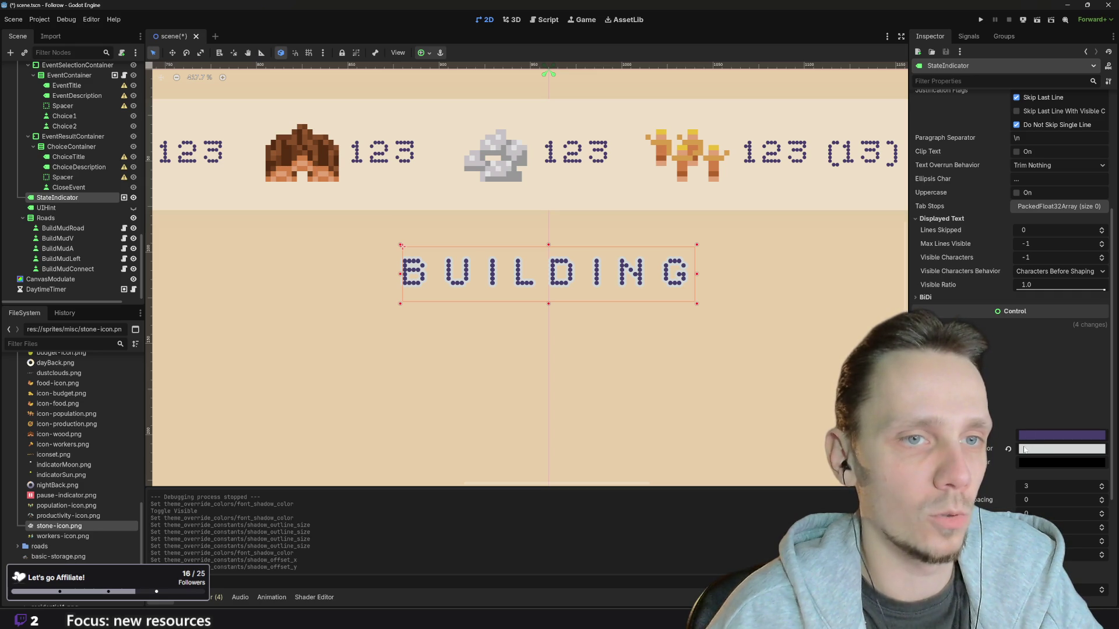
# Step: Sample the beige background #e8cea8 as the font shadow colour
pyautogui.click(1033, 451)
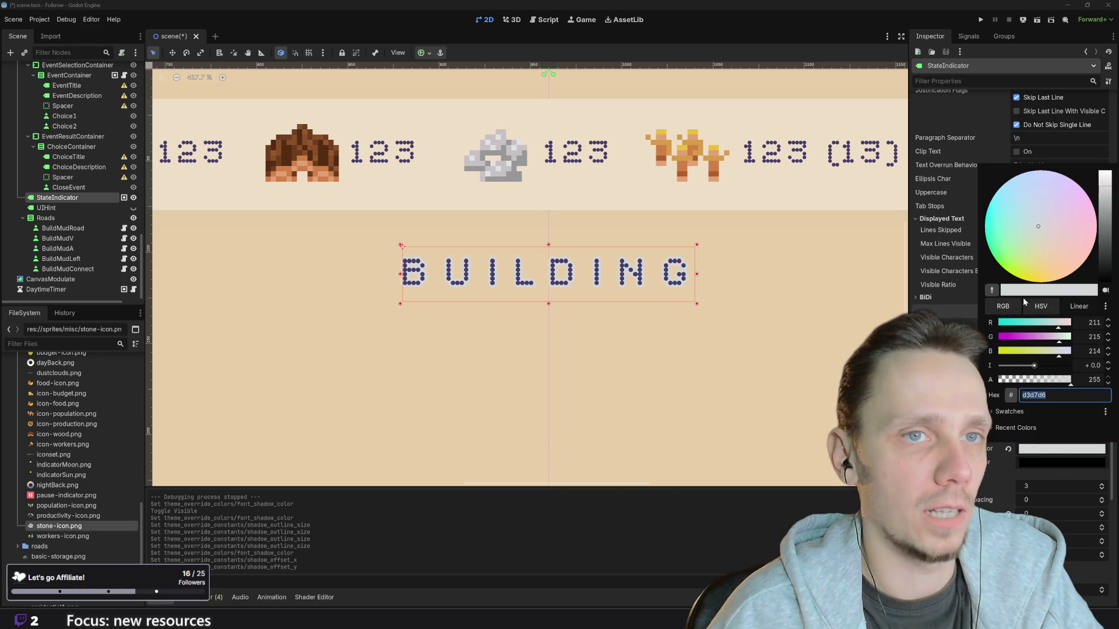
pyautogui.click(991, 289)
pyautogui.click(710, 381)
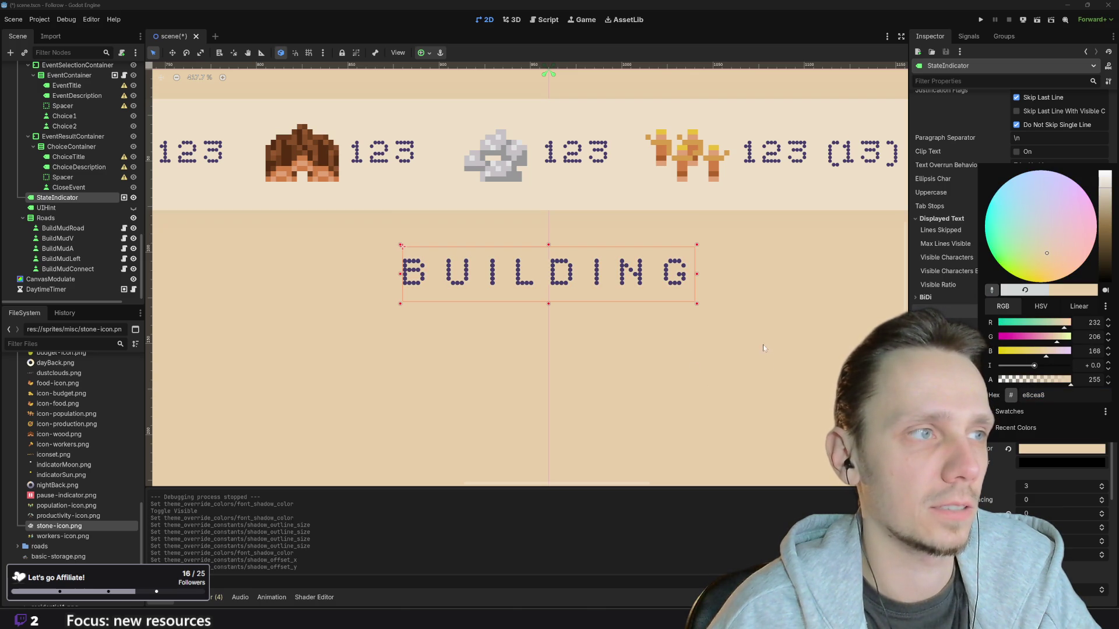
pyautogui.click(662, 392)
pyautogui.scroll(-10, 664, 382)
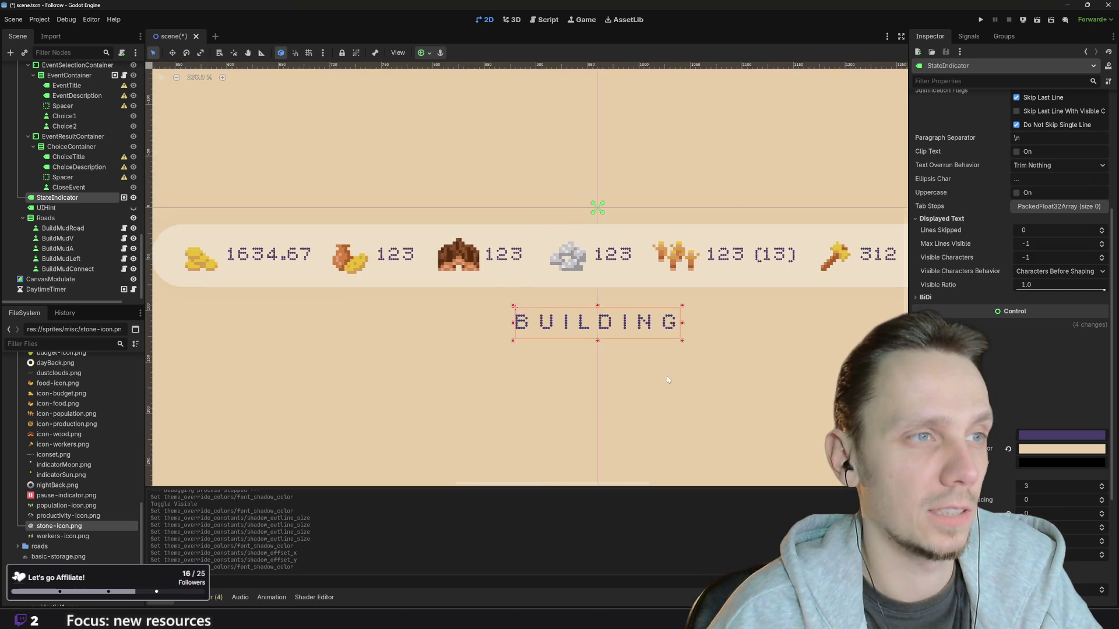
pyautogui.click(694, 245)
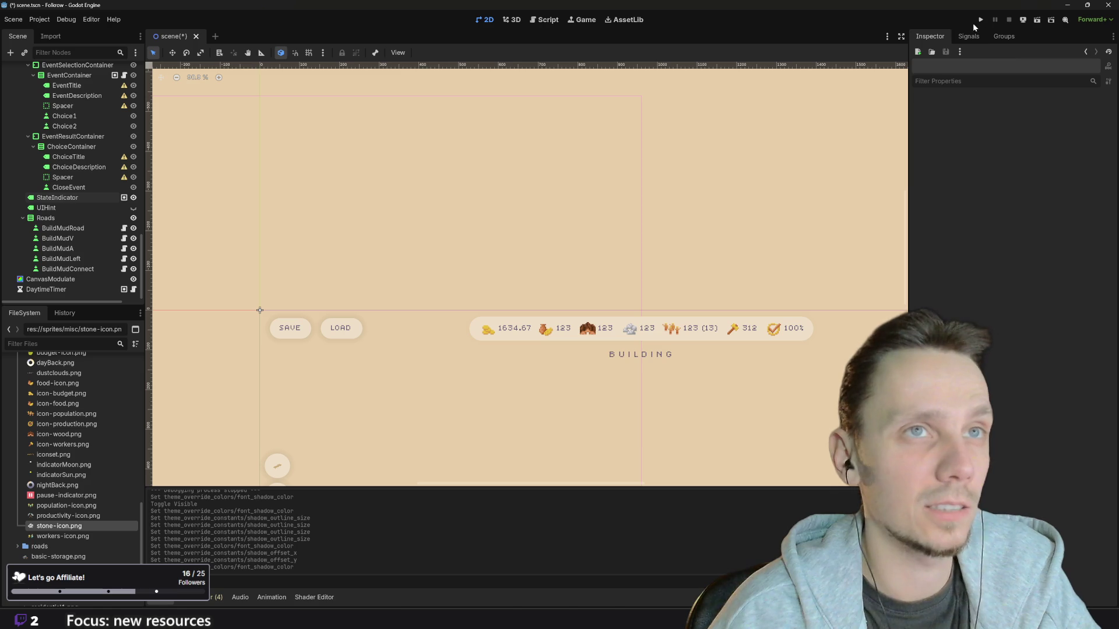
pyautogui.click(624, 357)
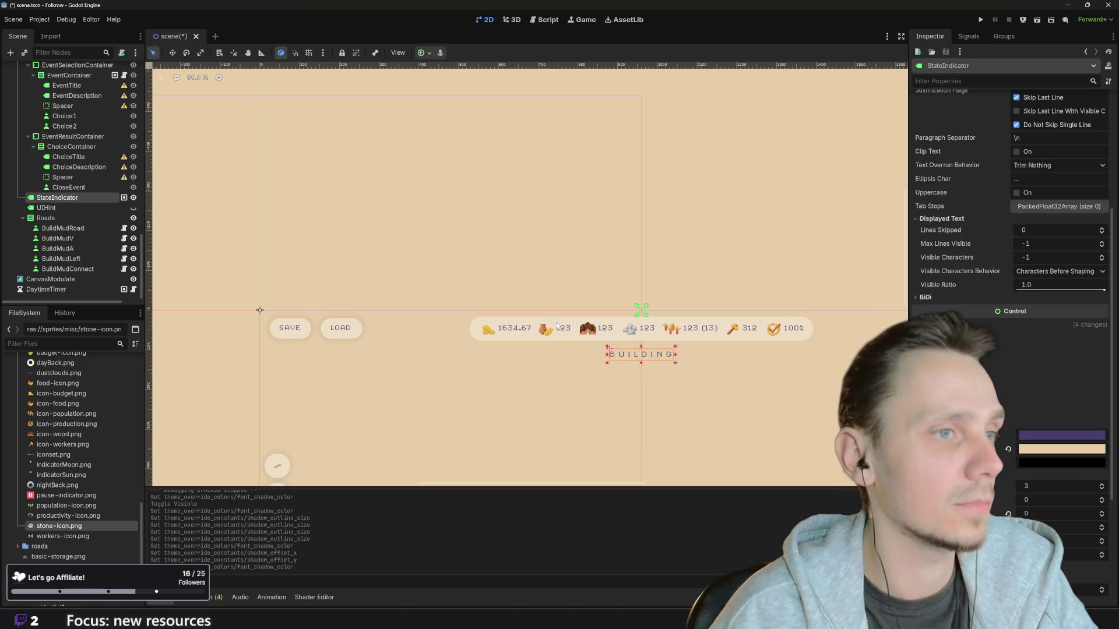
pyautogui.click(133, 198)
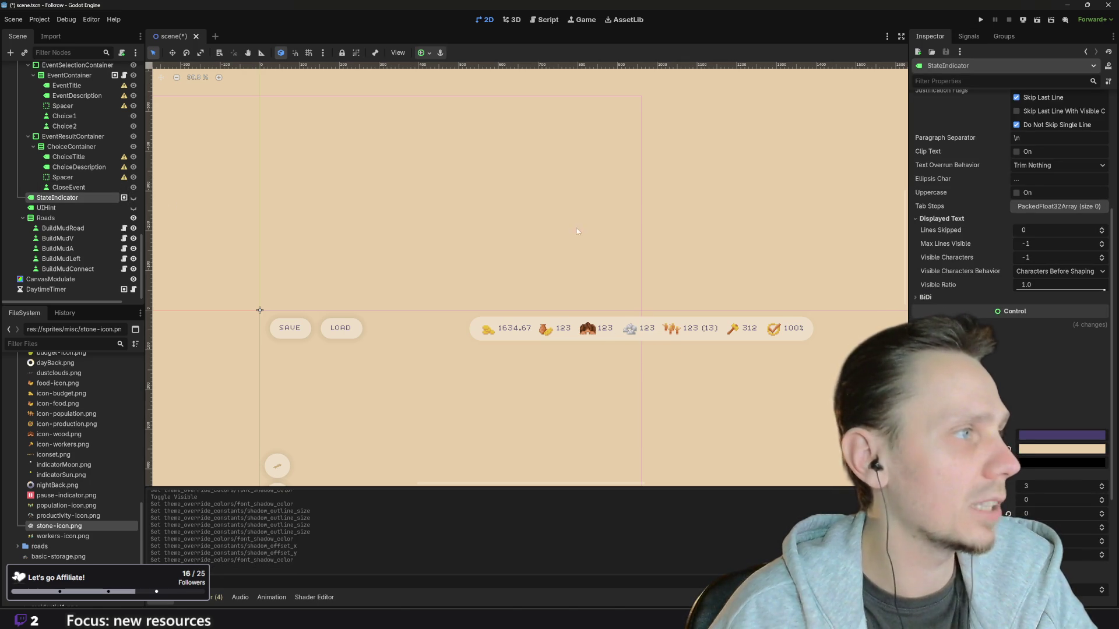
pyautogui.click(674, 231)
pyautogui.click(981, 20)
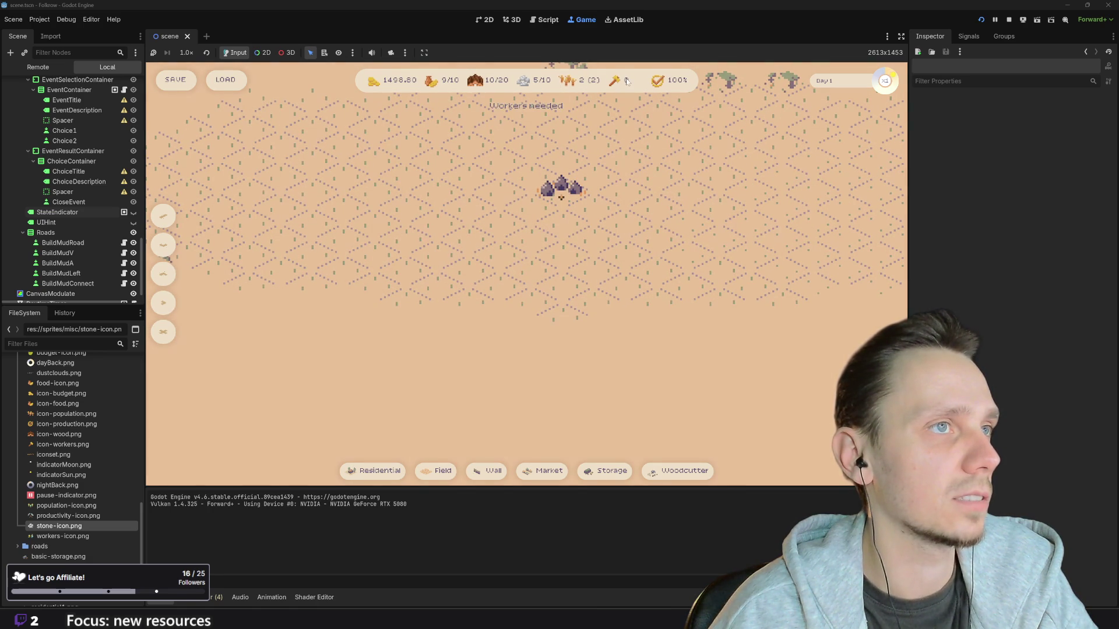
pyautogui.press('w')
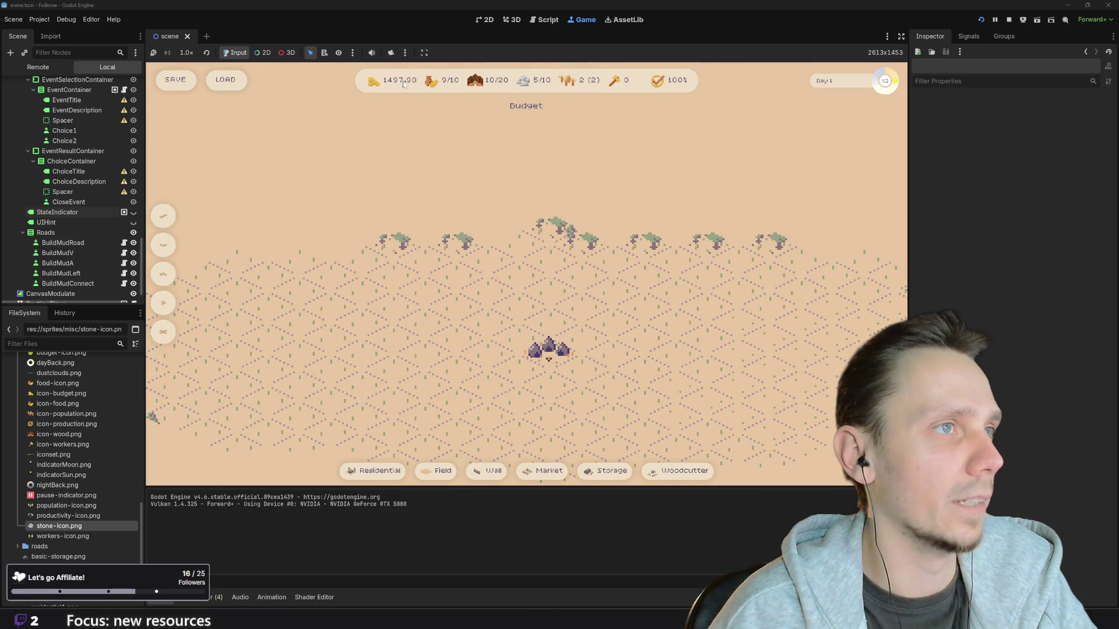
pyautogui.press('s')
pyautogui.press('a')
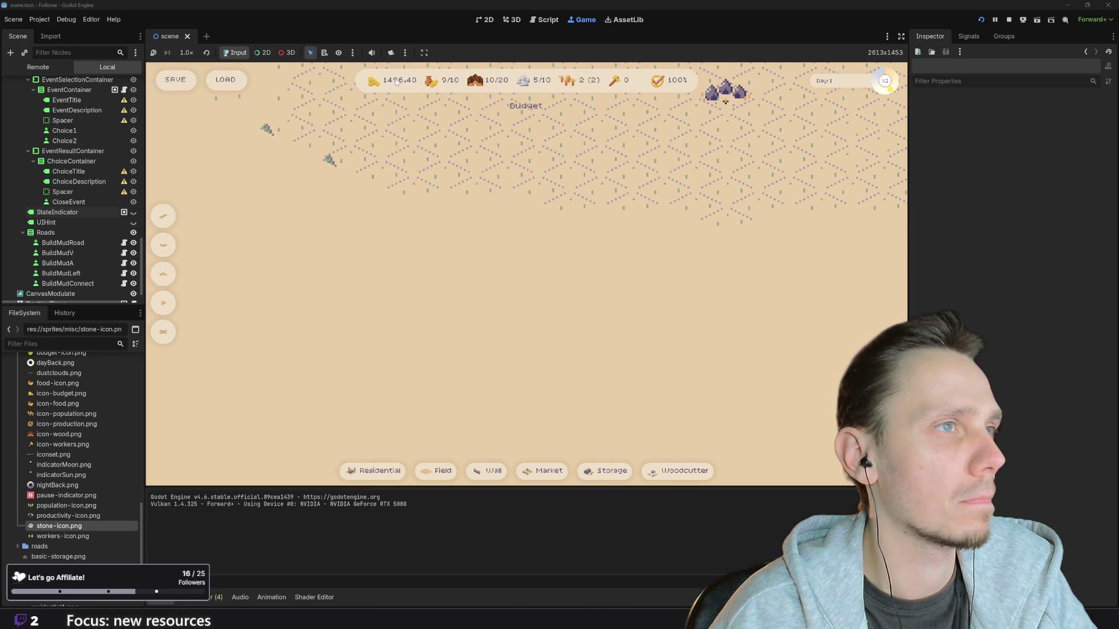
pyautogui.press('w')
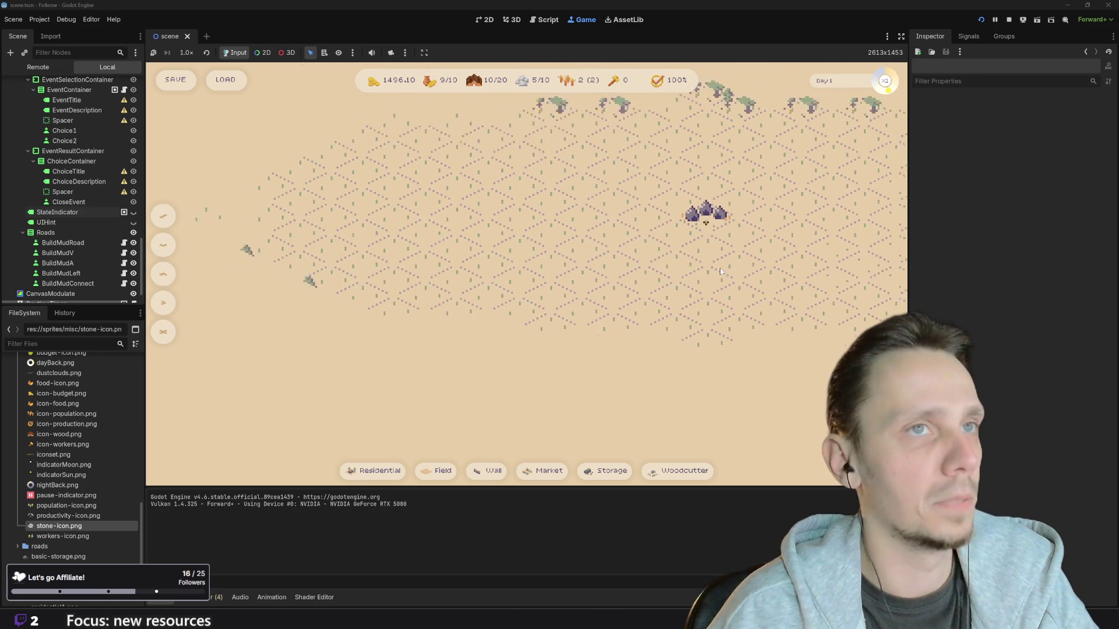
pyautogui.scroll(-2, 712, 274)
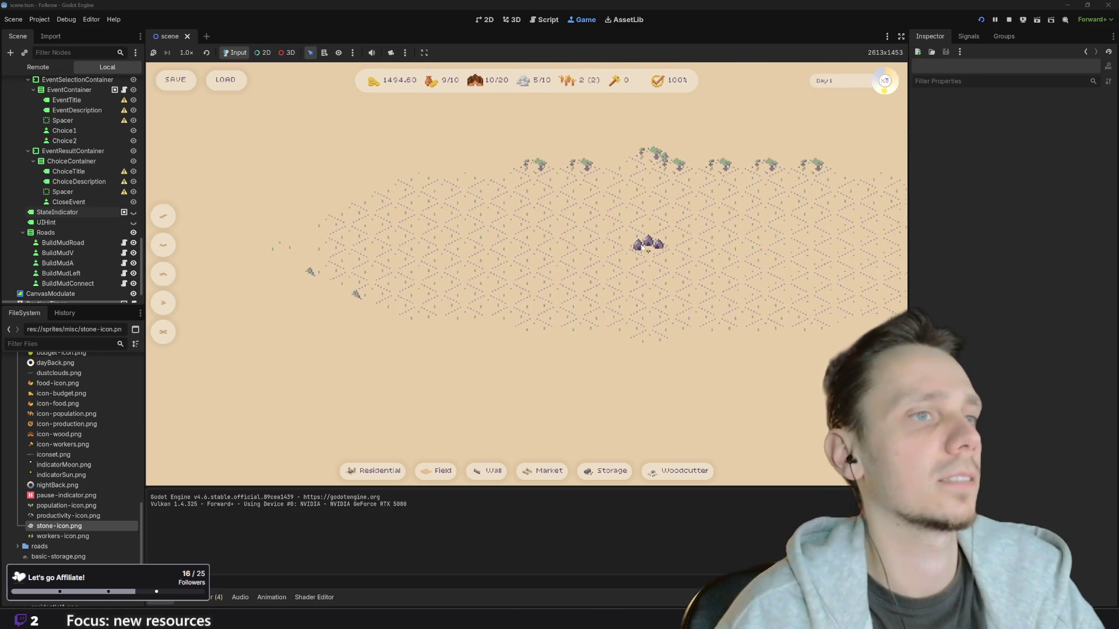
pyautogui.scroll(2, 614, 279)
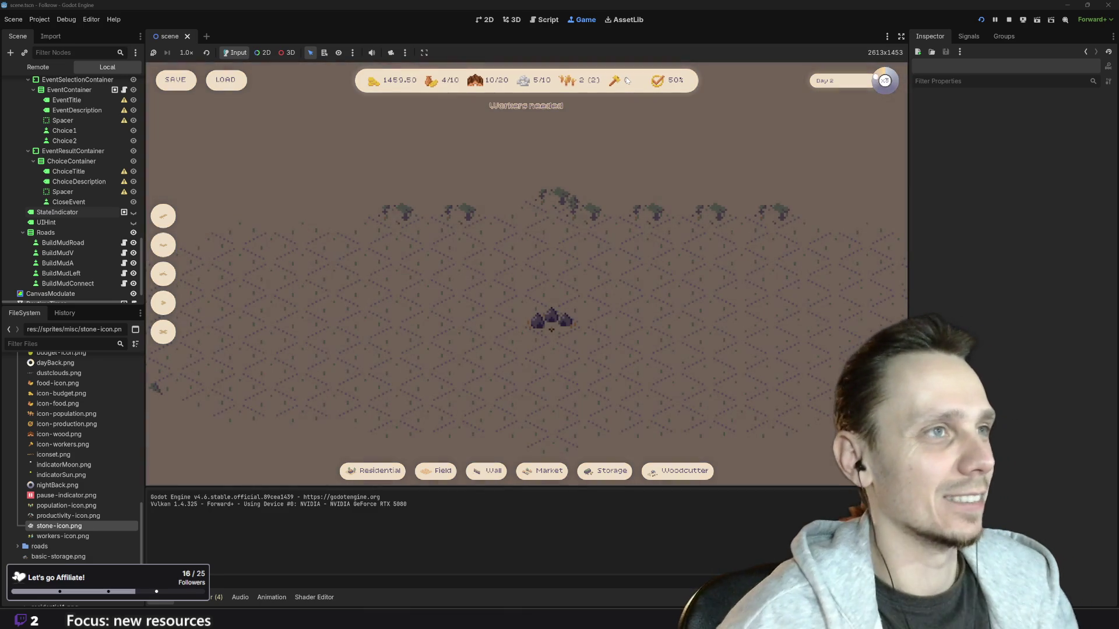
# Step: Stop the game, make StateIndicator visible, and select the BUILDING label
pyautogui.click(1009, 20)
pyautogui.scroll(4, 669, 385)
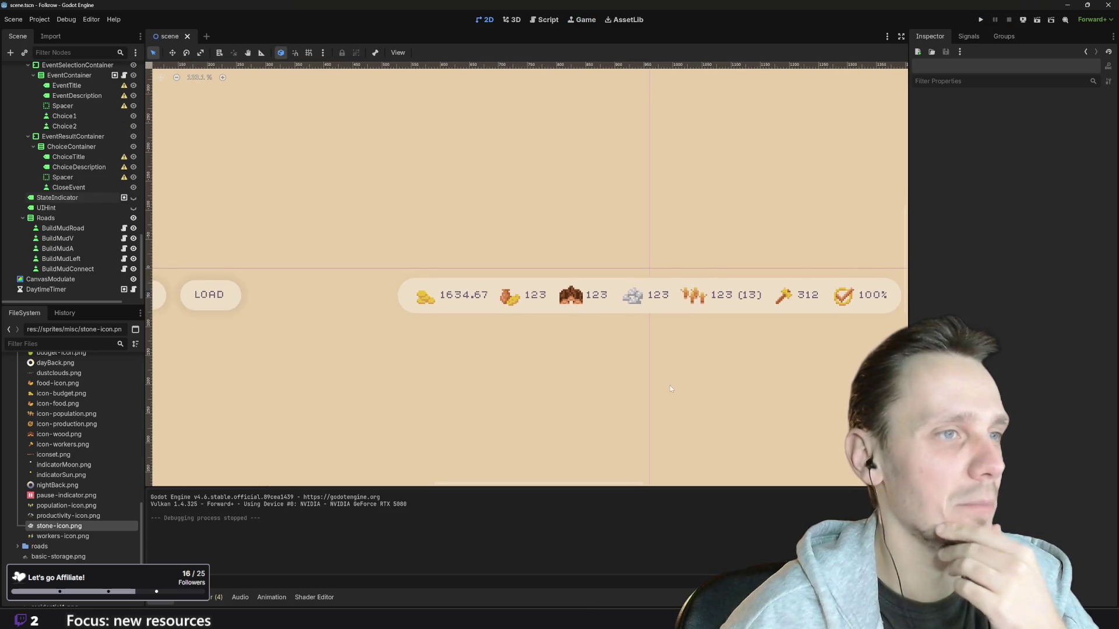
pyautogui.click(133, 197)
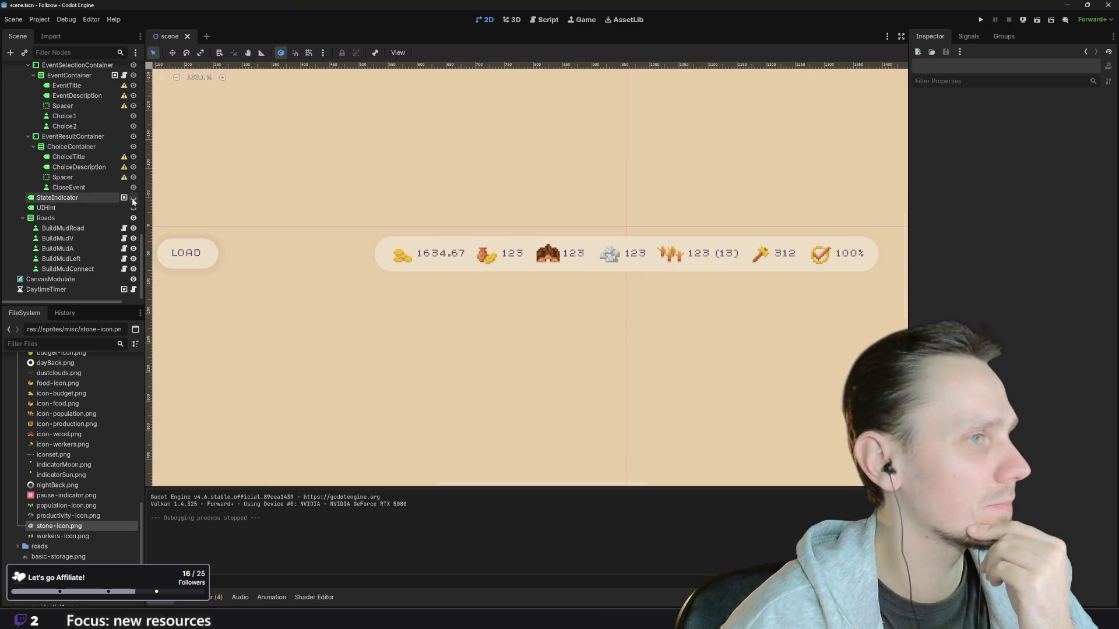
pyautogui.click(577, 303)
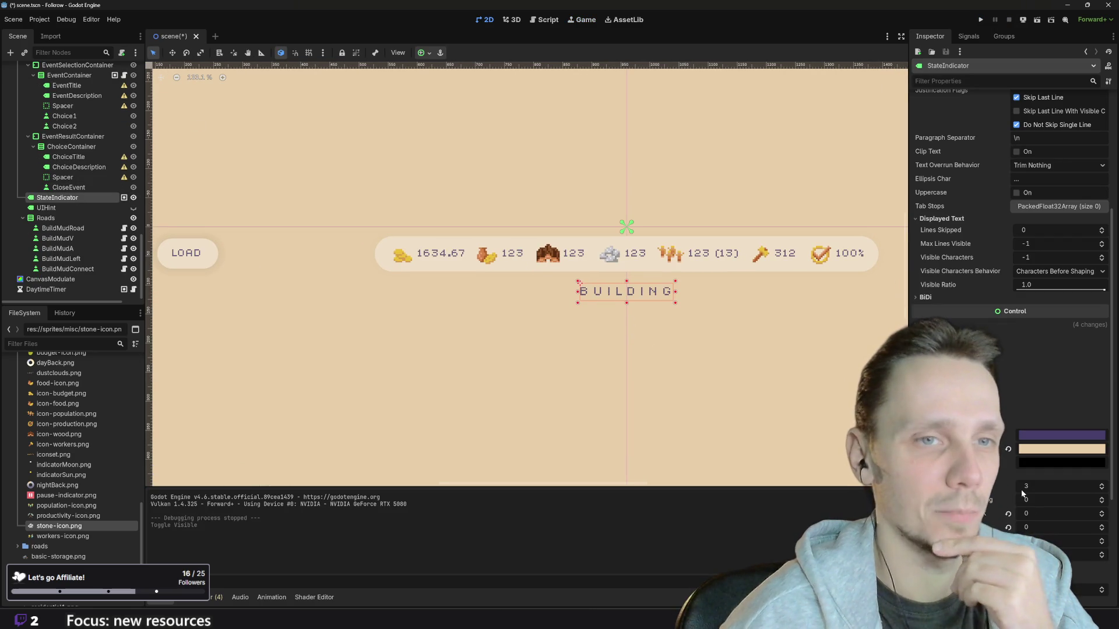
pyautogui.scroll(6, 677, 346)
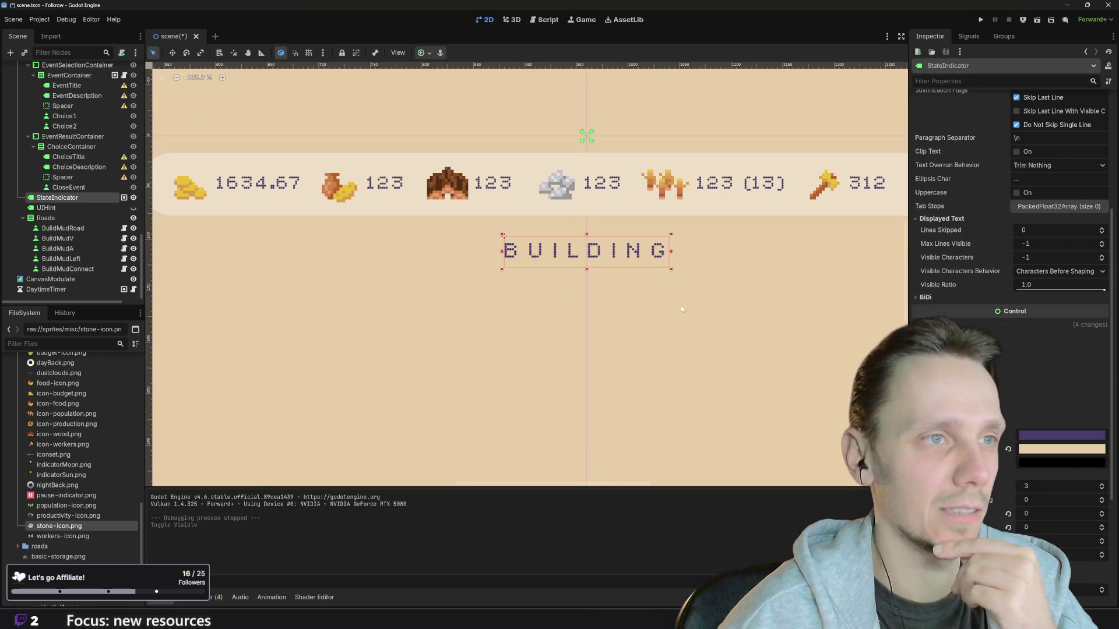
# Step: Set the label's font shadow colour to white and raise Shadow Outline Size to 33
pyautogui.click(1042, 449)
pyautogui.click(1038, 228)
pyautogui.moveTo(1105, 186); pyautogui.dragTo(1100, 165)
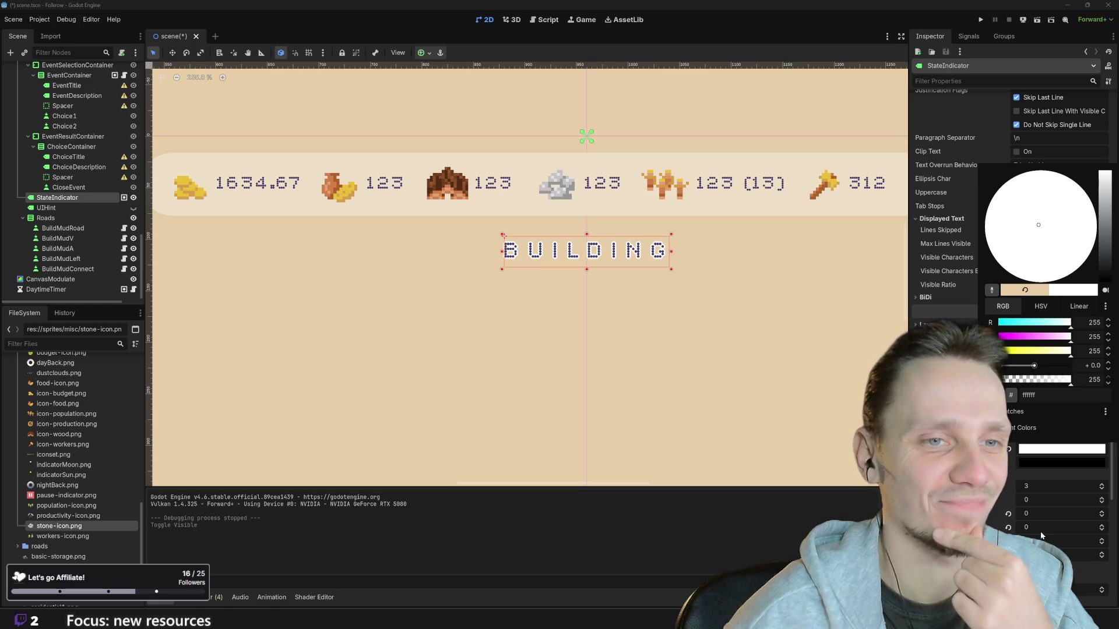
pyautogui.click(1101, 555)
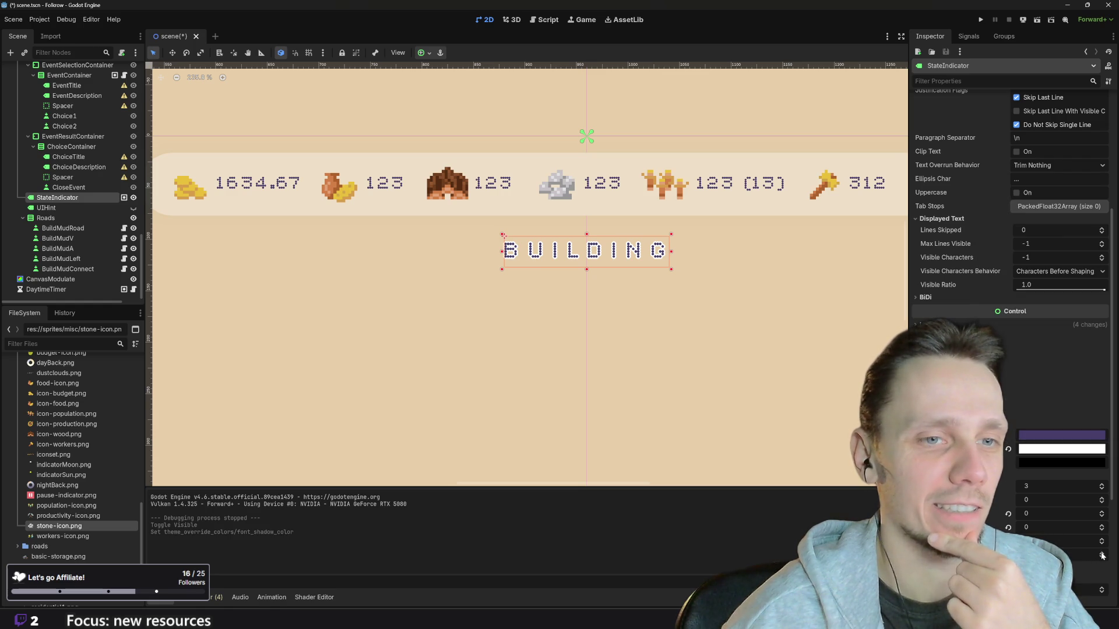
pyautogui.click(1101, 555)
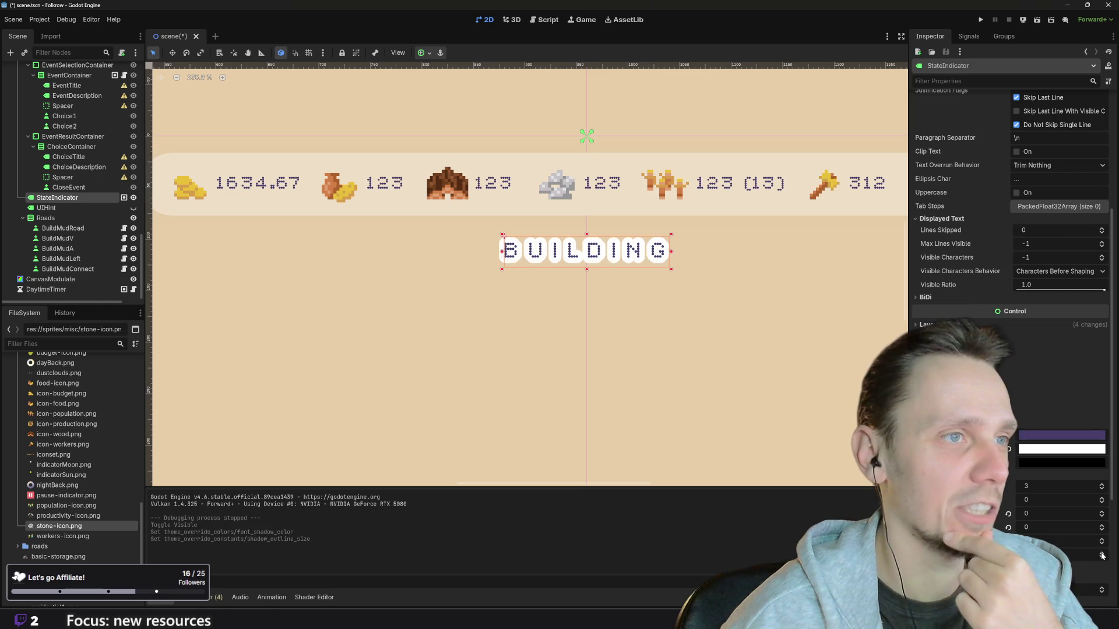
pyautogui.click(1101, 555)
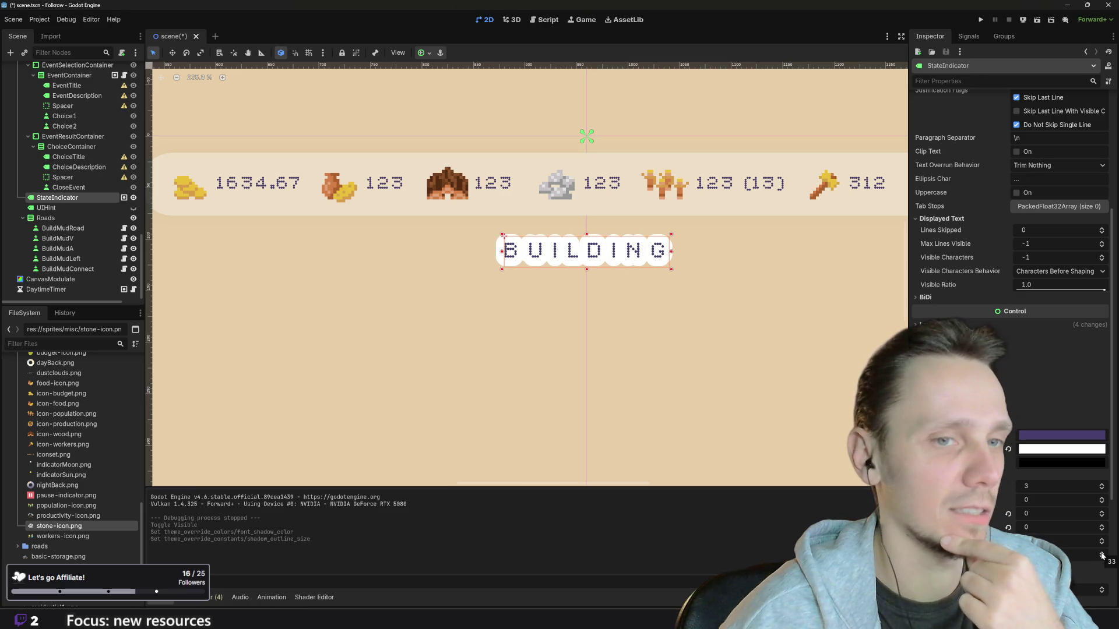
pyautogui.scroll(-3, 1089, 553)
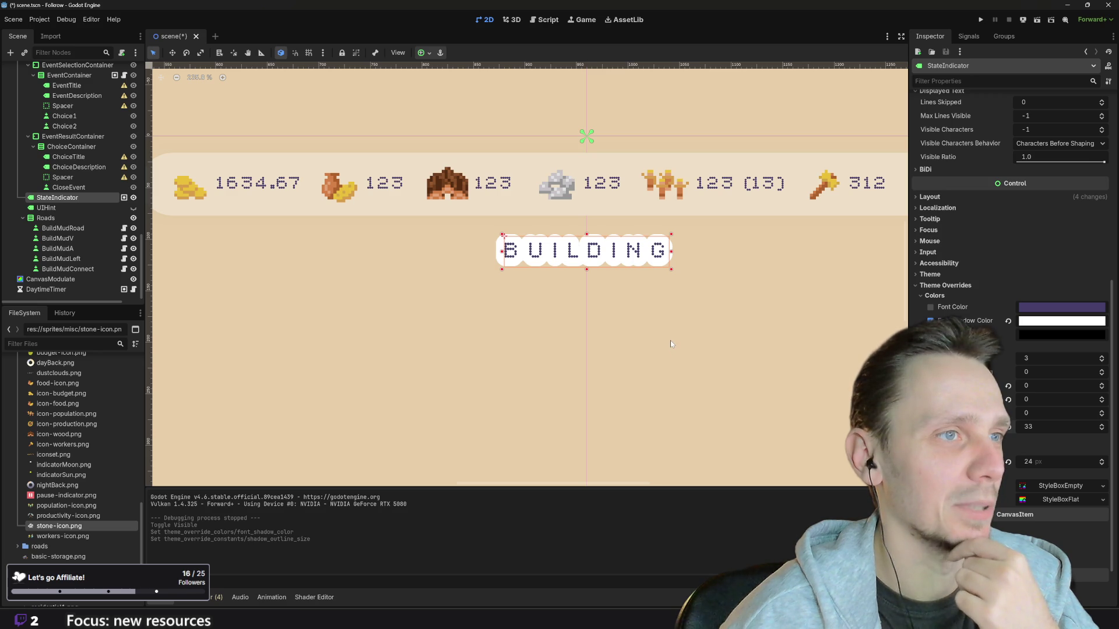
pyautogui.scroll(-5, 637, 309)
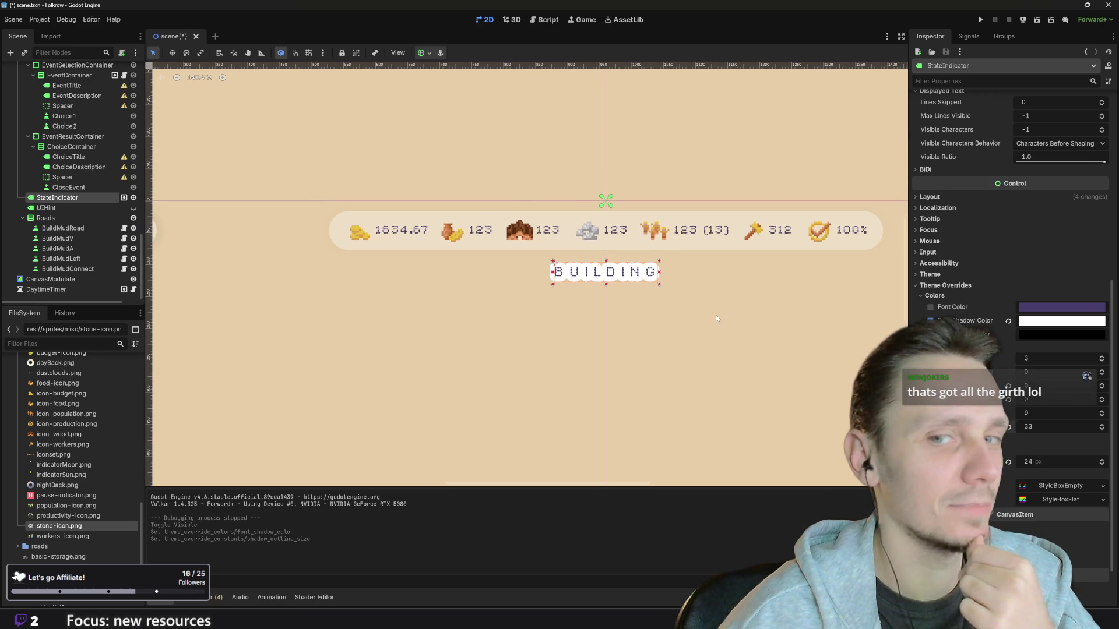
pyautogui.scroll(2, 688, 317)
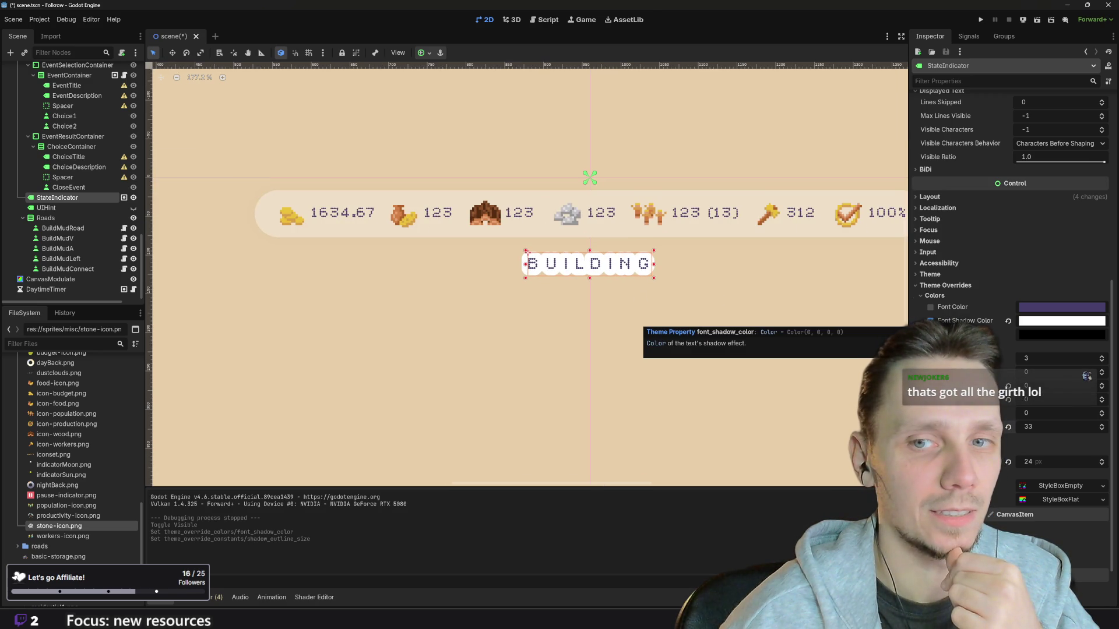
# Step: Try sampling beige, then a pale lavender, as the label's font shadow colour
pyautogui.scroll(3, 745, 302)
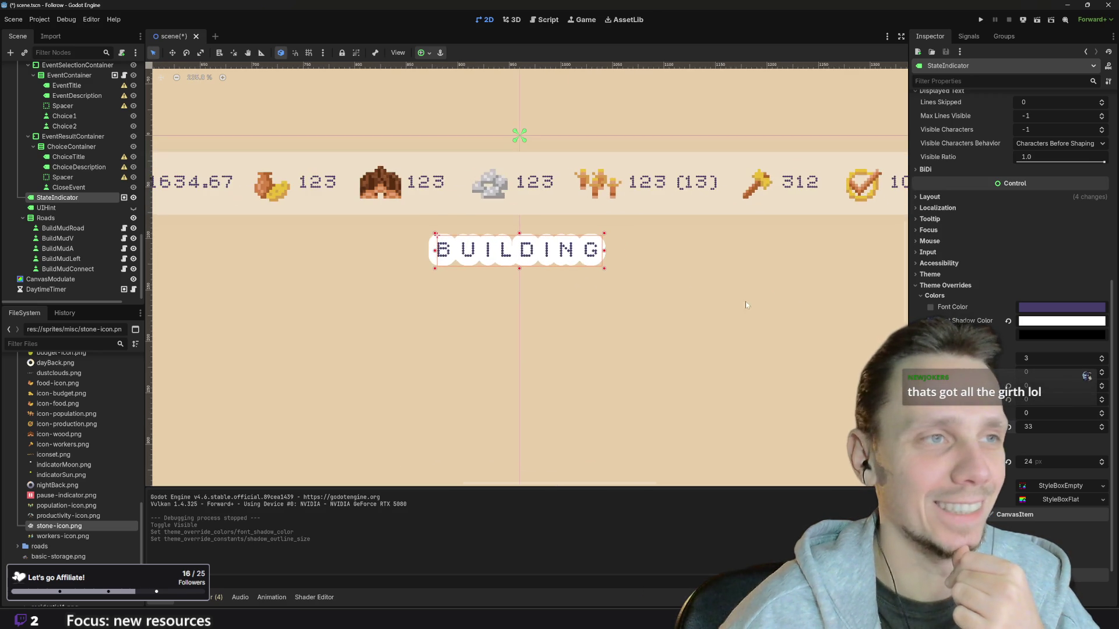
pyautogui.click(1056, 321)
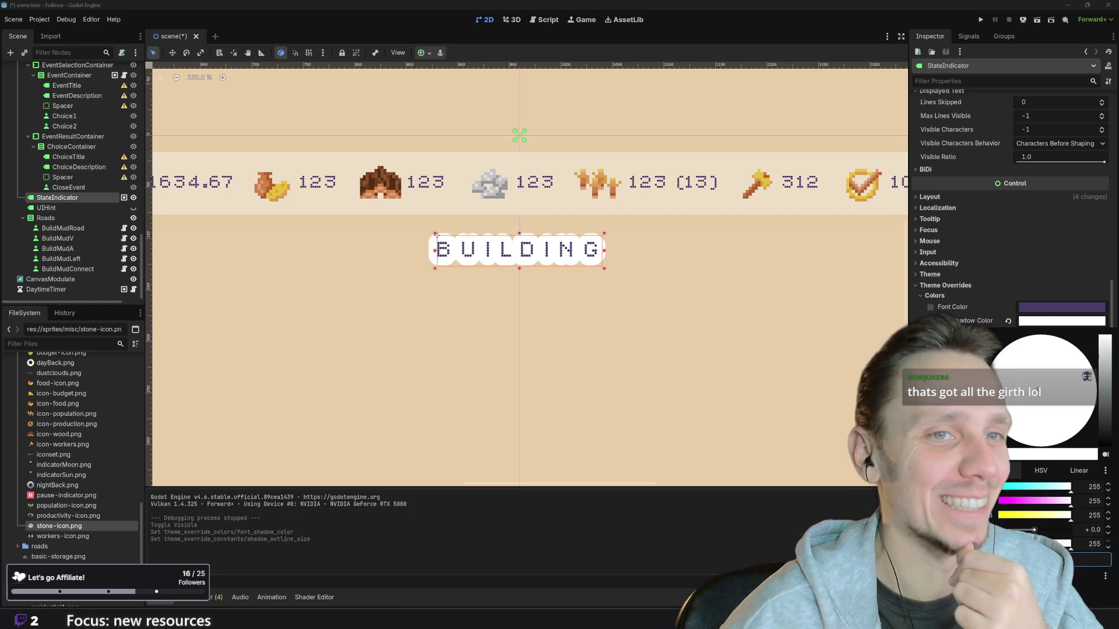
pyautogui.click(745, 338)
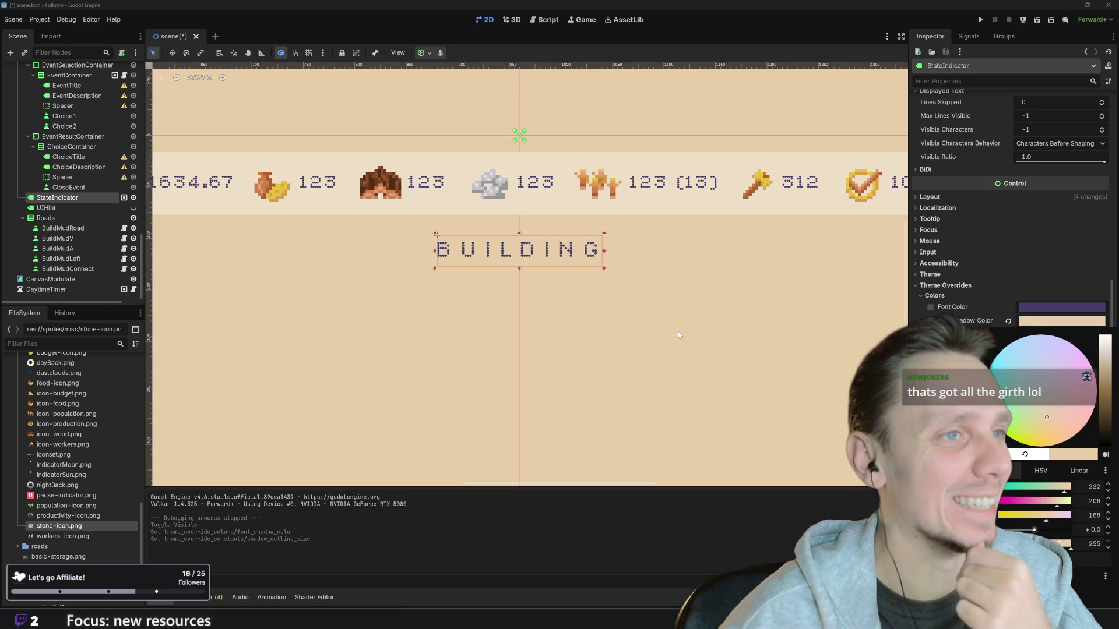
pyautogui.click(1037, 327)
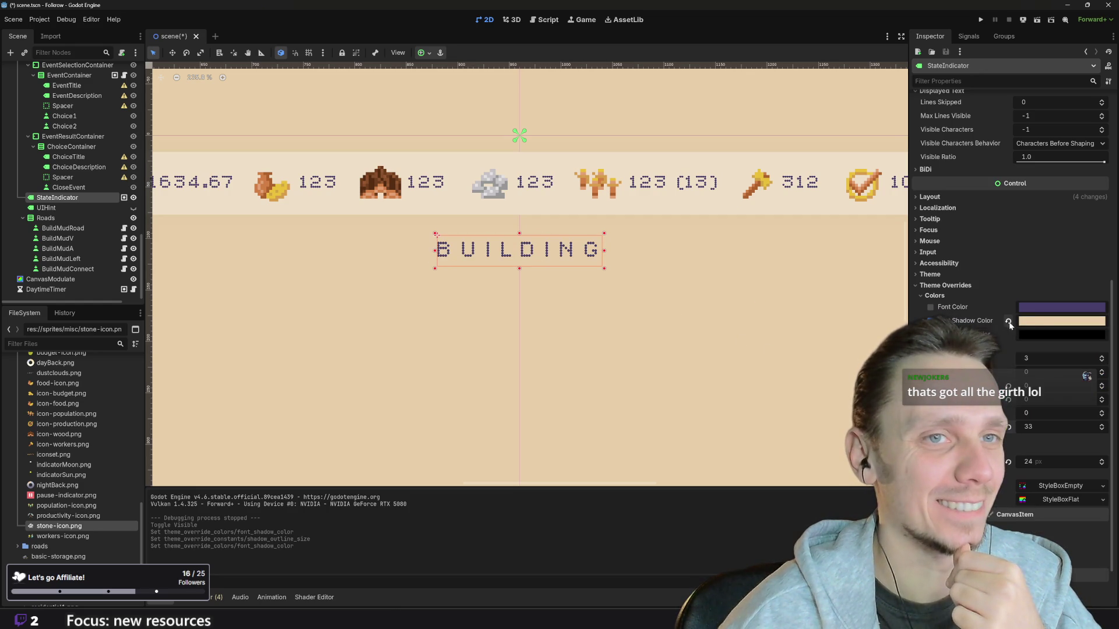
pyautogui.click(1043, 321)
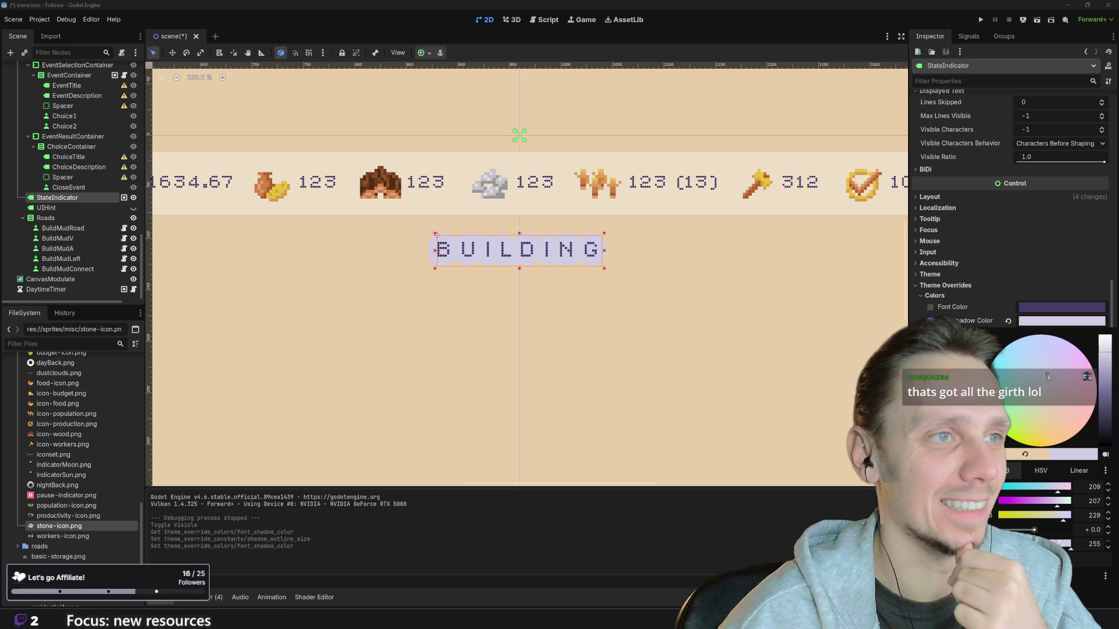
pyautogui.click(549, 282)
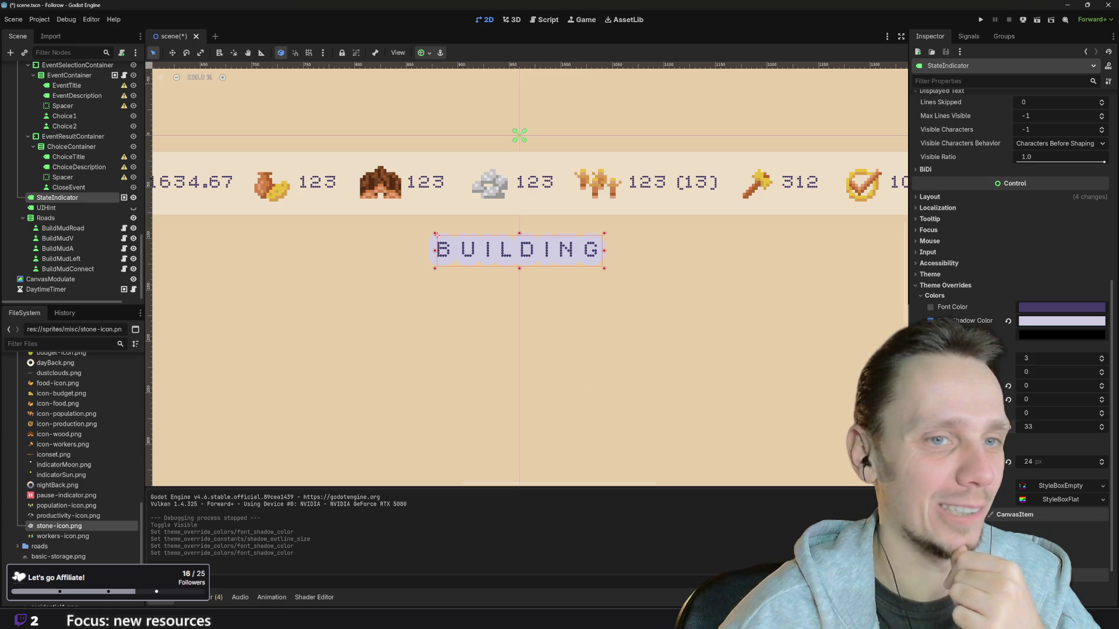
pyautogui.scroll(-2, 1006, 492)
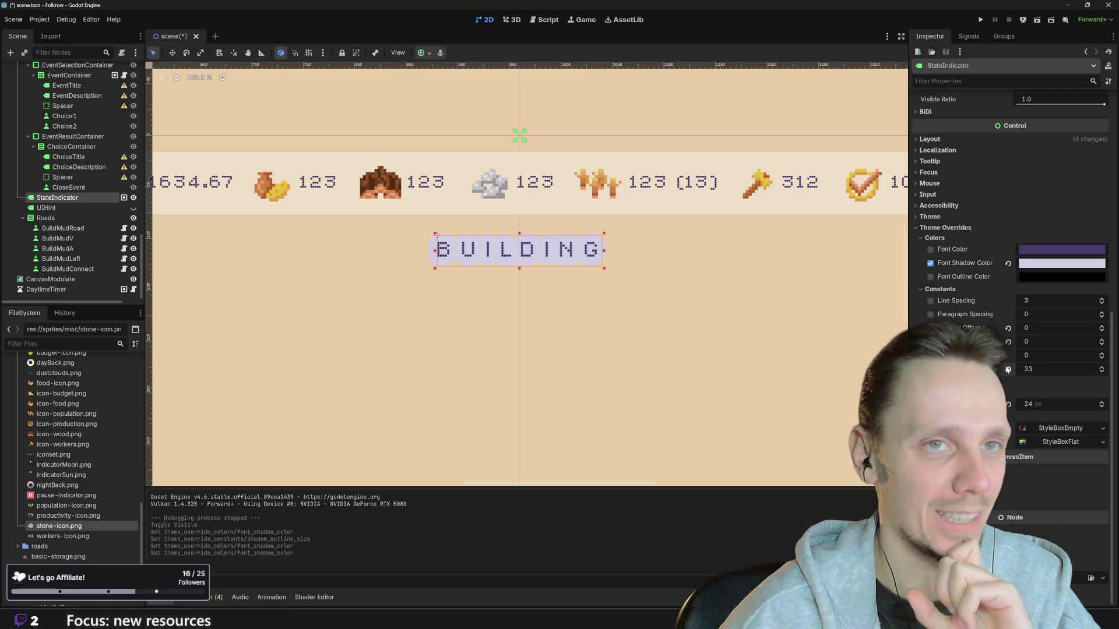
# Step: Lower the Shadow Outline Size to 15
pyautogui.click(1102, 372)
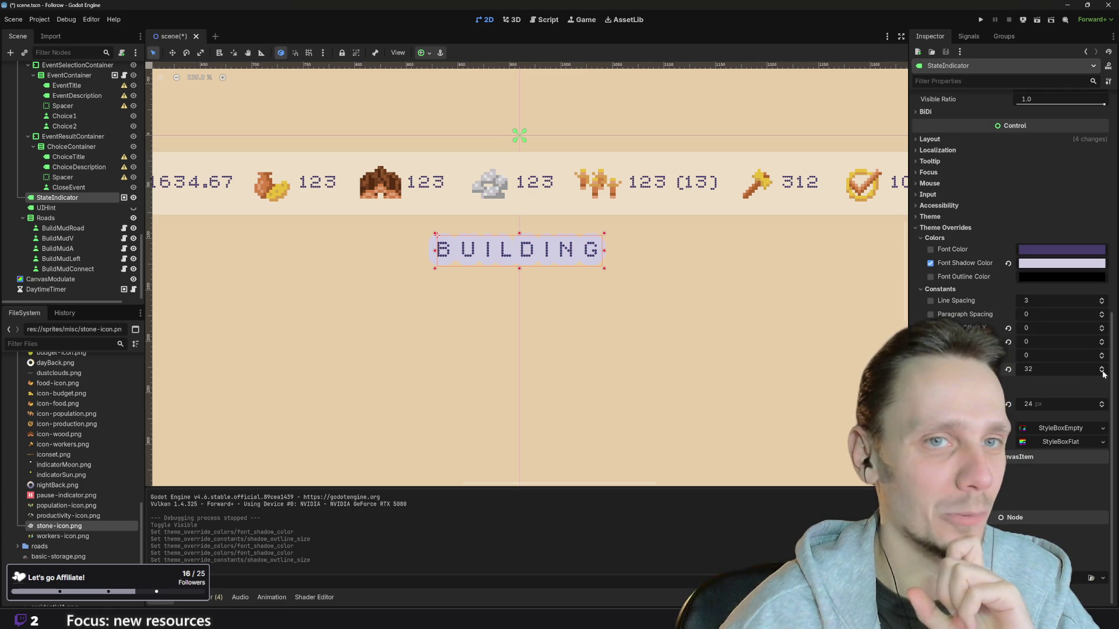
pyautogui.click(1102, 373)
pyautogui.click(1102, 374)
pyautogui.click(1102, 374)
pyautogui.click(1103, 373)
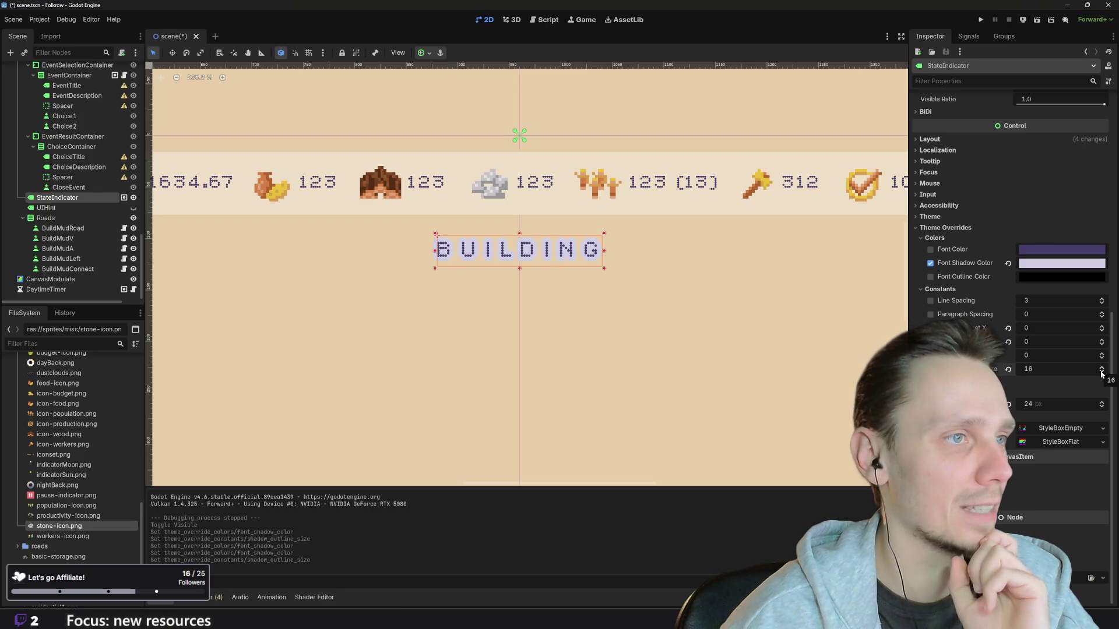
pyautogui.click(1101, 373)
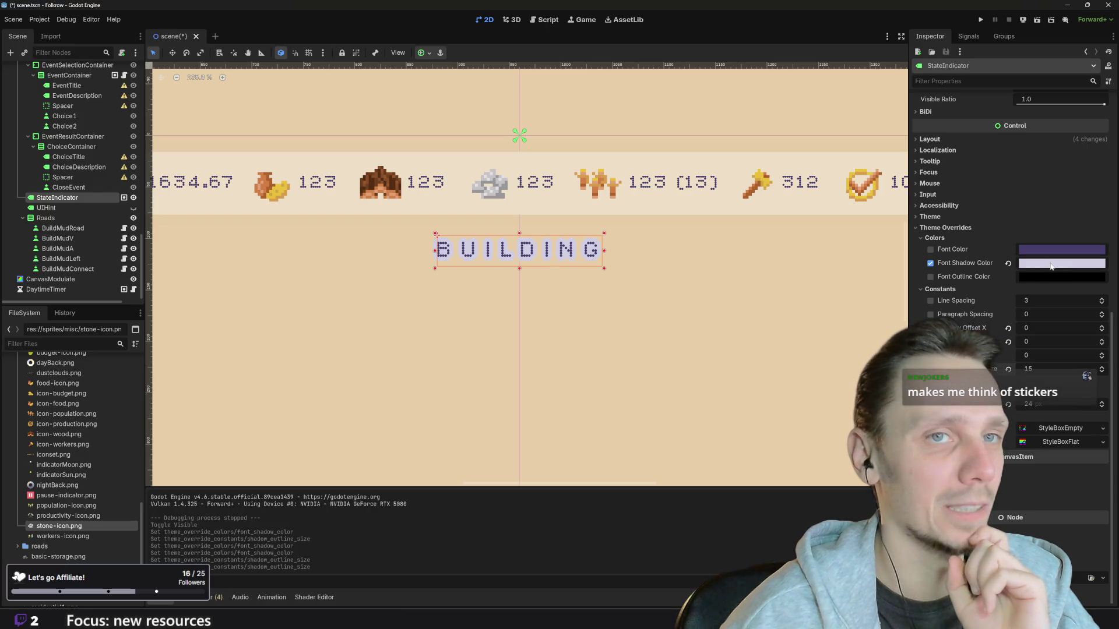
# Step: Resample the beige background #e8cea8 as the shadow colour and run the game
pyautogui.click(1051, 267)
pyautogui.click(1087, 375)
pyautogui.click(734, 299)
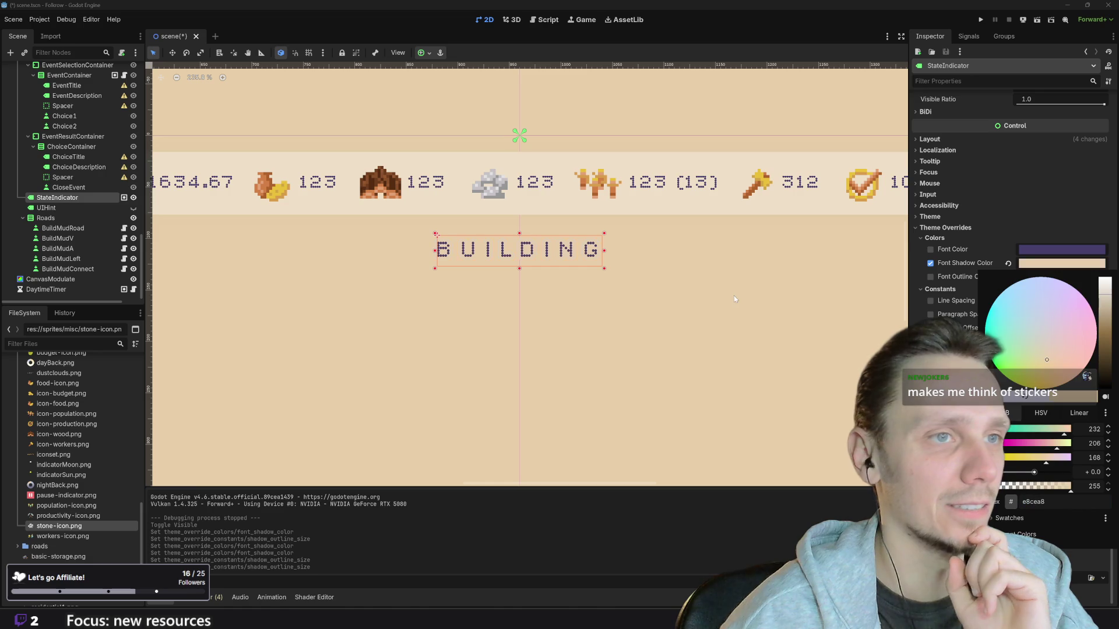
pyautogui.click(754, 357)
pyautogui.scroll(-6, 753, 358)
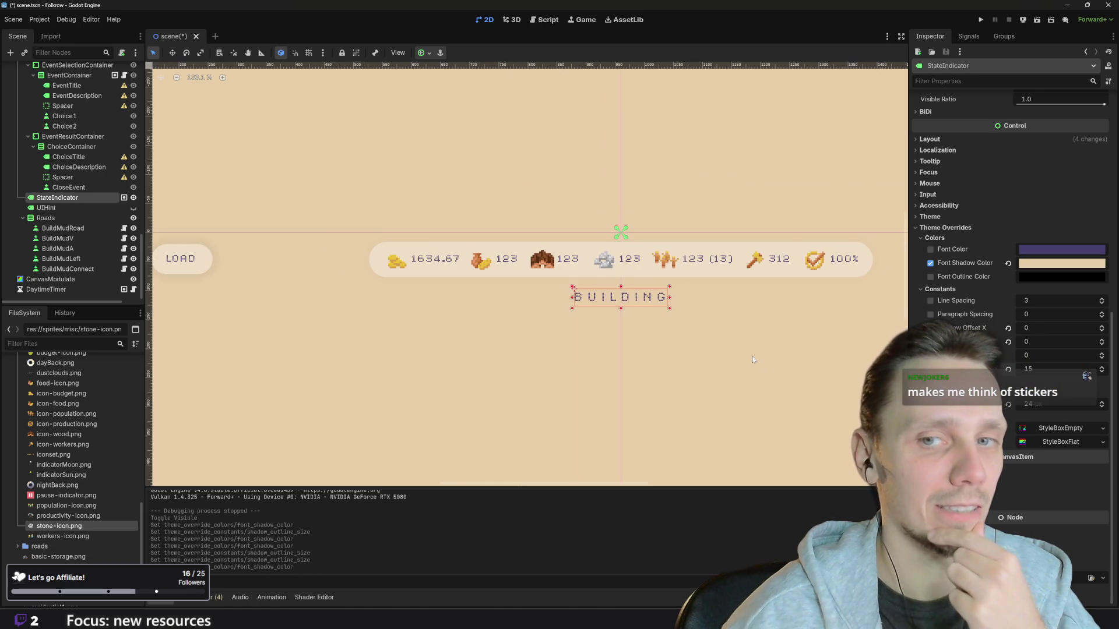
pyautogui.click(980, 21)
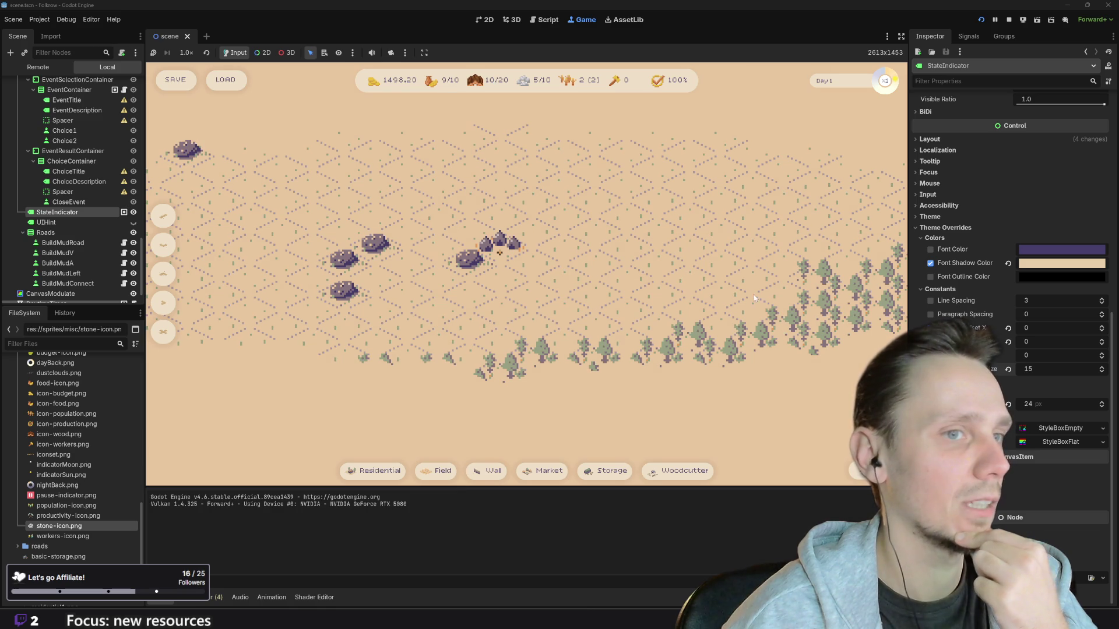
pyautogui.press('x')
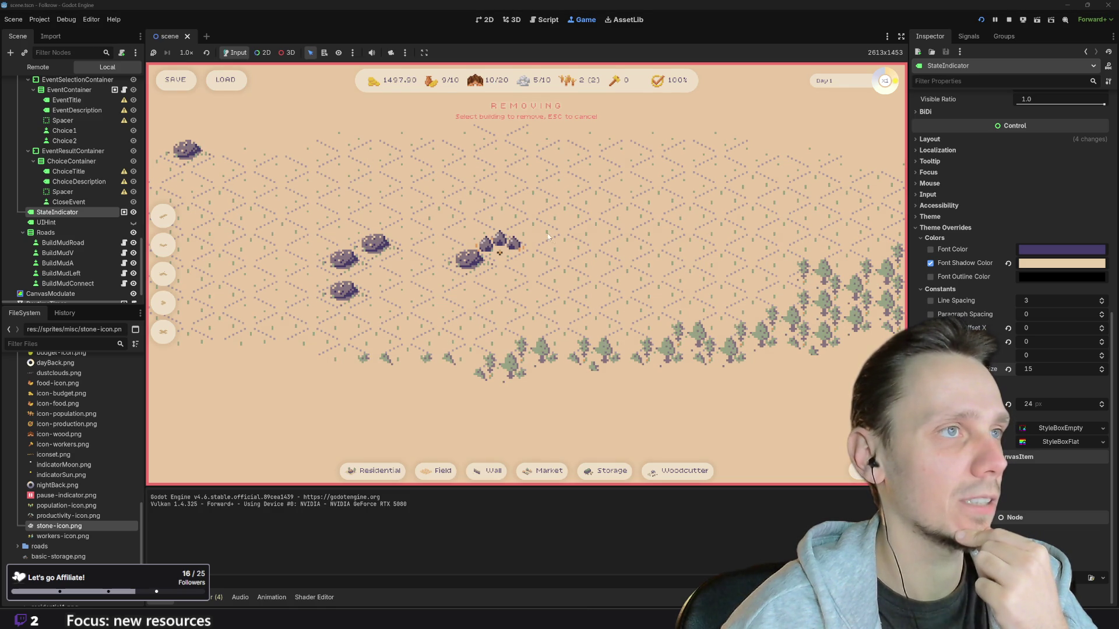
pyautogui.press('Escape')
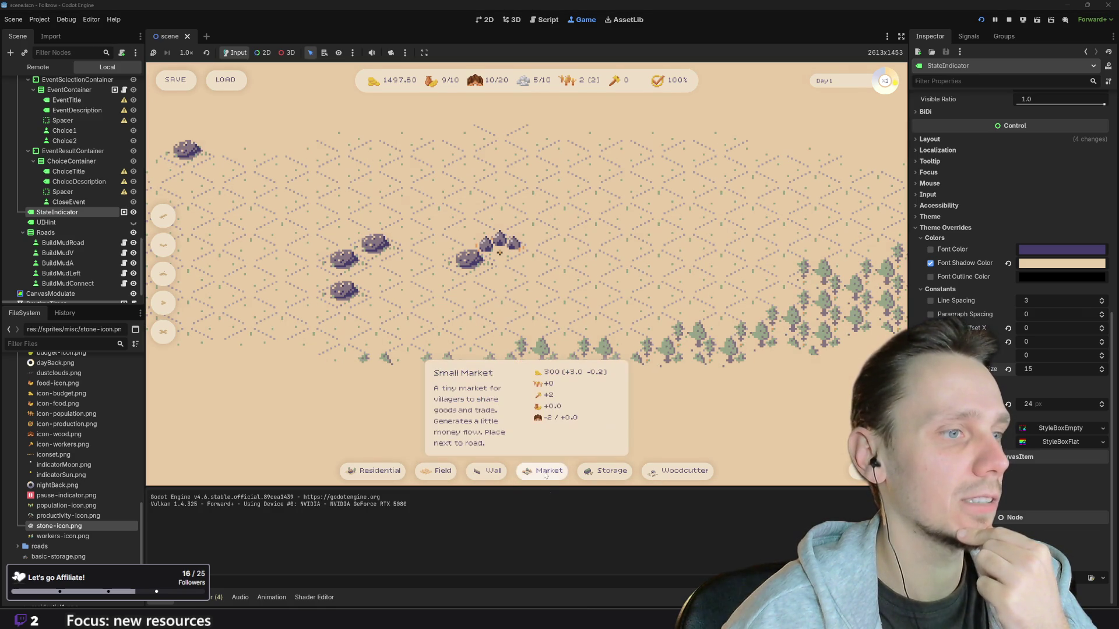
pyautogui.click(545, 473)
pyautogui.press('s')
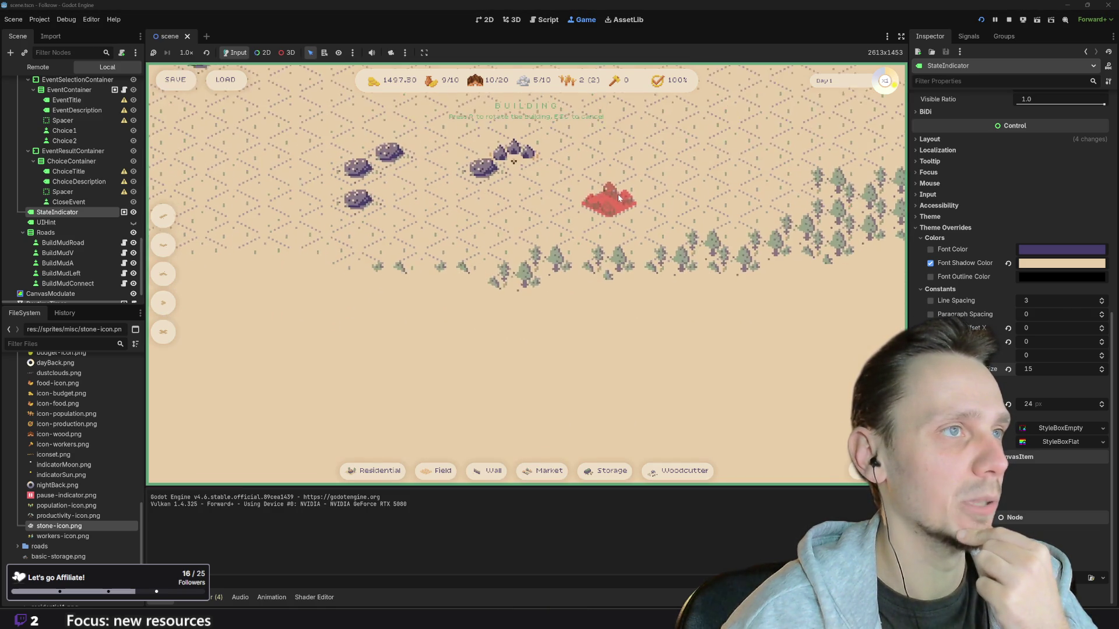
pyautogui.press('s')
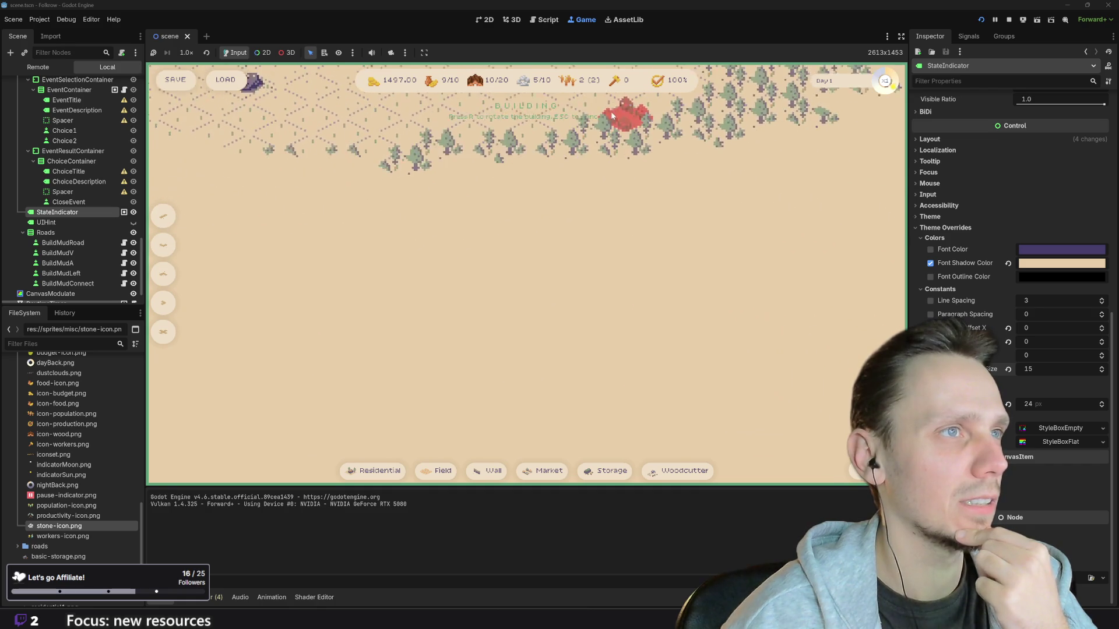
pyautogui.press('w')
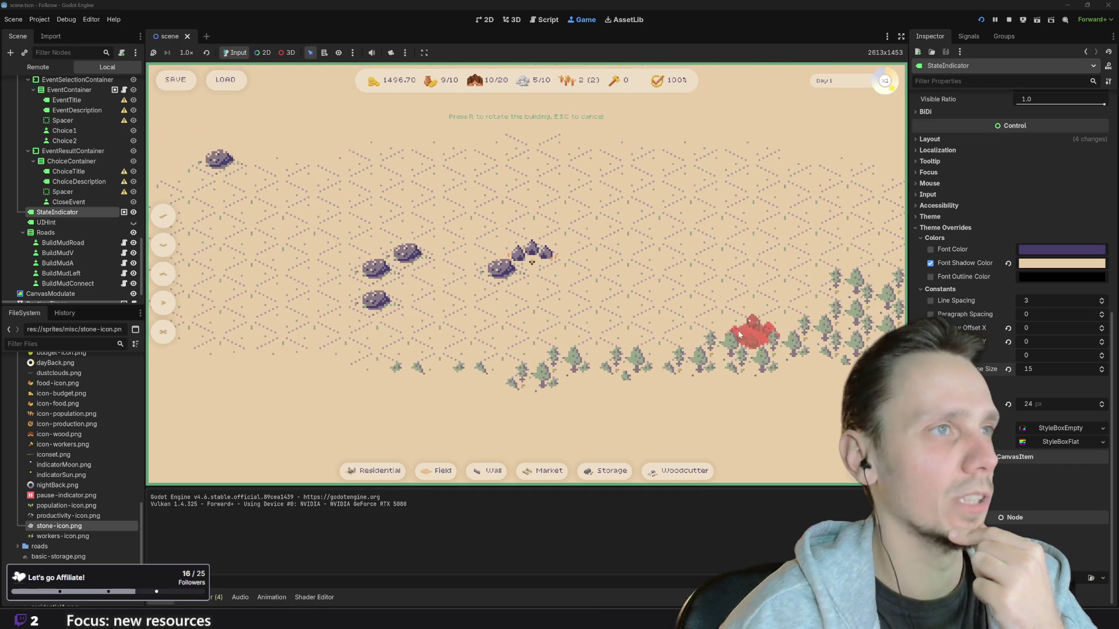
pyautogui.press('Escape')
pyautogui.click(544, 471)
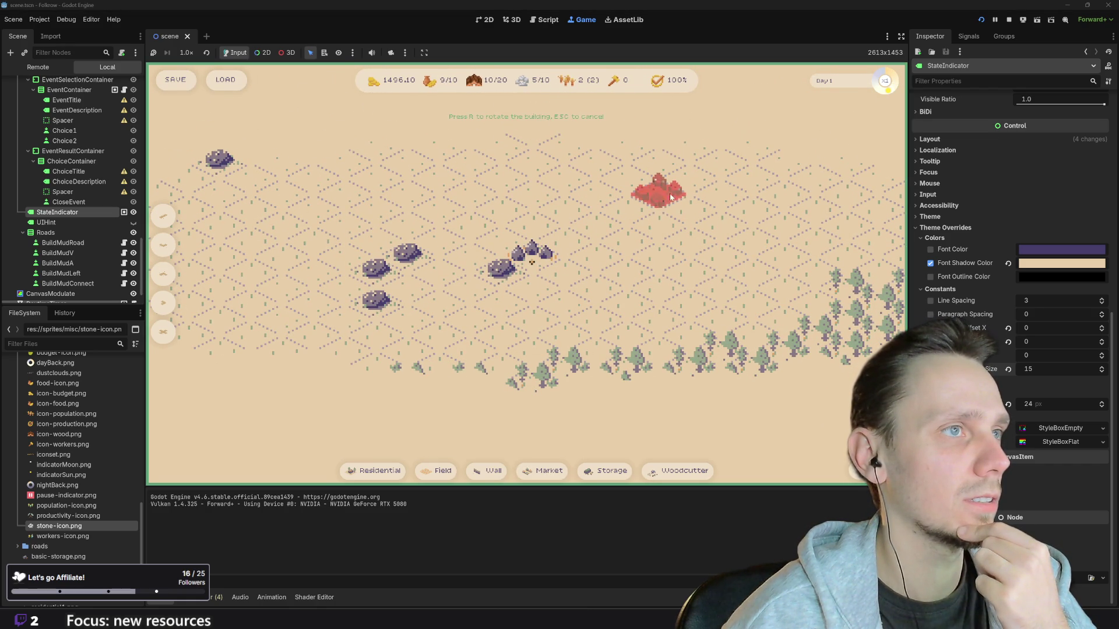
pyautogui.press('Escape')
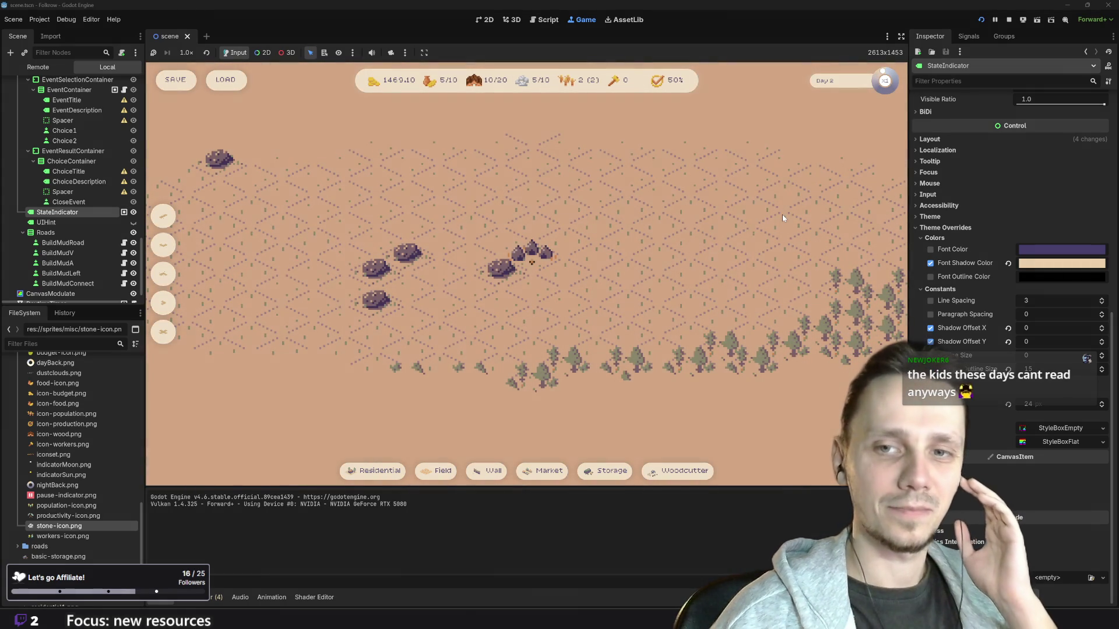
pyautogui.scroll(-3, 589, 310)
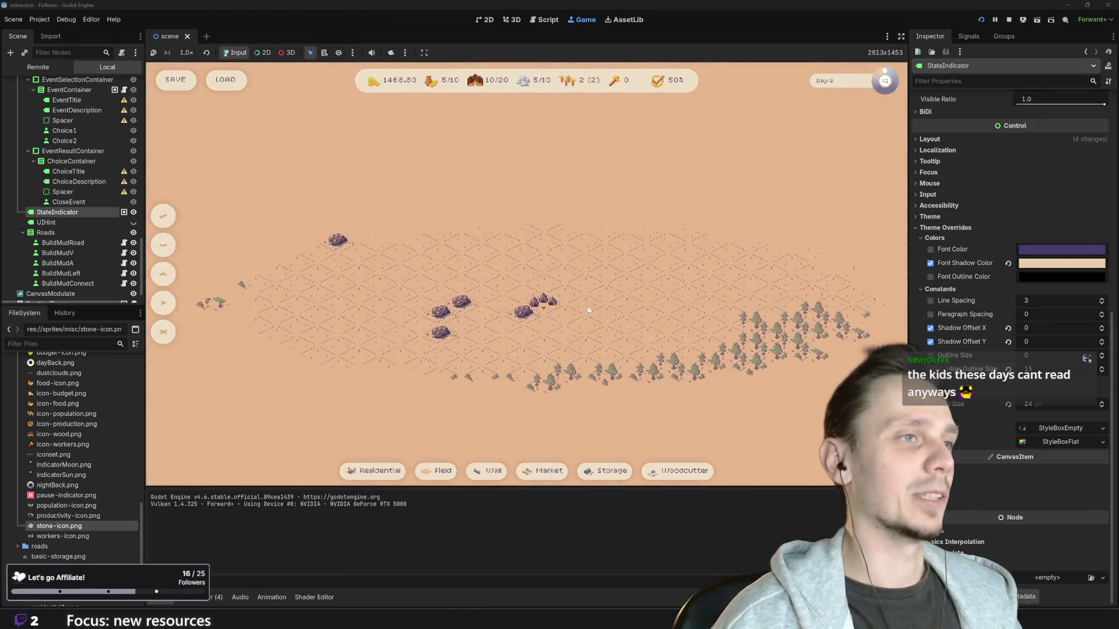
pyautogui.moveTo(589, 310); pyautogui.dragTo(593, 315)
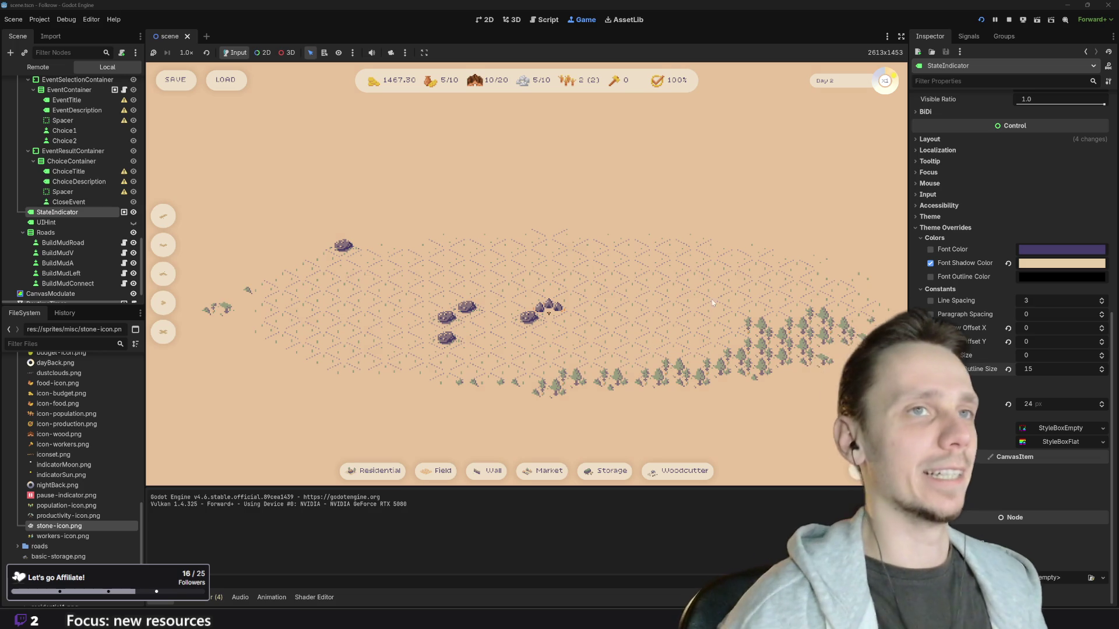
pyautogui.click(1008, 20)
# Step: Hide the StateIndicator BUILDING label using its eye icon
pyautogui.scroll(-5, 601, 415)
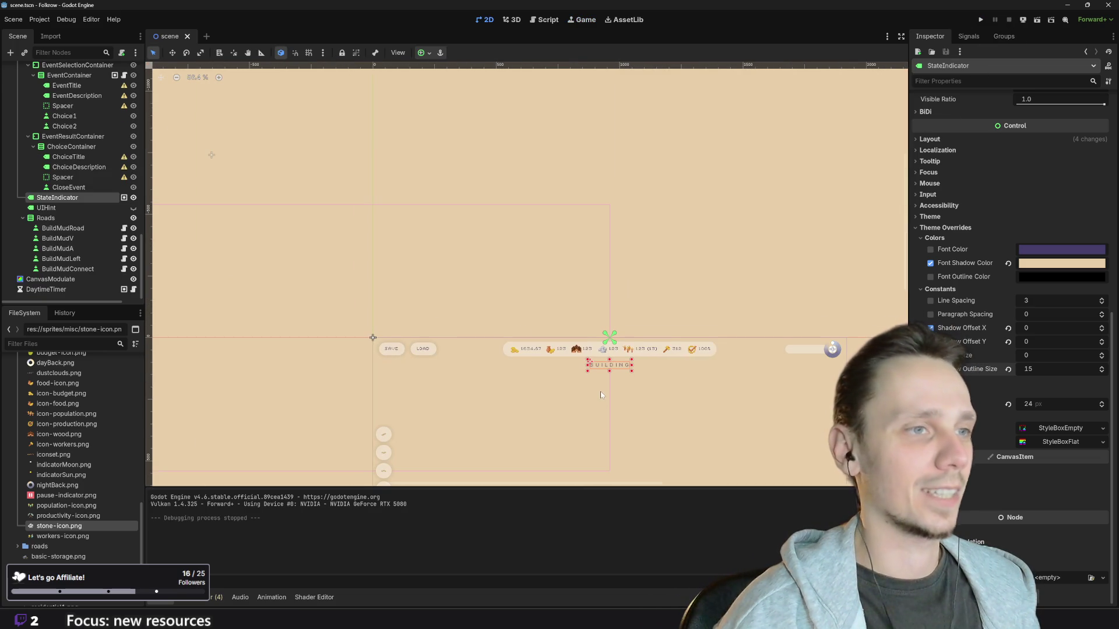
pyautogui.click(133, 198)
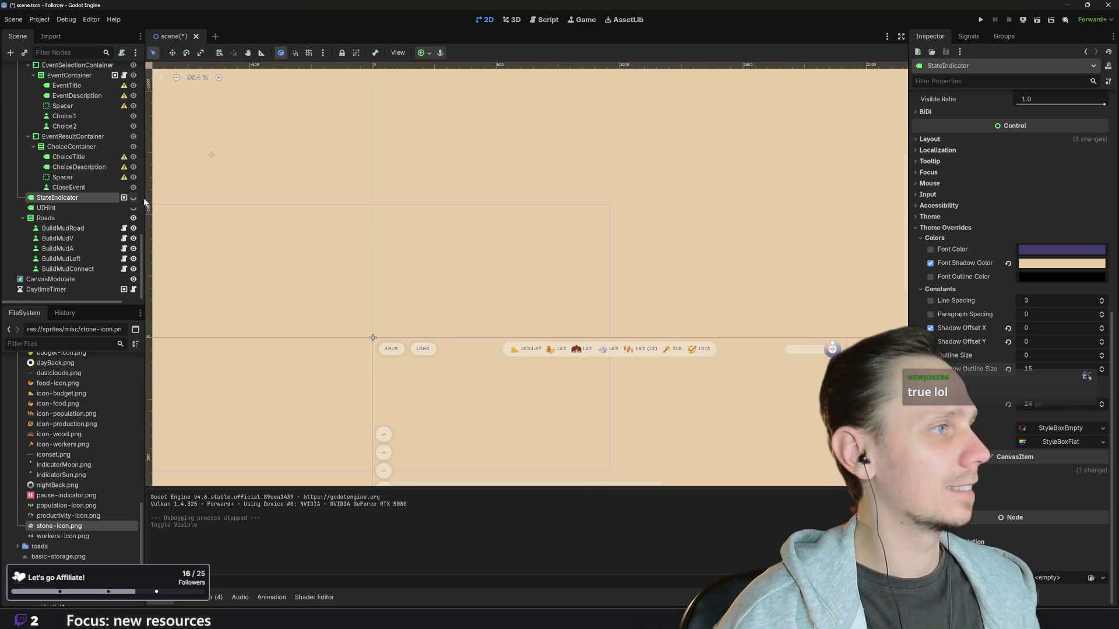
pyautogui.click(620, 219)
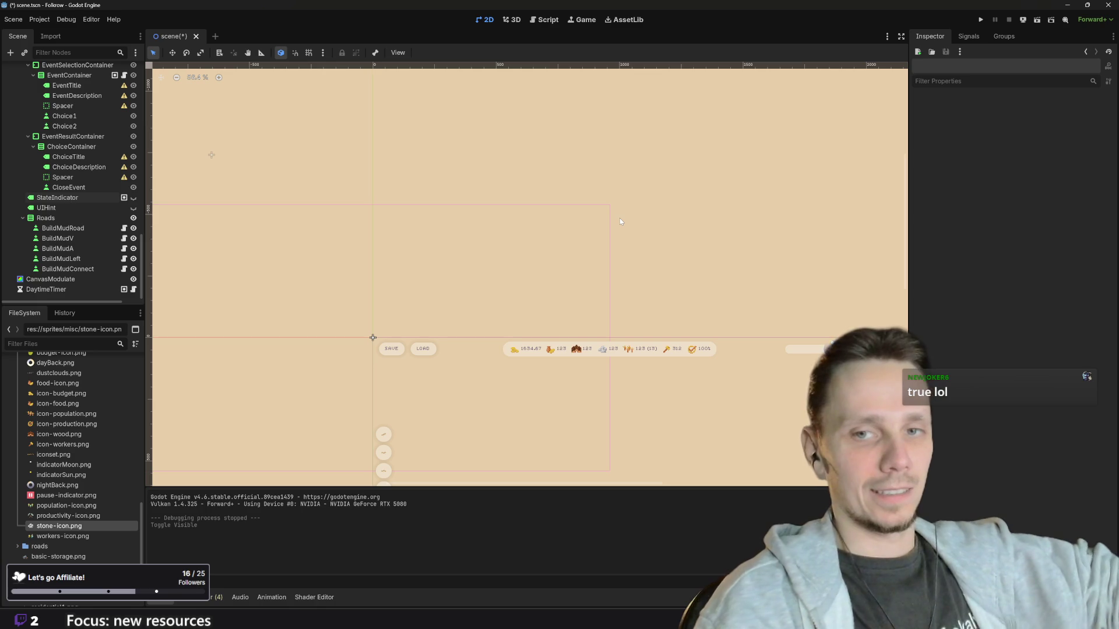
# Step: Pan the 2D canvas to recentre the HUD and drag the Scene dock taller
pyautogui.scroll(-1, 621, 221)
pyautogui.moveTo(720, 296); pyautogui.dragTo(644, 183)
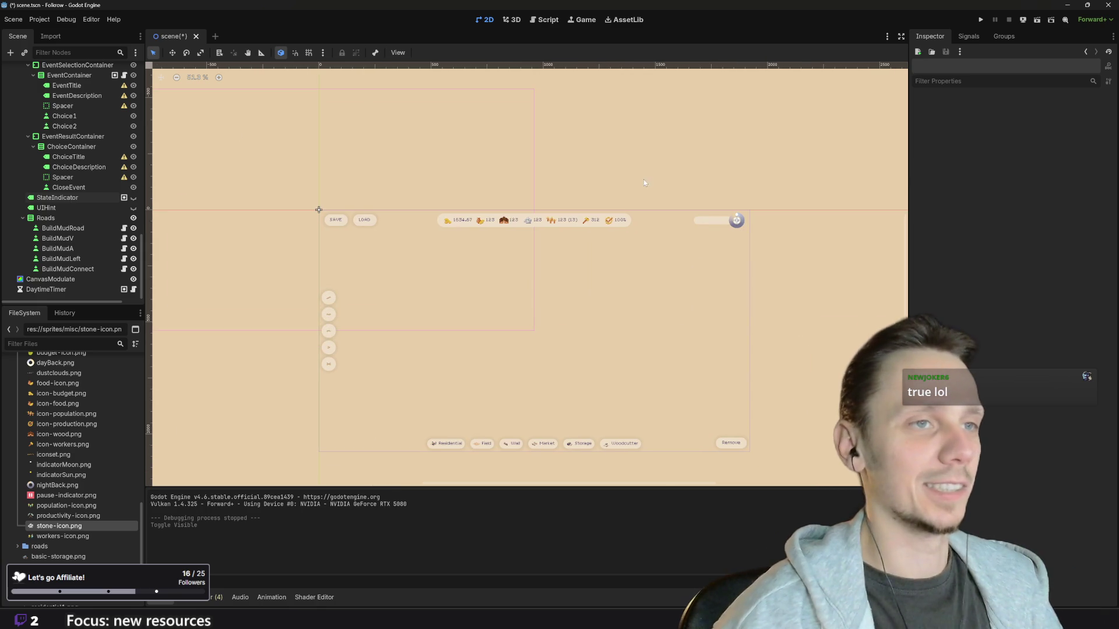
pyautogui.scroll(1, 583, 417)
pyautogui.scroll(1, 594, 400)
pyautogui.moveTo(599, 397); pyautogui.dragTo(632, 391)
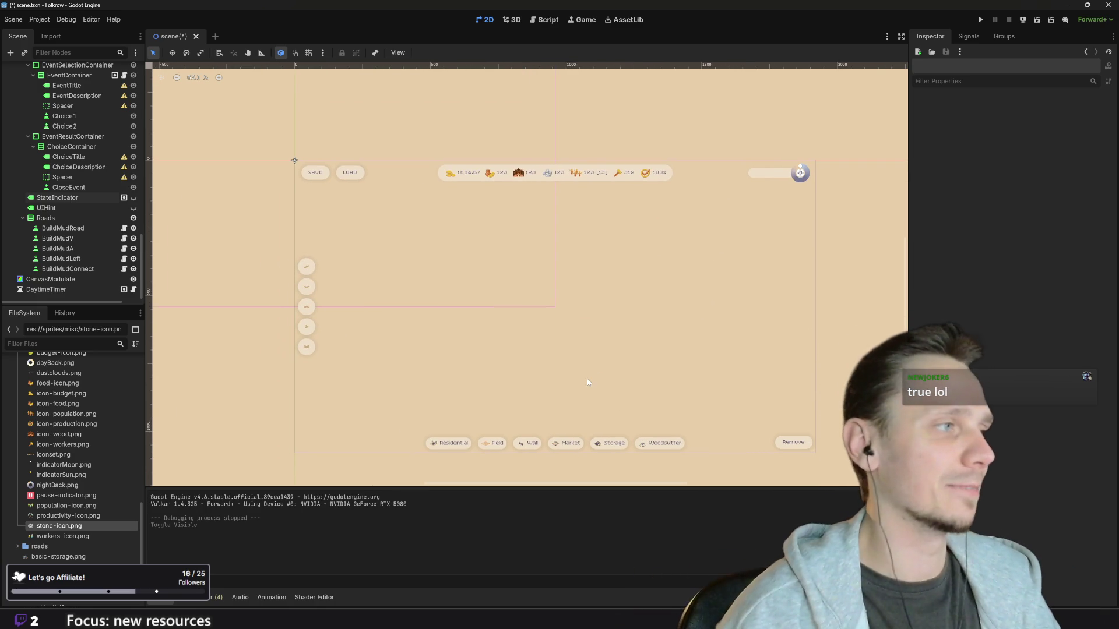
pyautogui.scroll(1, 457, 215)
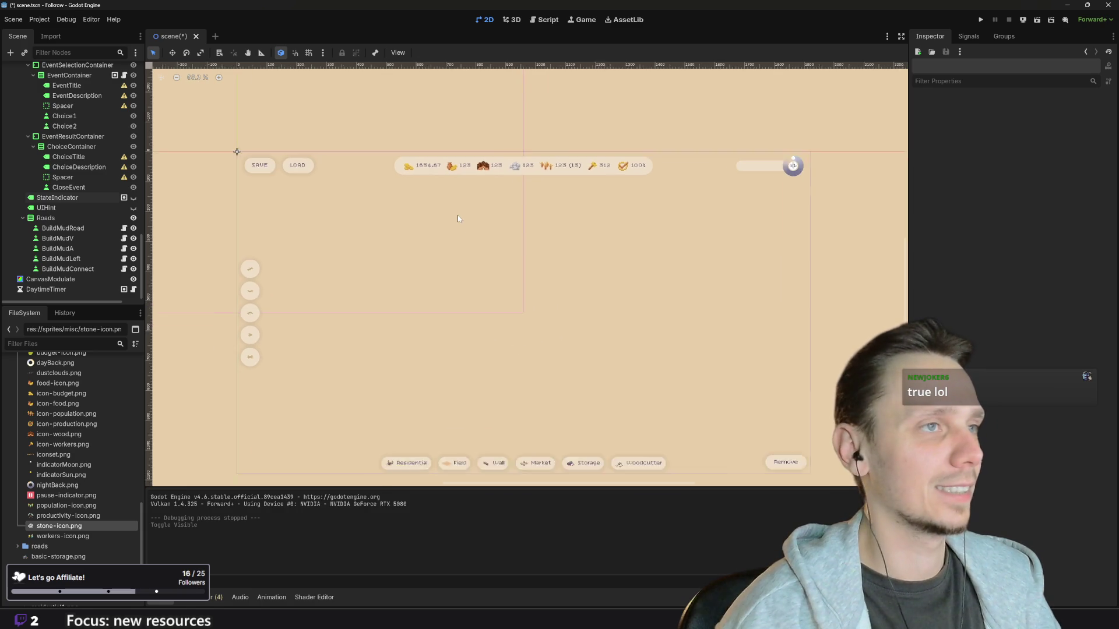
pyautogui.moveTo(621, 368); pyautogui.dragTo(623, 338)
pyautogui.scroll(-1, 628, 327)
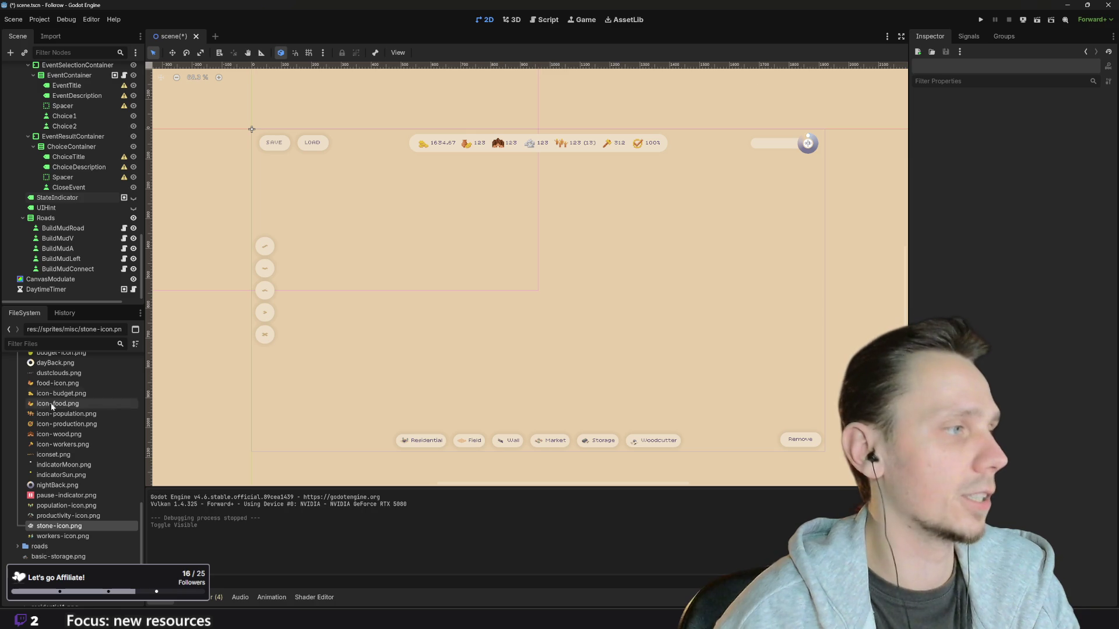
pyautogui.moveTo(93, 304); pyautogui.dragTo(79, 432)
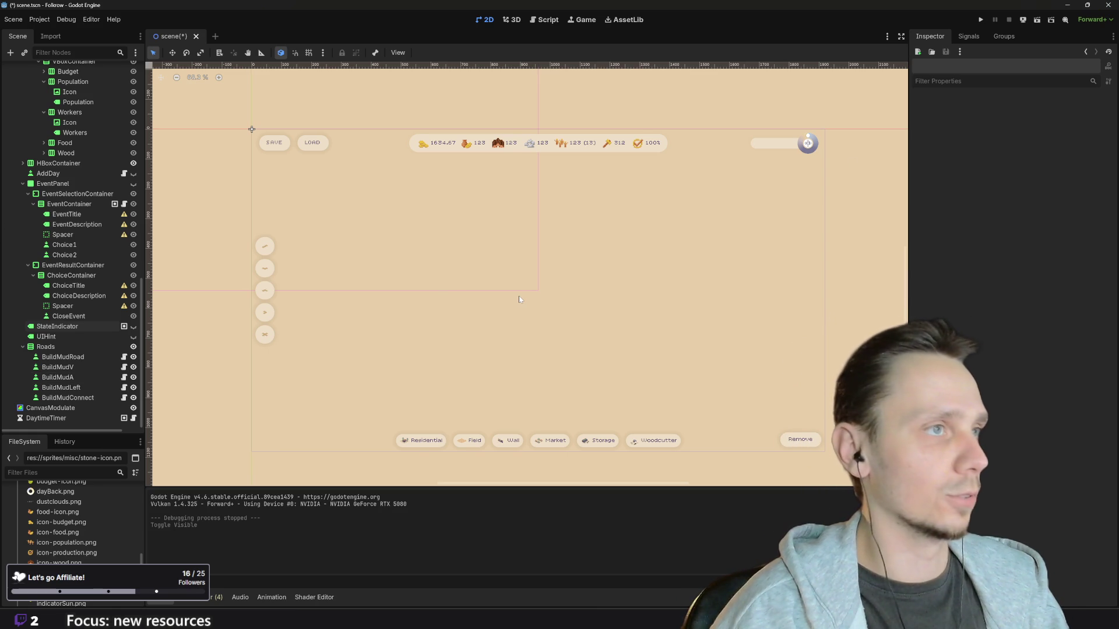
# Step: Pan the 2D canvas to review the HUD with StateIndicator hidden
pyautogui.moveTo(505, 313); pyautogui.dragTo(484, 320)
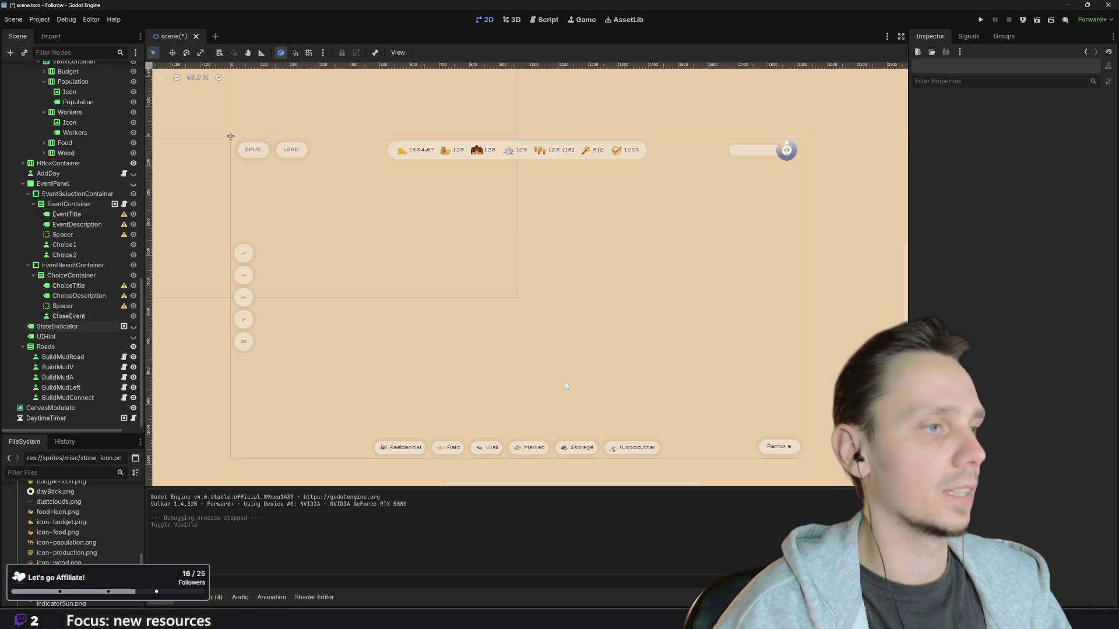
pyautogui.moveTo(571, 371); pyautogui.dragTo(593, 363)
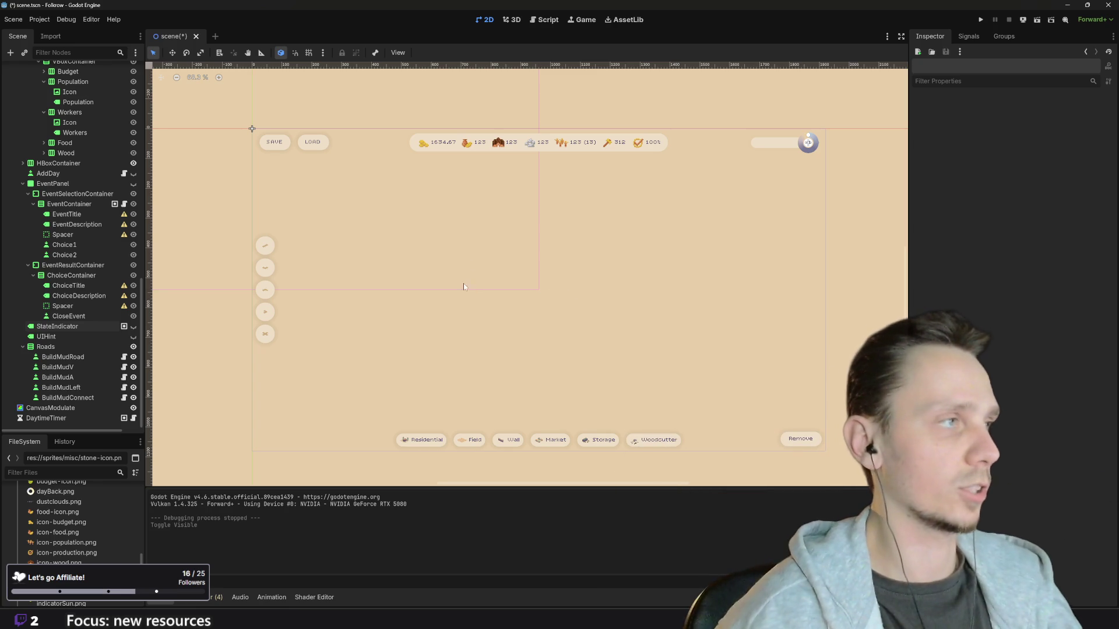
# Step: Open building_params.gd in the Script workspace and select its require_wood line
pyautogui.click(550, 21)
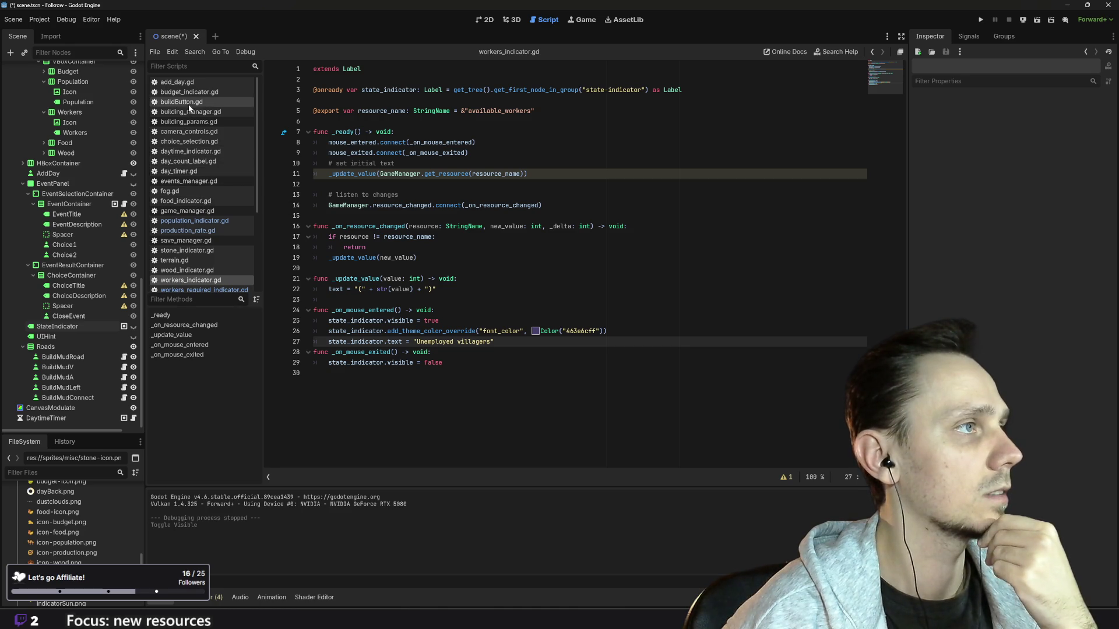
pyautogui.click(208, 121)
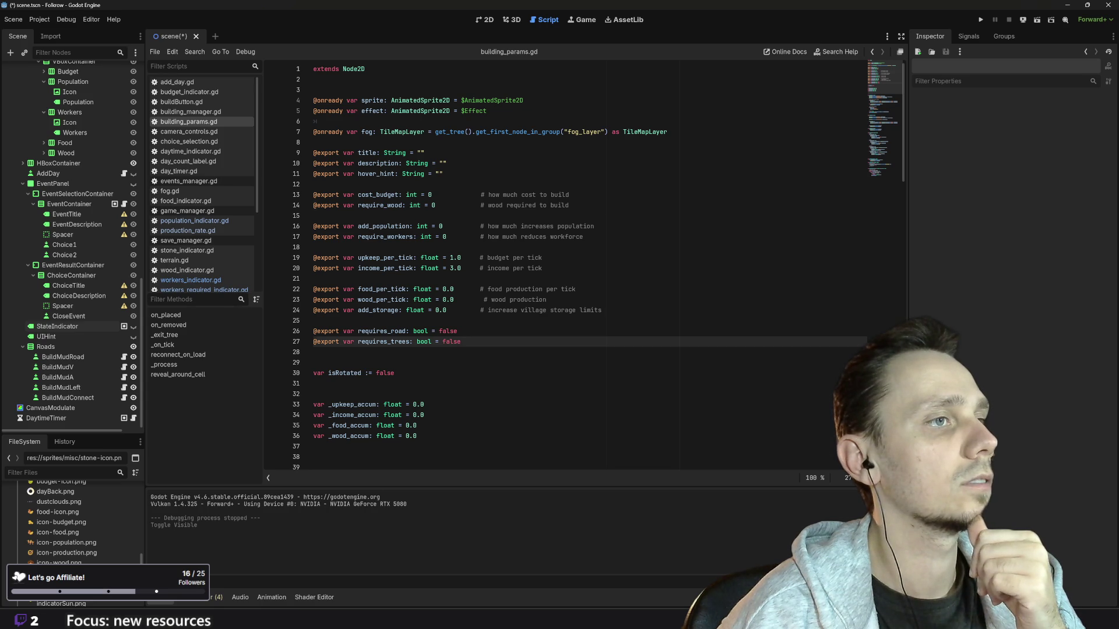
pyautogui.click(568, 205)
pyautogui.hotkey('shift', 'Home')
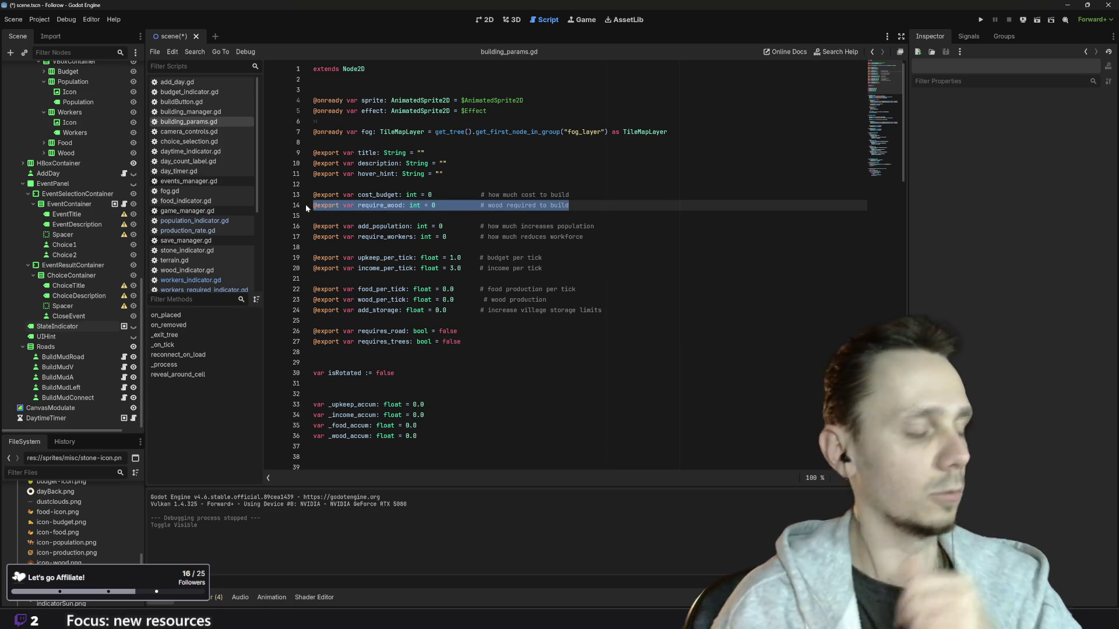
# Step: Copy the require_wood line below itself as require_stone, commented 'stone required to build'
pyautogui.hotkey('ctrl', 'c')
pyautogui.press('End')
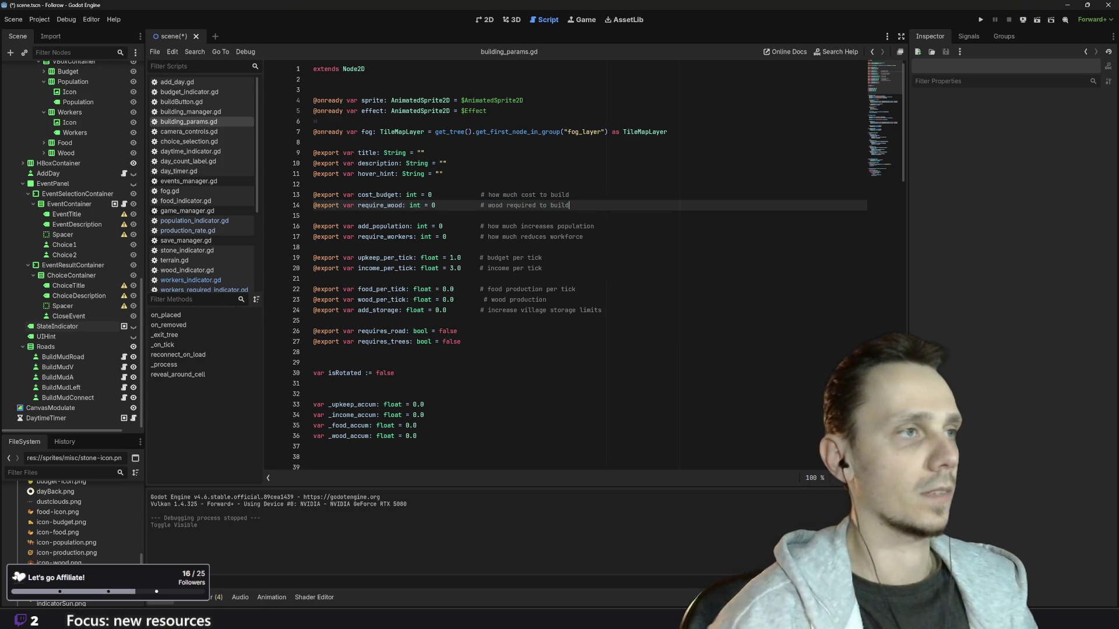
pyautogui.press('Return')
pyautogui.hotkey('ctrl', 'v')
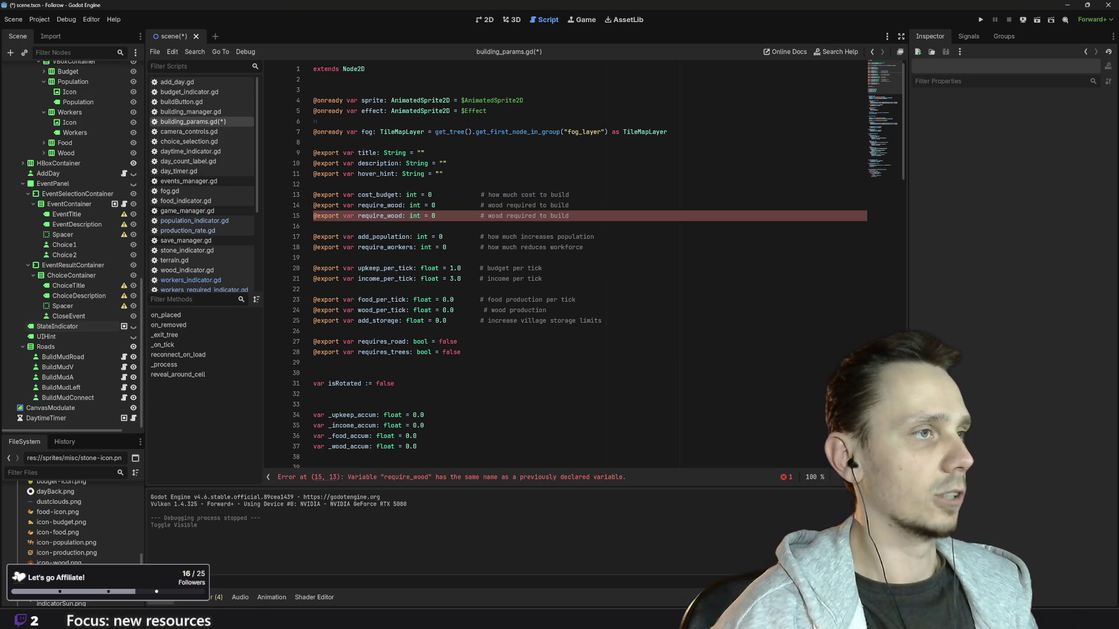
pyautogui.press('BackSpace')
pyautogui.press('BackSpace')
pyautogui.press('BackSpace')
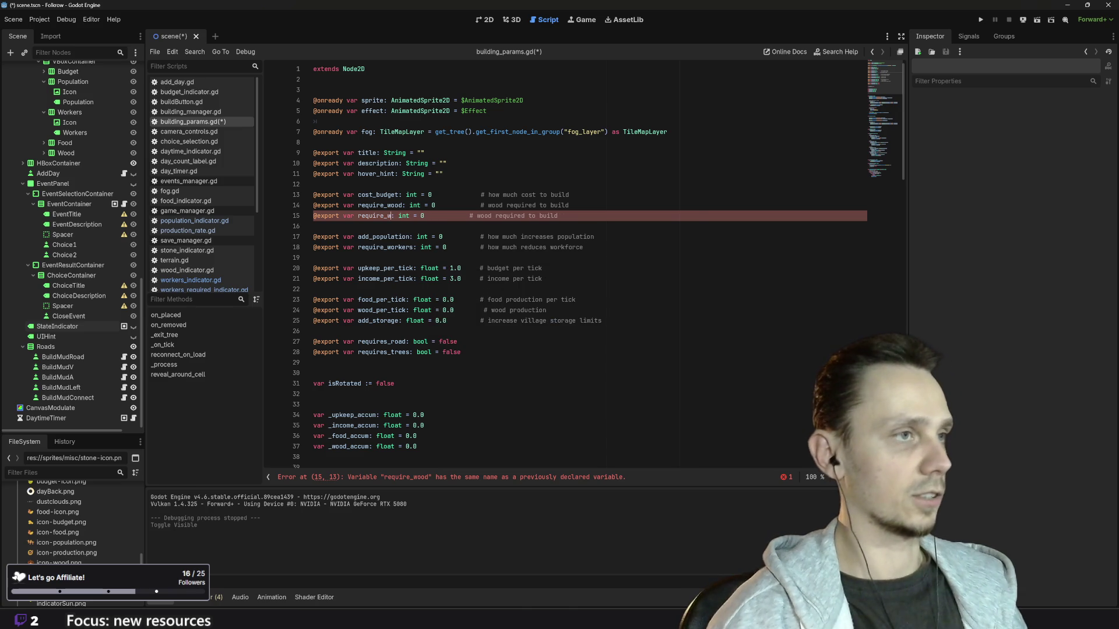
pyautogui.write('stone')
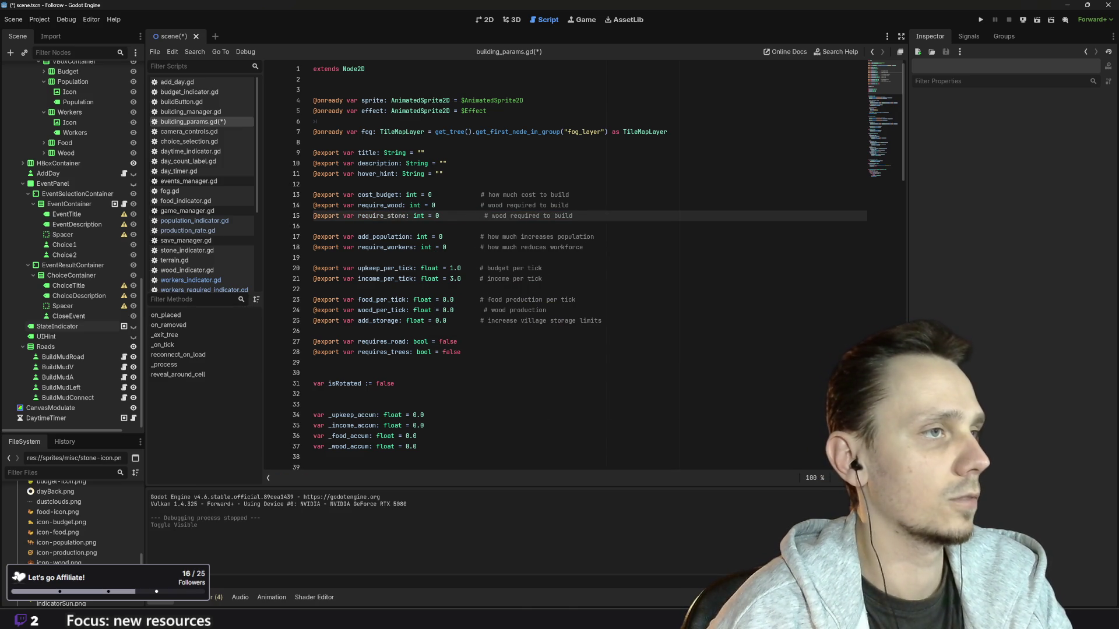
pyautogui.press('BackSpace')
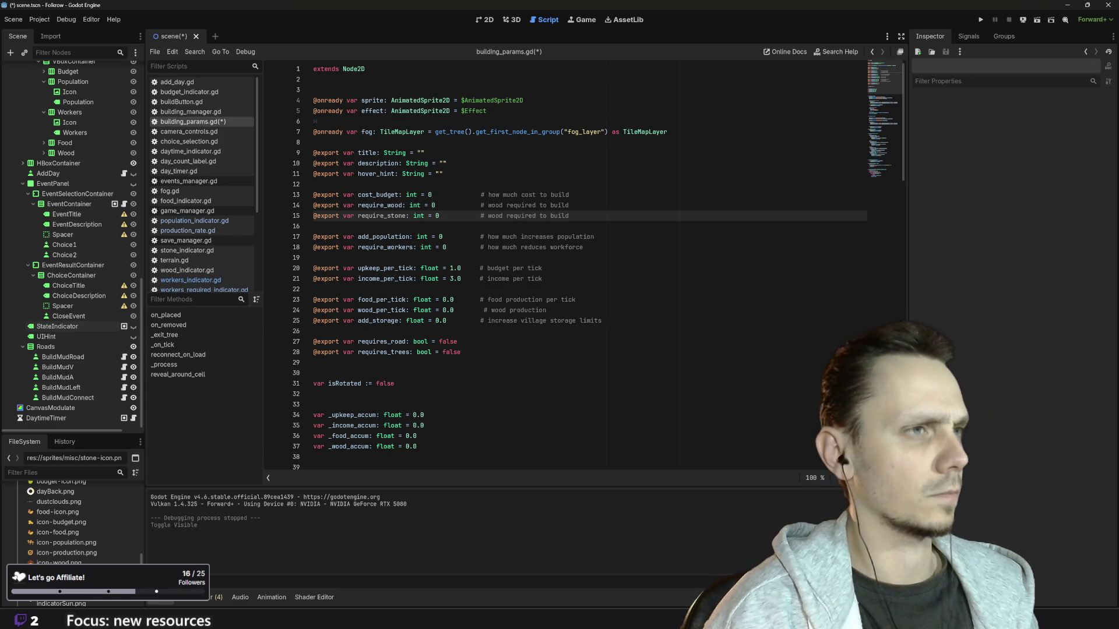
pyautogui.doubleClick(496, 216)
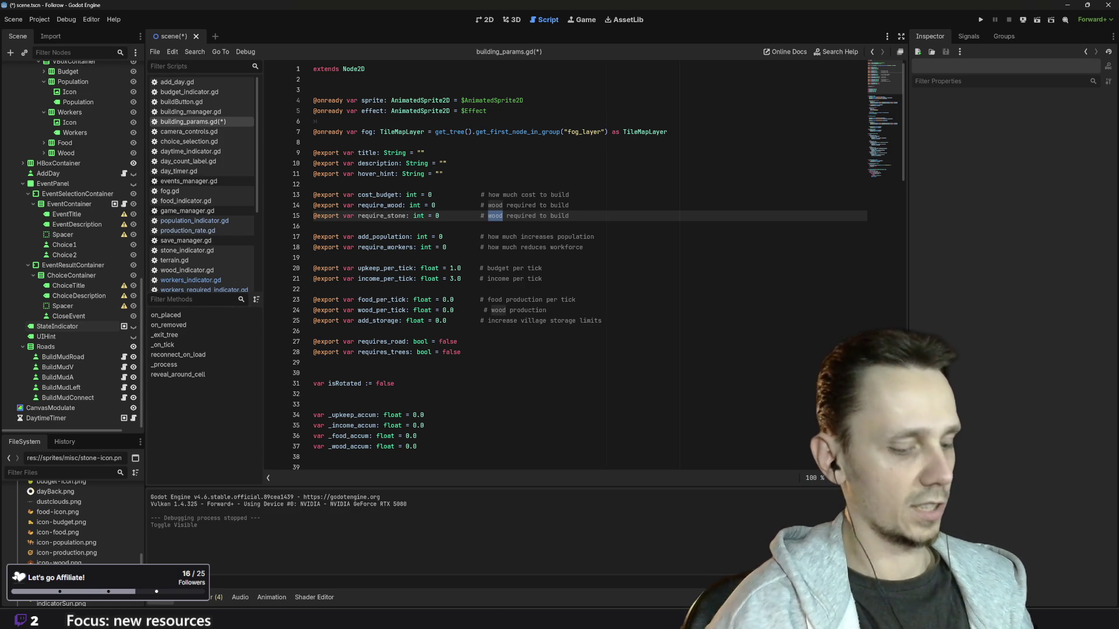
pyautogui.write('stone')
pyautogui.scroll(-2, 582, 263)
pyautogui.scroll(2, 583, 262)
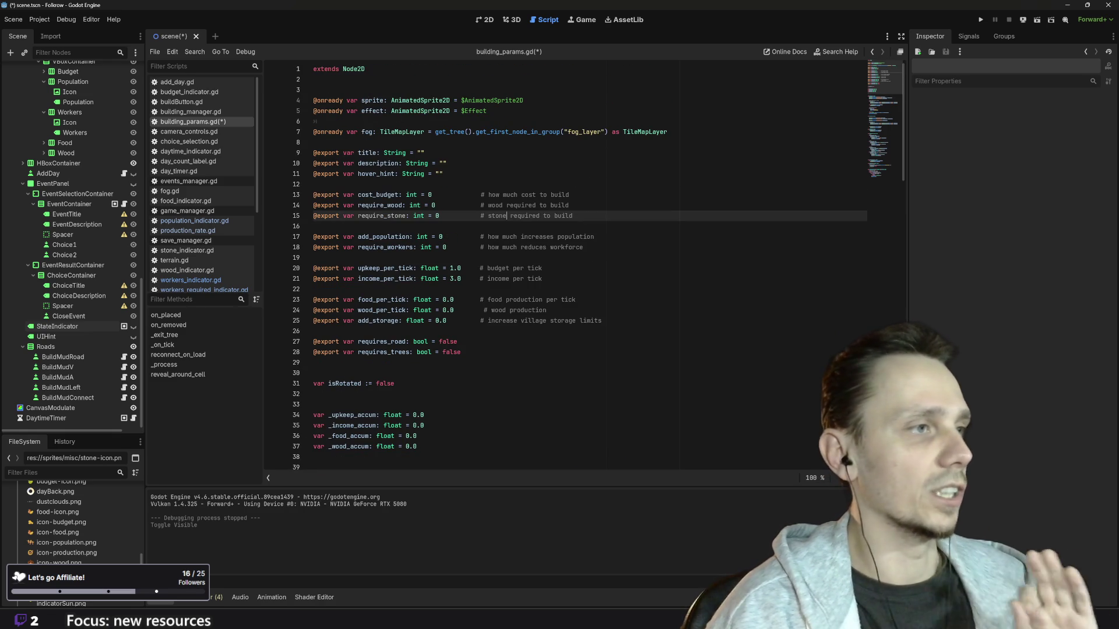
pyautogui.scroll(-19, 583, 263)
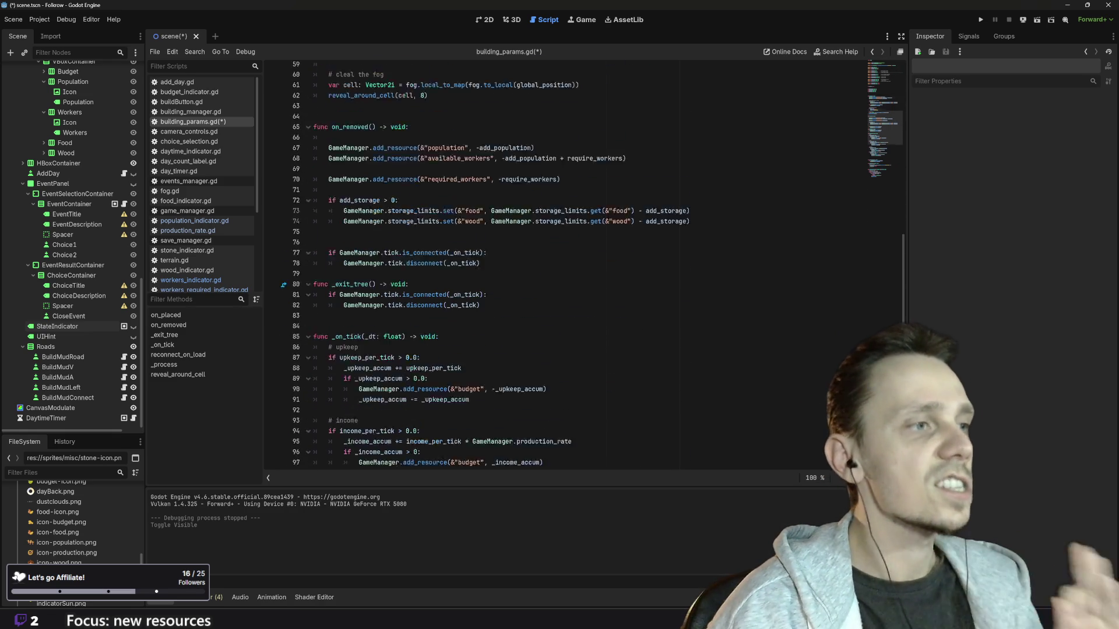
pyautogui.scroll(-5, 420, 295)
pyautogui.scroll(-2, 419, 294)
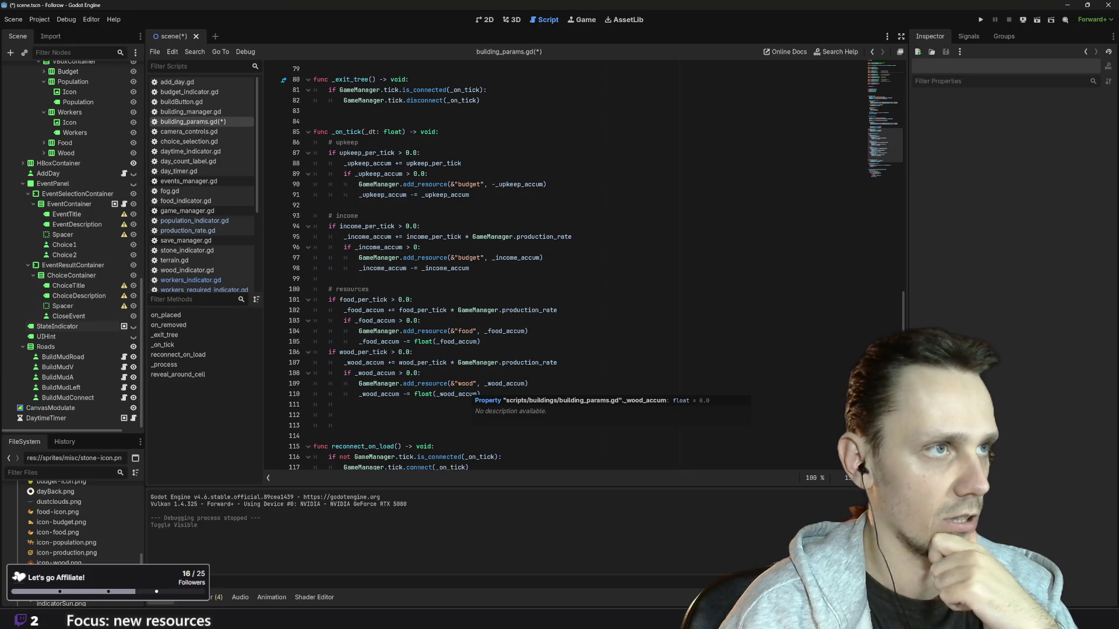
pyautogui.scroll(10, 419, 295)
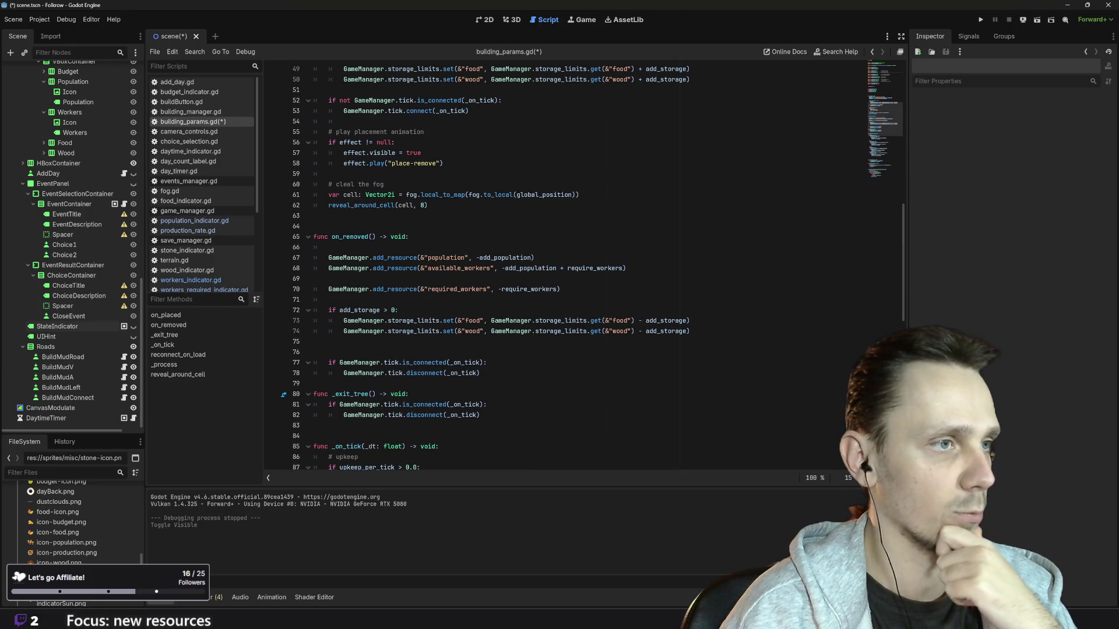
pyautogui.scroll(3, 420, 268)
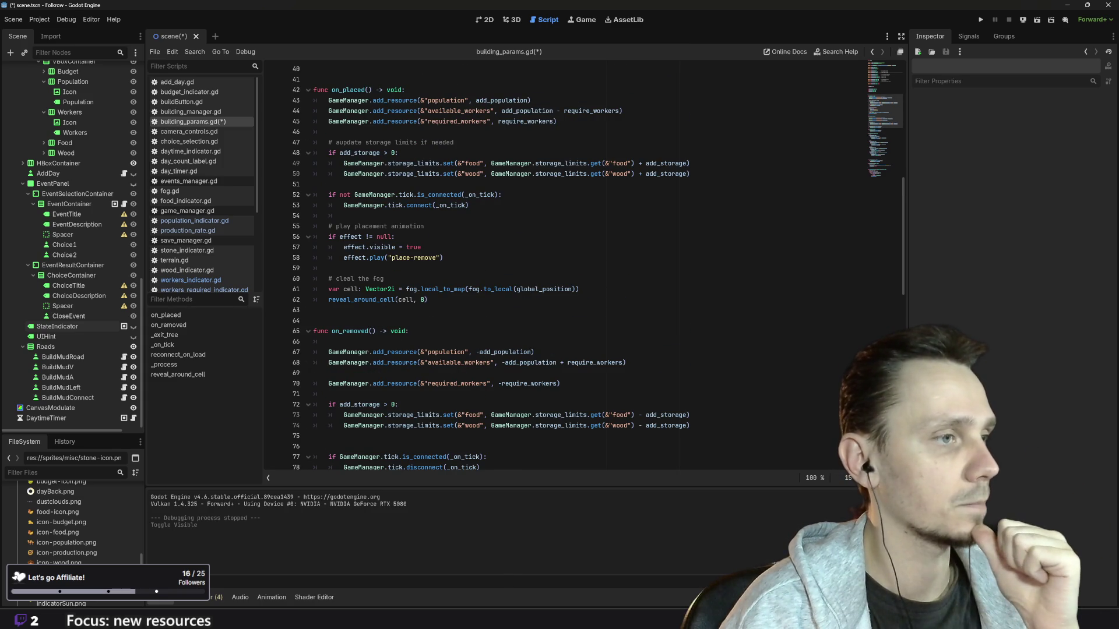
pyautogui.scroll(13, 525, 268)
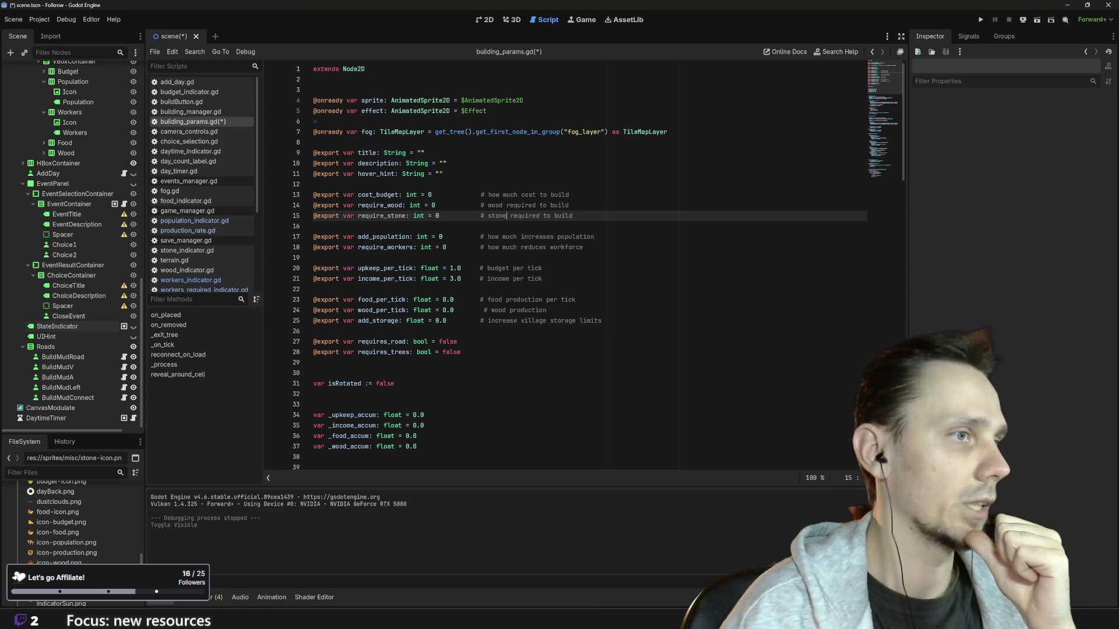
pyautogui.scroll(-8, 583, 268)
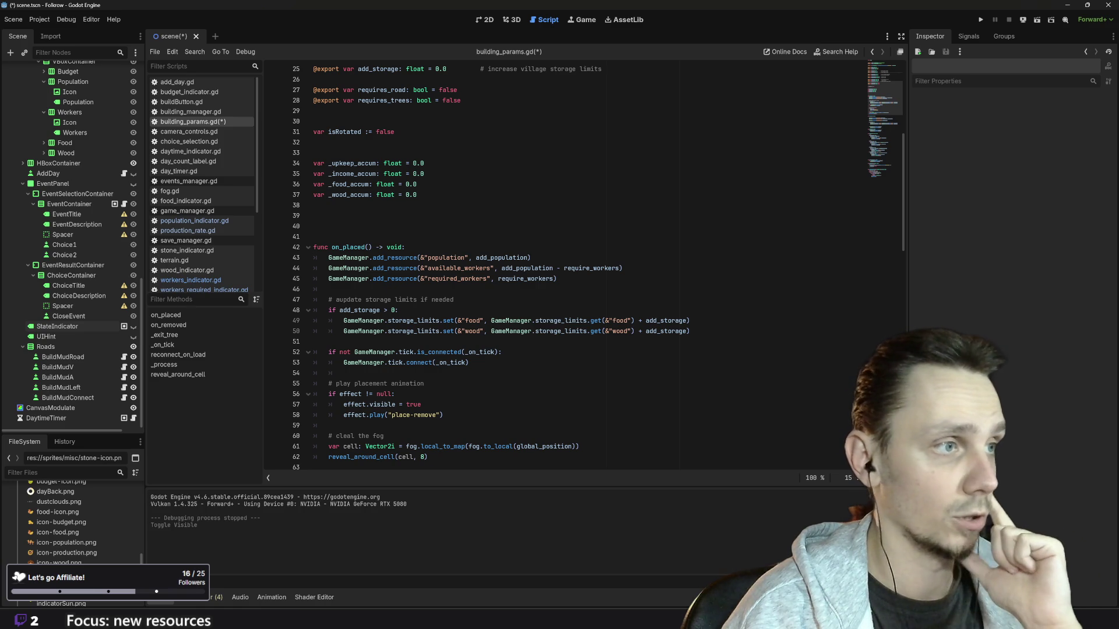
pyautogui.moveTo(690, 331); pyautogui.dragTo(343, 331)
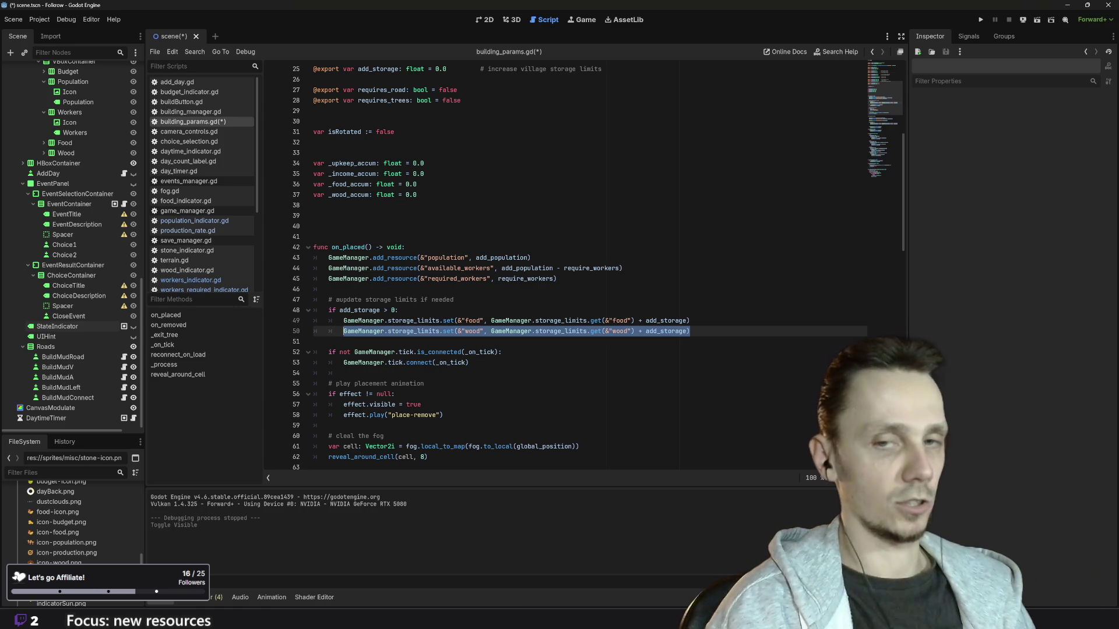
# Step: In on_placed, copy the wood storage-limit line and change its set and get keys to "stone"
pyautogui.press('End')
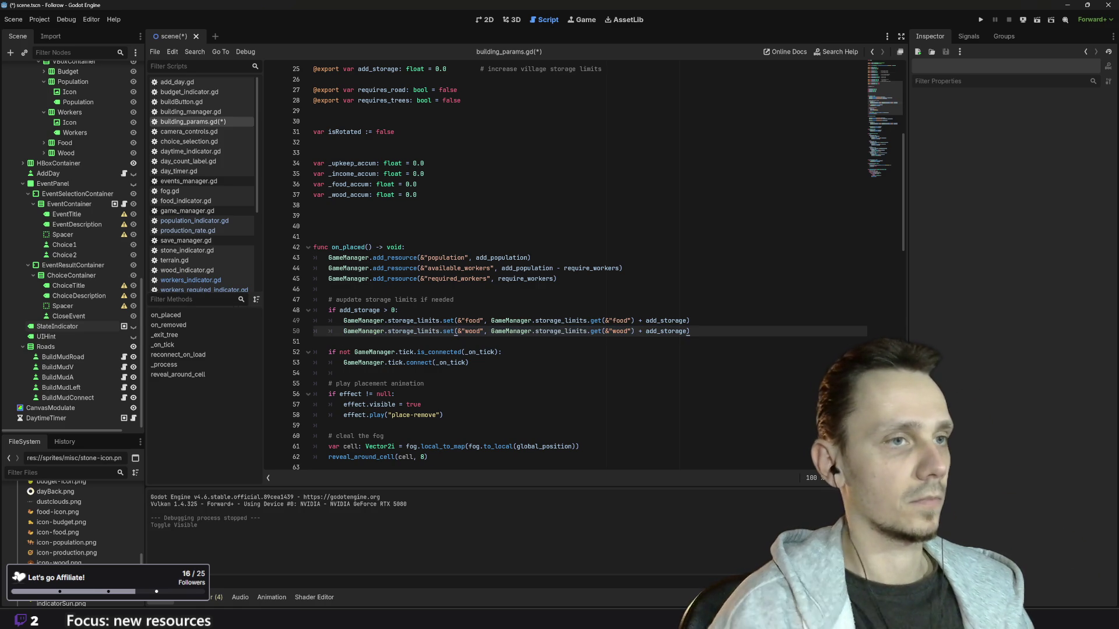
pyautogui.press('Return')
pyautogui.hotkey('ctrl', 'v')
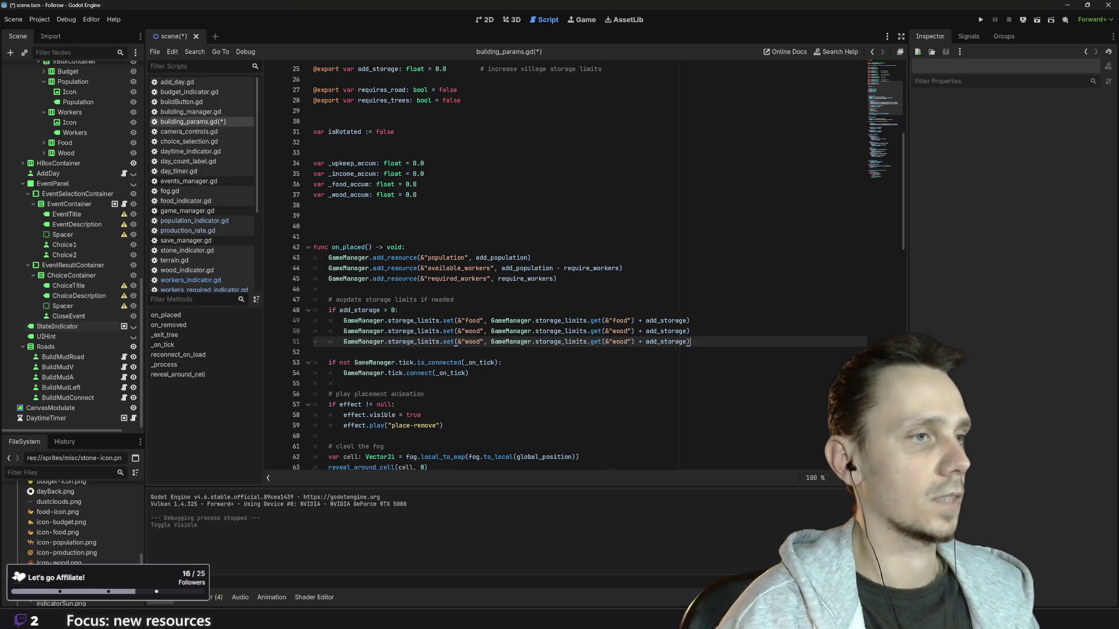
pyautogui.press('BackSpace')
pyautogui.press('BackSpace')
pyautogui.press('BackSpace')
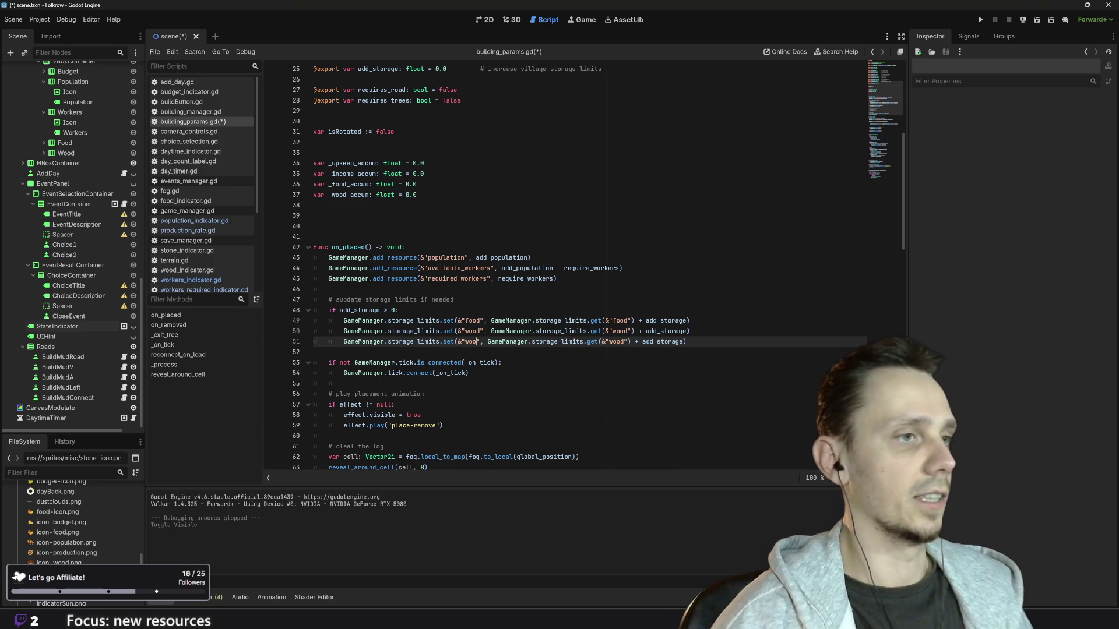
pyautogui.write('stone')
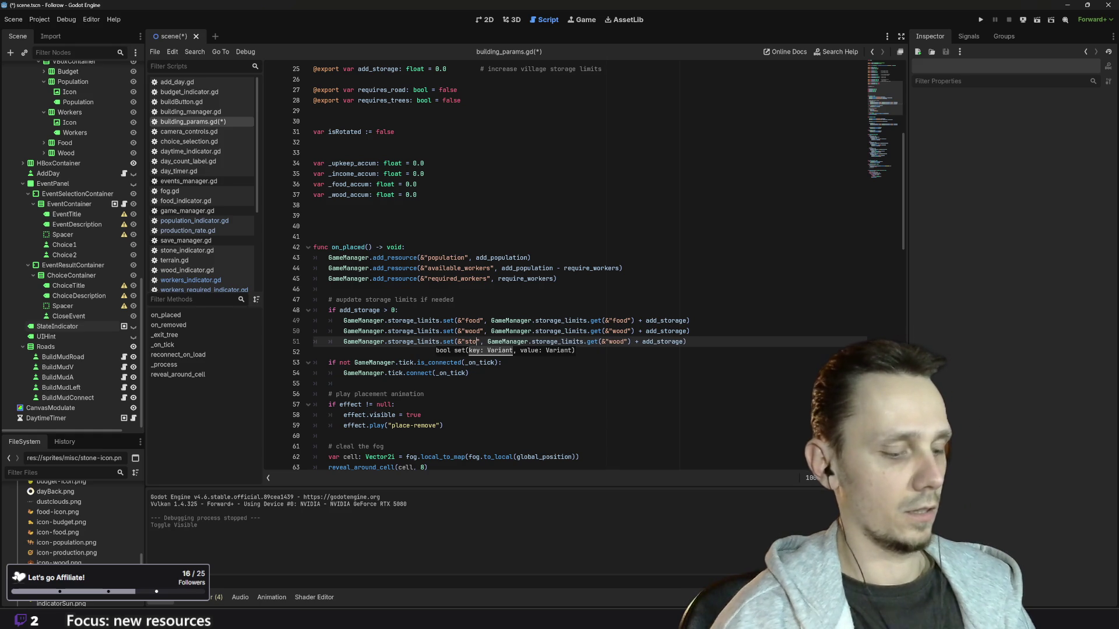
pyautogui.click(619, 342)
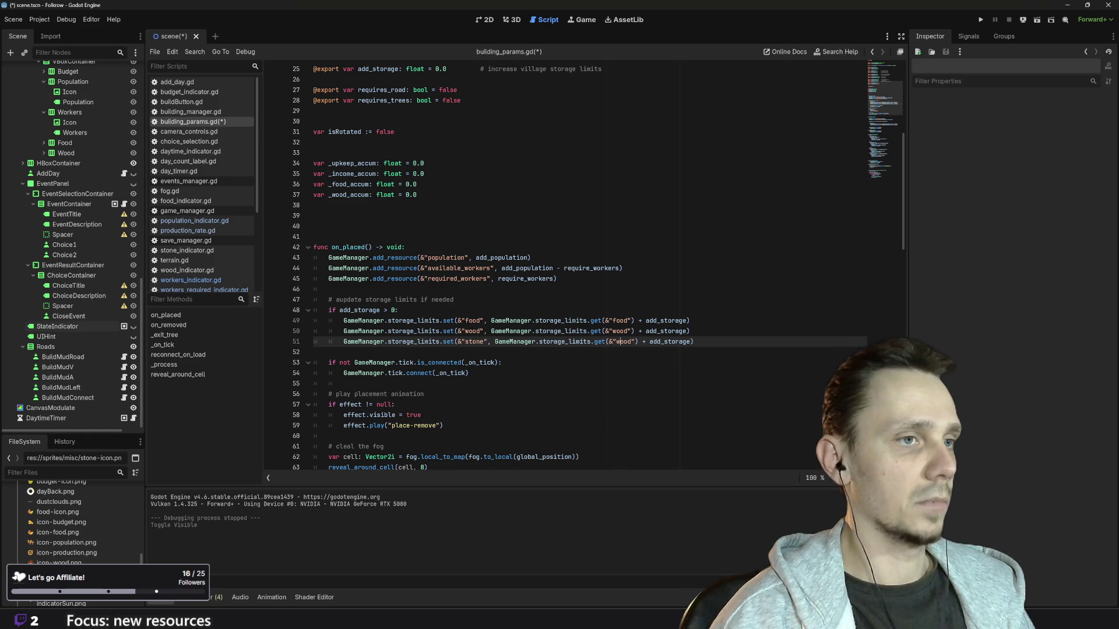
pyautogui.press('BackSpace')
pyautogui.press('BackSpace')
pyautogui.press('BackSpace')
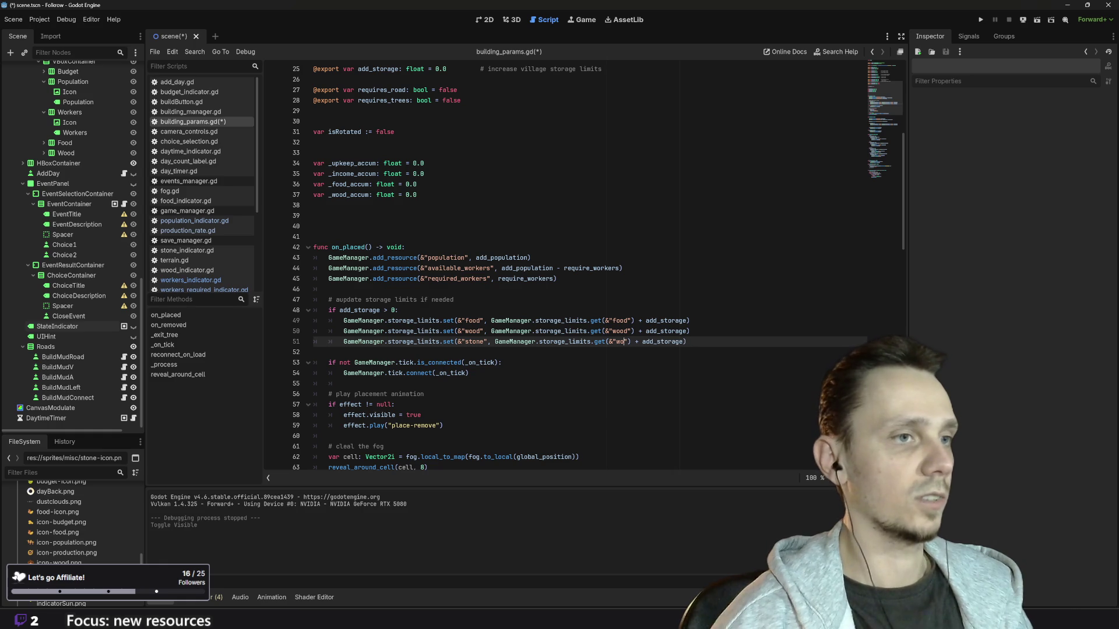
pyautogui.write('stone')
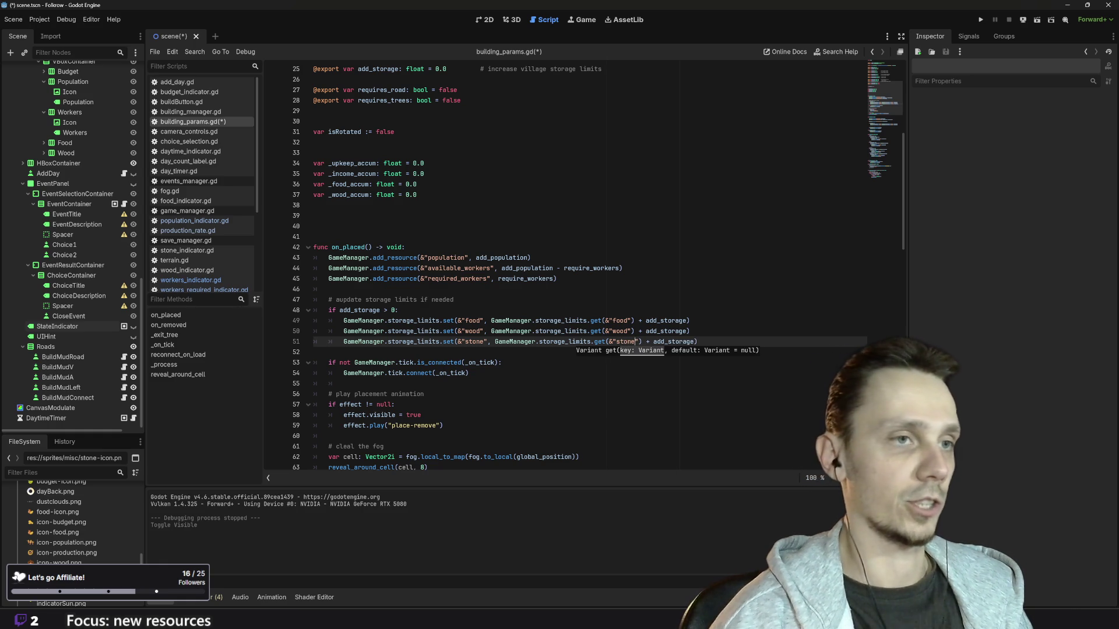
pyautogui.press('Up')
pyautogui.press('Up')
pyautogui.press('End')
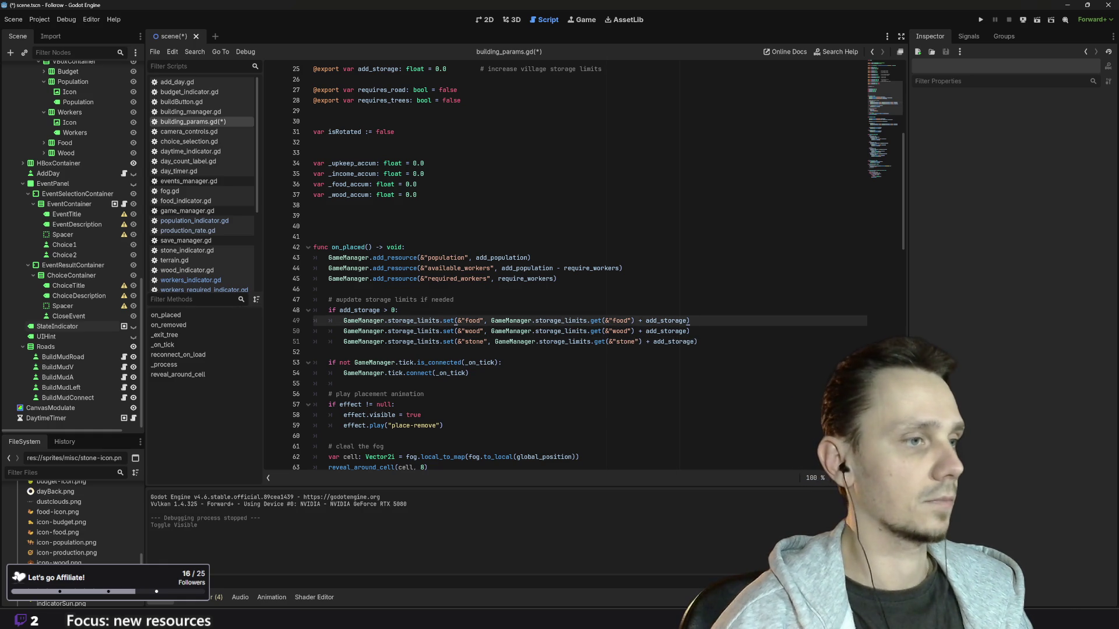
pyautogui.scroll(-8, 455, 321)
# Step: In on_removed, copy the wood storage-limit line and change both keys to "stone"
pyautogui.click(690, 341)
pyautogui.hotkey('shift', 'Home')
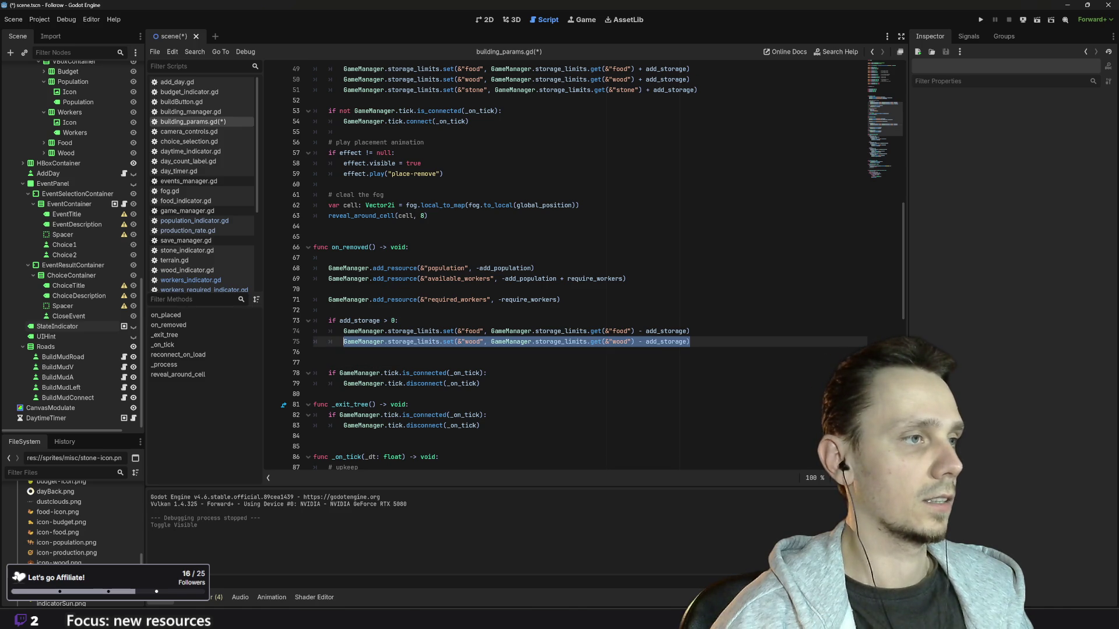
pyautogui.press('End')
pyautogui.press('Return')
pyautogui.hotkey('ctrl', 'v')
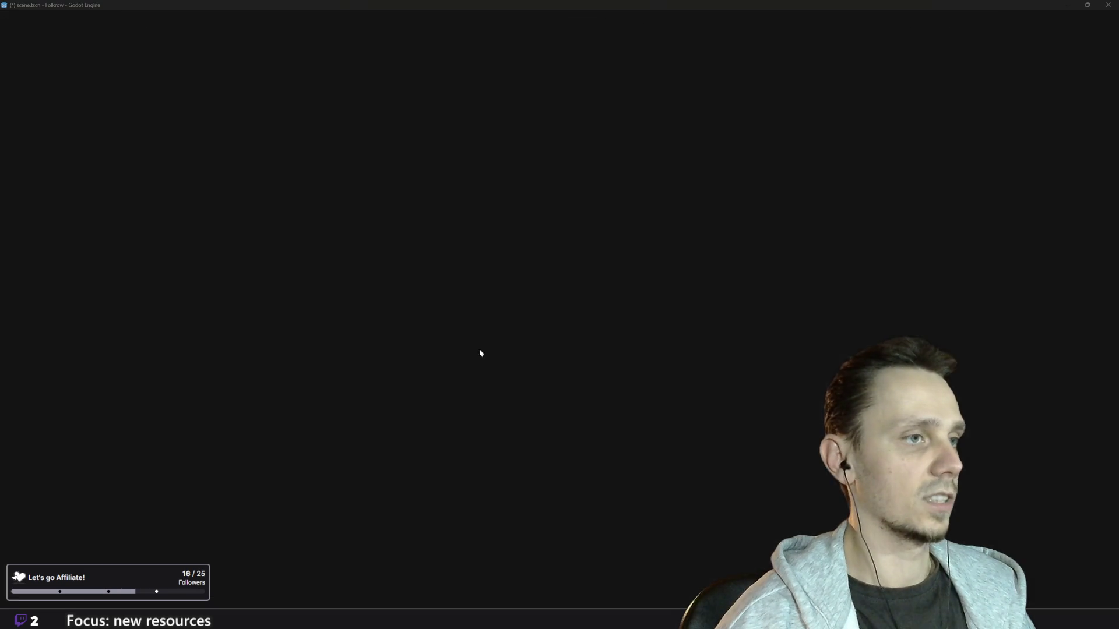
pyautogui.click(481, 352)
pyautogui.press('BackSpace')
pyautogui.press('BackSpace')
pyautogui.press('BackSpace')
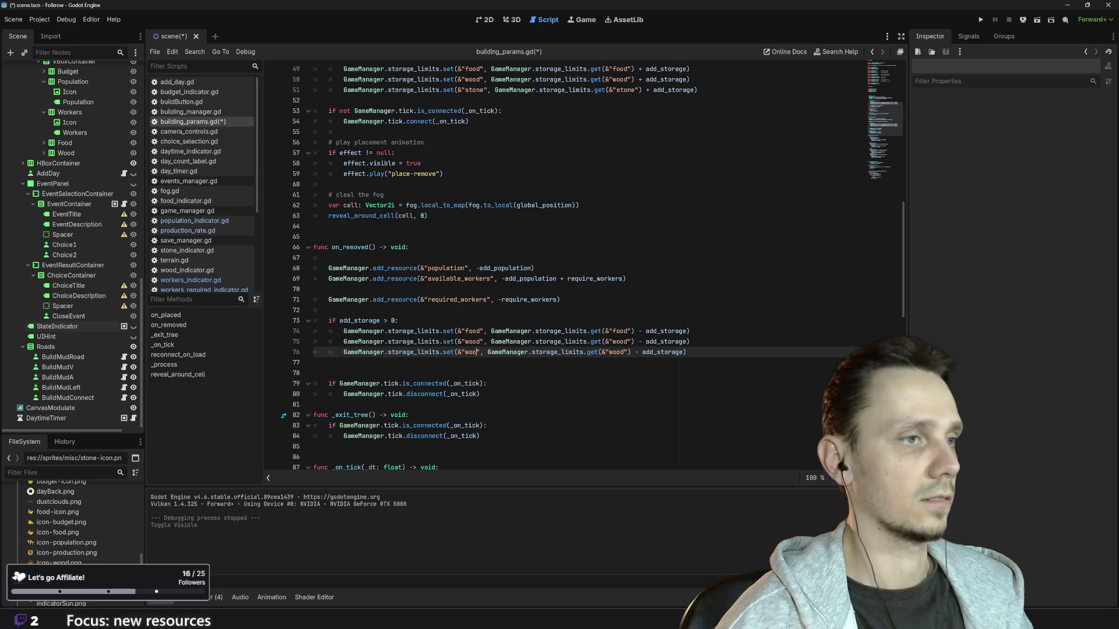
pyautogui.write('stone')
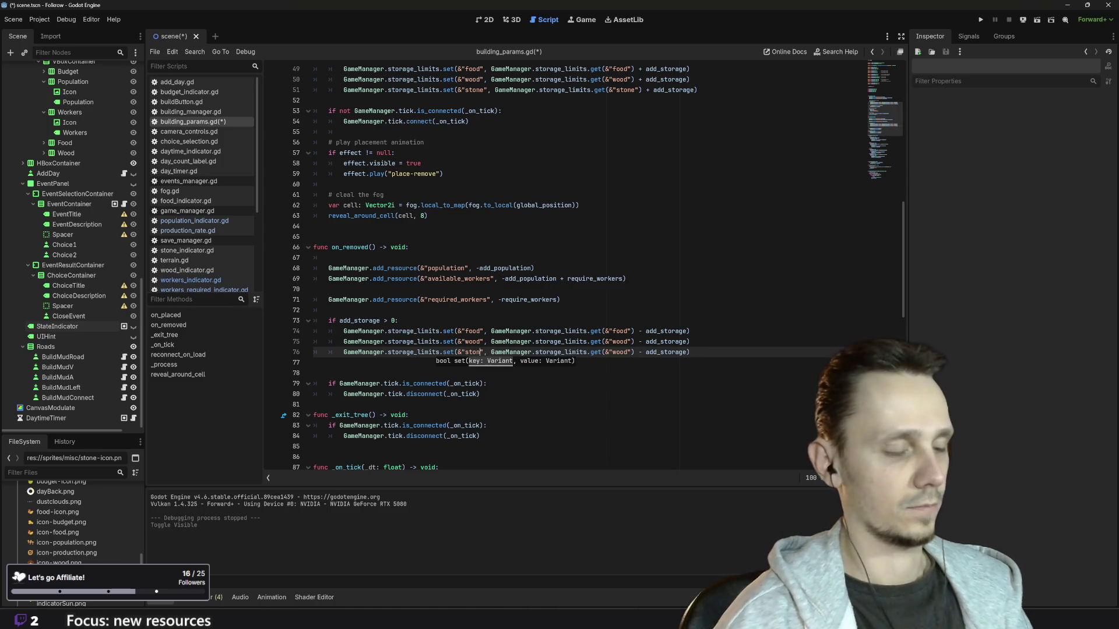
pyautogui.click(632, 351)
pyautogui.press('BackSpace')
pyautogui.press('BackSpace')
pyautogui.press('BackSpace')
pyautogui.write('s')
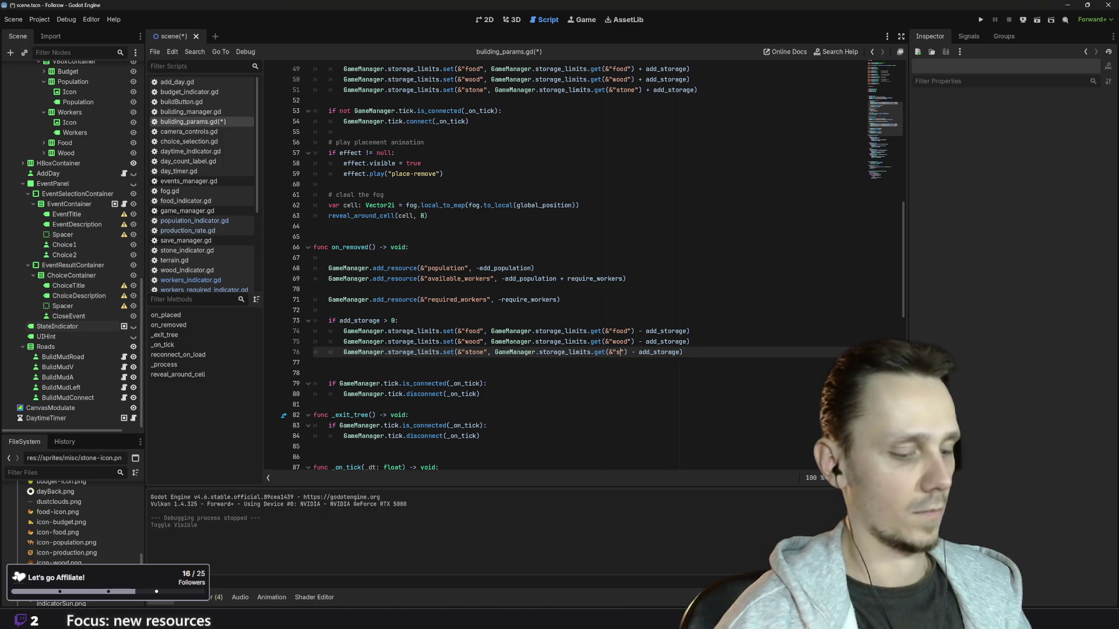
pyautogui.write('tone')
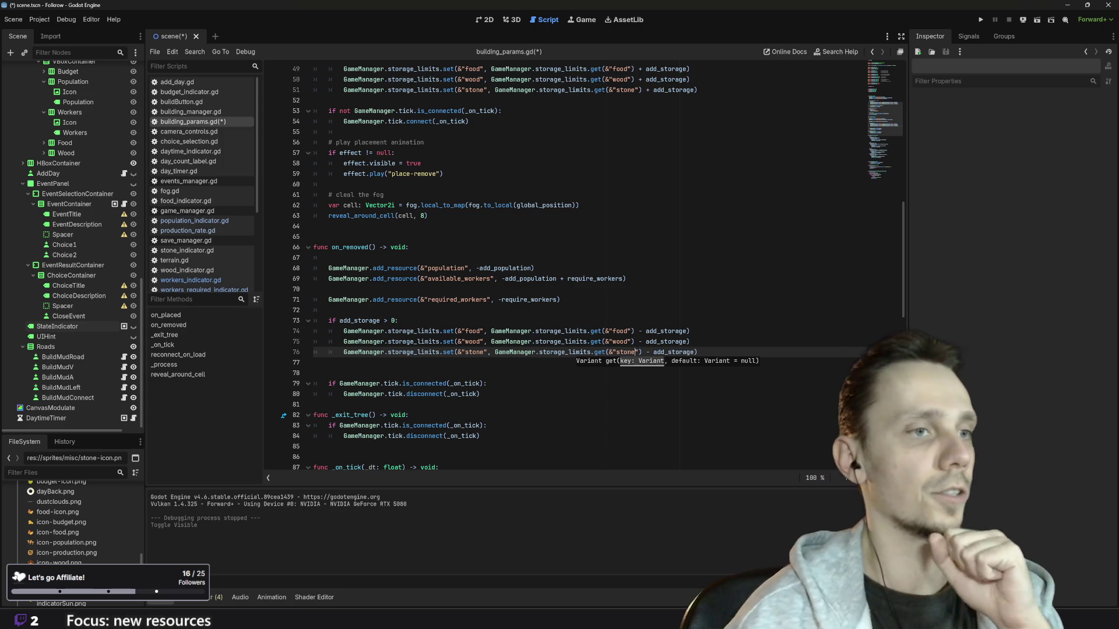
pyautogui.click(690, 331)
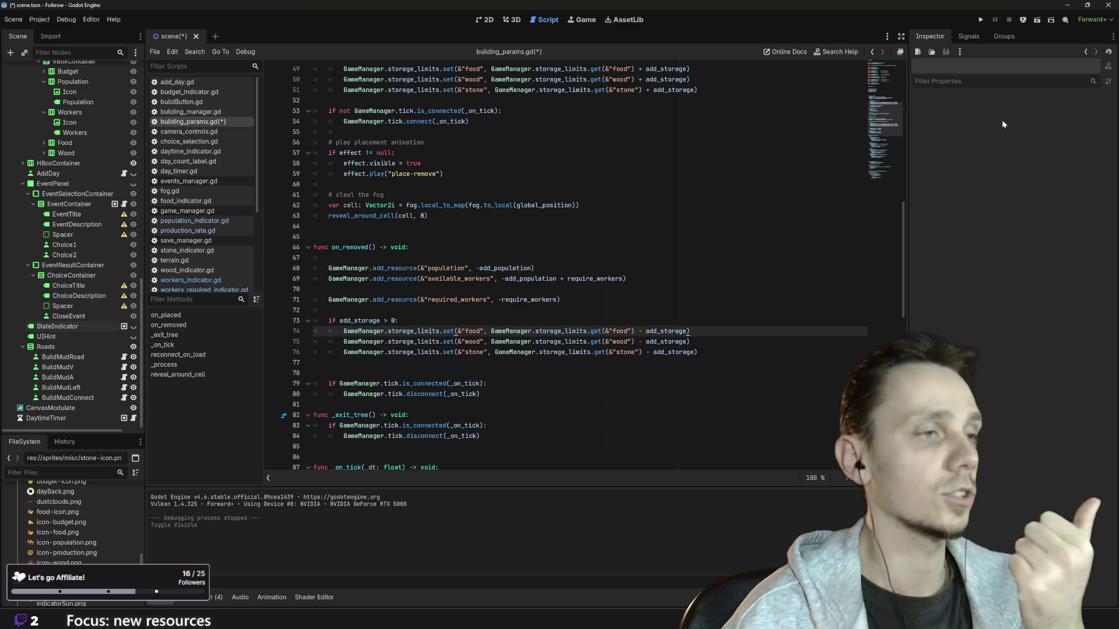
# Step: Review building_params.gd and save it with Ctrl+S
pyautogui.scroll(-10, 583, 262)
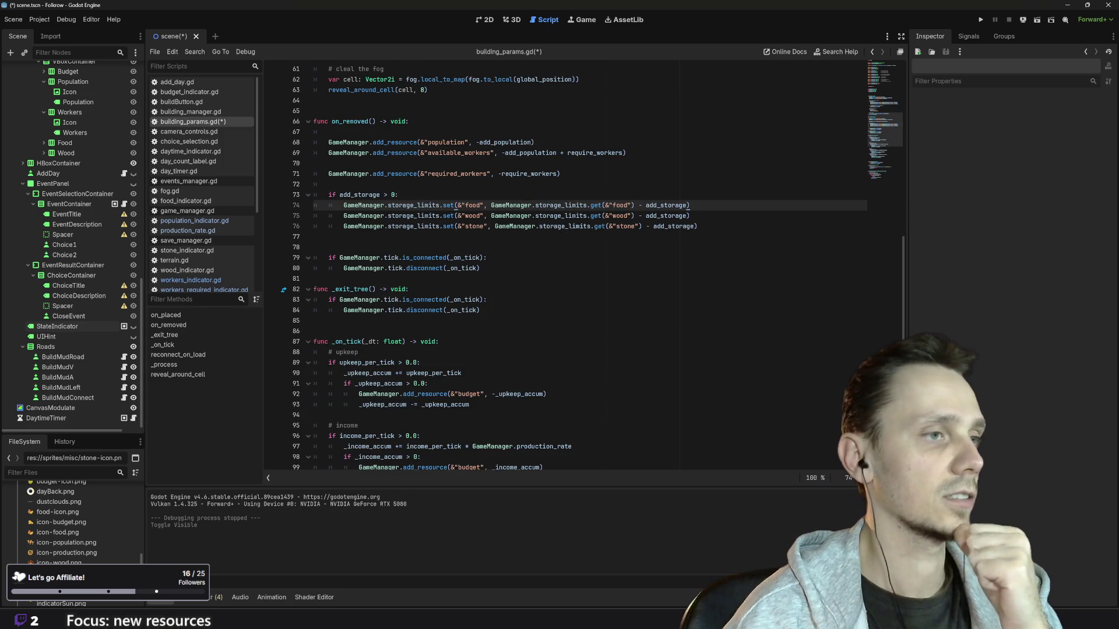
pyautogui.scroll(-7, 582, 262)
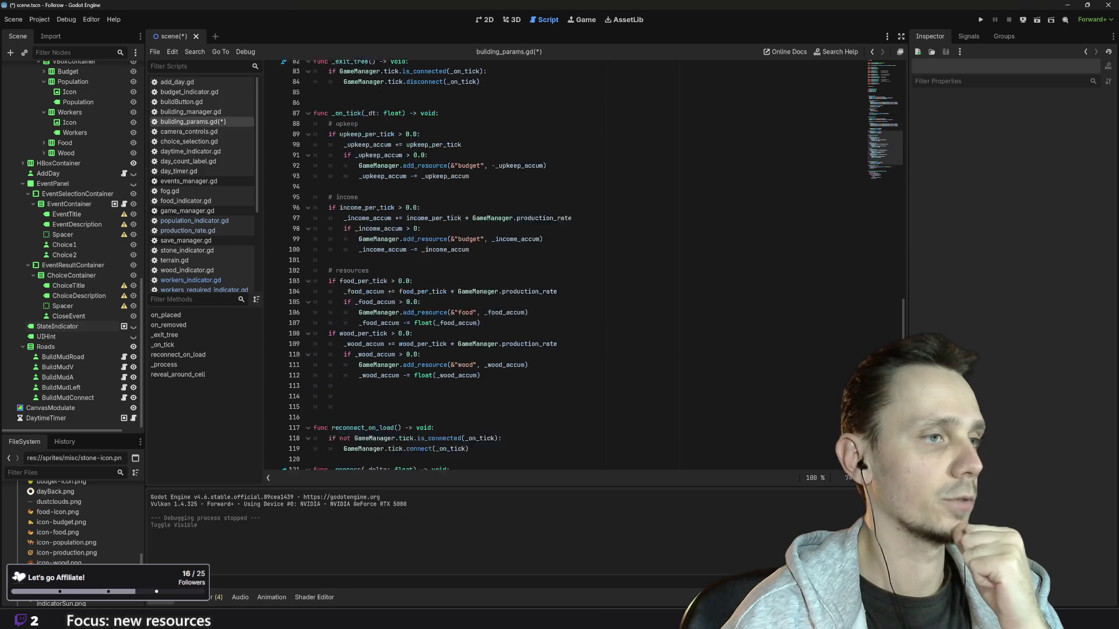
pyautogui.scroll(17, 583, 262)
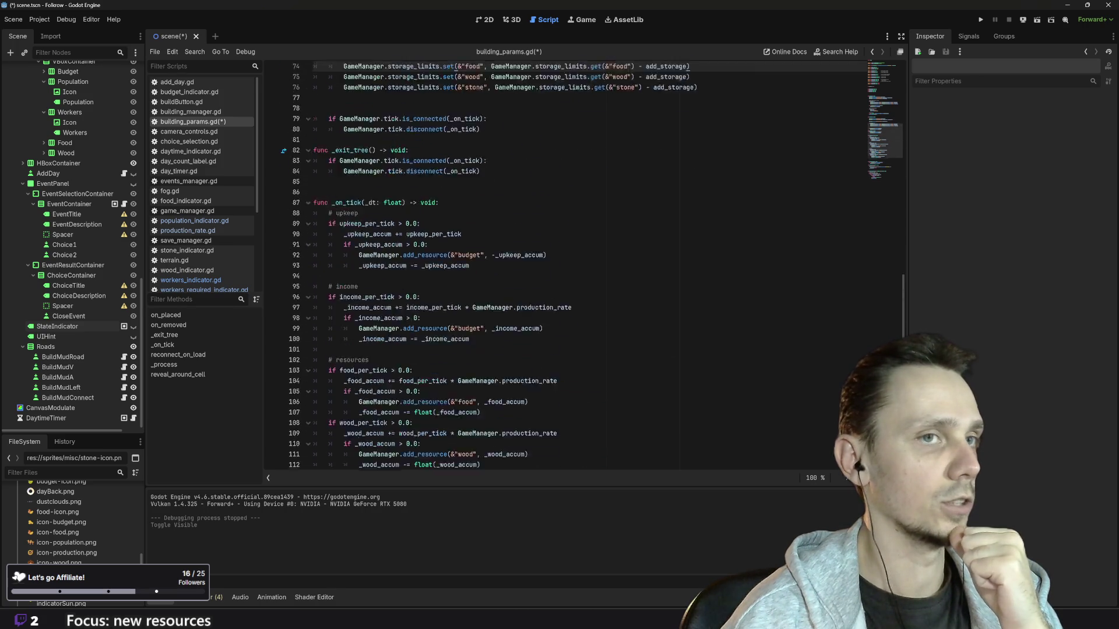
pyautogui.scroll(5, 583, 263)
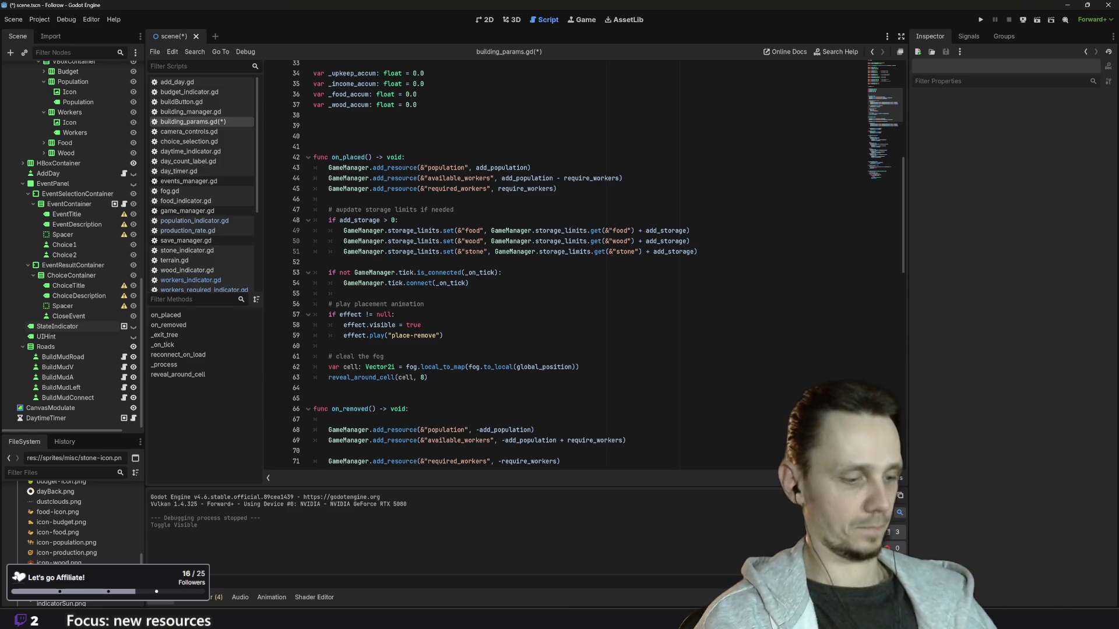
pyautogui.scroll(11, 583, 263)
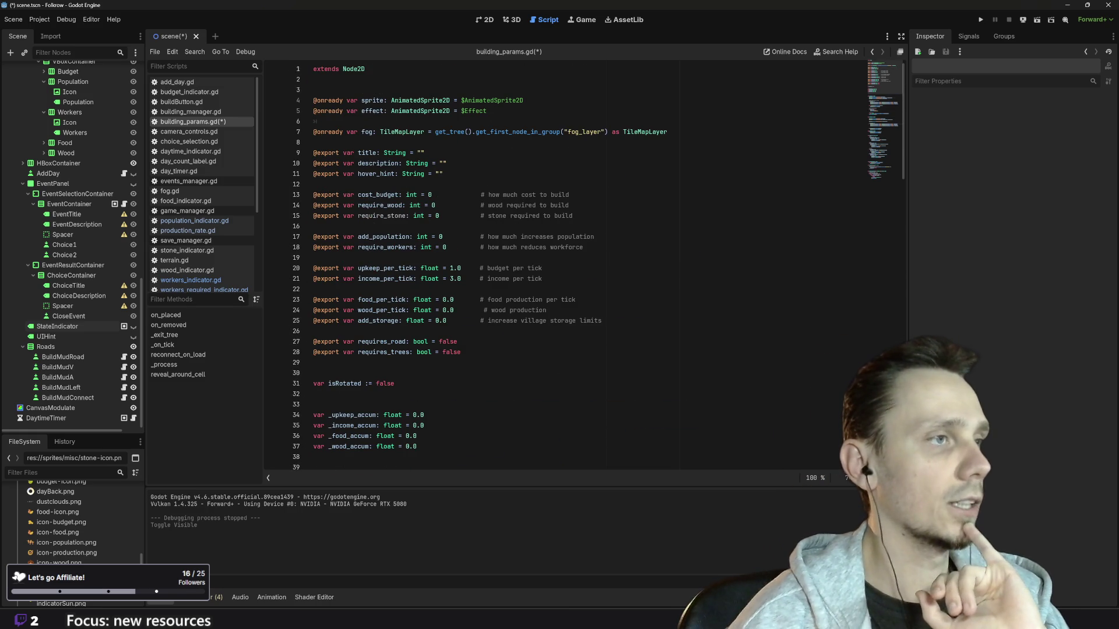
pyautogui.hotkey('ctrl', 's')
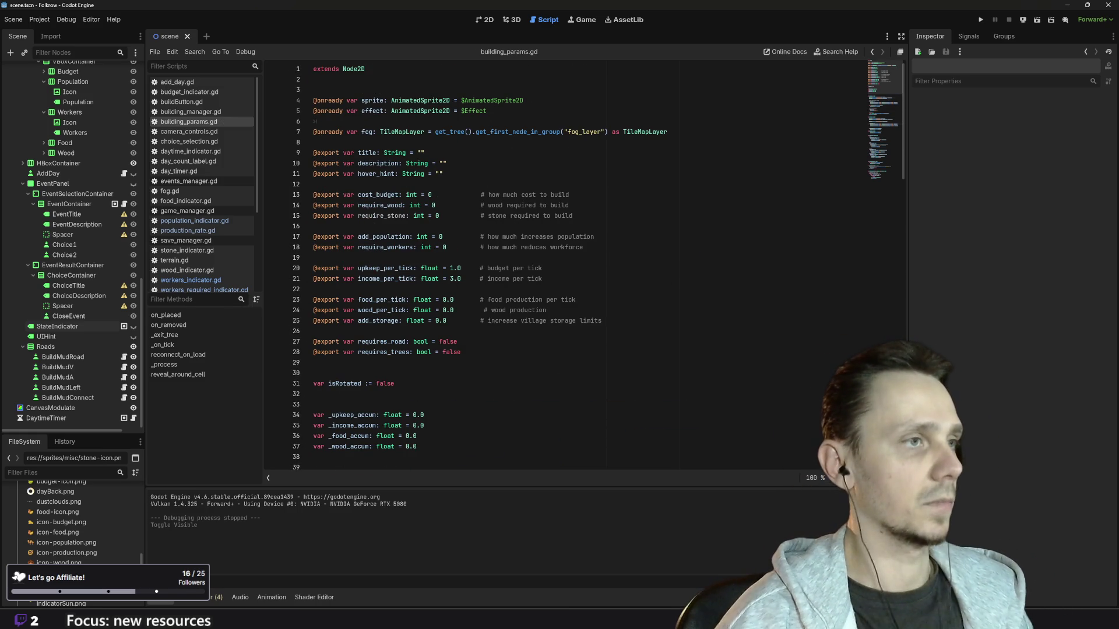
# Step: In building_manager.gd, copy the _wood_costs declaration as _stone_costs, then run the game
pyautogui.click(205, 111)
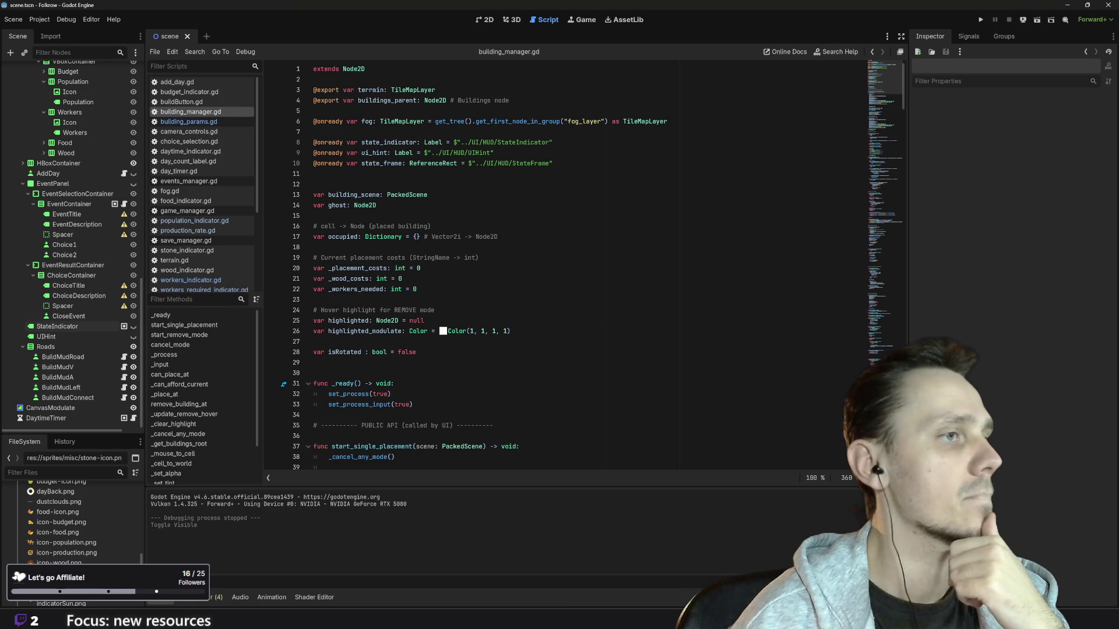
pyautogui.moveTo(402, 279); pyautogui.dragTo(312, 279)
pyautogui.hotkey('ctrl', 'c')
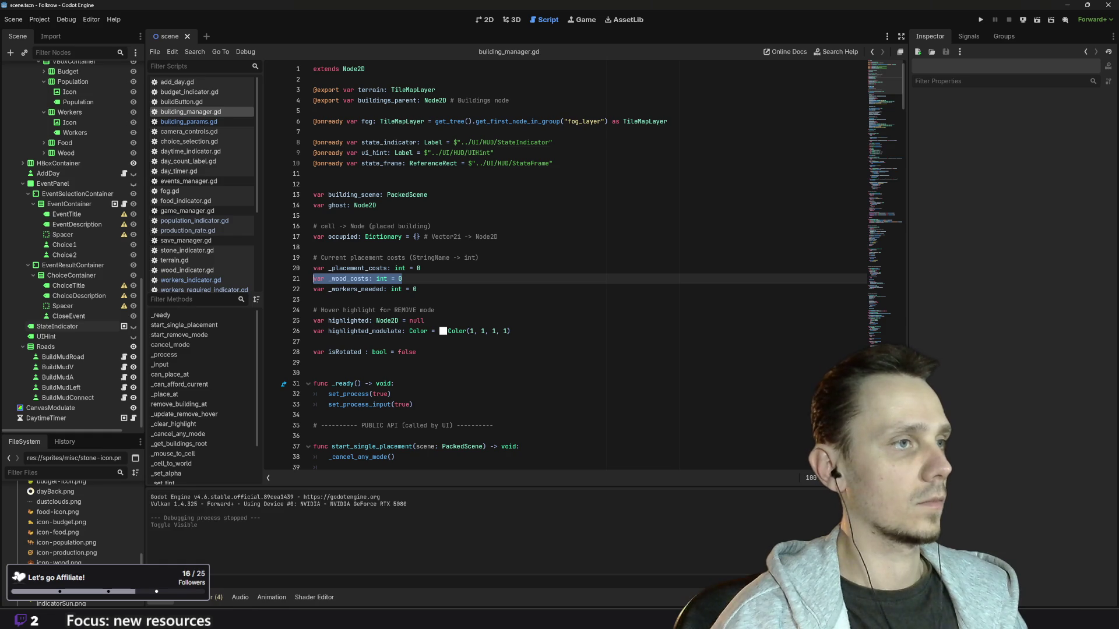
pyautogui.click(401, 279)
pyautogui.press('Return')
pyautogui.hotkey('ctrl', 'v')
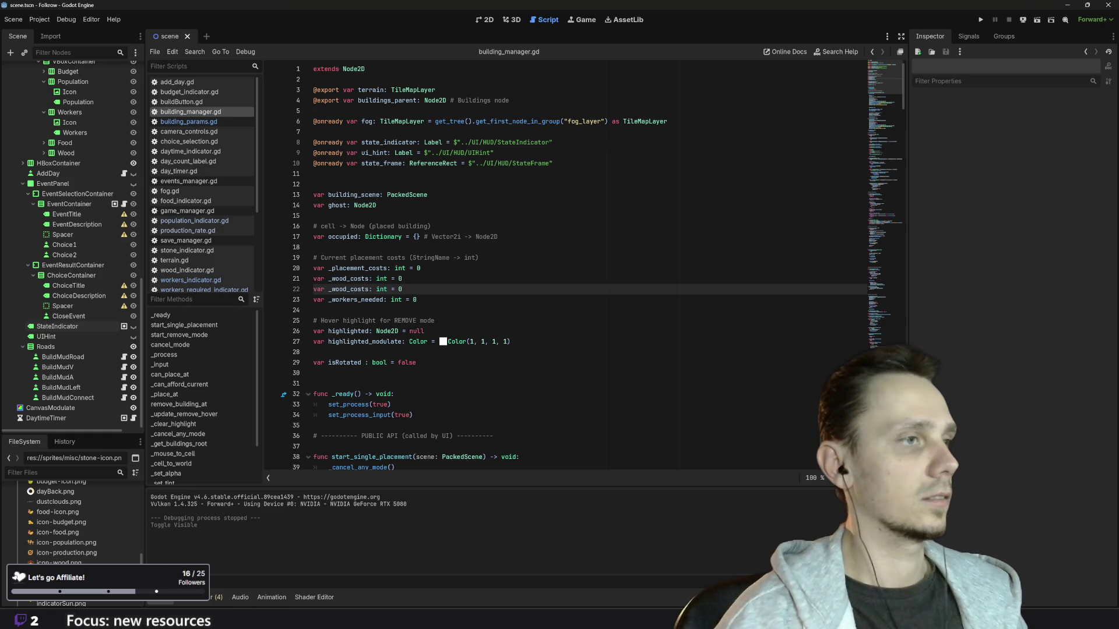
pyautogui.click(345, 289)
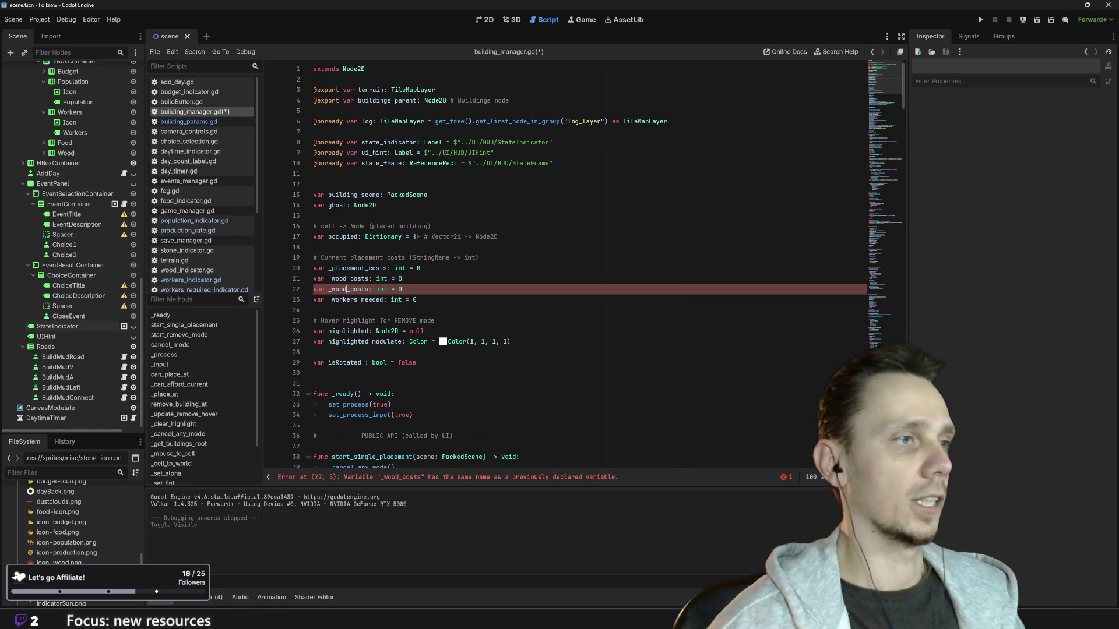
pyautogui.press('BackSpace')
pyautogui.press('BackSpace')
pyautogui.press('BackSpace')
pyautogui.write('_stone')
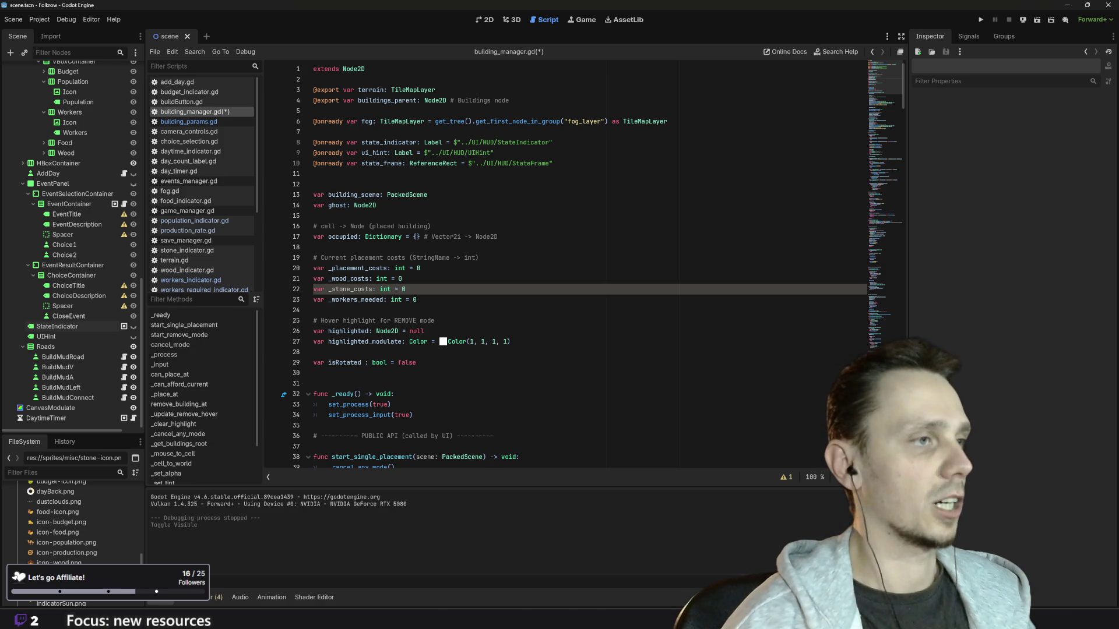
pyautogui.doubleClick(348, 278)
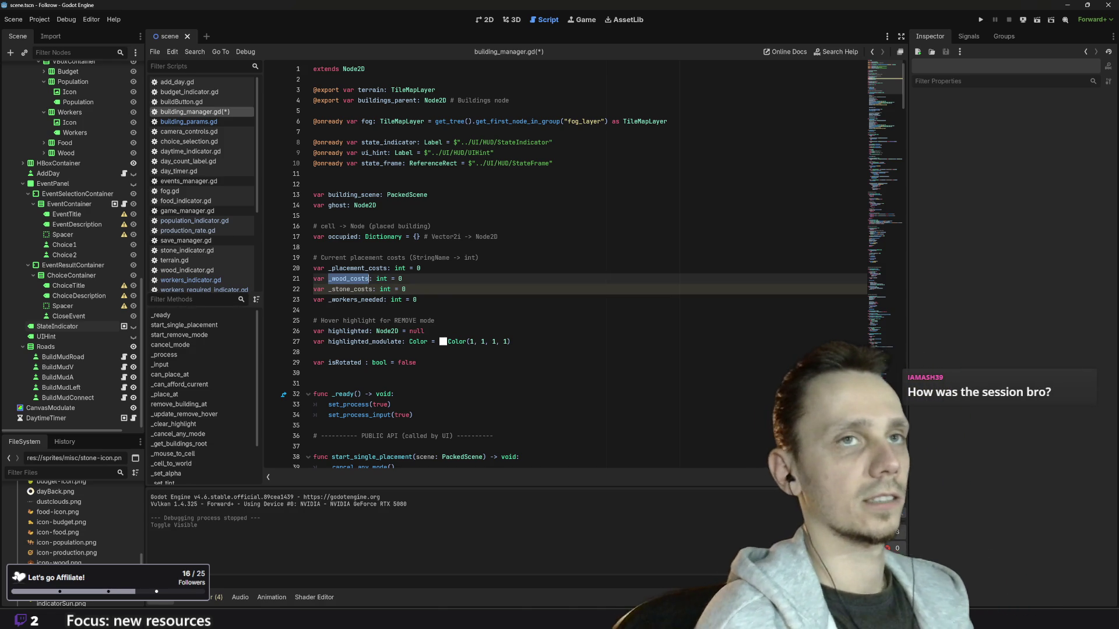
pyautogui.click(983, 20)
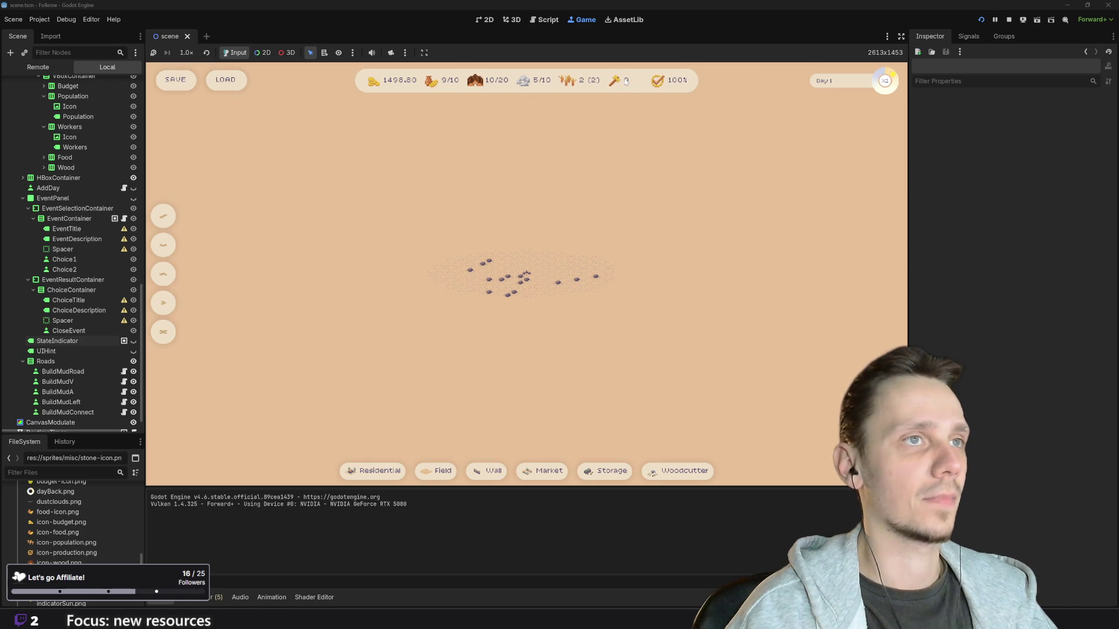
# Step: Restart the running city-builder twice to get a fresh map with forest and rocks
pyautogui.scroll(3, 540, 303)
pyautogui.scroll(2, 540, 303)
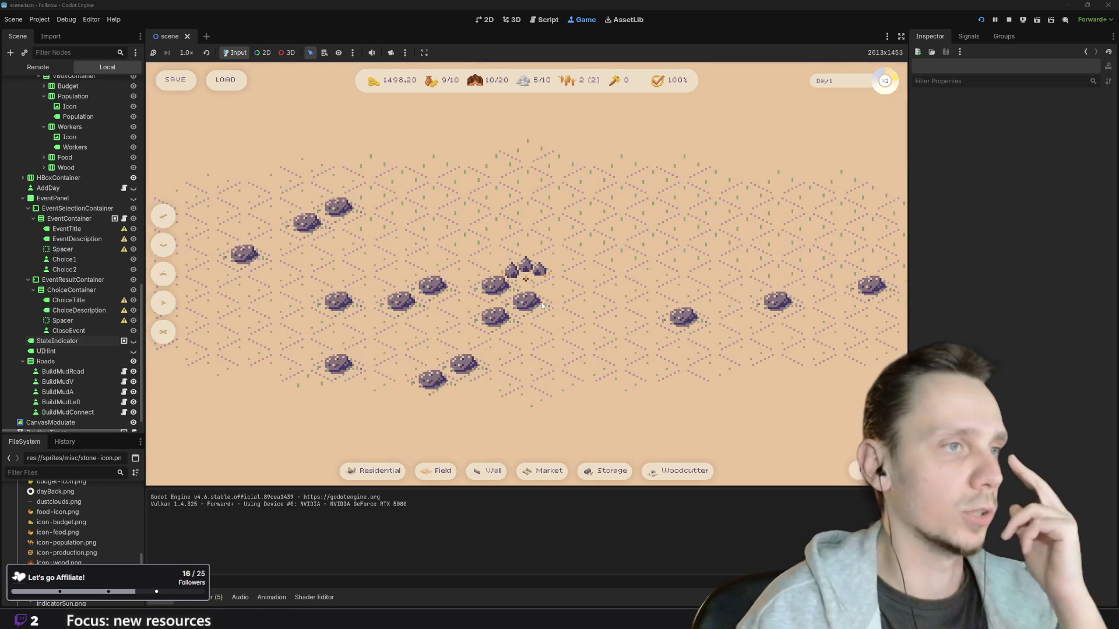
pyautogui.scroll(-5, 484, 296)
pyautogui.scroll(2, 484, 296)
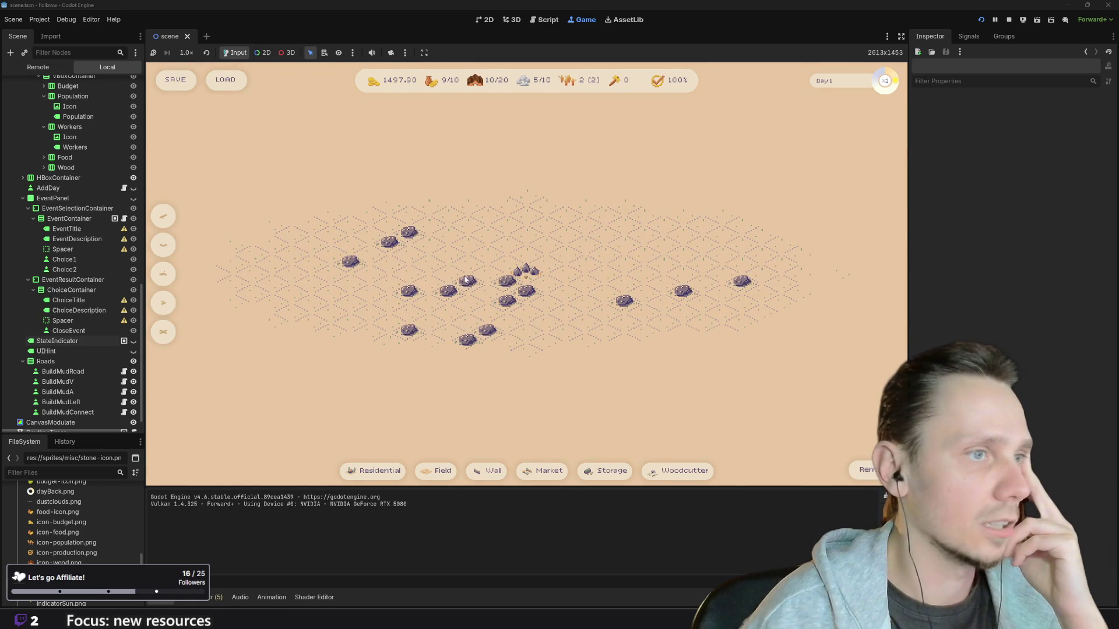
pyautogui.click(985, 21)
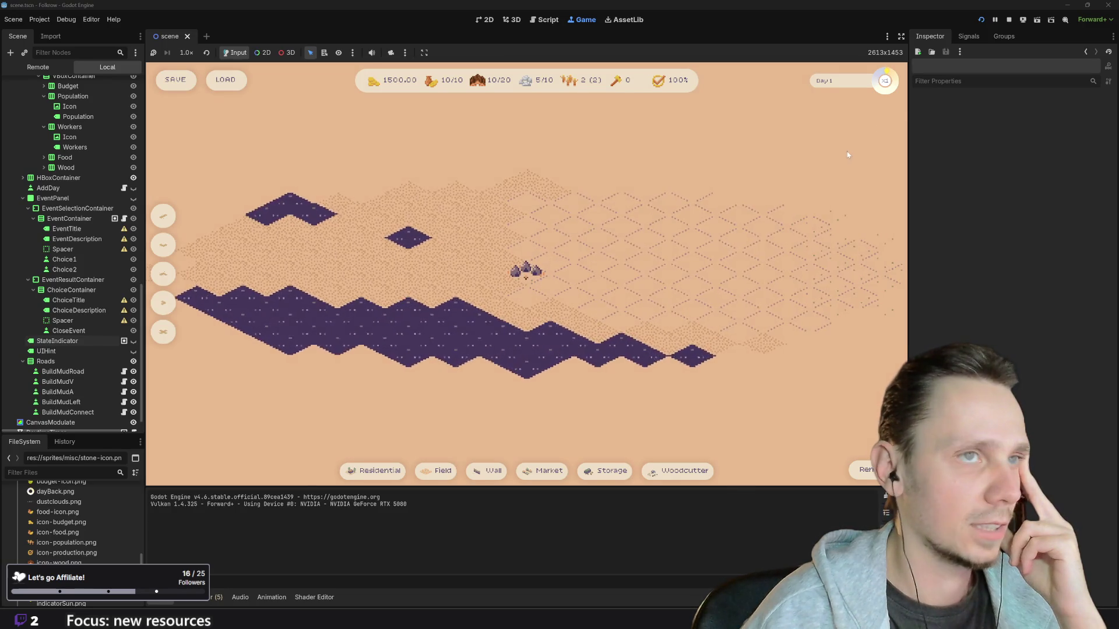
pyautogui.click(981, 21)
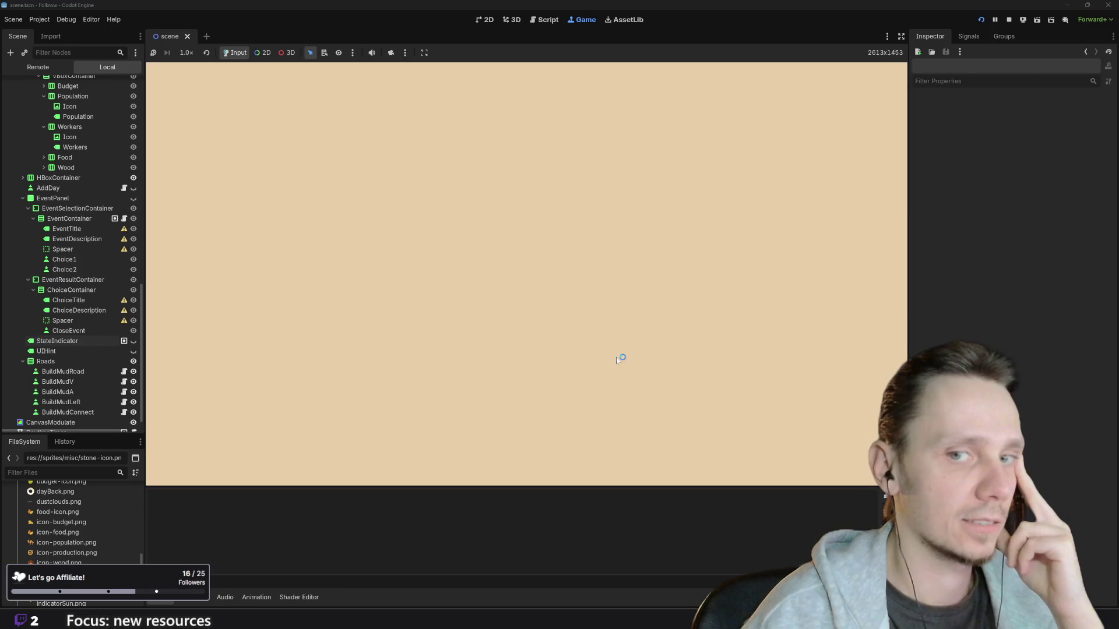
# Step: Glance at the stone sprite in Piskel, then return to the Godot game window
pyautogui.hotkey('alt', 'Tab')
pyautogui.moveTo(676, 619)
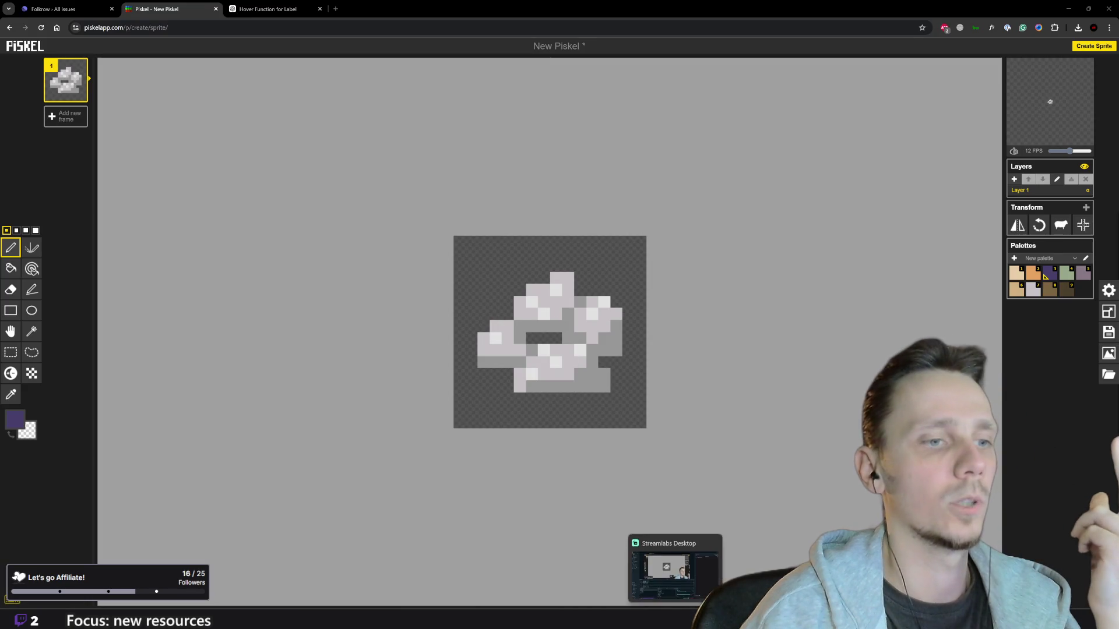
pyautogui.click(699, 578)
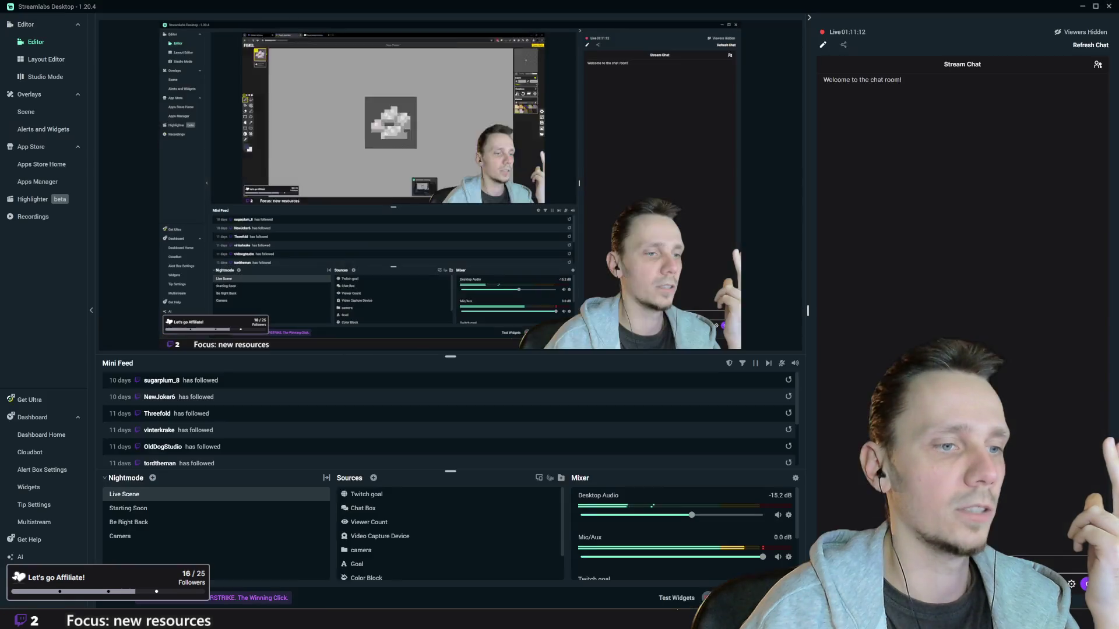
pyautogui.scroll(5, 578, 299)
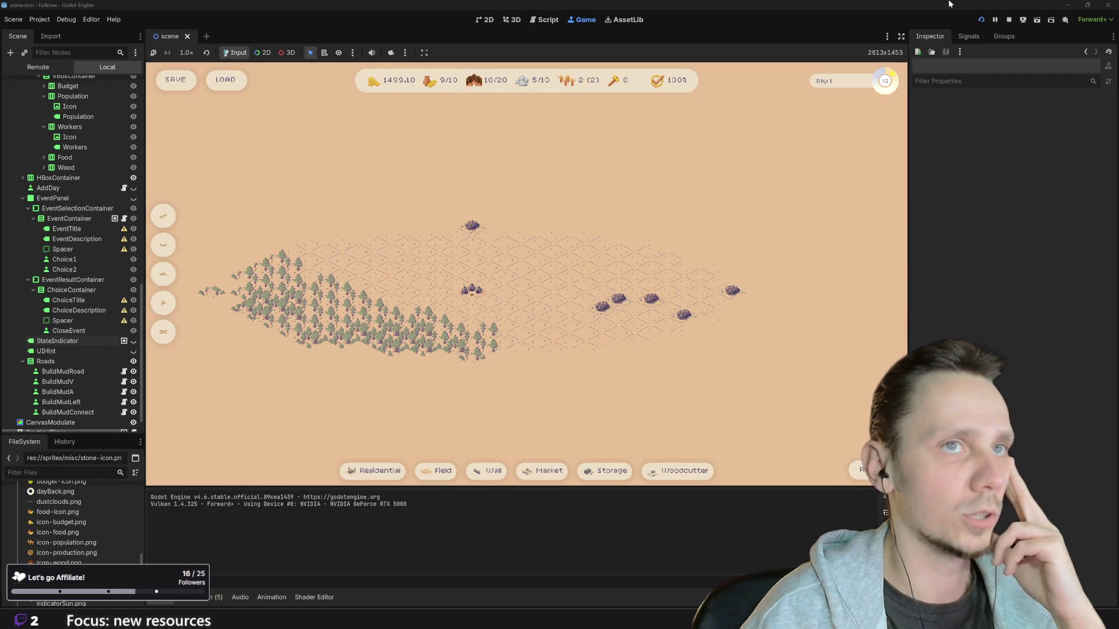
# Step: Restart the game twice more to test new maps, then stop the run
pyautogui.click(980, 20)
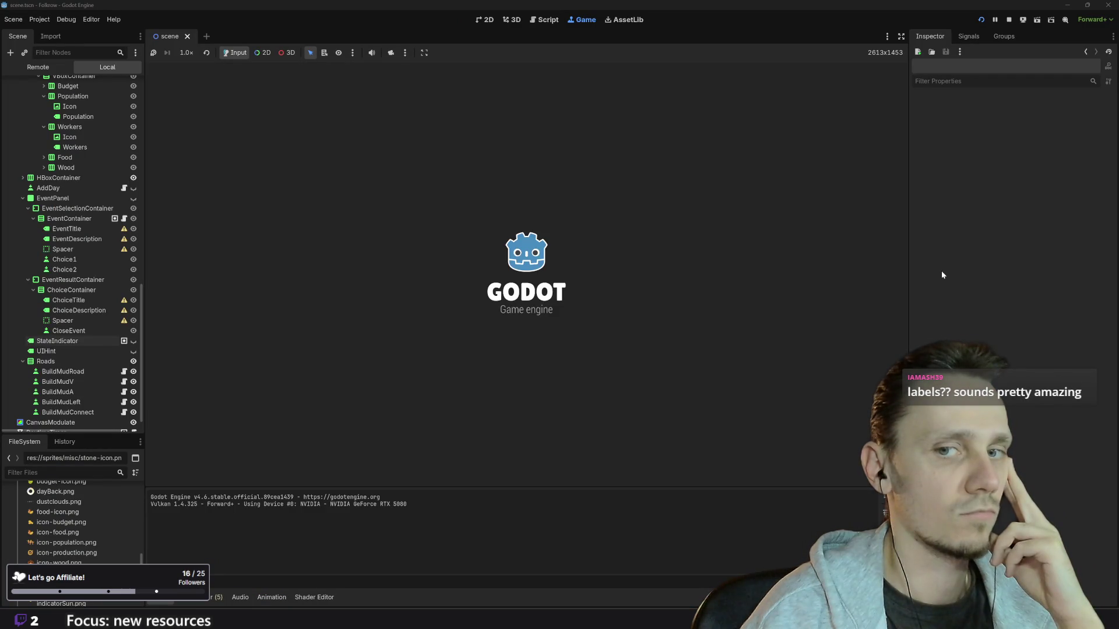
pyautogui.scroll(5, 619, 276)
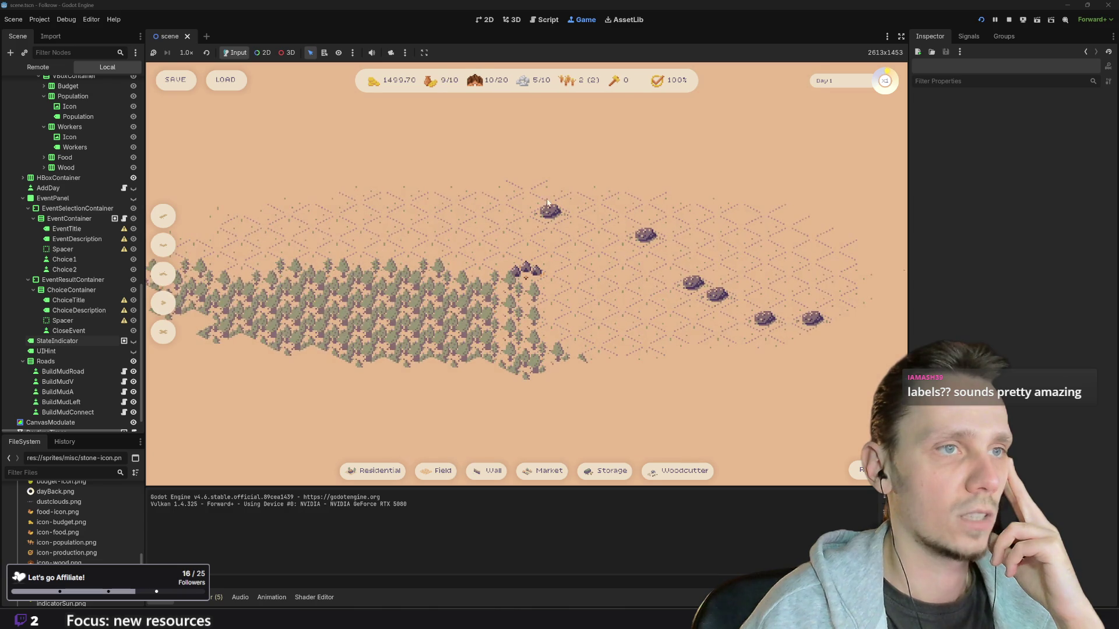
pyautogui.click(981, 20)
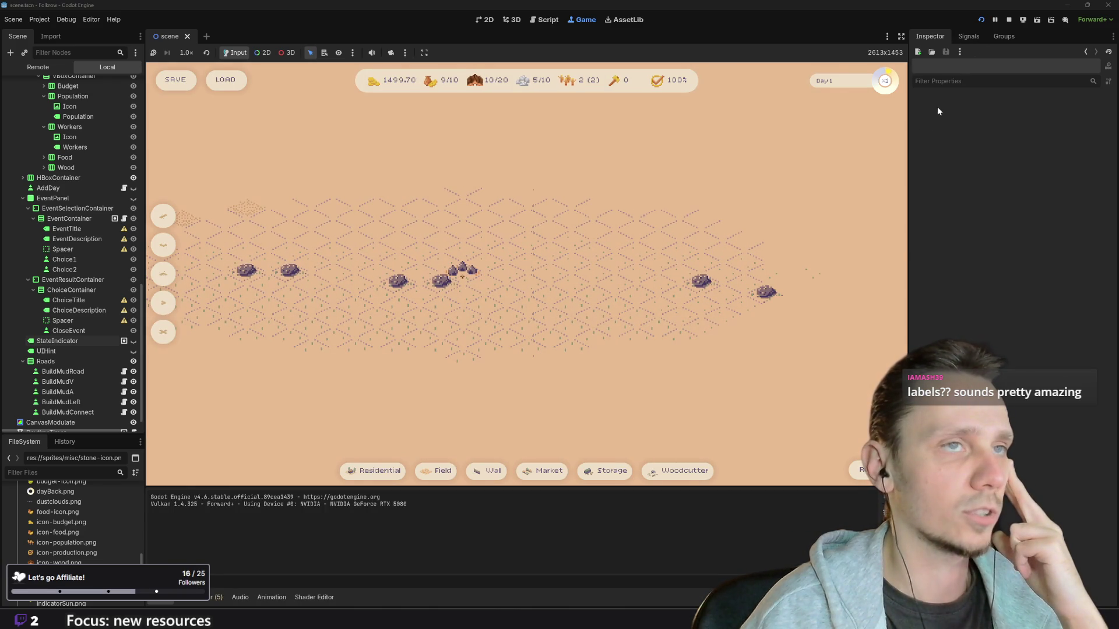
pyautogui.click(1009, 19)
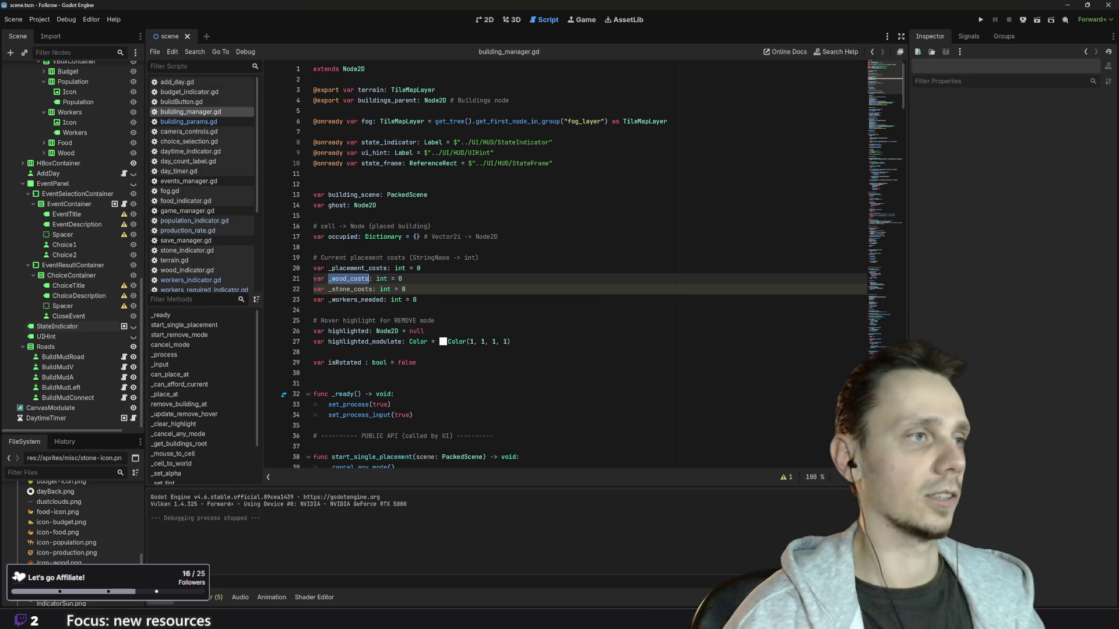
# Step: Add '_stone_costs = ghost.require_stone' below the wood cost line in start_single_placement
pyautogui.scroll(-6, 582, 268)
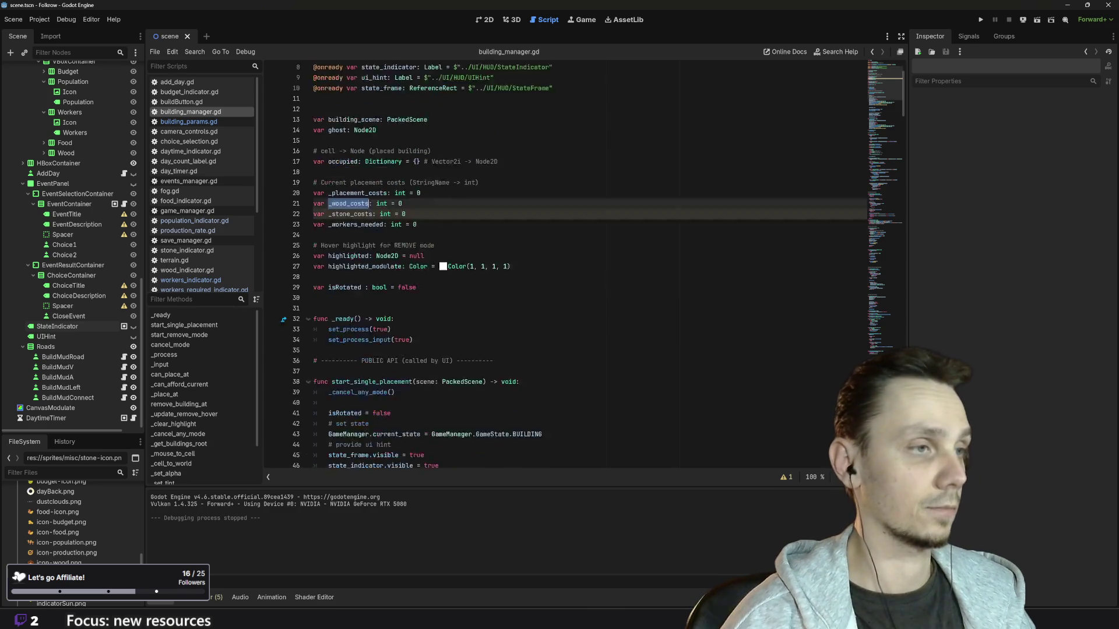
pyautogui.scroll(-6, 583, 268)
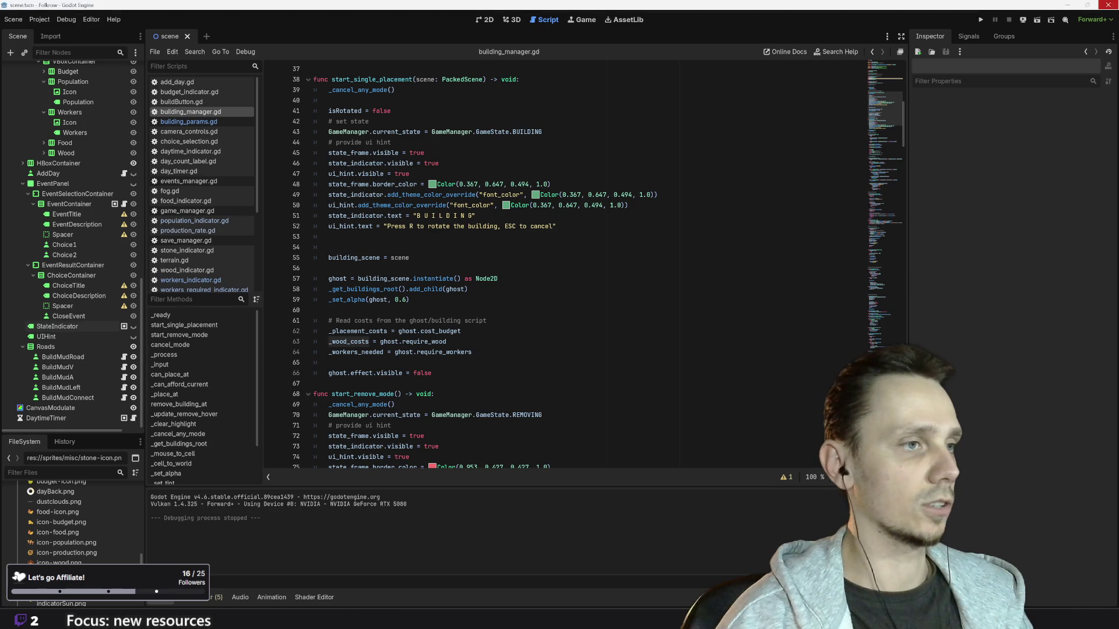
pyautogui.click(456, 343)
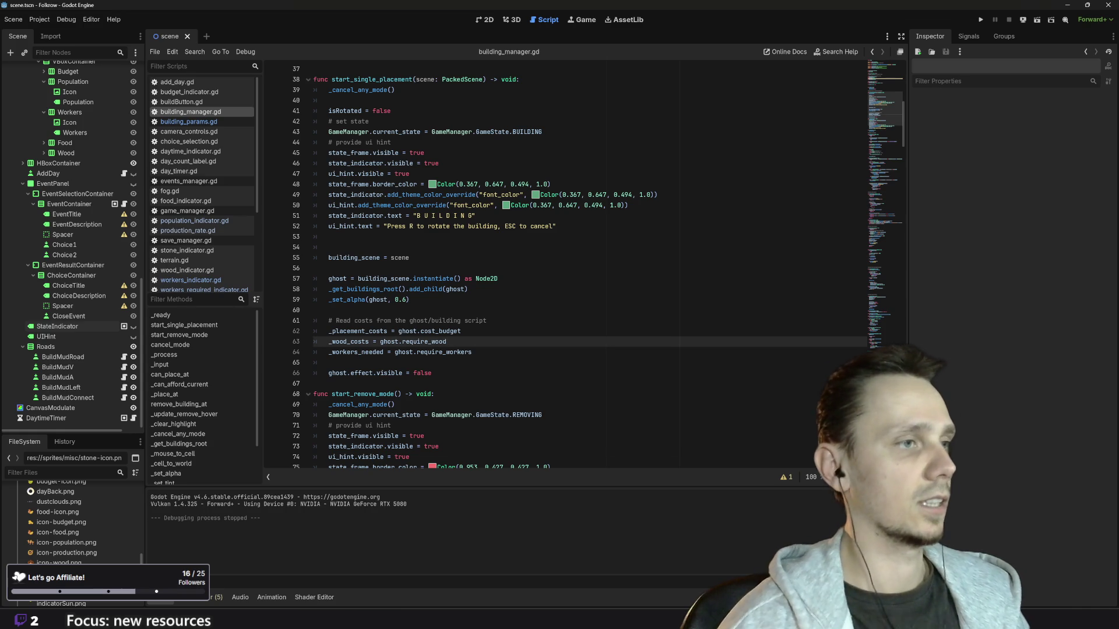
pyautogui.press('Return')
pyautogui.write('_')
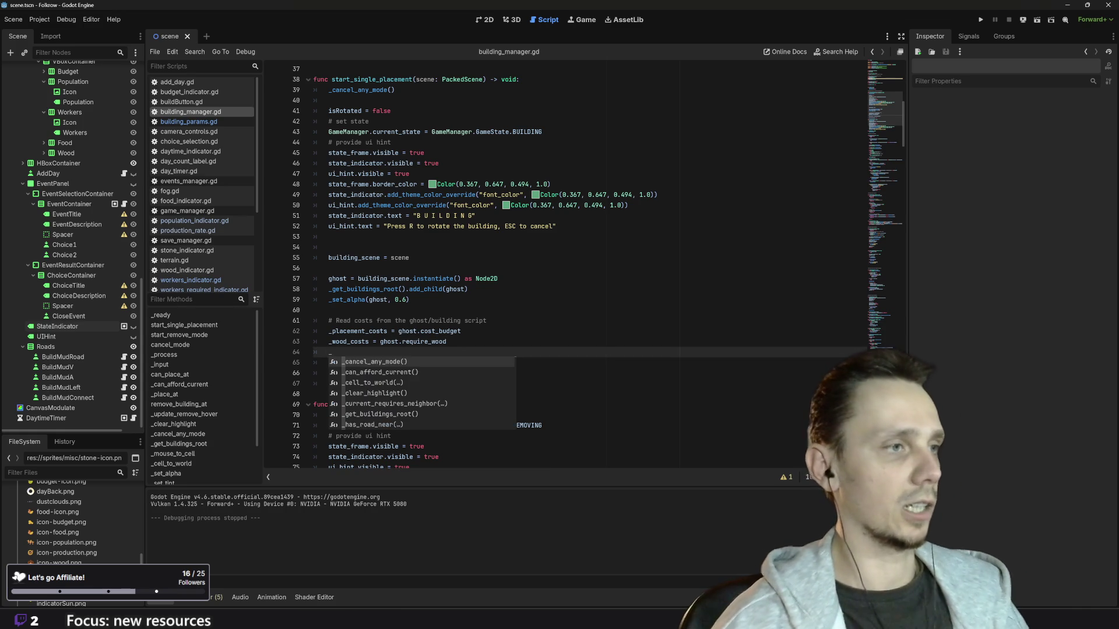
pyautogui.write('stone_costs = ')
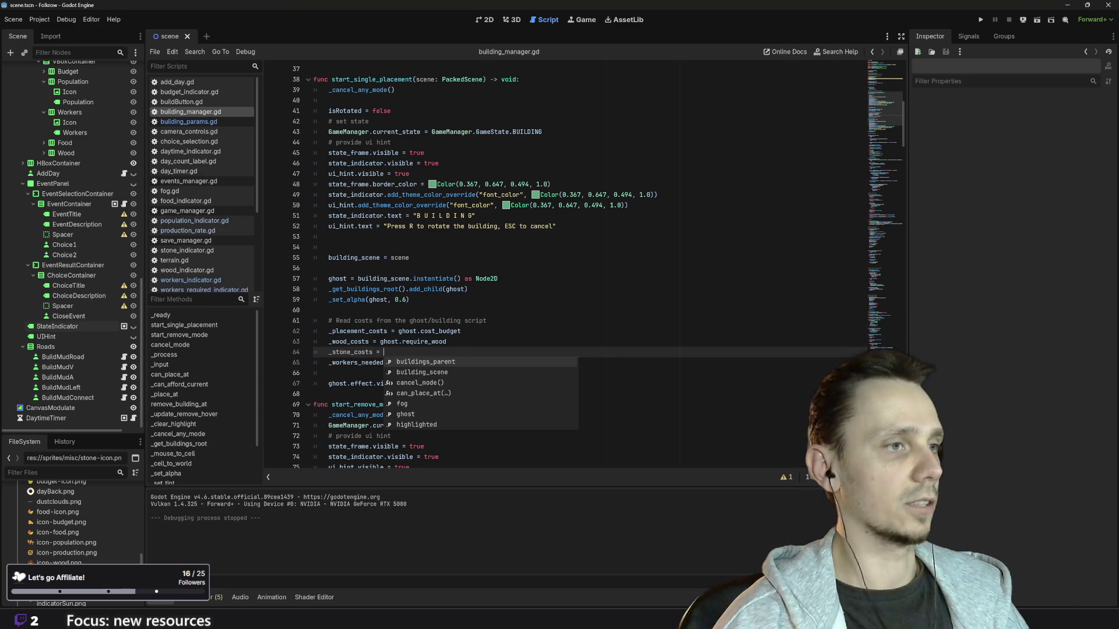
pyautogui.write('ghost')
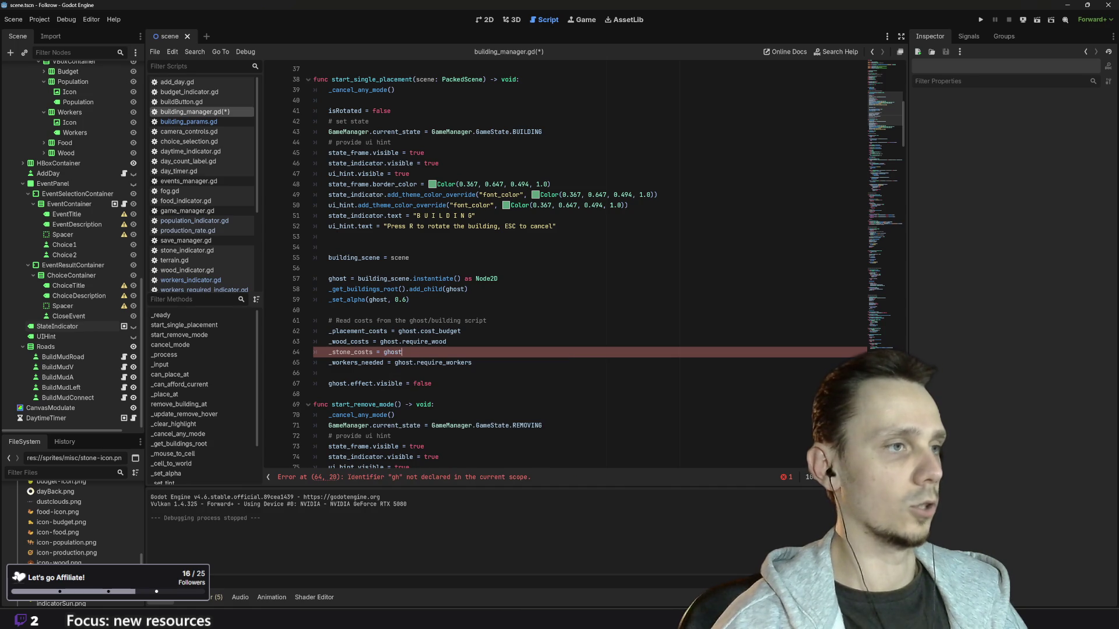
pyautogui.write('.req')
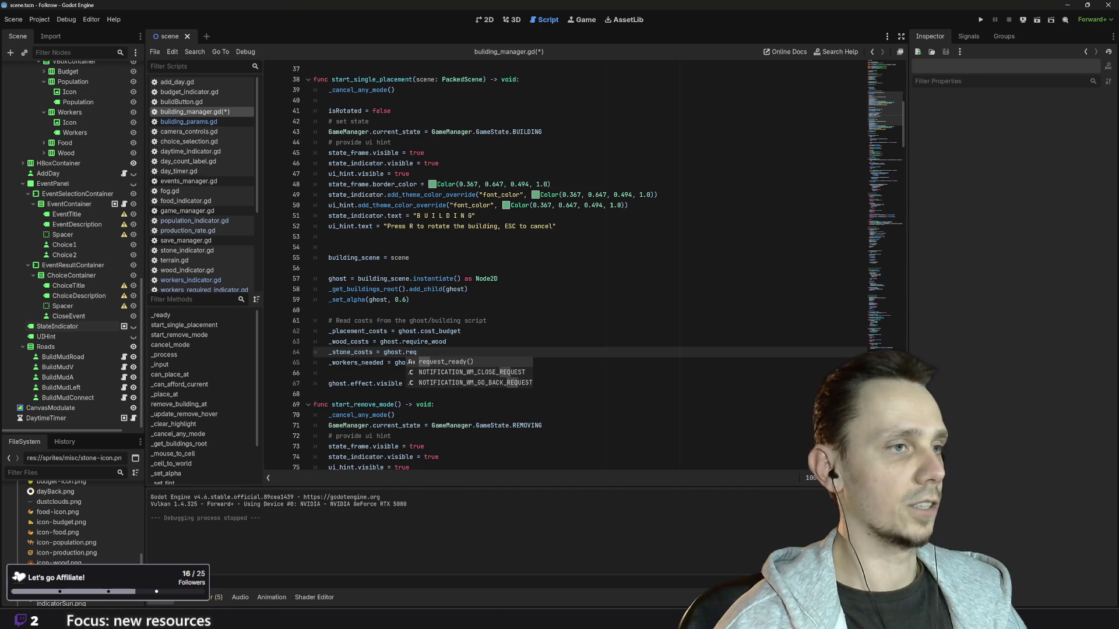
pyautogui.write('ui')
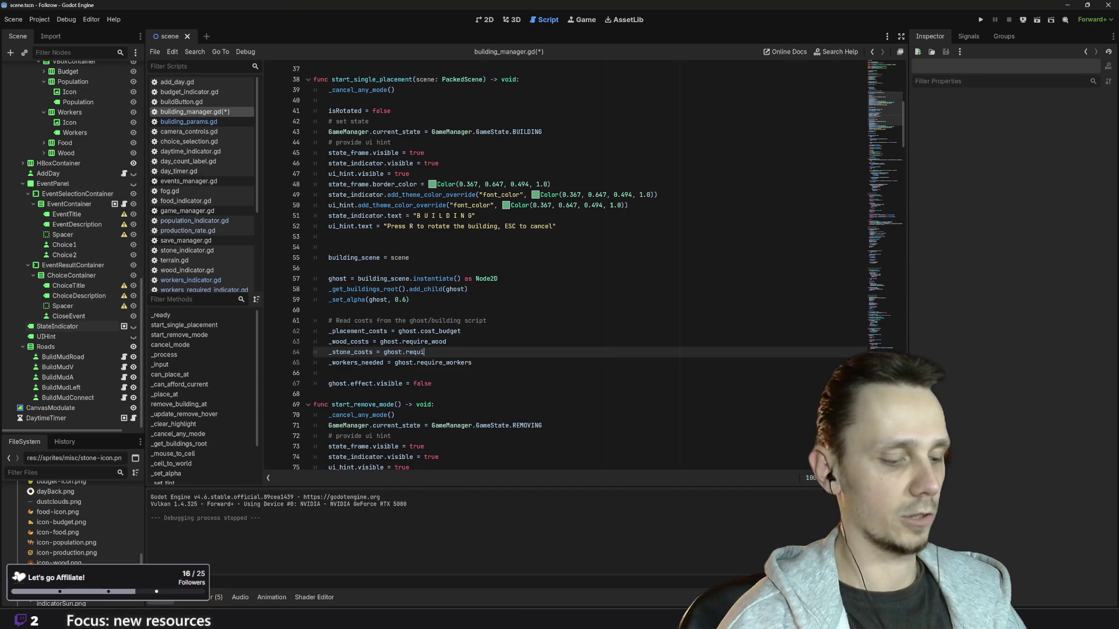
pyautogui.write('re_stone')
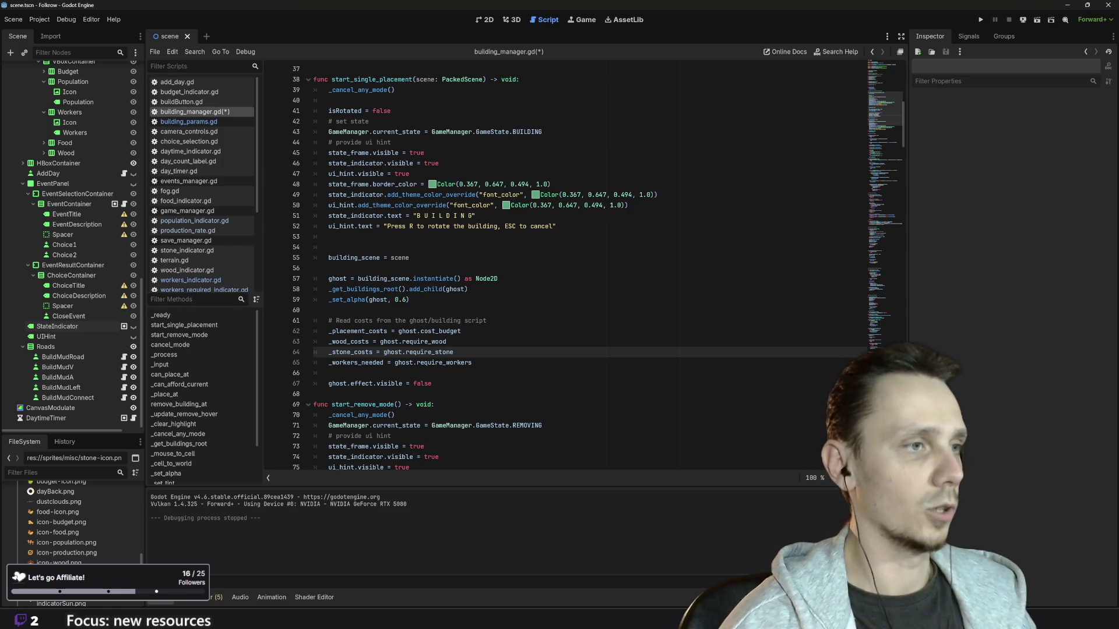
# Step: Highlight _wood_costs to trace its uses and scroll down to _can_afford_current
pyautogui.click(360, 341)
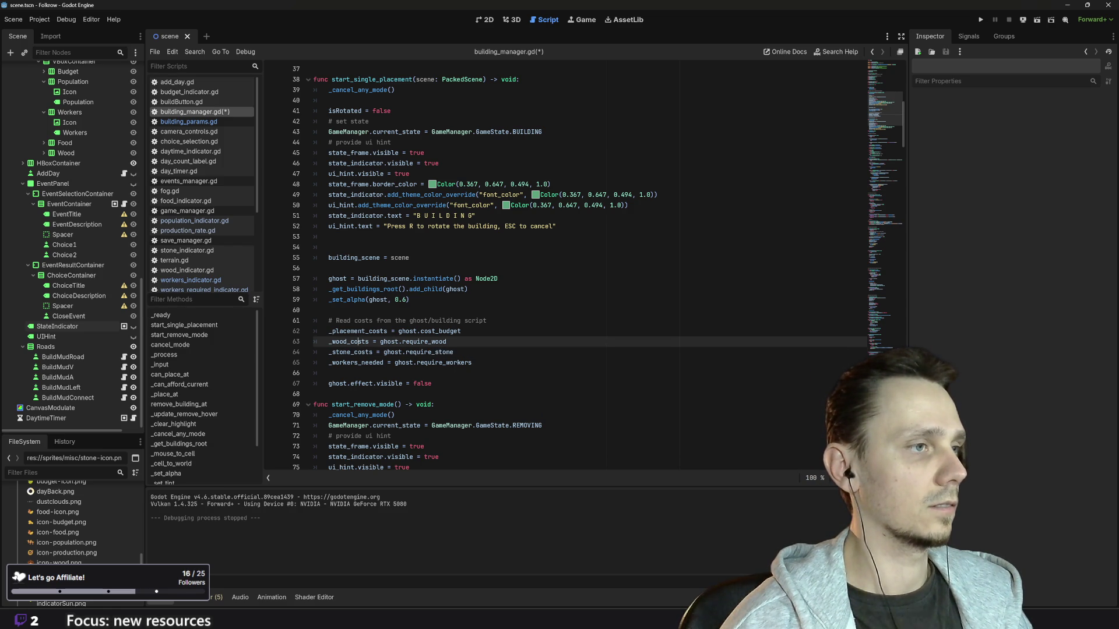
pyautogui.doubleClick(359, 342)
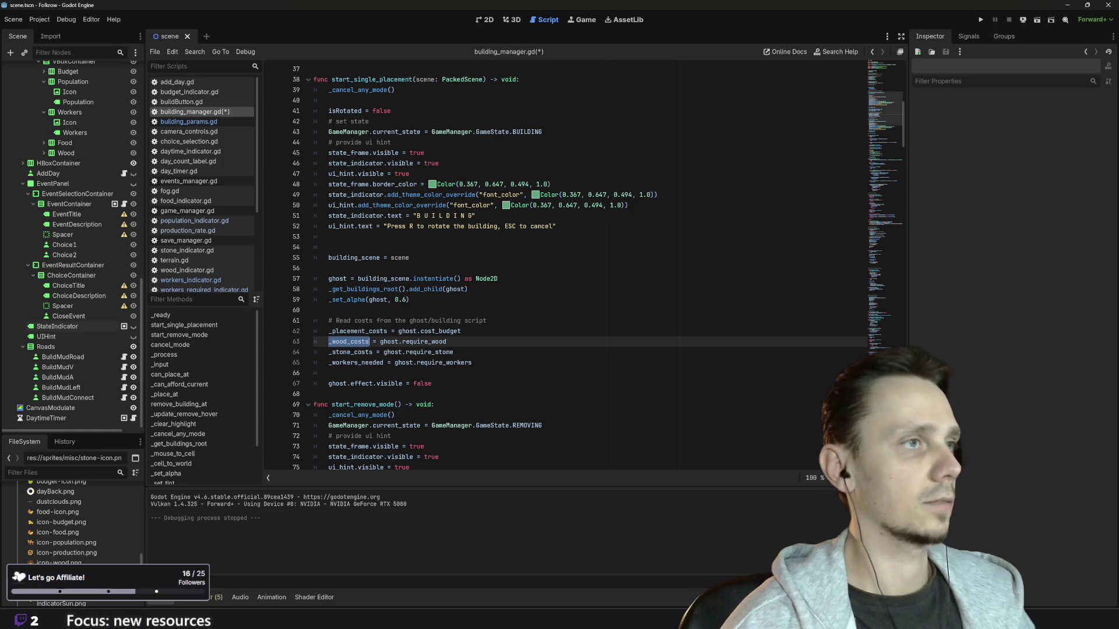
pyautogui.scroll(-5, 583, 262)
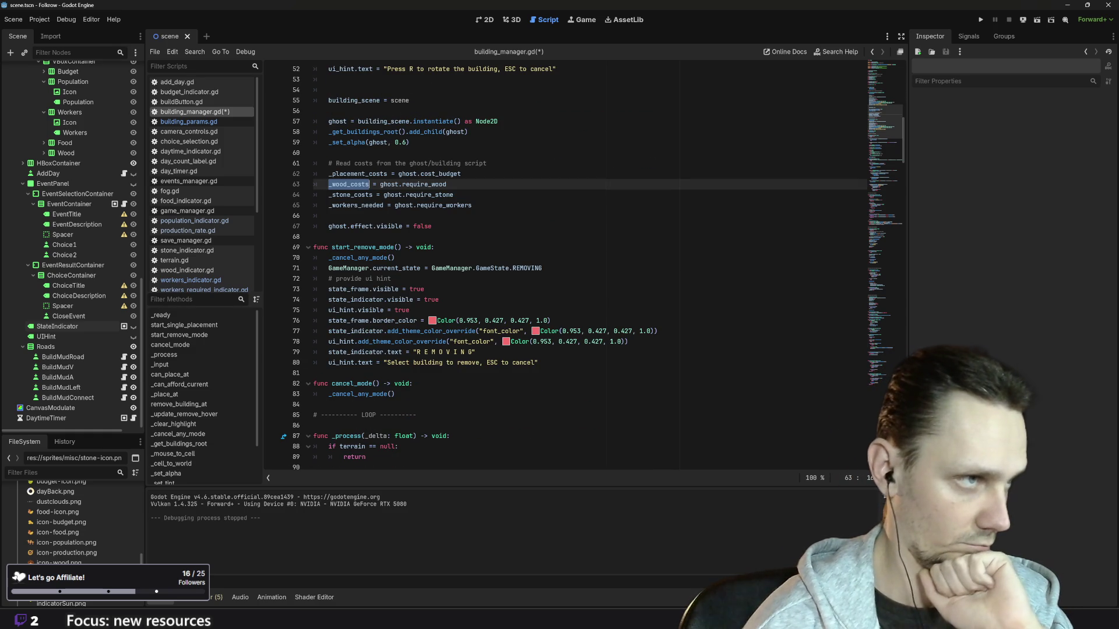
pyautogui.scroll(-5, 583, 262)
pyautogui.scroll(-4, 582, 263)
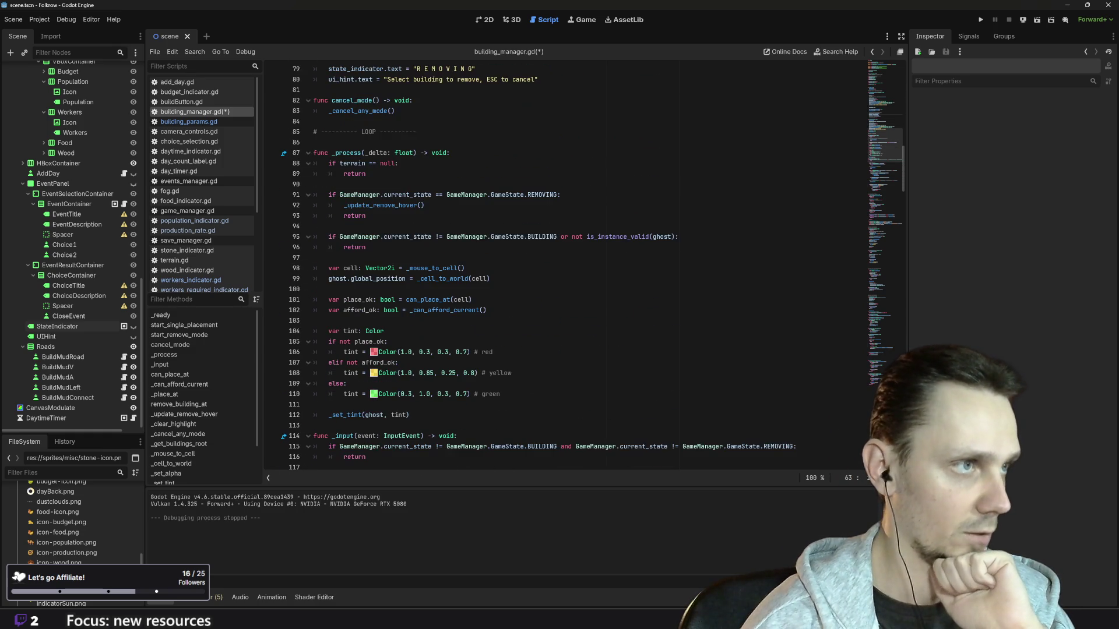
pyautogui.scroll(-9, 582, 262)
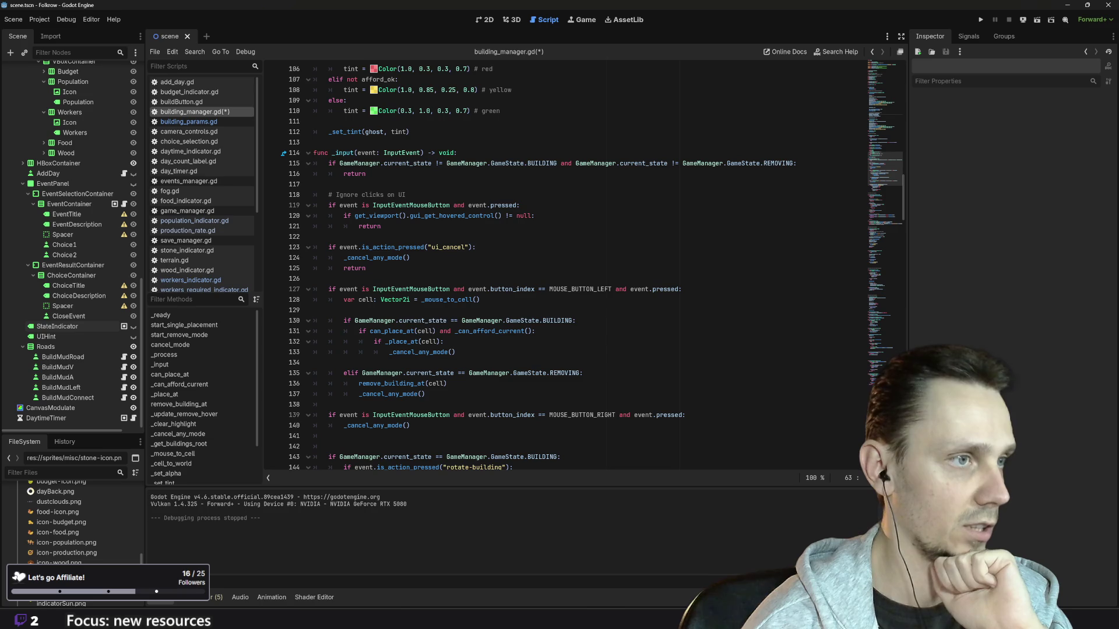
pyautogui.scroll(-11, 583, 262)
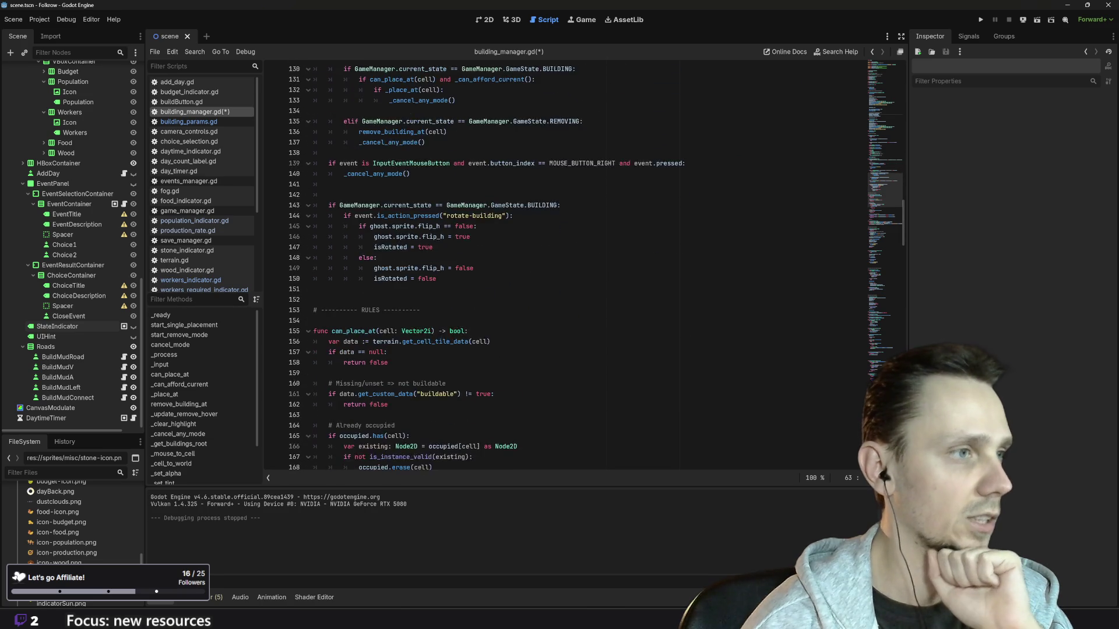
pyautogui.scroll(-3, 583, 263)
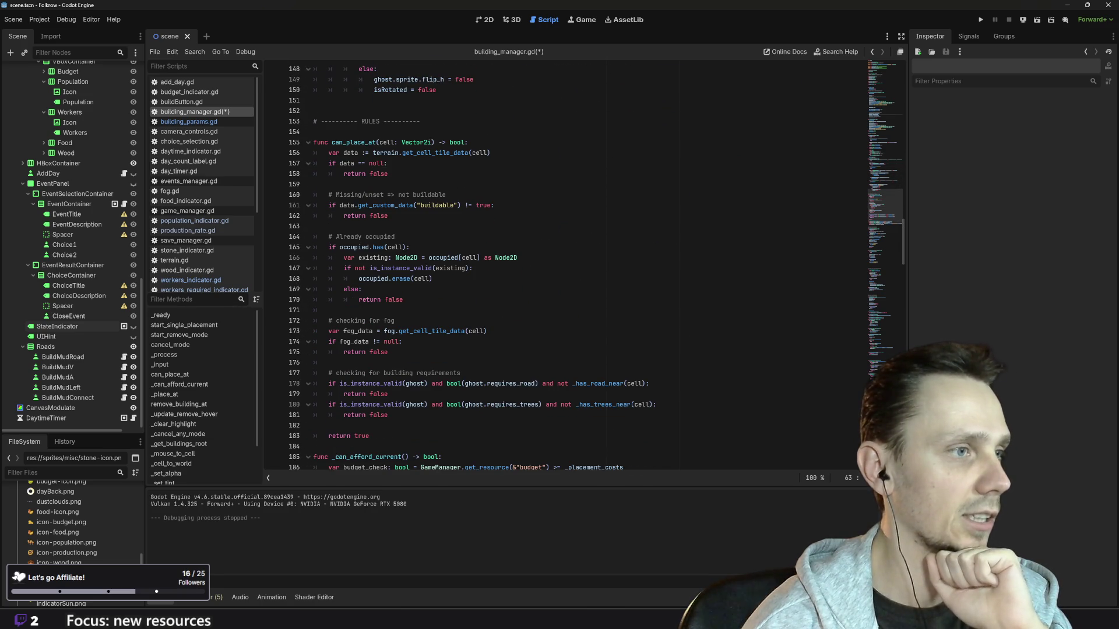
pyautogui.scroll(-4, 583, 263)
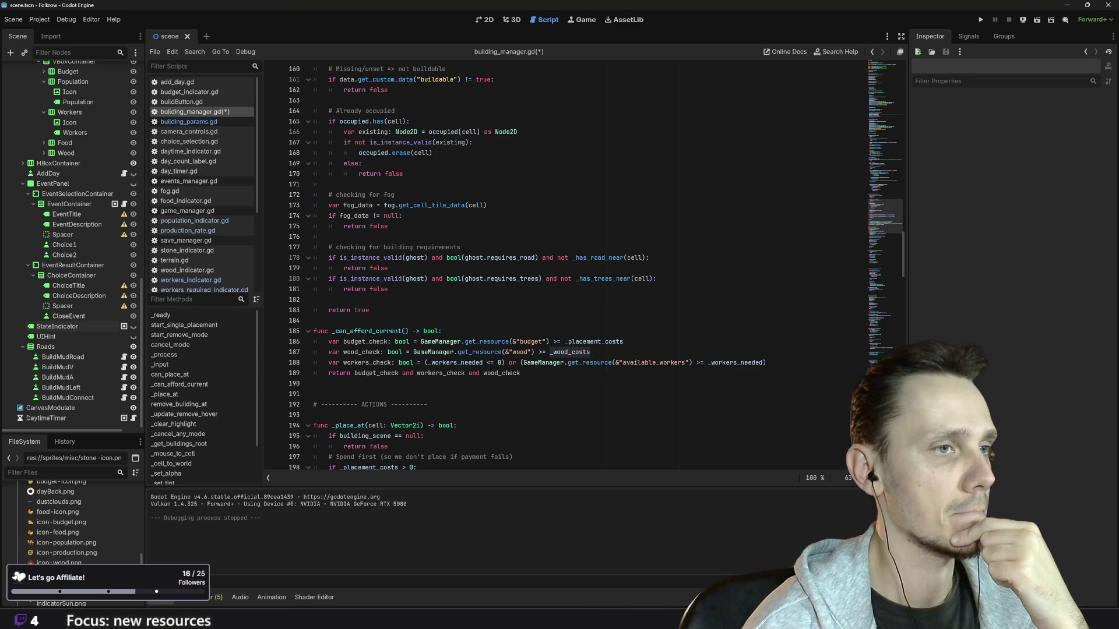
# Step: Copy the wood_check line into a stone_check comparing the stone resource against _stone_costs
pyautogui.click(590, 352)
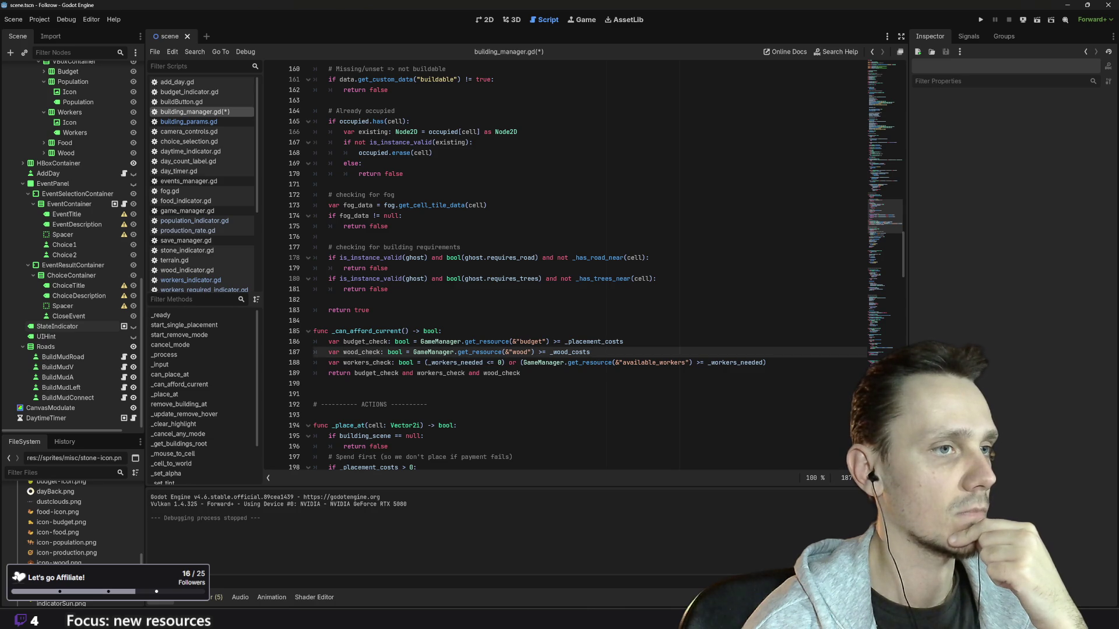
pyautogui.hotkey('ctrl', 'shift', 'Left')
pyautogui.hotkey('ctrl', 'shift', 'Left')
pyautogui.hotkey('ctrl', 'shift', 'Left')
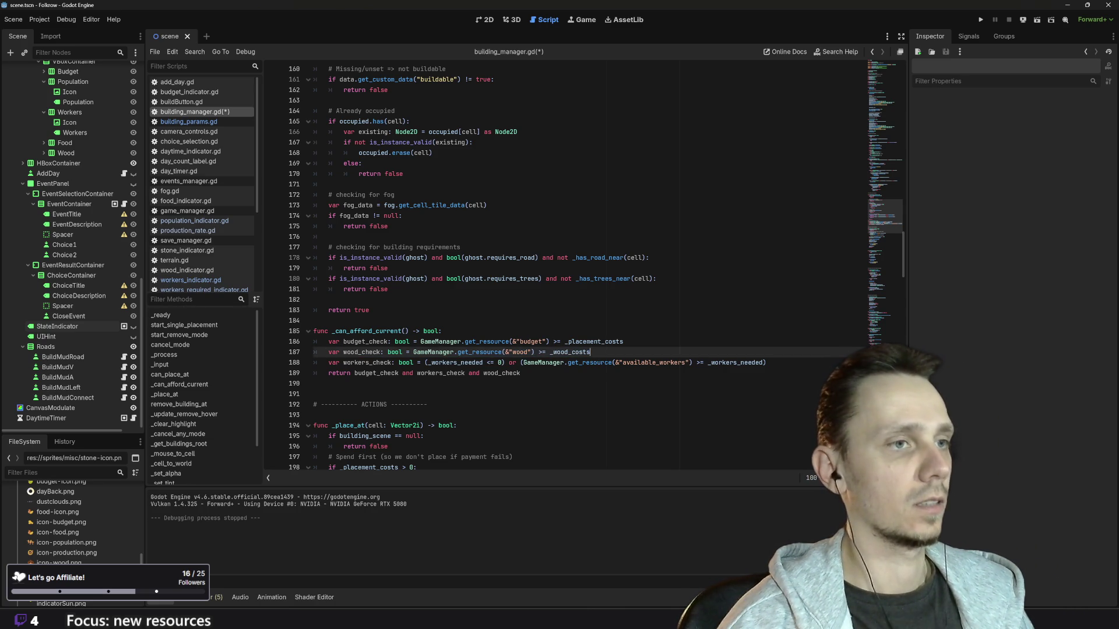
pyautogui.hotkey('ctrl', 'c')
pyautogui.press('End')
pyautogui.press('Return')
pyautogui.hotkey('ctrl', 'v')
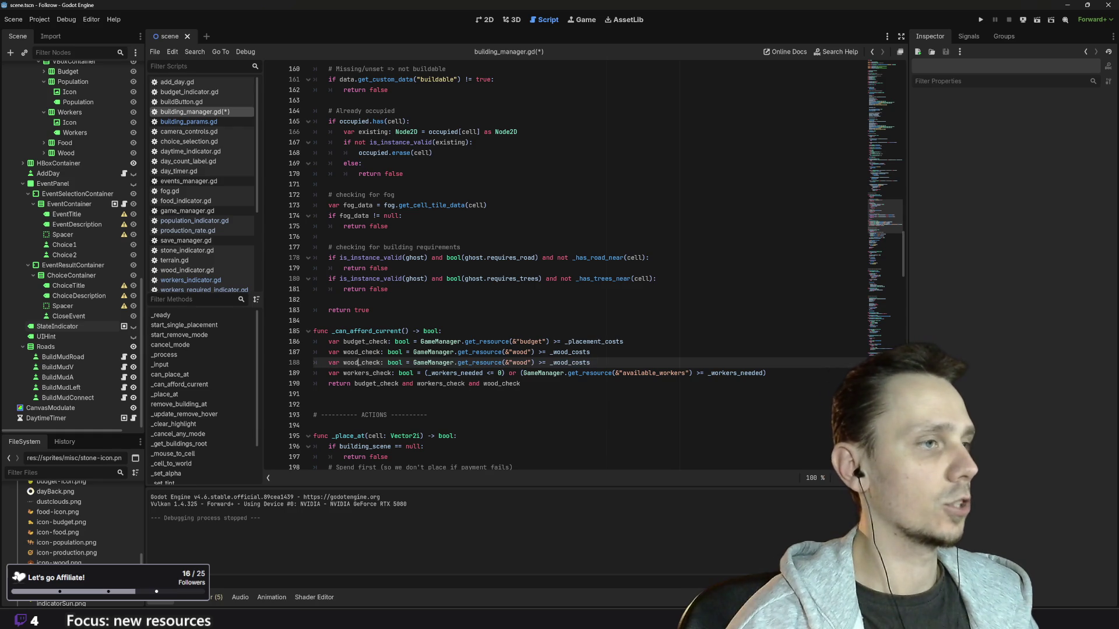
pyautogui.press('BackSpace')
pyautogui.press('BackSpace')
pyautogui.press('BackSpace')
pyautogui.write('stone')
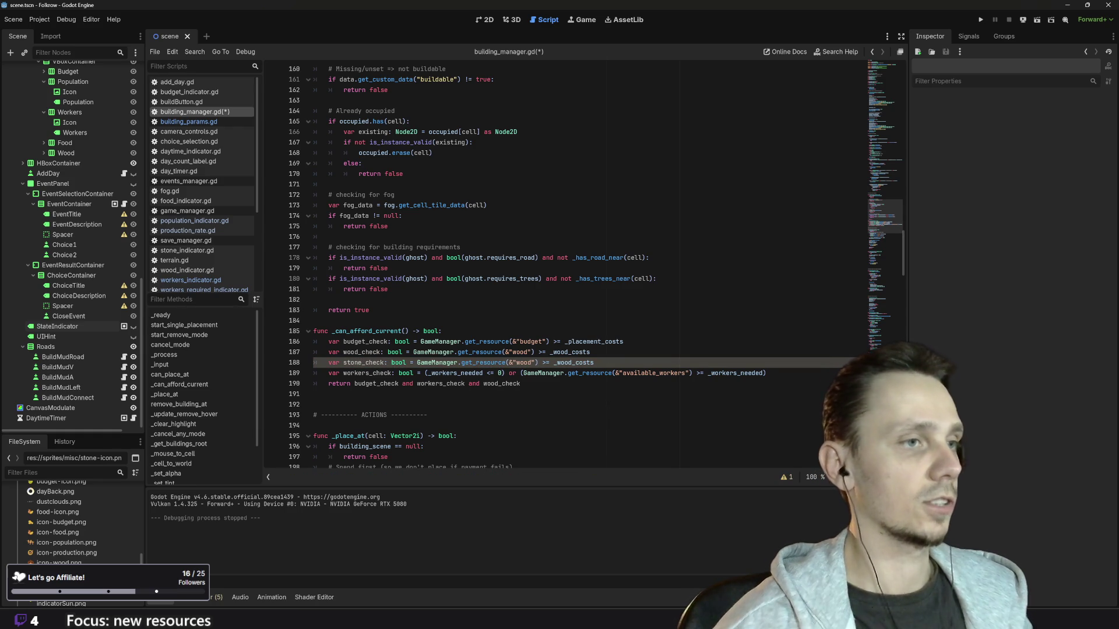
pyautogui.hotkey('shift', 'Left')
pyautogui.hotkey('shift', 'Left')
pyautogui.hotkey('shift', 'Left')
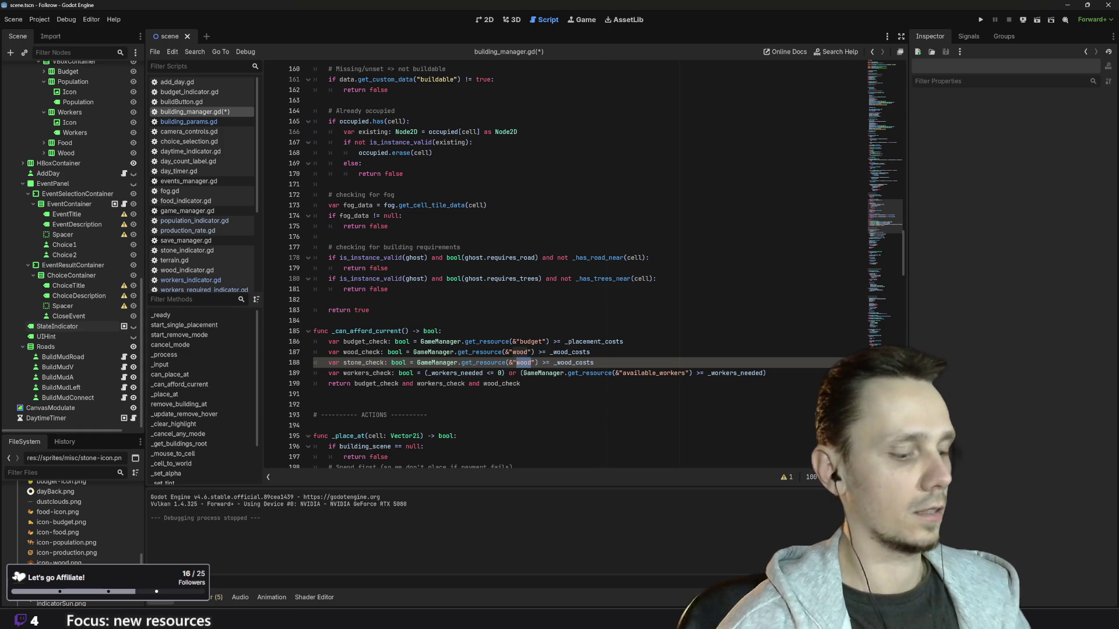
pyautogui.write('stone')
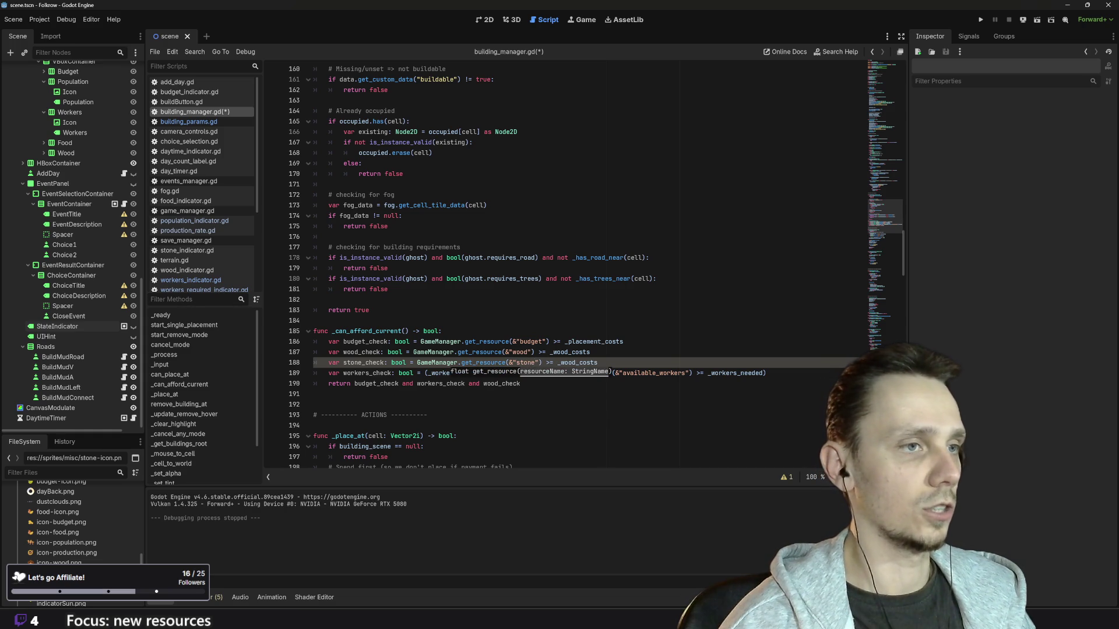
pyautogui.click(576, 363)
pyautogui.press('BackSpace')
pyautogui.press('BackSpace')
pyautogui.press('BackSpace')
pyautogui.write('sto')
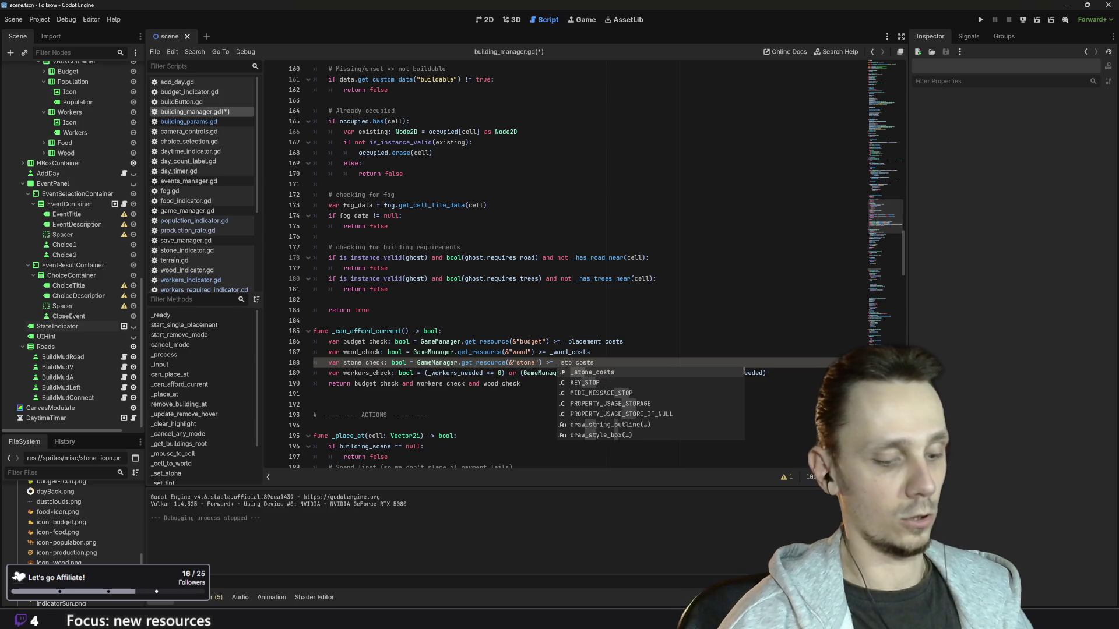
pyautogui.write('ne')
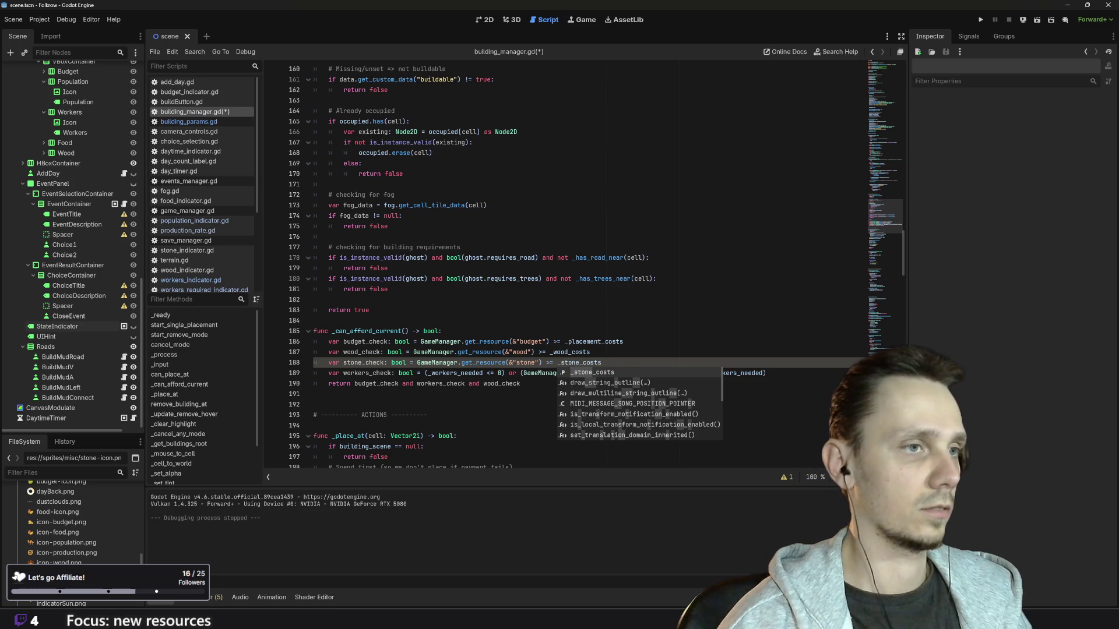
# Step: Highlight other uses of _wood_costs and move to the end of the wood deduction line
pyautogui.doubleClick(569, 352)
pyautogui.scroll(-5, 583, 262)
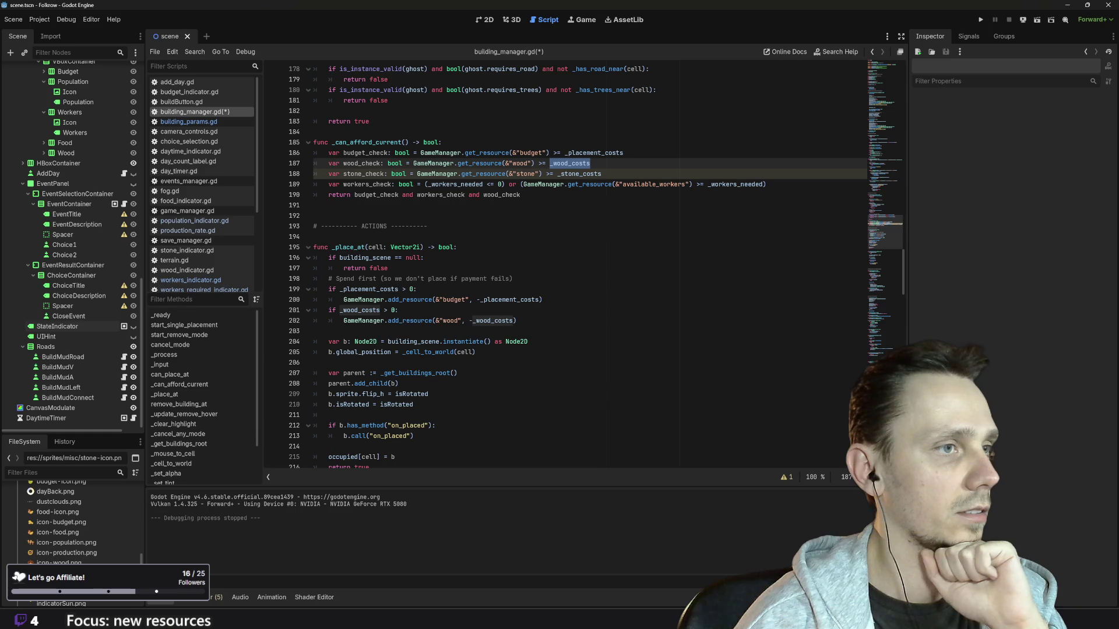
pyautogui.click(516, 321)
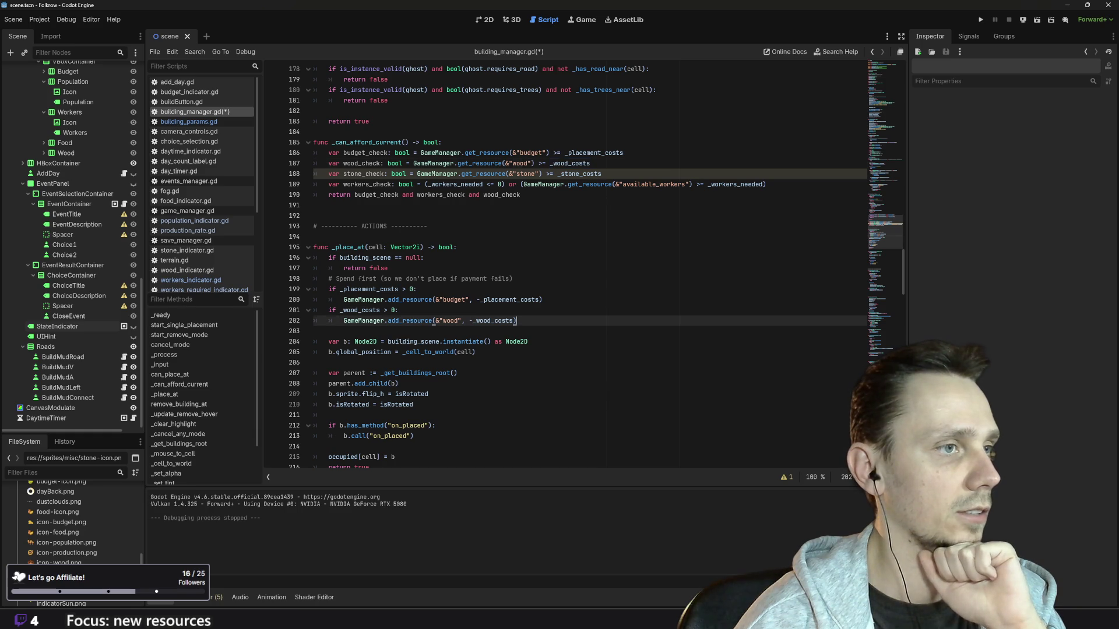
# Step: Duplicate the wood-cost block in _place_at and change its condition to _stone_costs > 0
pyautogui.moveTo(516, 320); pyautogui.dragTo(313, 310)
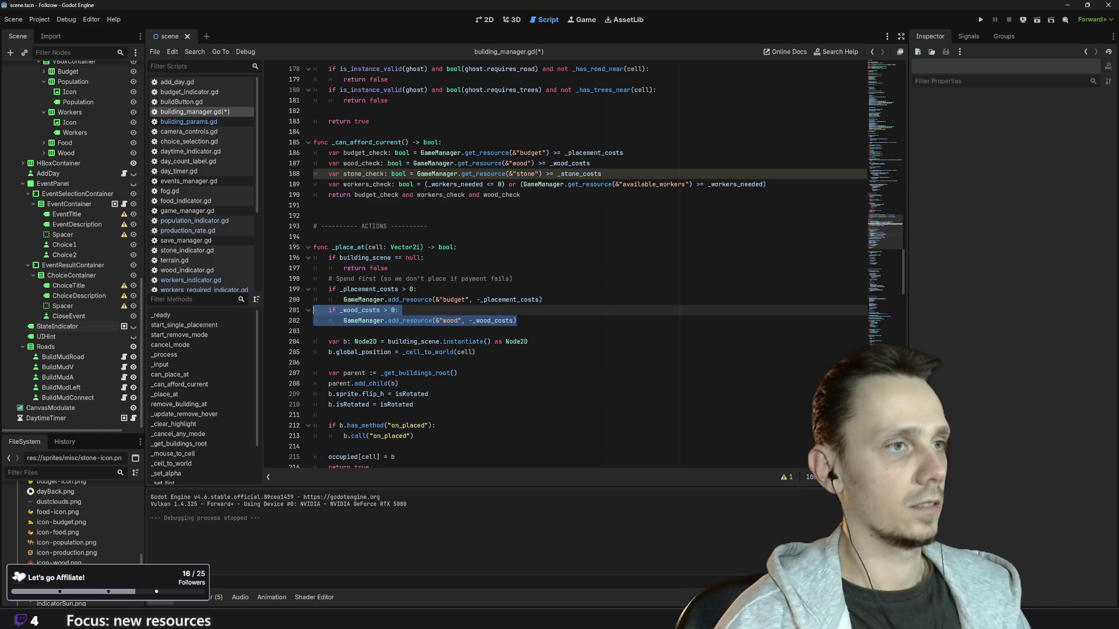
pyautogui.click(516, 321)
pyautogui.press('Return')
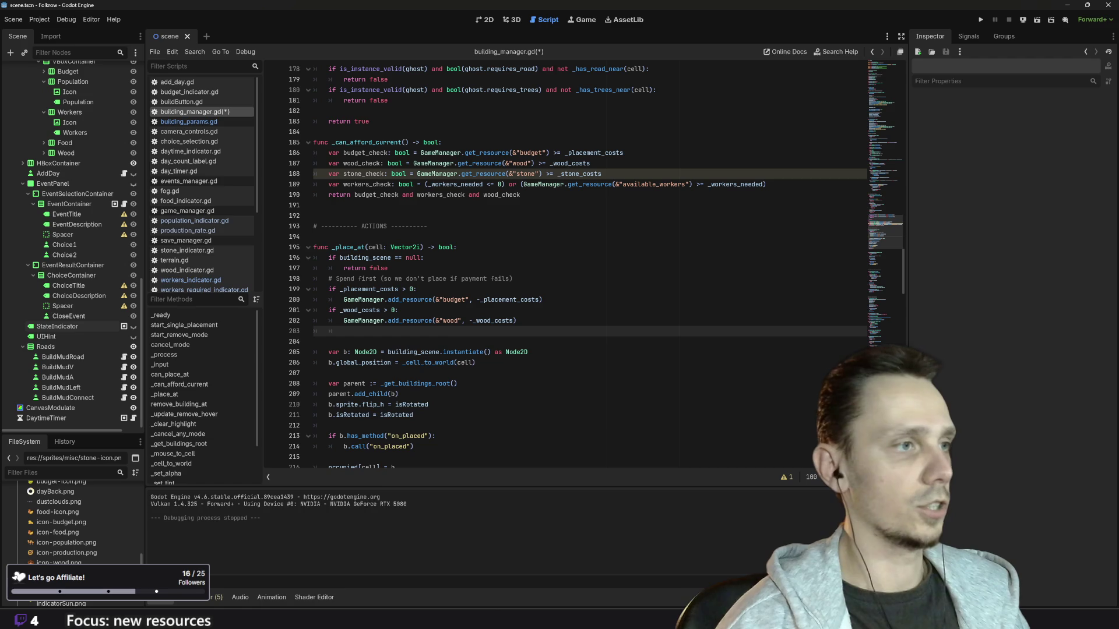
pyautogui.hotkey('ctrl', 'v')
pyautogui.click(357, 331)
pyautogui.press('BackSpace')
pyautogui.press('BackSpace')
pyautogui.press('BackSpace')
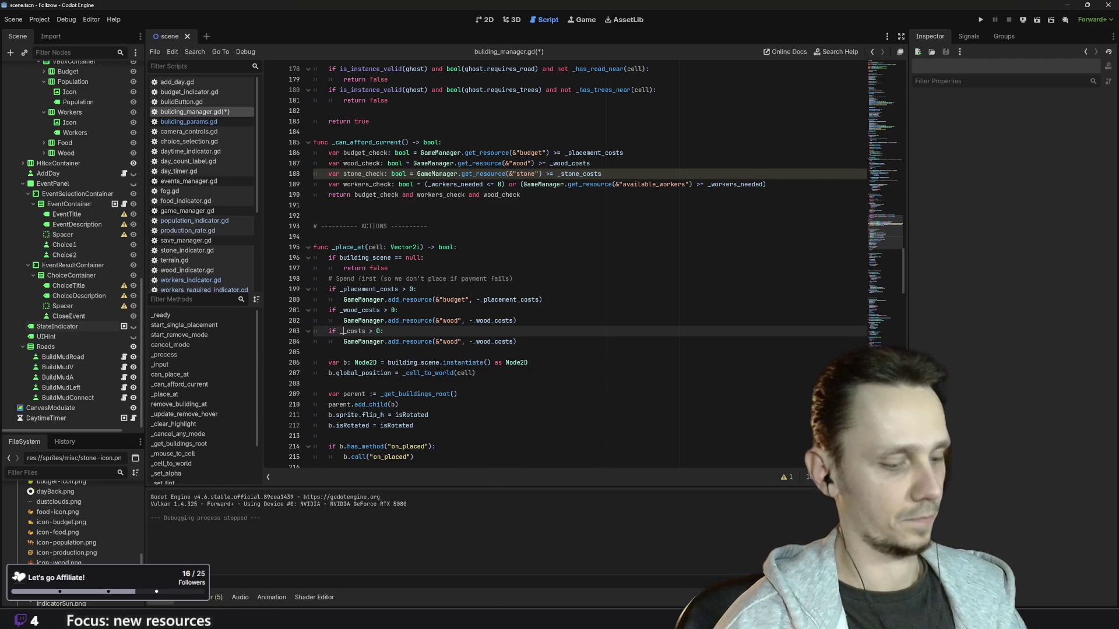
pyautogui.write('stone')
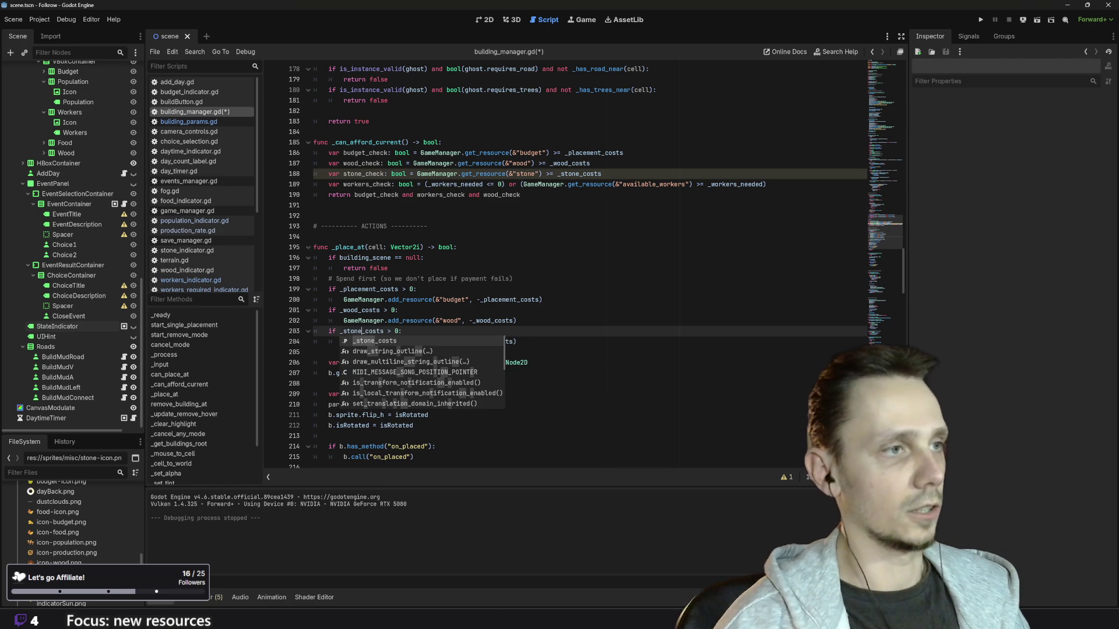
pyautogui.press('End')
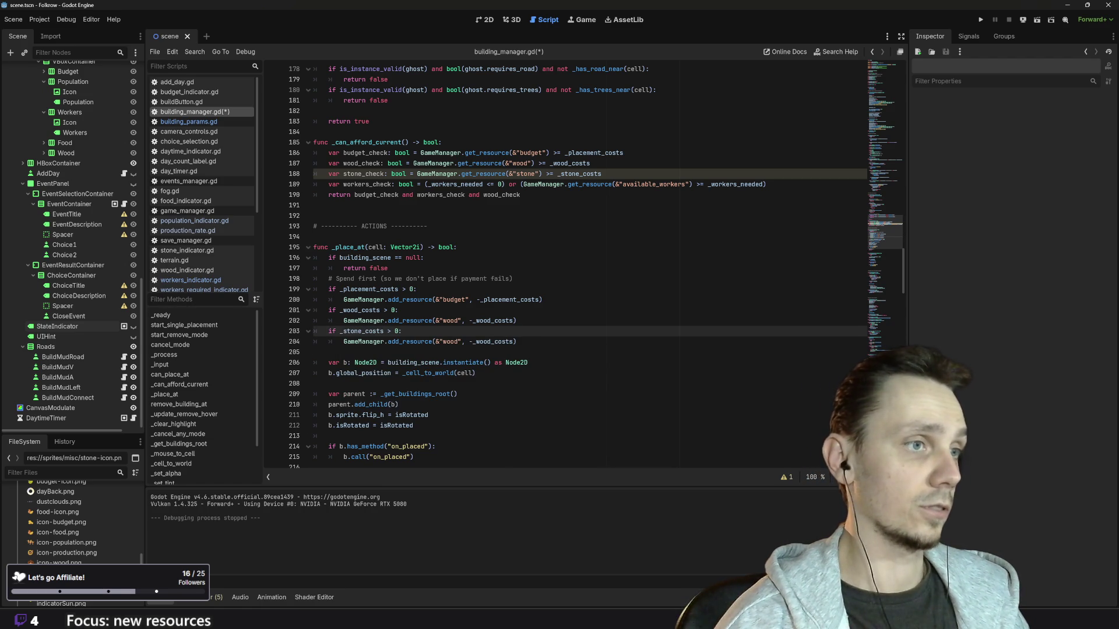
# Step: Change the copied line to GameManager.add_resource(&"stone", -_stone_costs)
pyautogui.click(491, 342)
pyautogui.click(459, 341)
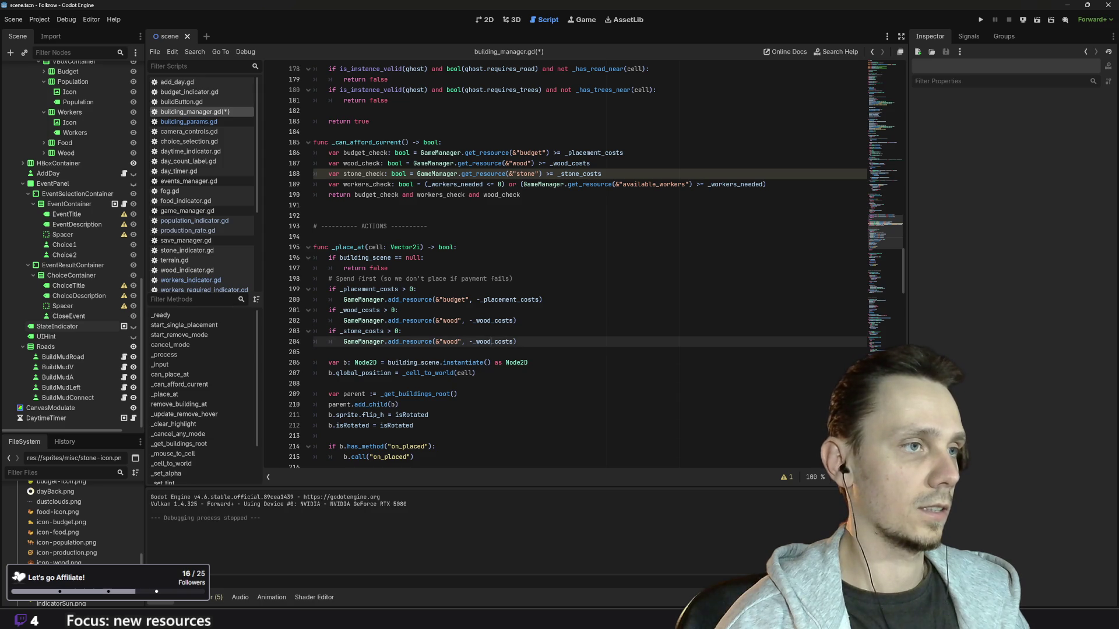
pyautogui.press('BackSpace')
pyautogui.press('BackSpace')
pyautogui.press('BackSpace')
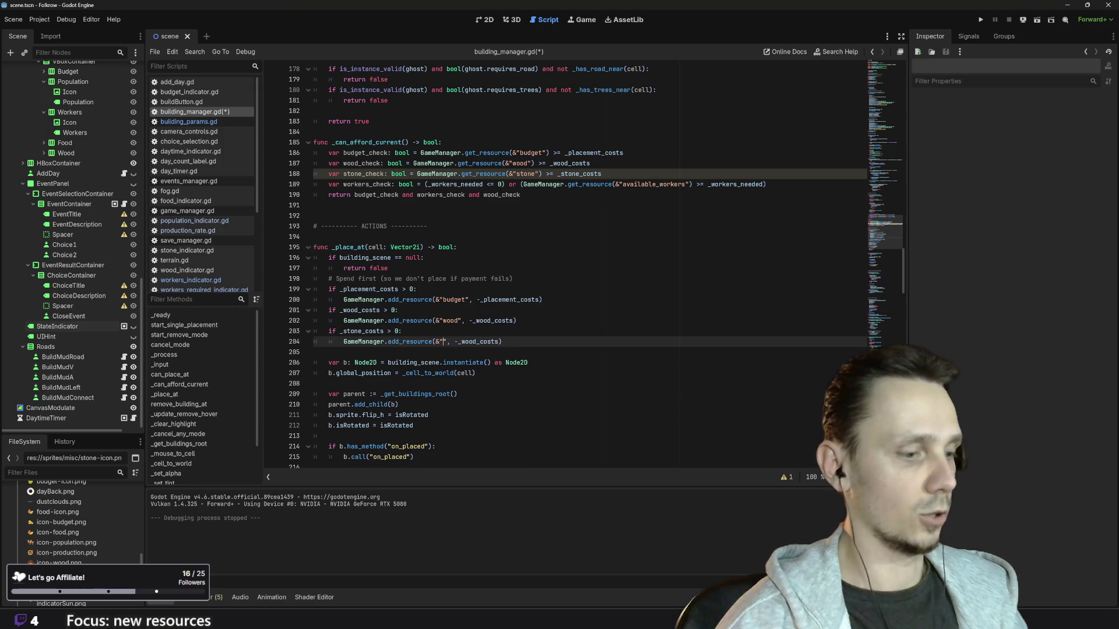
pyautogui.write('stone')
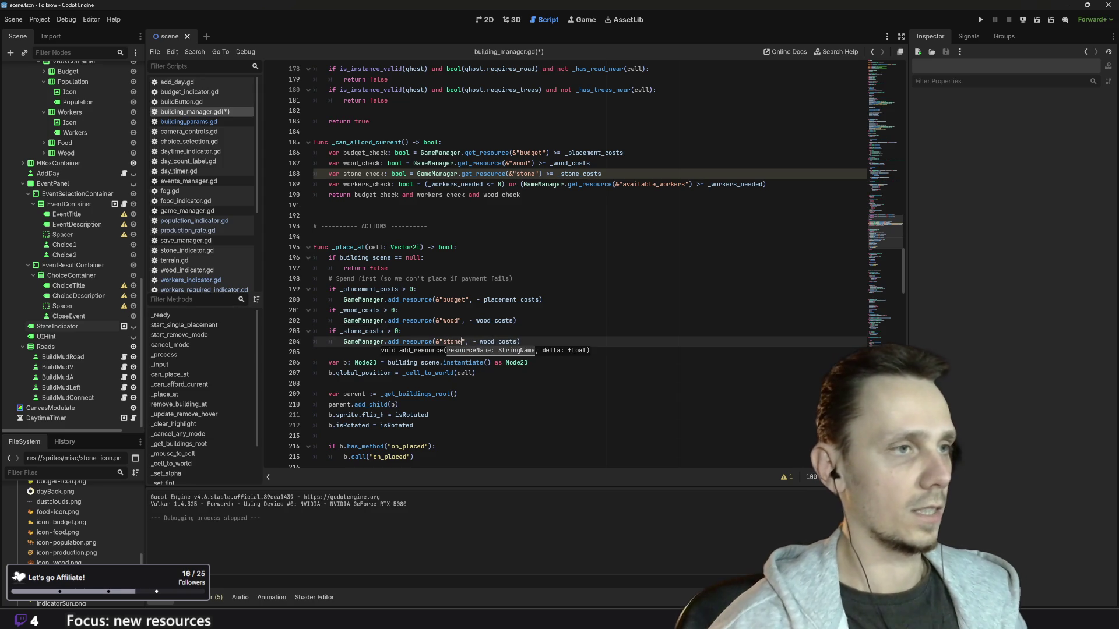
pyautogui.hotkey('shift', 'Right')
pyautogui.hotkey('shift', 'Right')
pyautogui.hotkey('shift', 'Right')
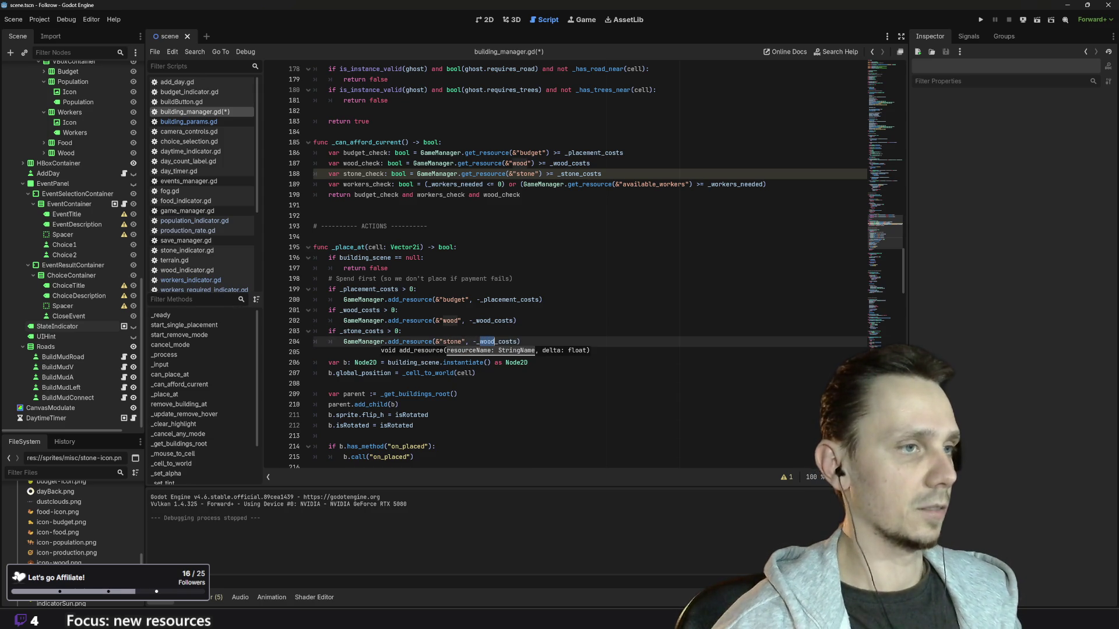
pyautogui.write('stone')
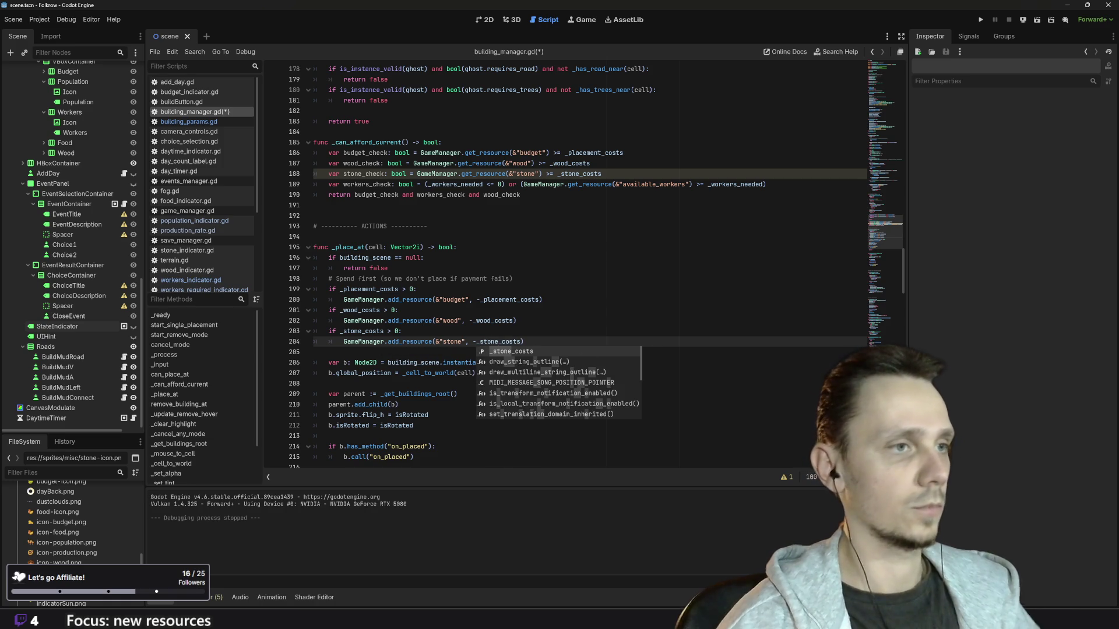
pyautogui.click(482, 321)
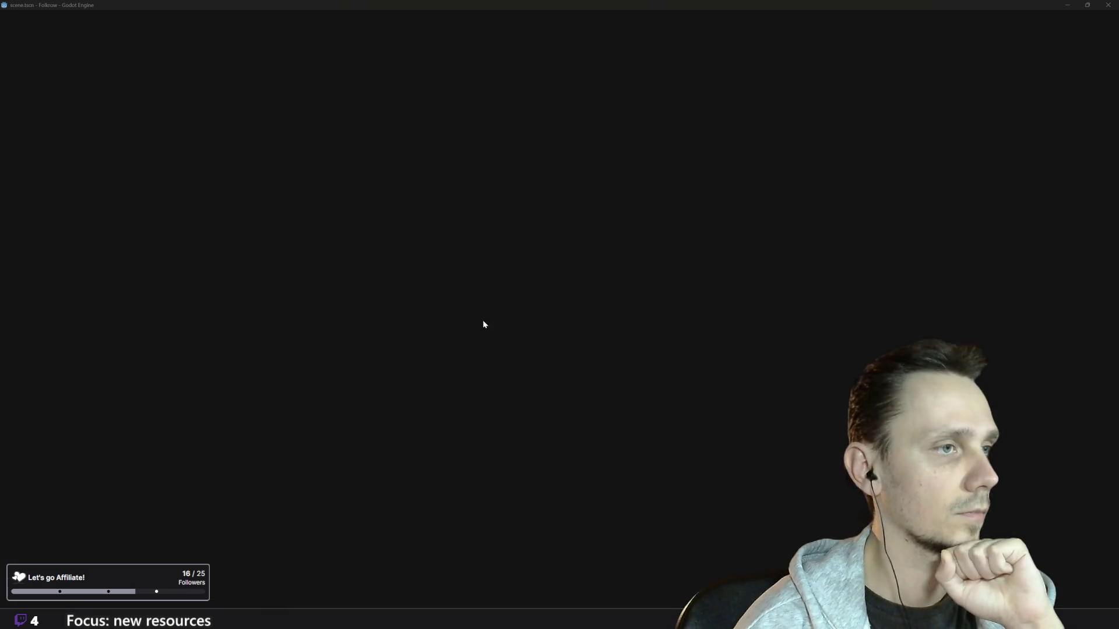
pyautogui.doubleClick(493, 321)
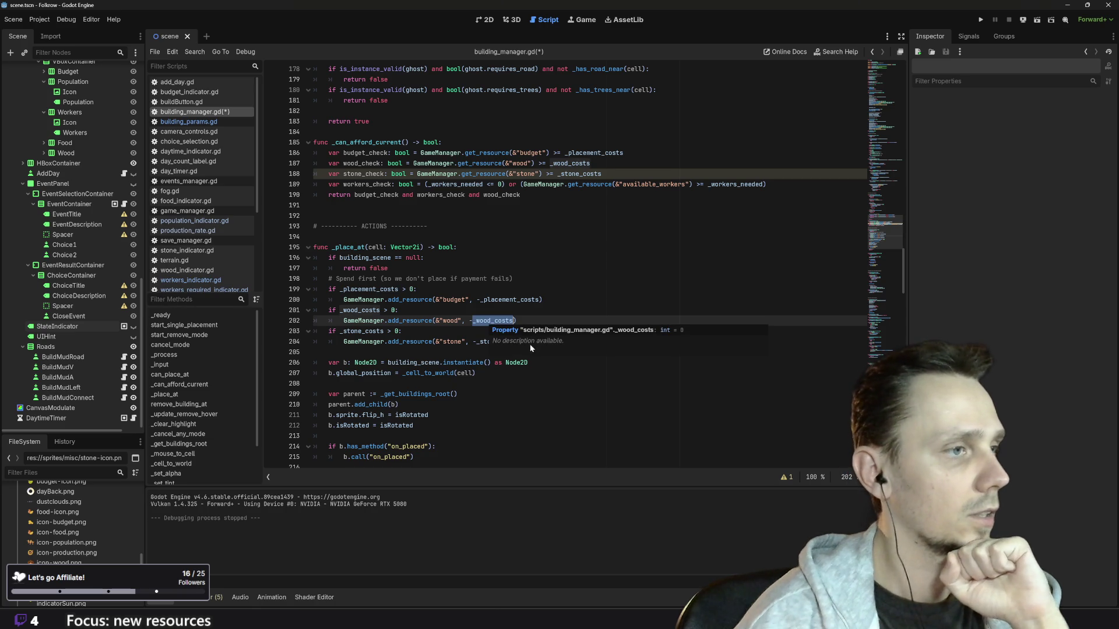
pyautogui.scroll(-6, 493, 320)
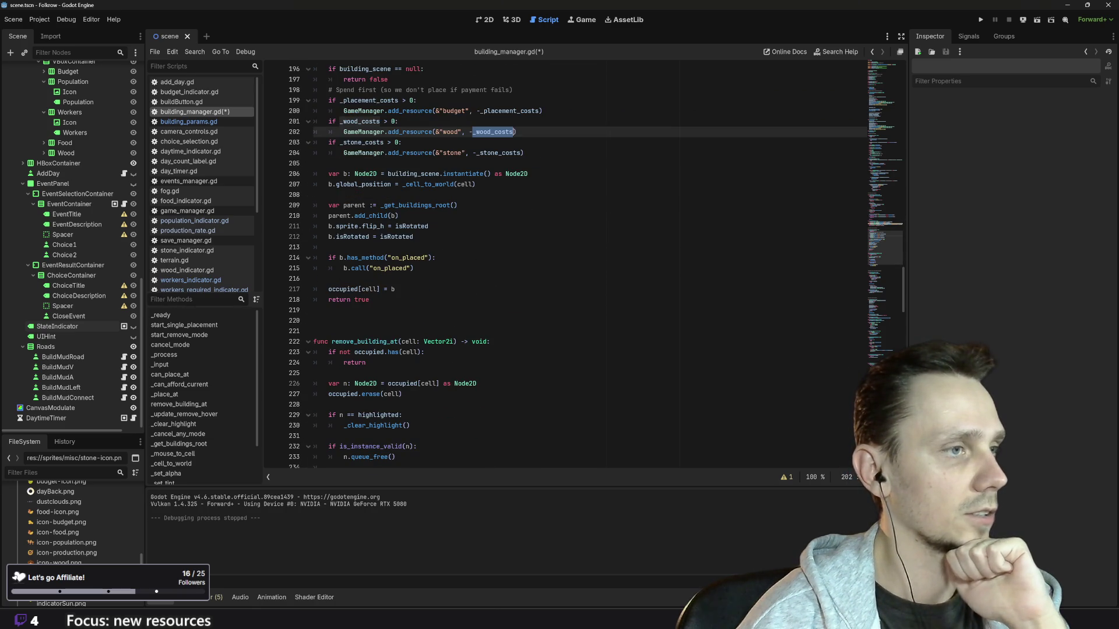
# Step: Add a _stone_costs = 0 line after _wood_costs = 0 in _cancel_any_mode
pyautogui.scroll(-6, 493, 320)
pyautogui.scroll(-6, 493, 321)
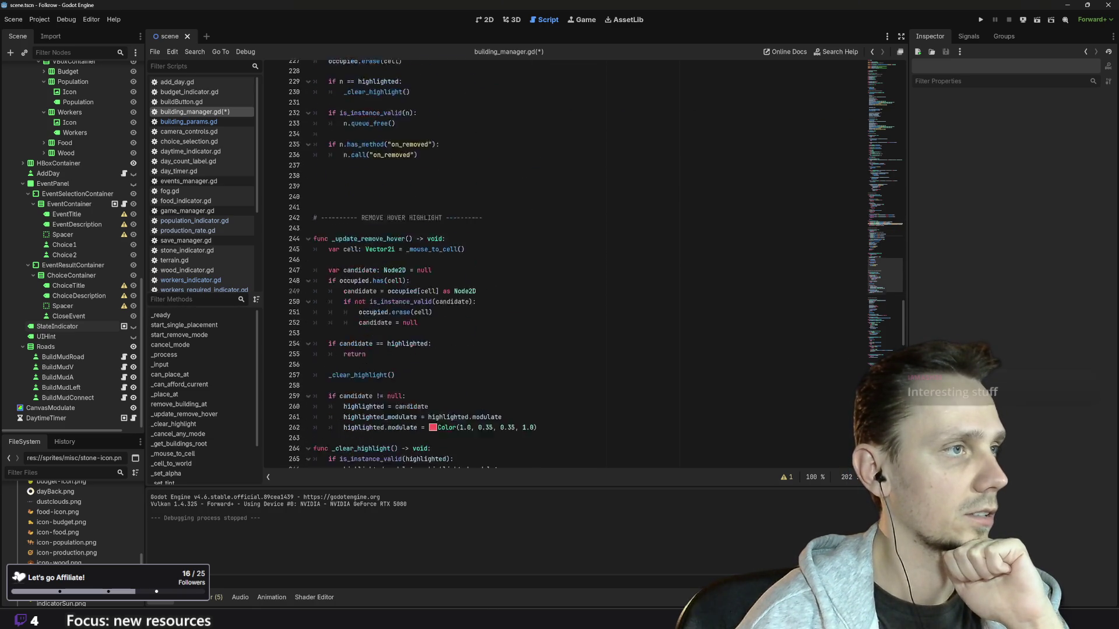
pyautogui.scroll(-15, 493, 321)
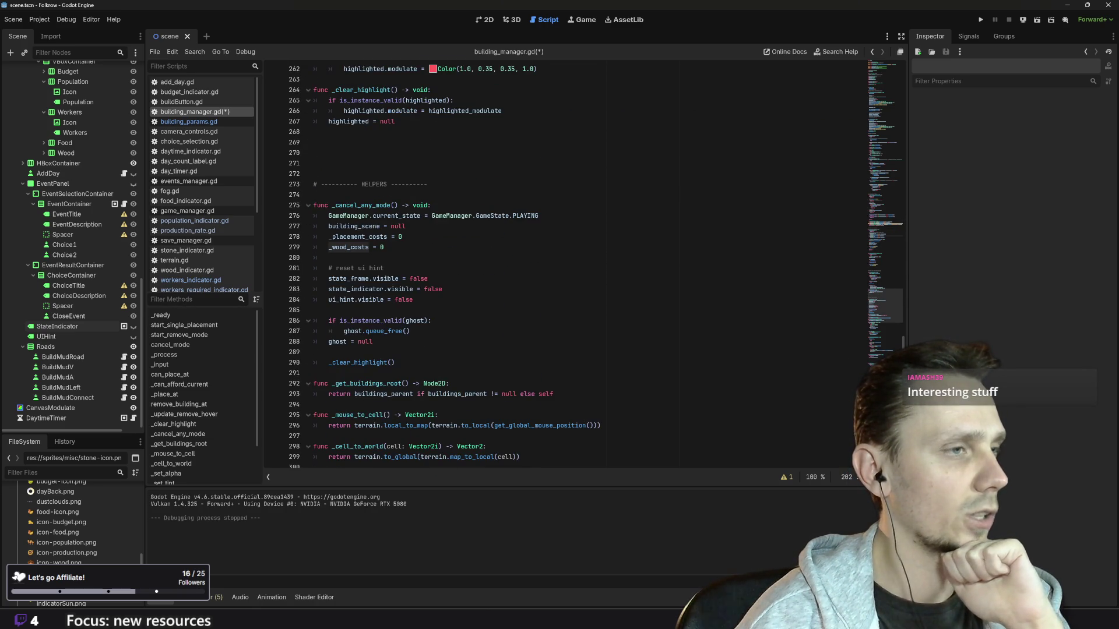
pyautogui.scroll(6, 493, 262)
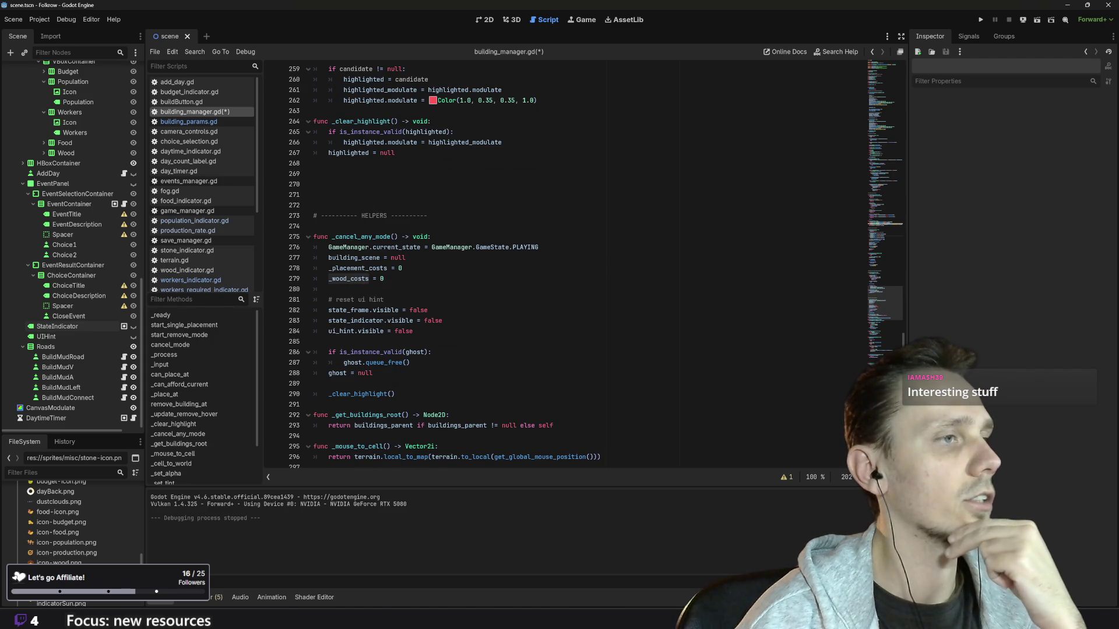
pyautogui.click(383, 279)
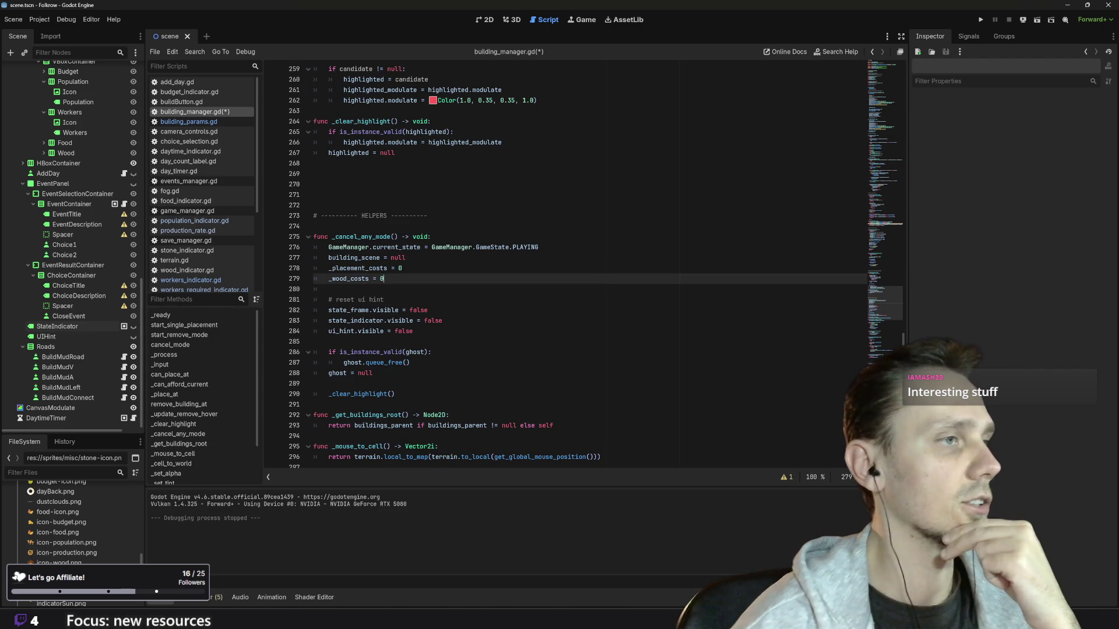
pyautogui.press('Return')
pyautogui.write('_sto')
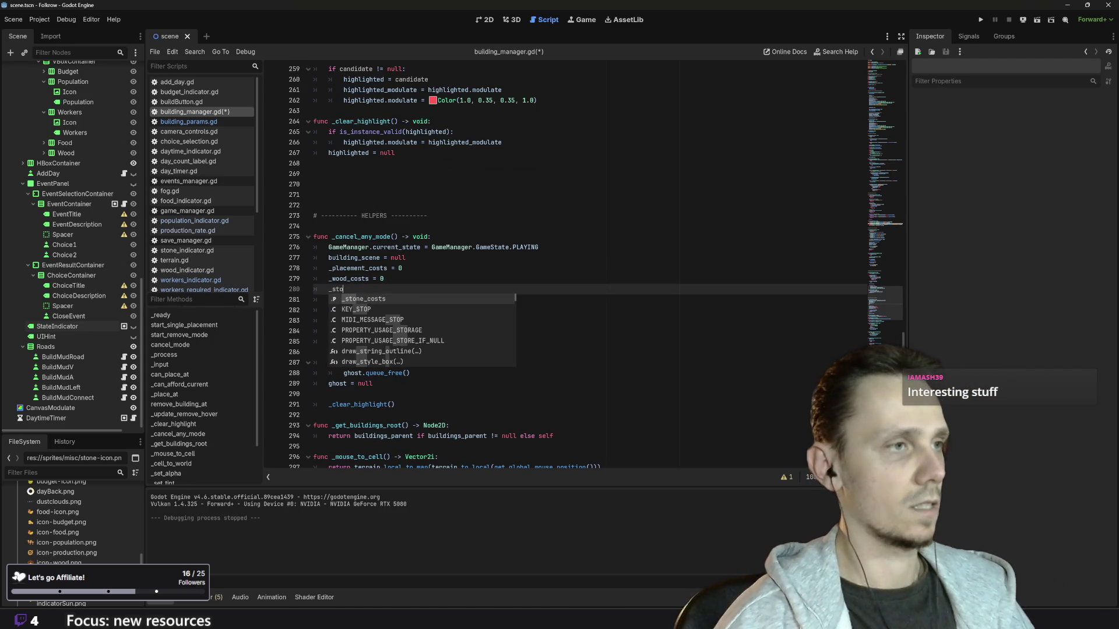
pyautogui.press('Return')
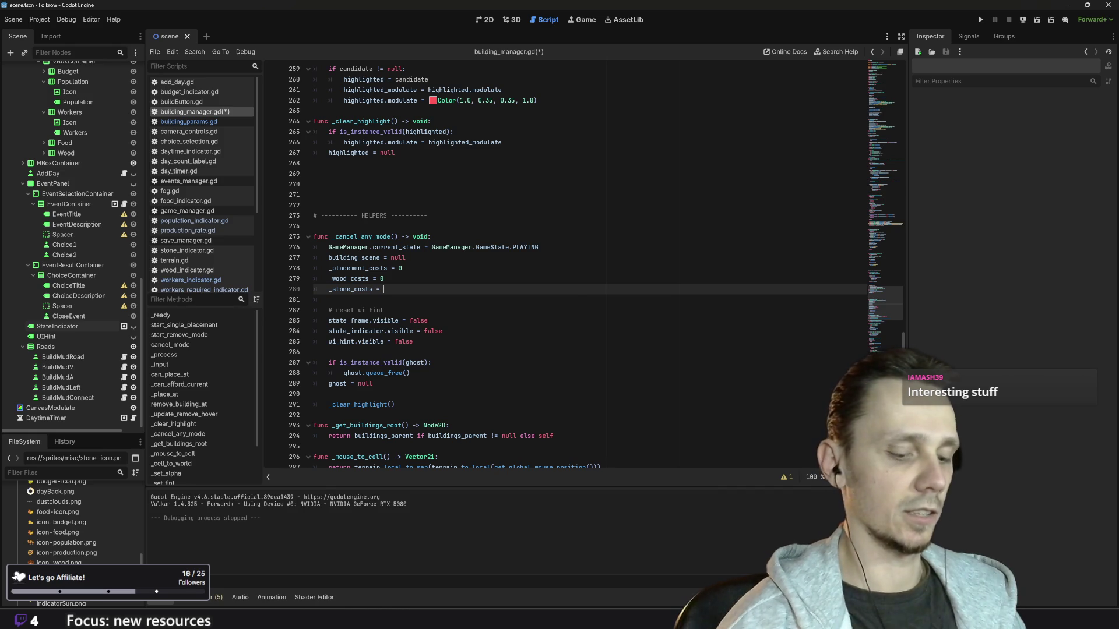
pyautogui.write('= 0')
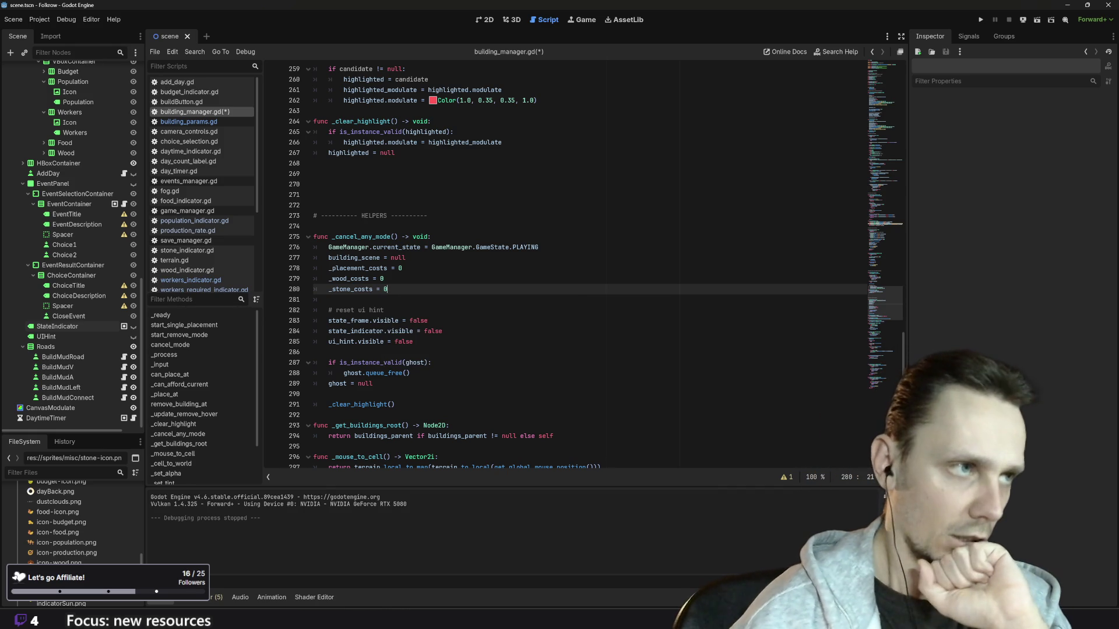
# Step: Select _wood_costs and scroll down the script to check its remaining uses
pyautogui.click(350, 278)
pyautogui.doubleClick(358, 279)
pyautogui.scroll(-1, 582, 263)
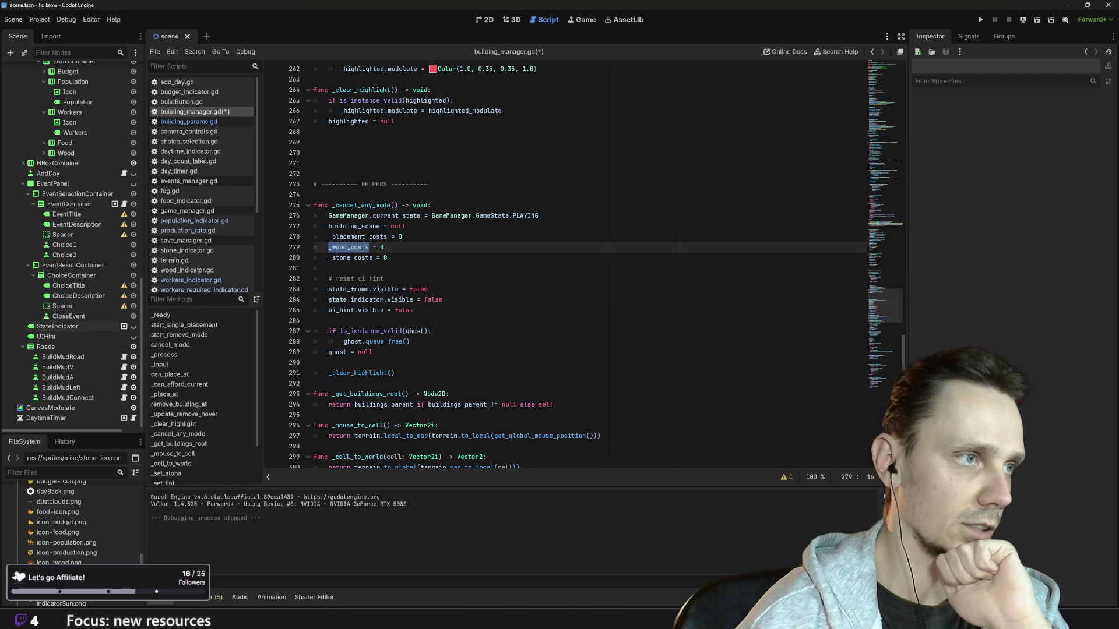
pyautogui.scroll(-6, 583, 262)
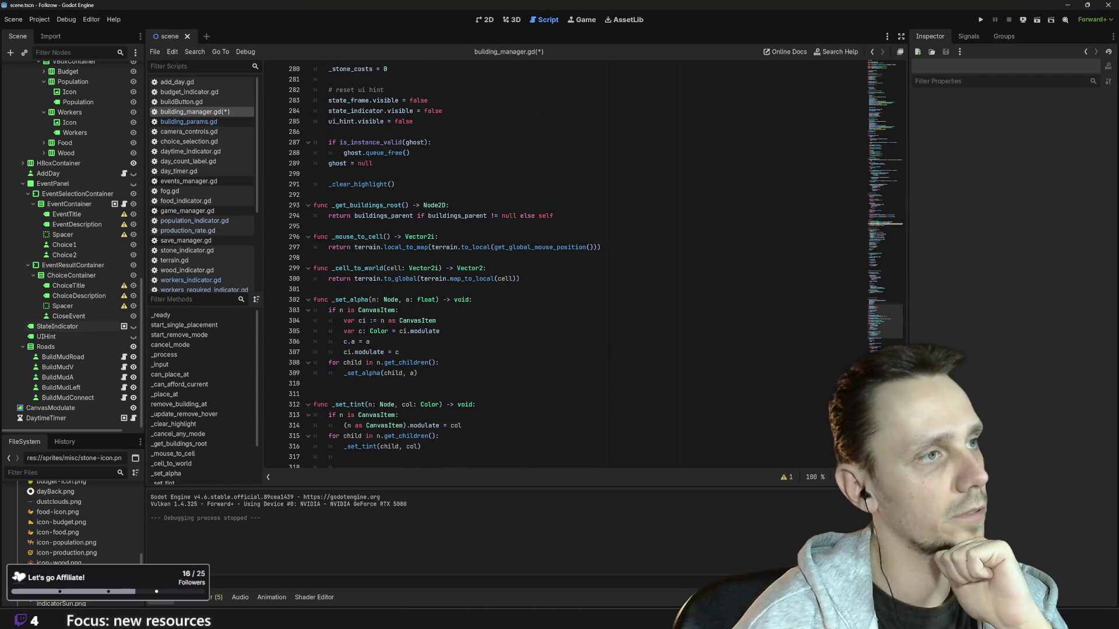
pyautogui.scroll(-5, 582, 262)
pyautogui.scroll(-12, 583, 263)
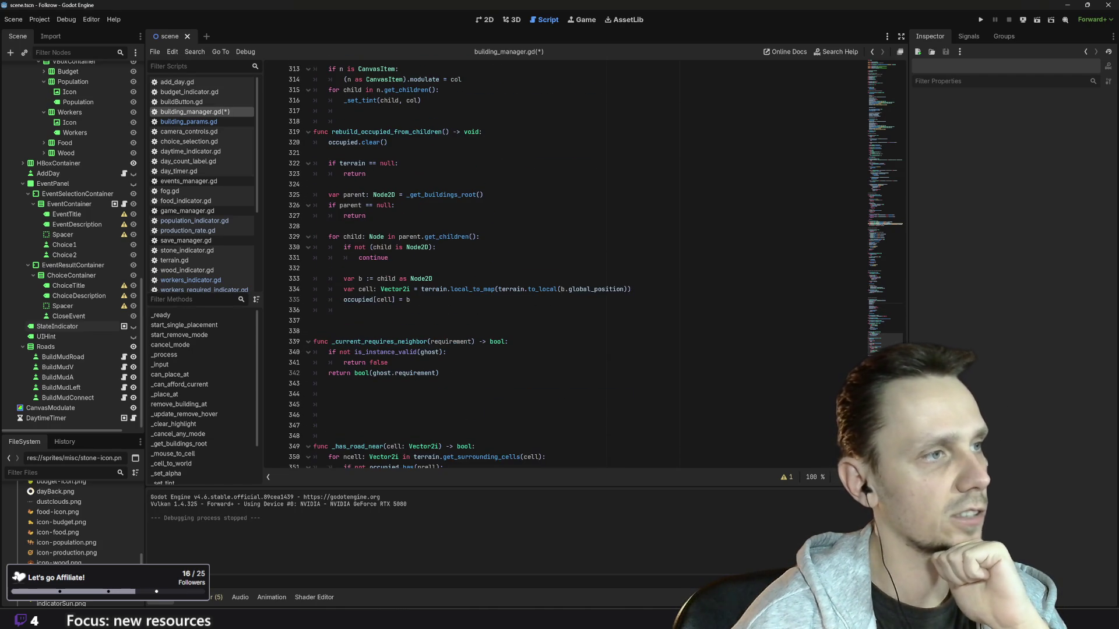
pyautogui.scroll(-3, 583, 262)
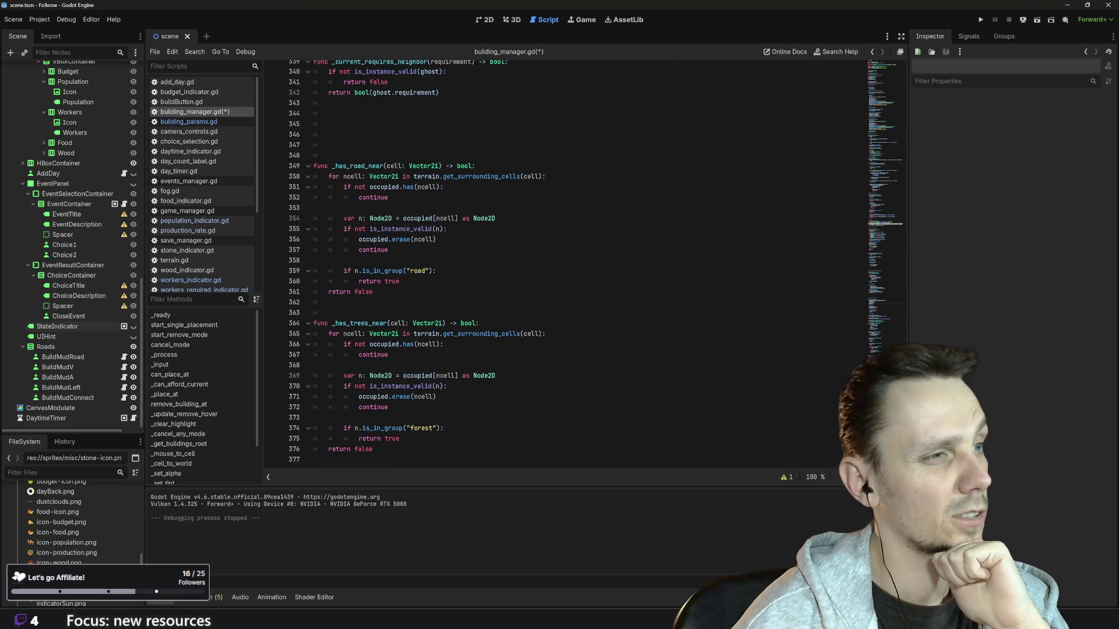
pyautogui.scroll(20, 582, 262)
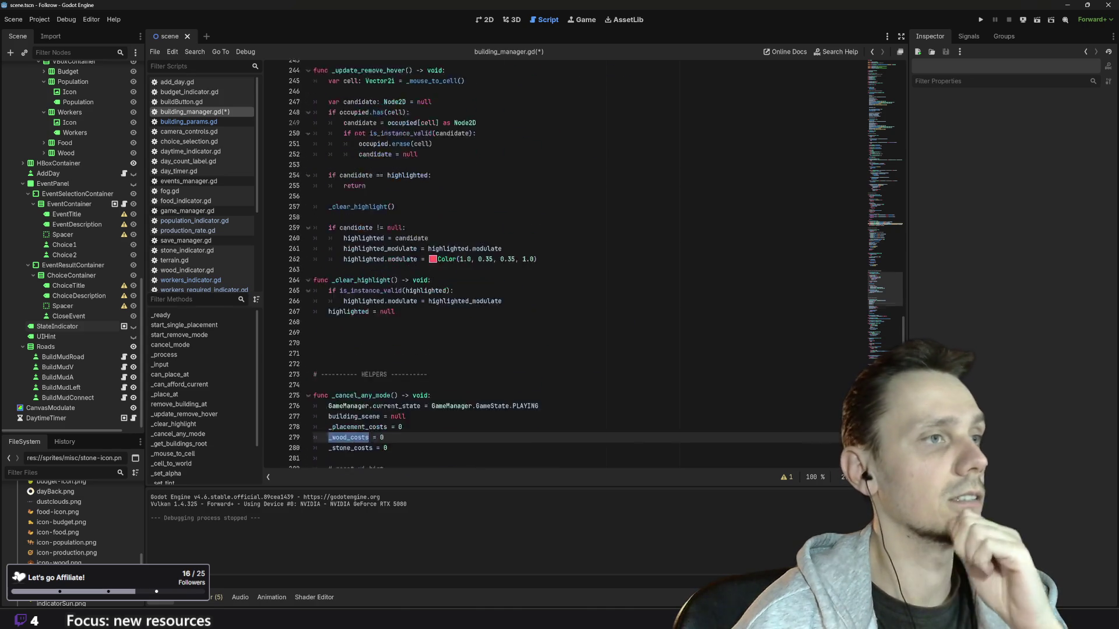
pyautogui.scroll(18, 582, 262)
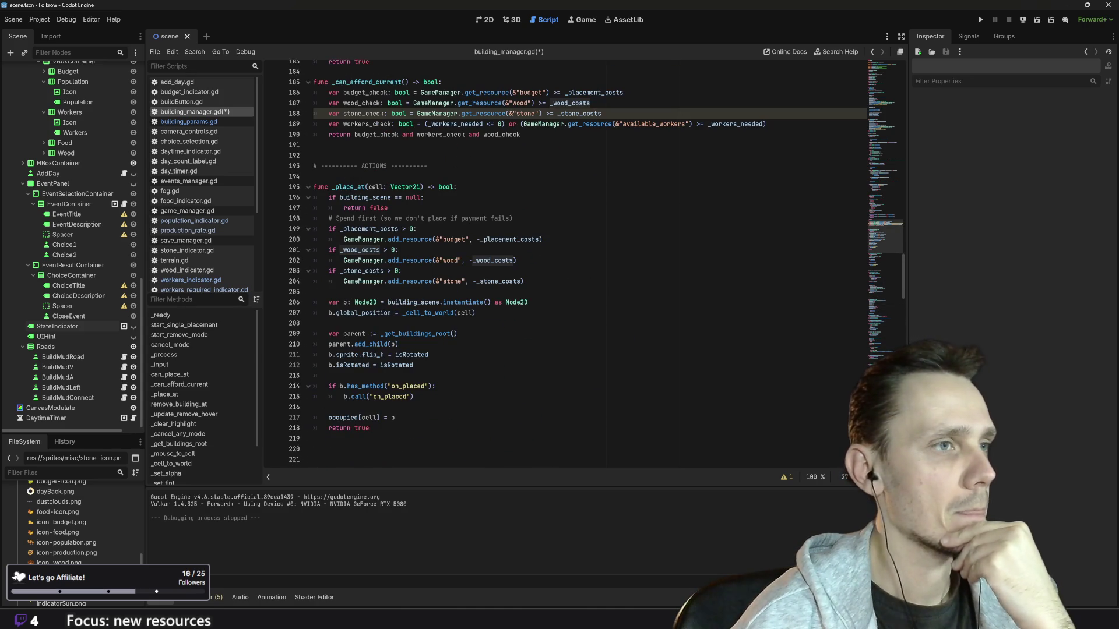
pyautogui.scroll(4, 582, 262)
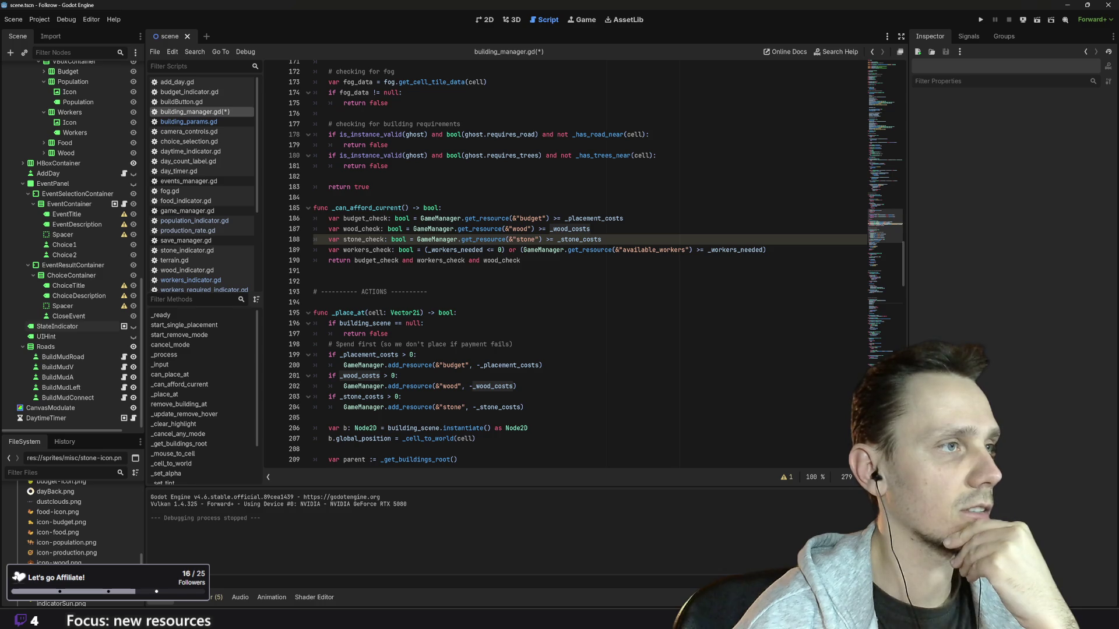
pyautogui.doubleClick(361, 228)
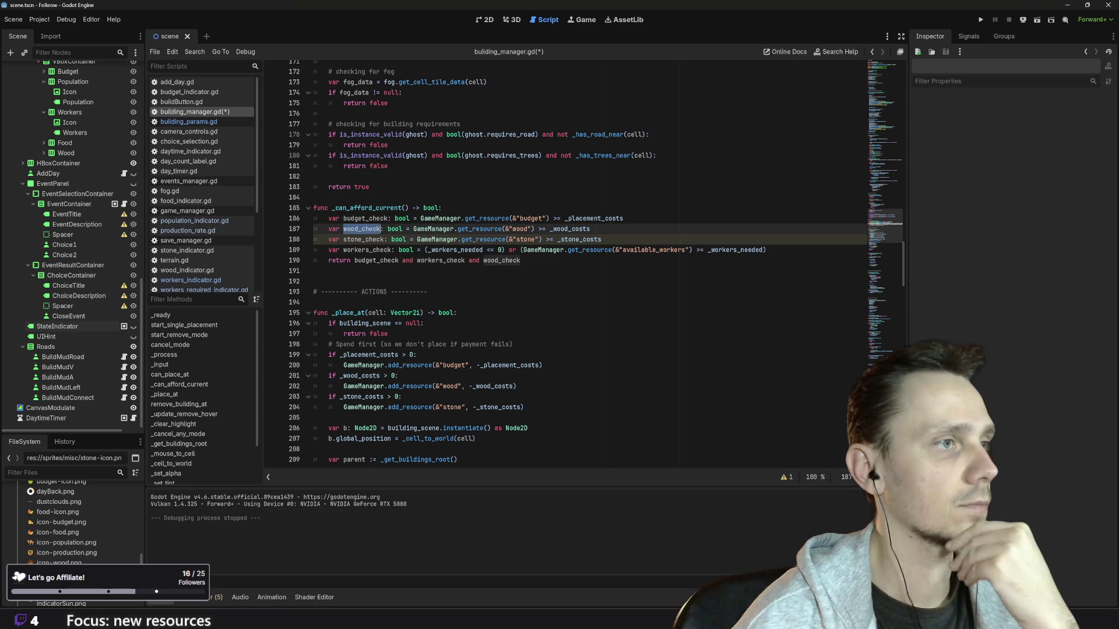
pyautogui.scroll(1, 583, 262)
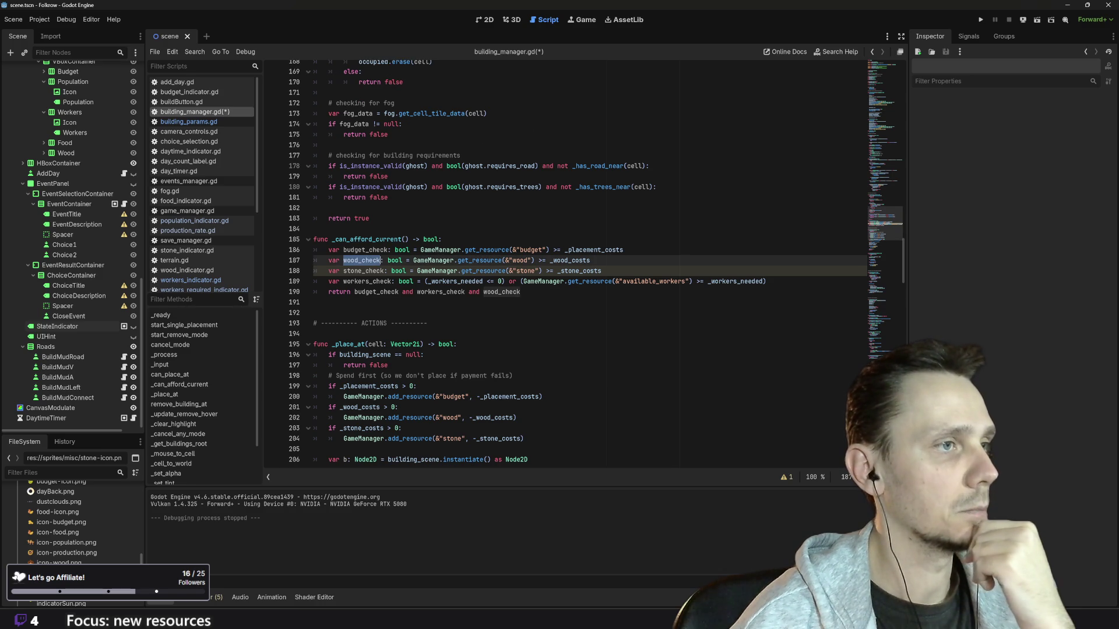
pyautogui.scroll(1, 583, 262)
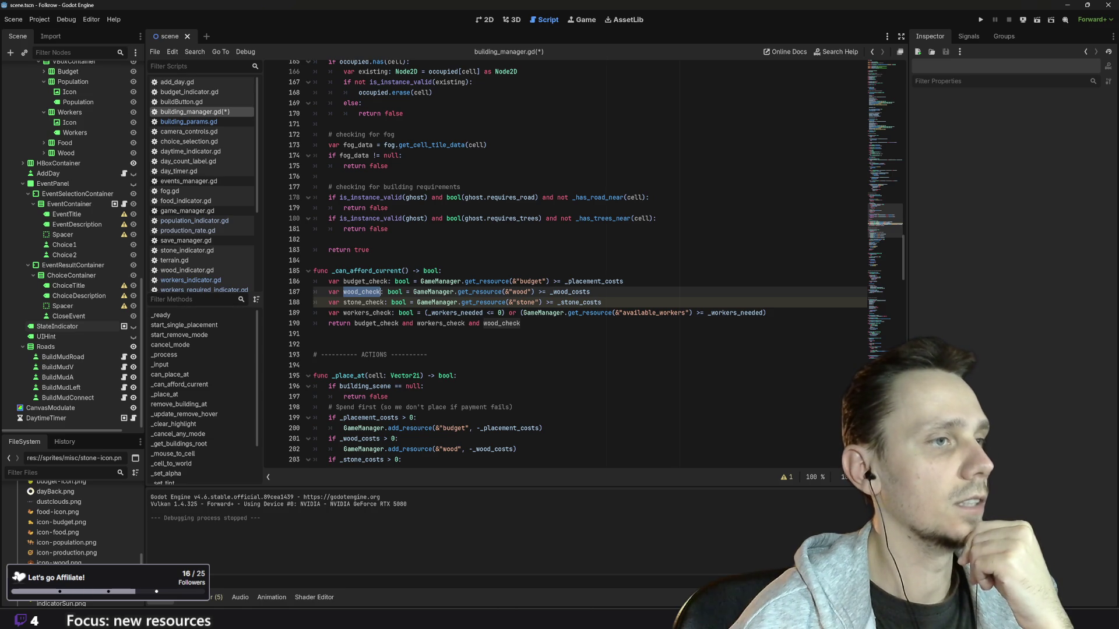
pyautogui.click(524, 324)
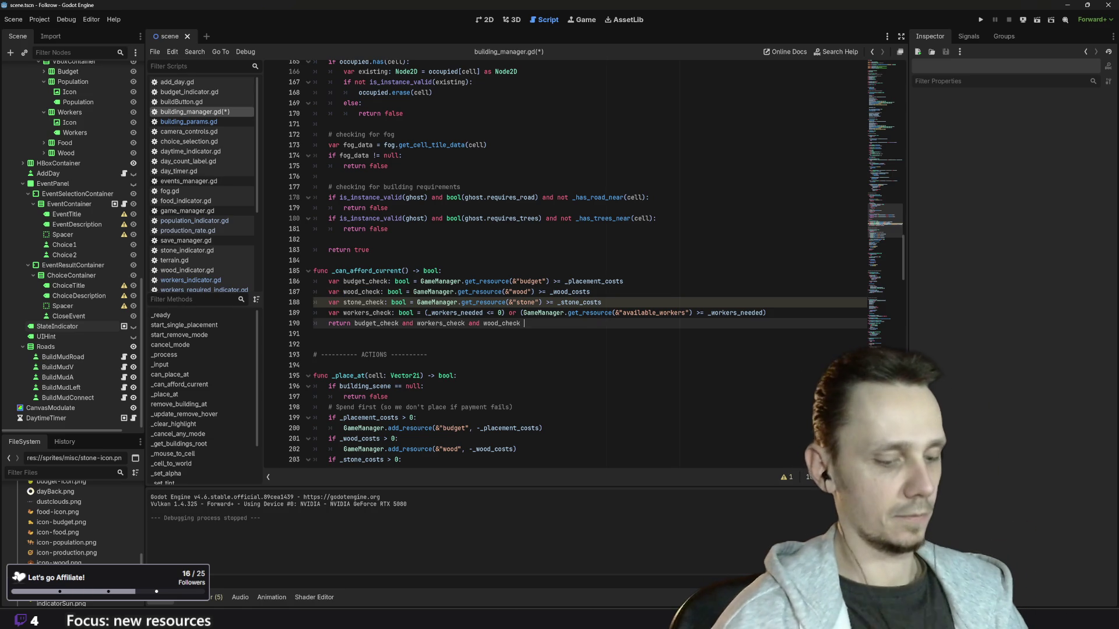
# Step: Append 'and stone_check' to the return line of _can_afford_current
pyautogui.write('and')
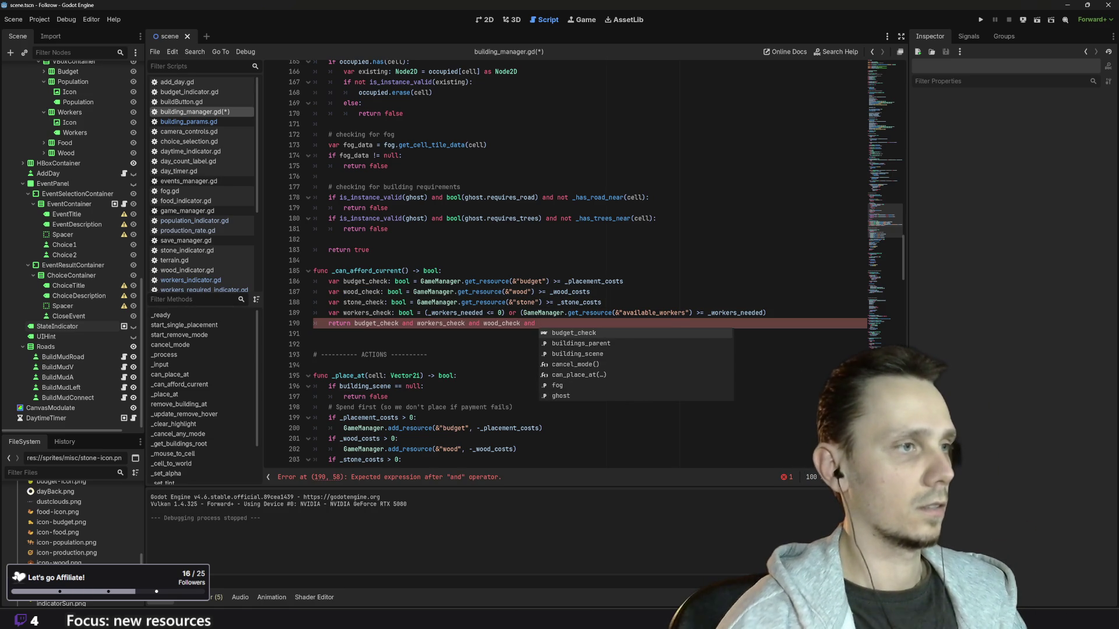
pyautogui.write('to')
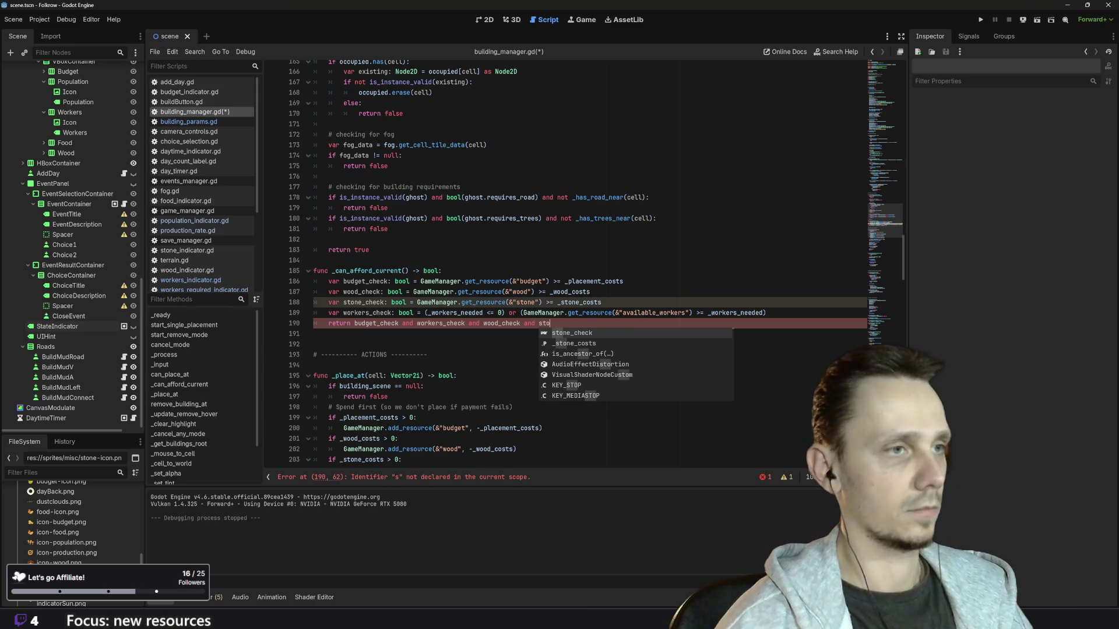
pyautogui.press('Return')
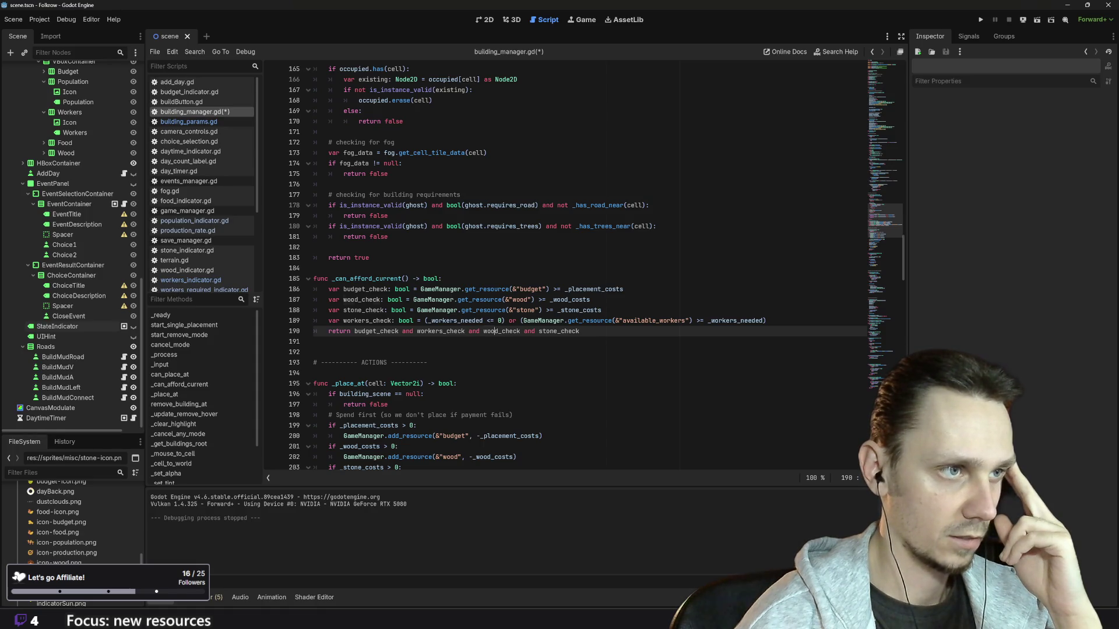
pyautogui.doubleClick(496, 331)
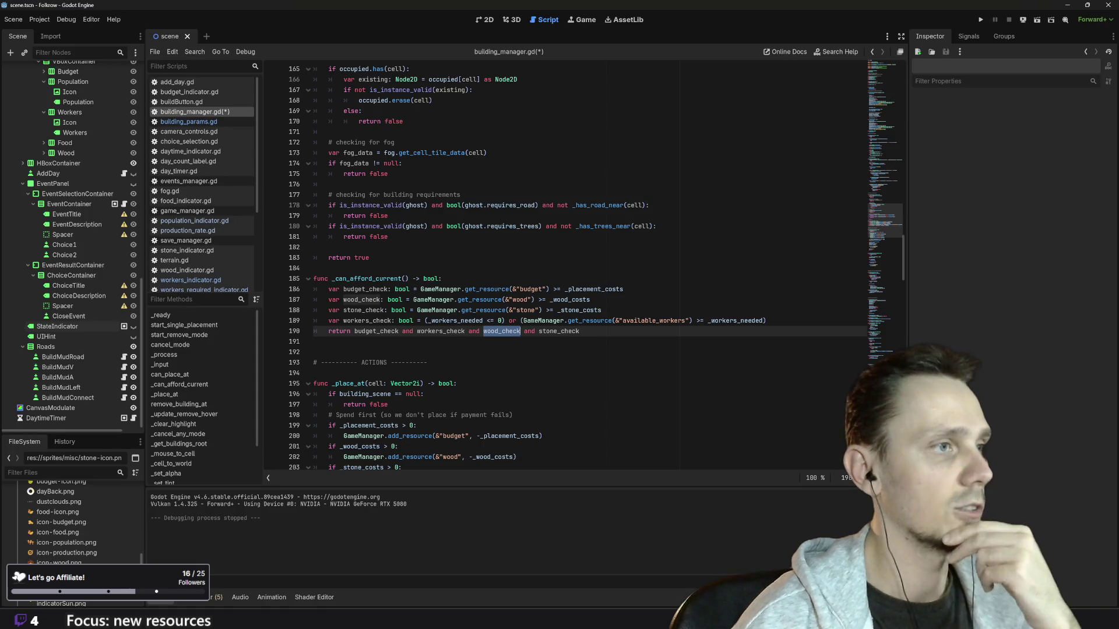
pyautogui.scroll(1, 496, 331)
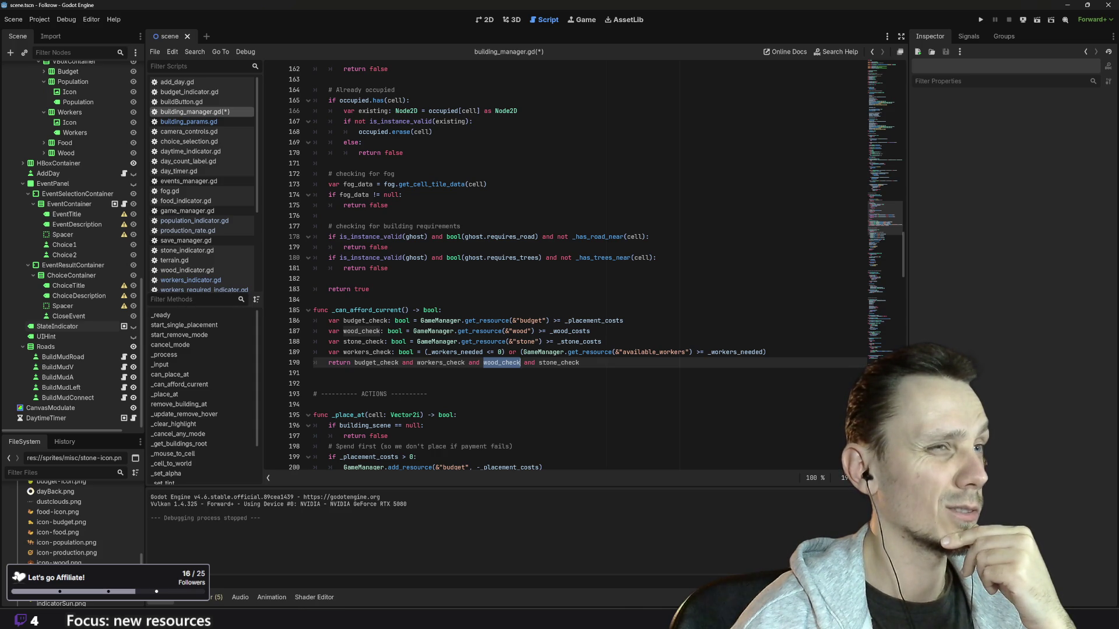
# Step: Save building_manager.gd with all the stone cost edits
pyautogui.scroll(5, 583, 268)
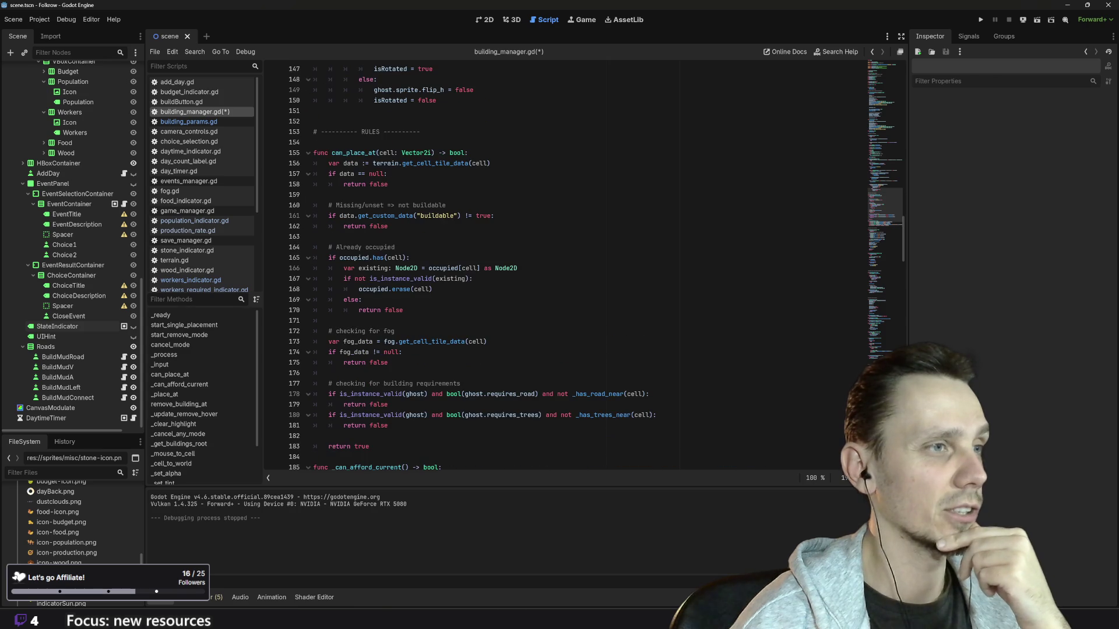
pyautogui.scroll(5, 583, 268)
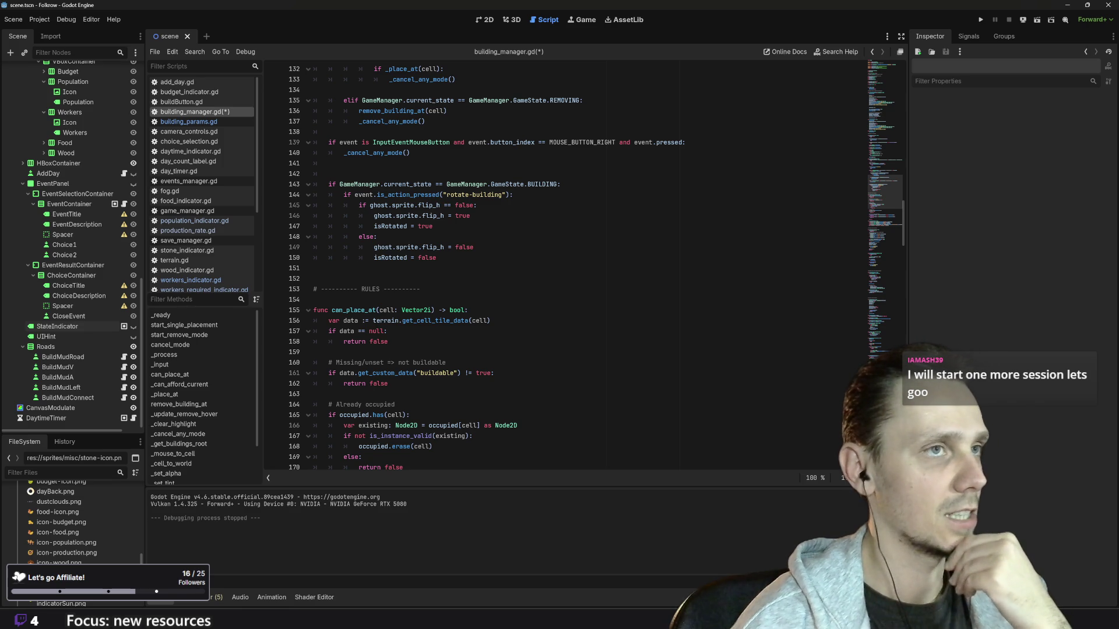
pyautogui.scroll(4, 583, 268)
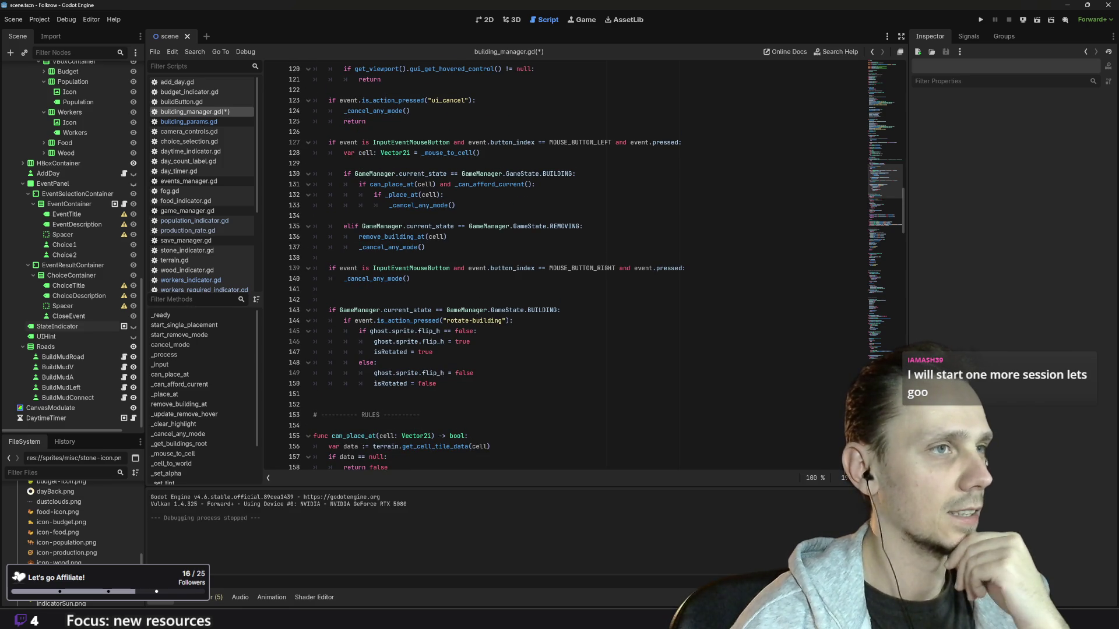
pyautogui.scroll(5, 582, 268)
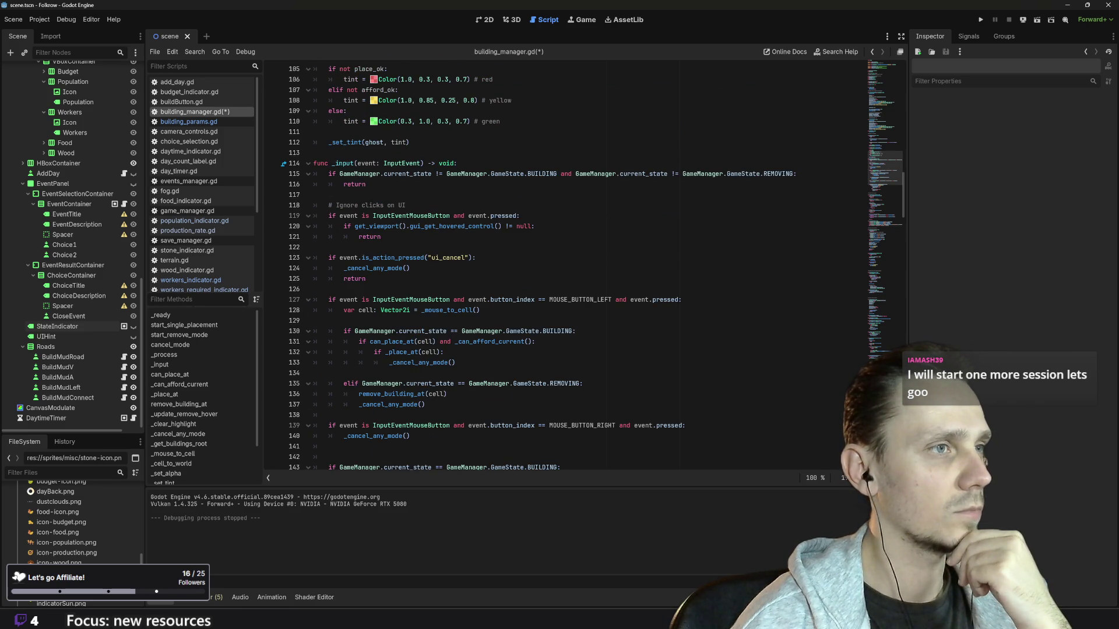
pyautogui.scroll(5, 583, 268)
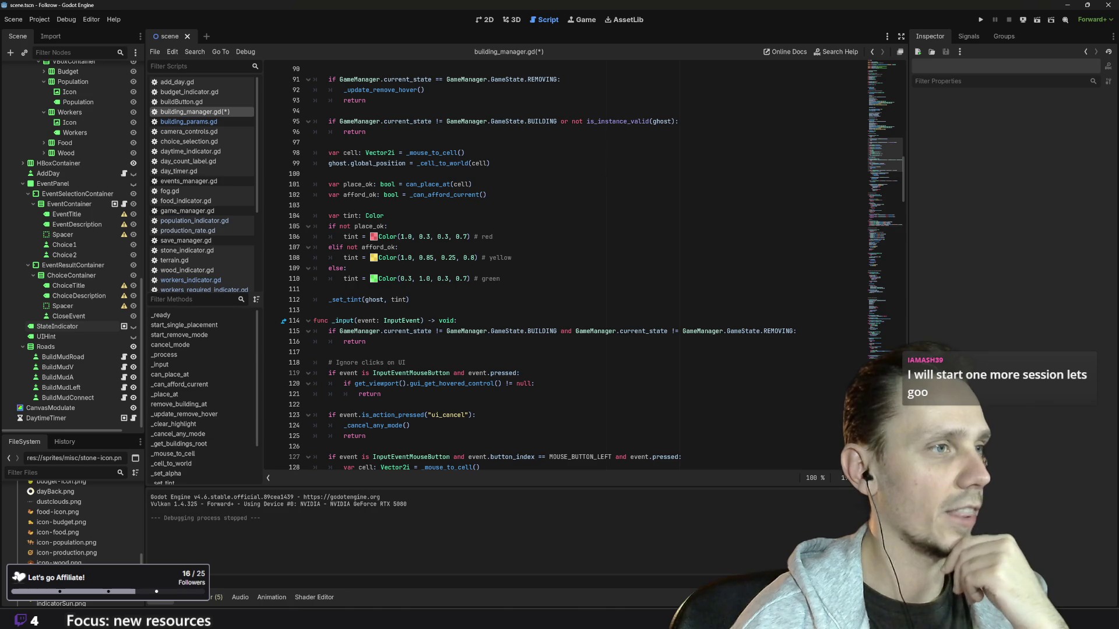
pyautogui.click(314, 310)
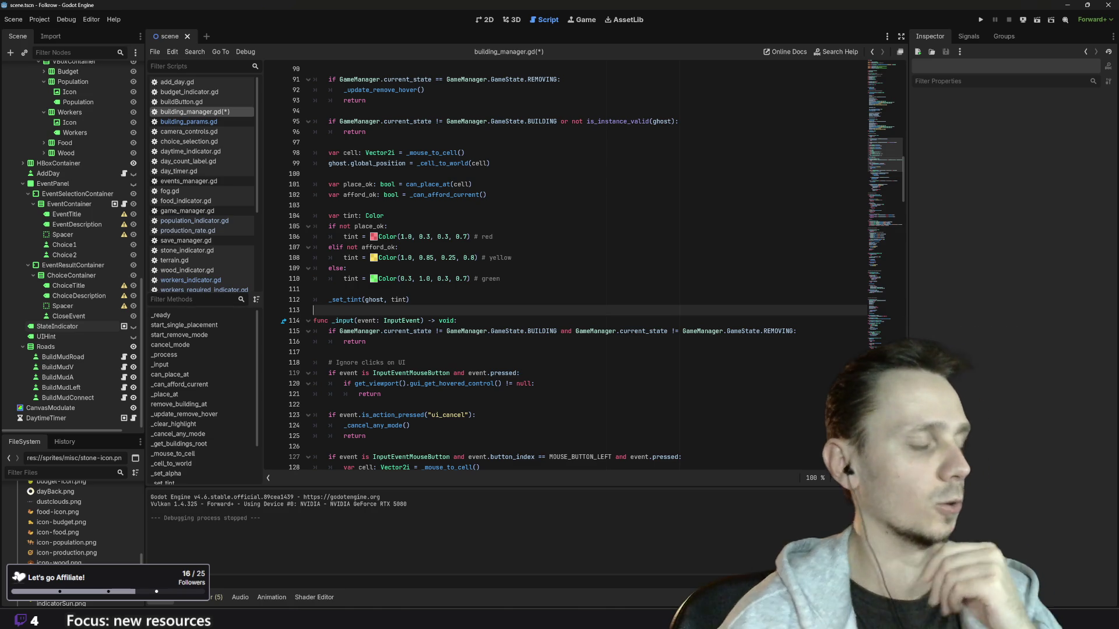
pyautogui.hotkey('ctrl', 's')
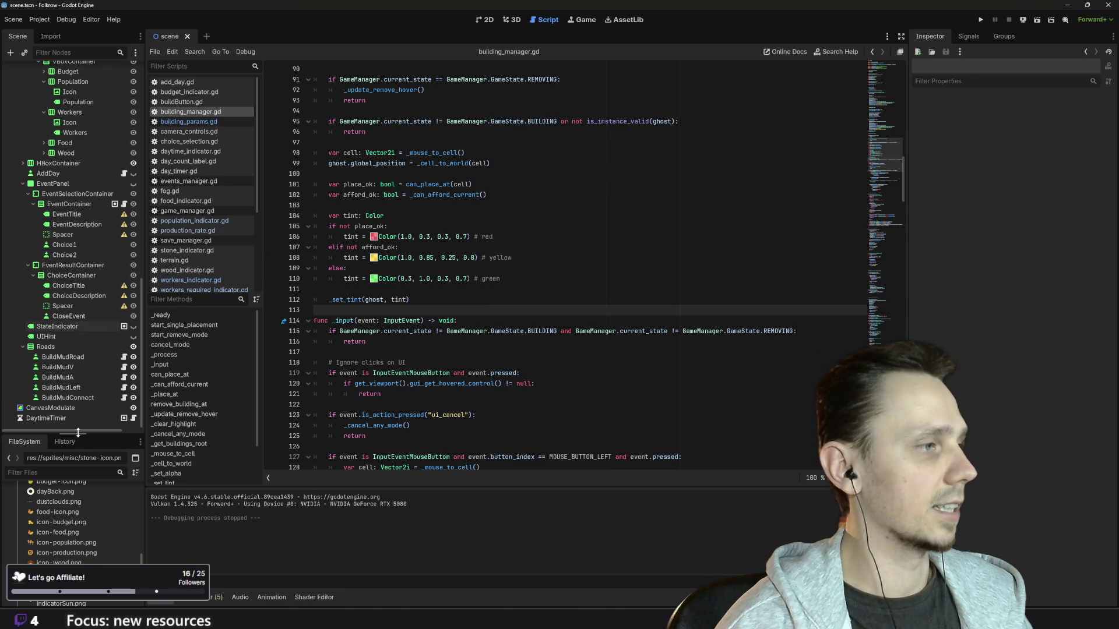
pyautogui.moveTo(103, 432); pyautogui.dragTo(89, 317)
# Step: Open scenes/buildings/basic-storage.tscn from the FileSystem dock
pyautogui.scroll(10, 95, 495)
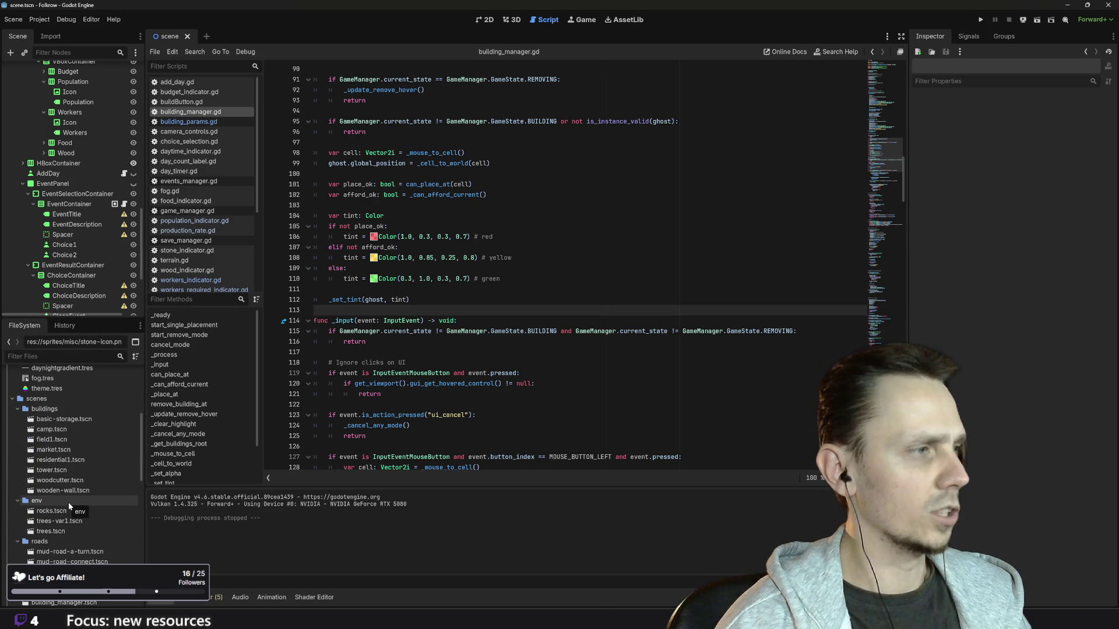
pyautogui.scroll(-2, 78, 480)
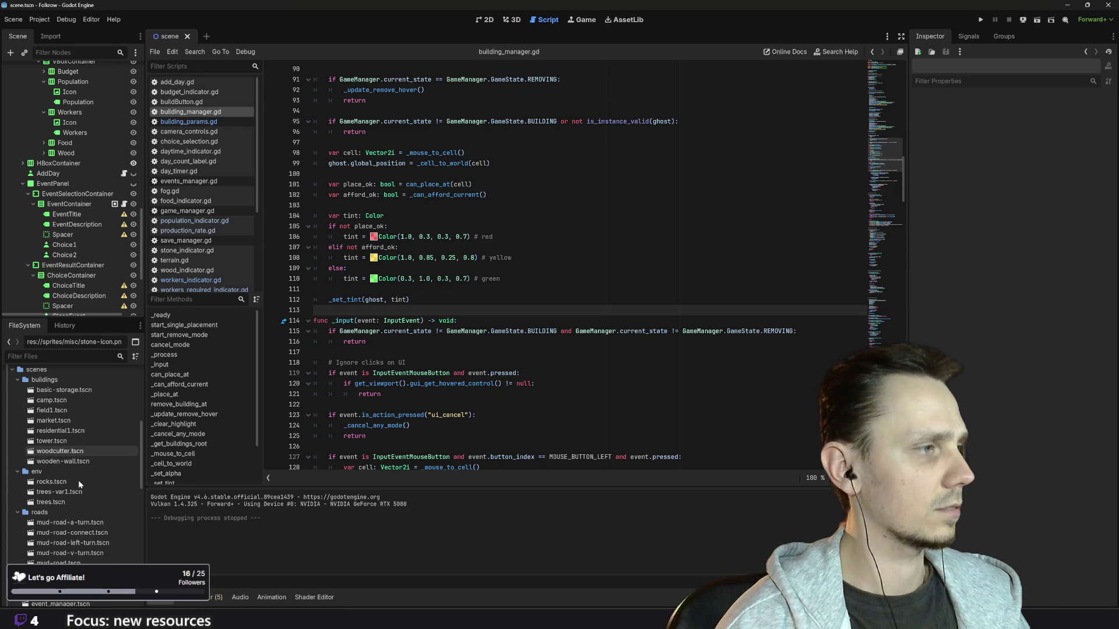
pyautogui.click(68, 391)
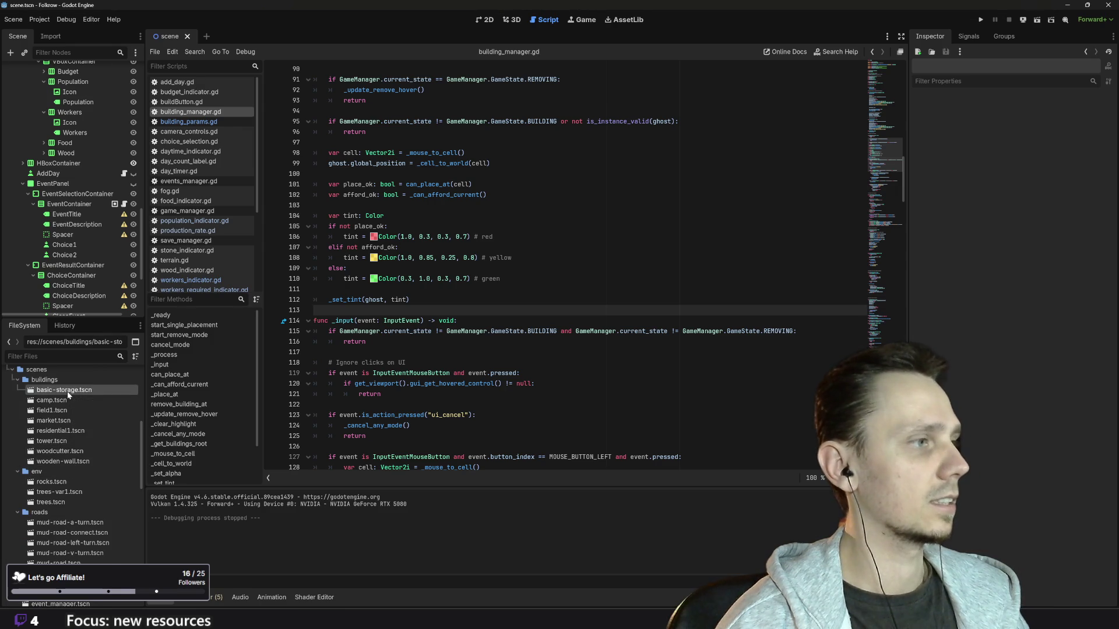
pyautogui.doubleClick(63, 392)
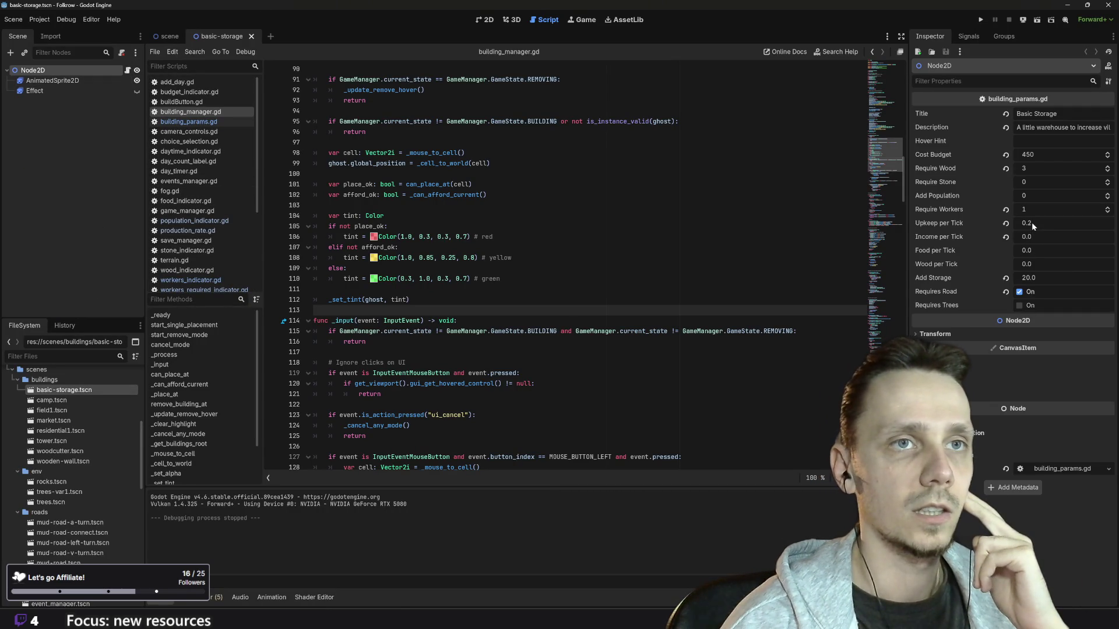
# Step: Set Require Stone to 3 in the Inspector, save basic-storage.tscn, and run the project
pyautogui.click(1030, 181)
pyautogui.write('3')
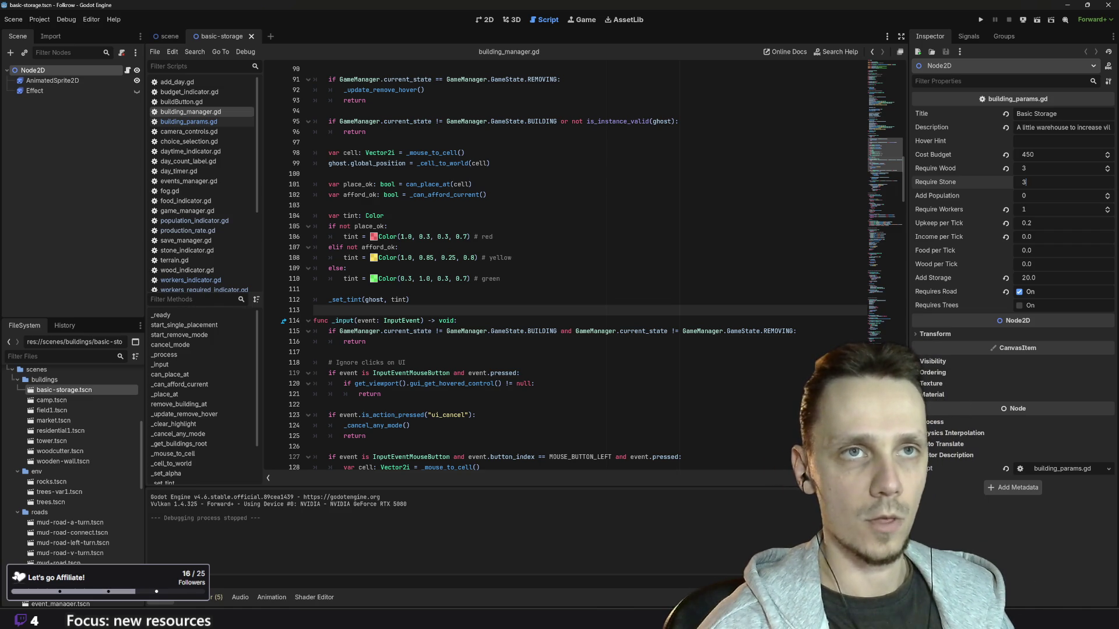
pyautogui.press('Return')
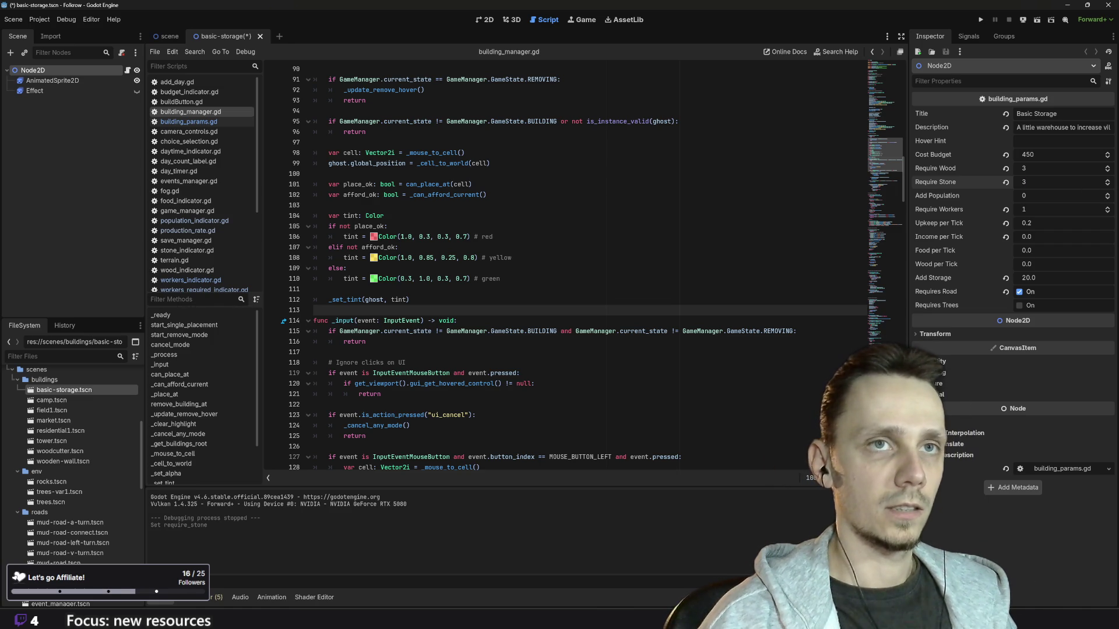
pyautogui.hotkey('ctrl', 's')
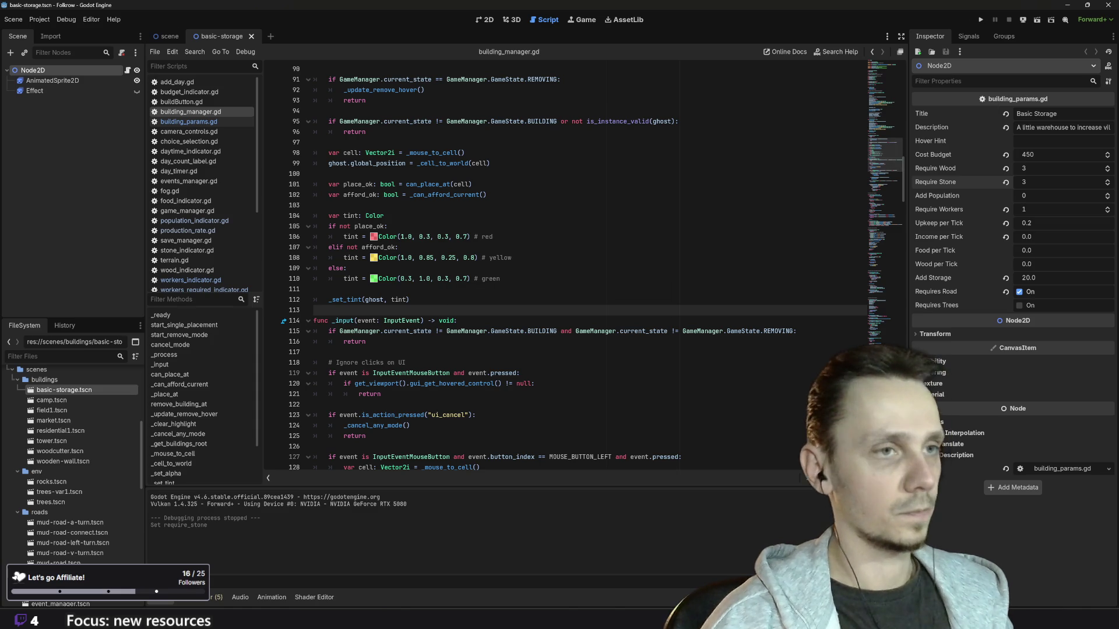
pyautogui.press('F5')
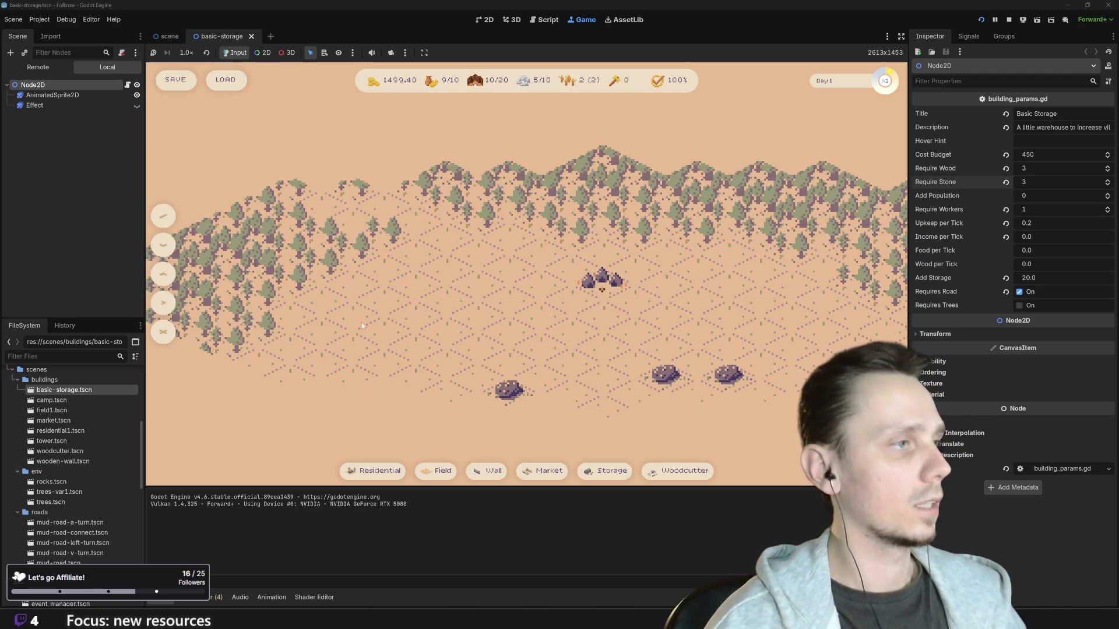
# Step: Place a road piece and a first Basic Storage on the map
pyautogui.click(163, 216)
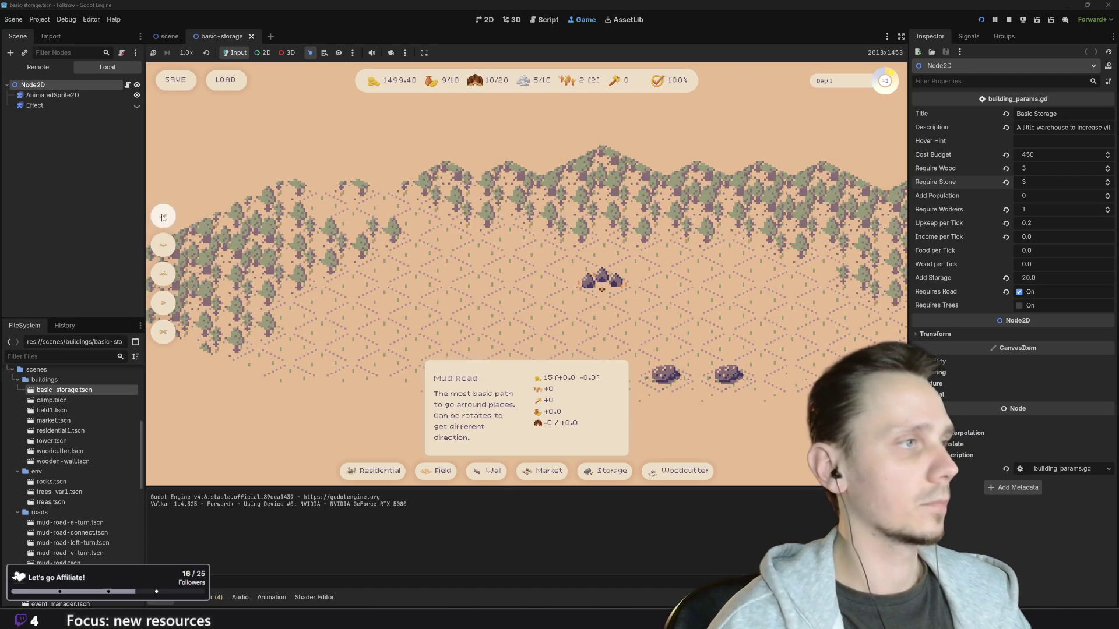
pyautogui.click(459, 303)
pyautogui.moveTo(693, 471)
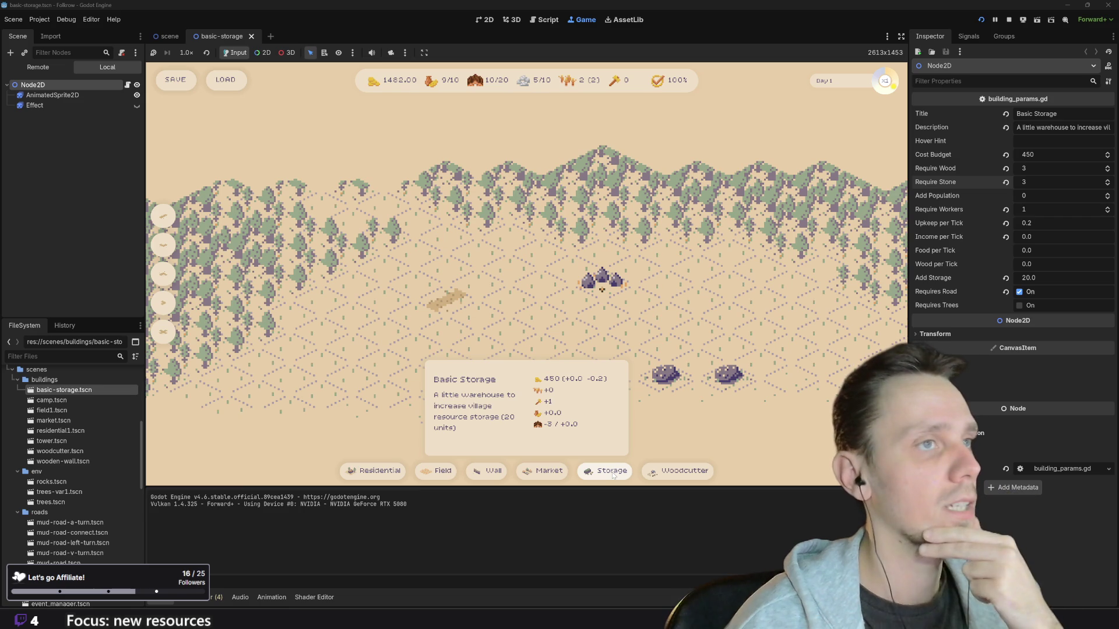
pyautogui.click(613, 475)
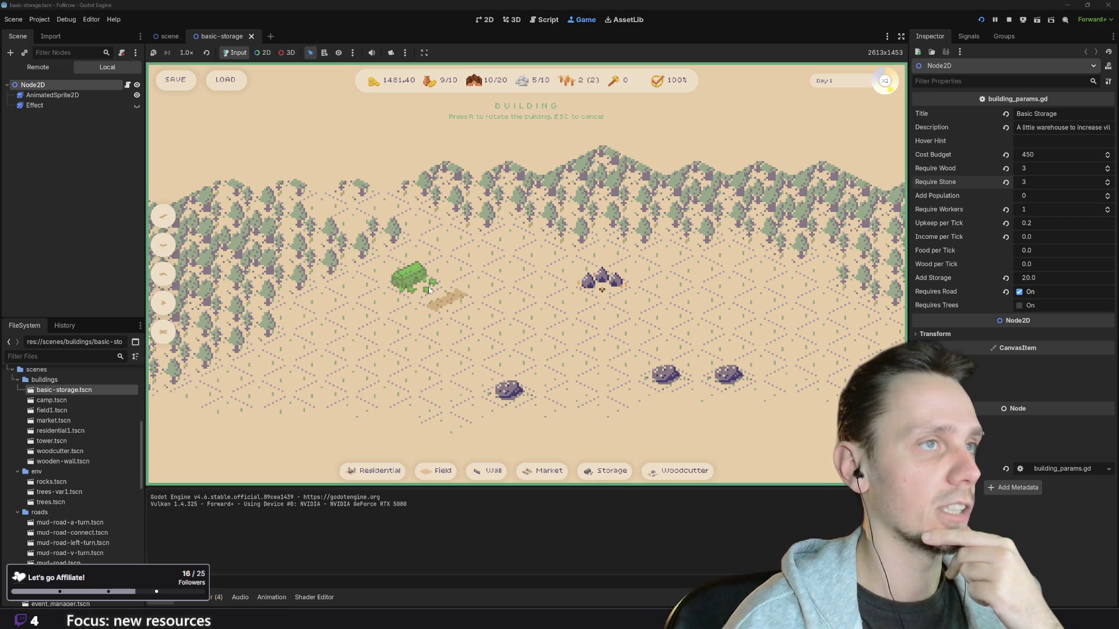
pyautogui.click(410, 279)
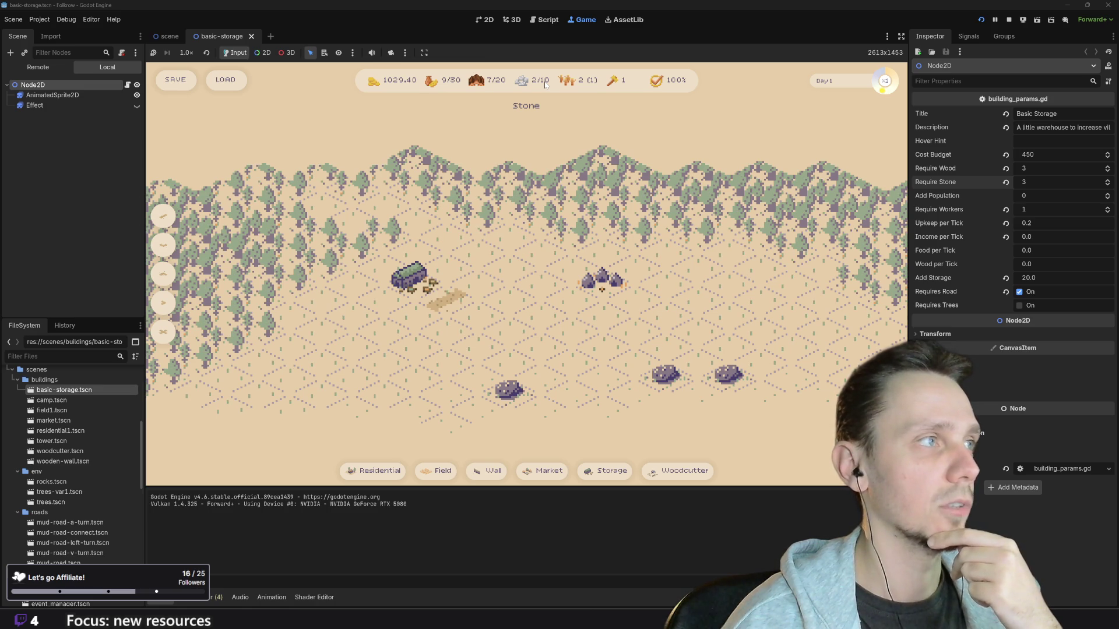
# Step: Place a second Basic Storage on a valid spot
pyautogui.scroll(-3, 563, 355)
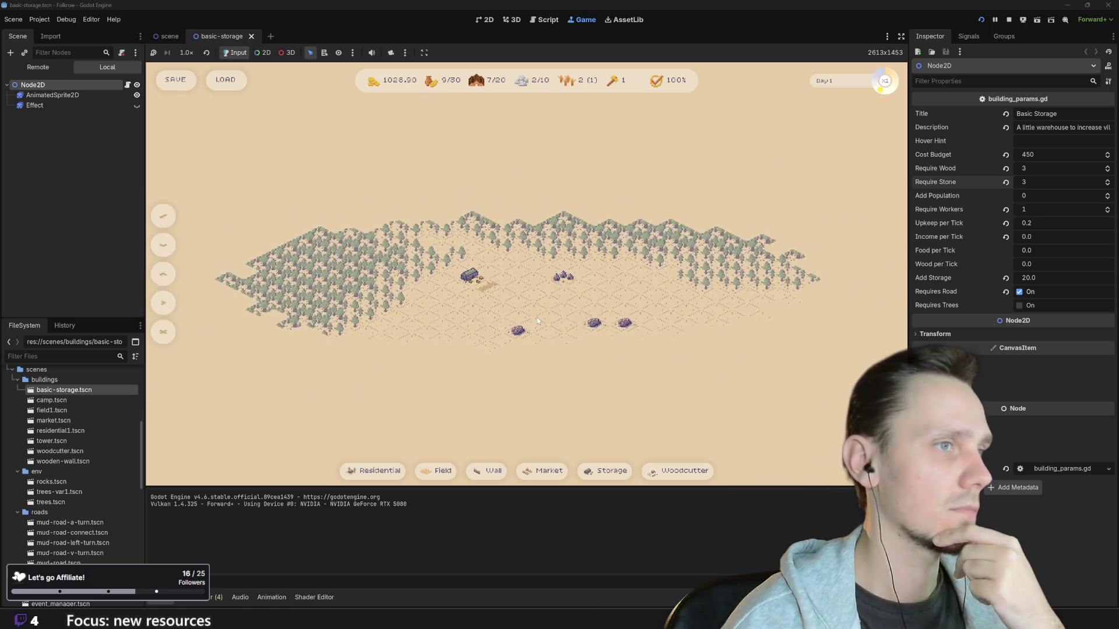
pyautogui.scroll(3, 482, 322)
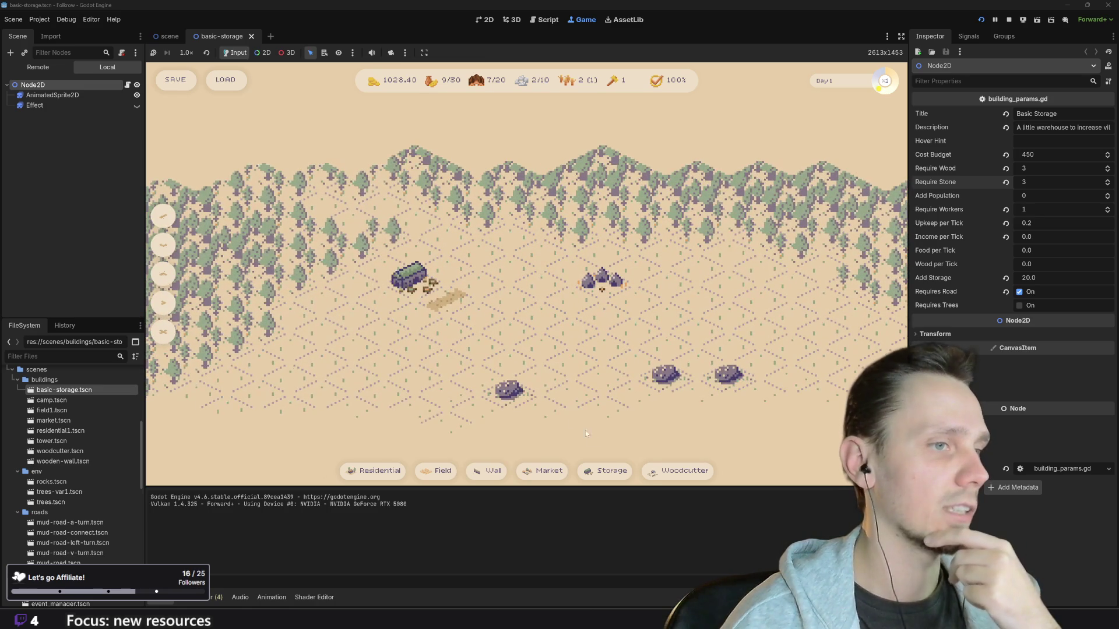
pyautogui.moveTo(612, 478)
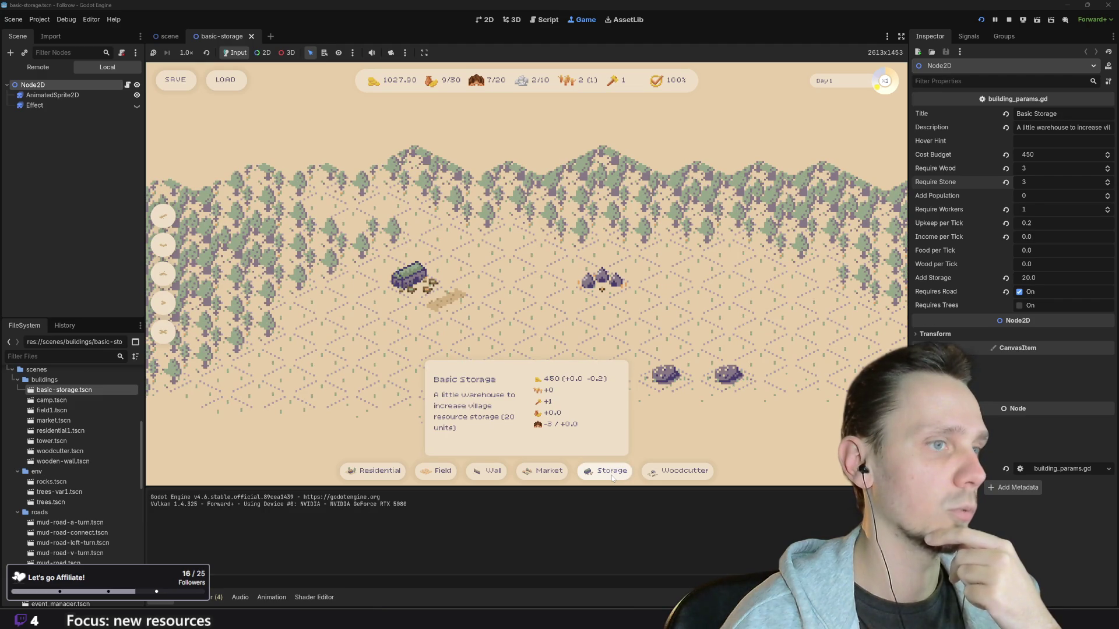
pyautogui.click(611, 473)
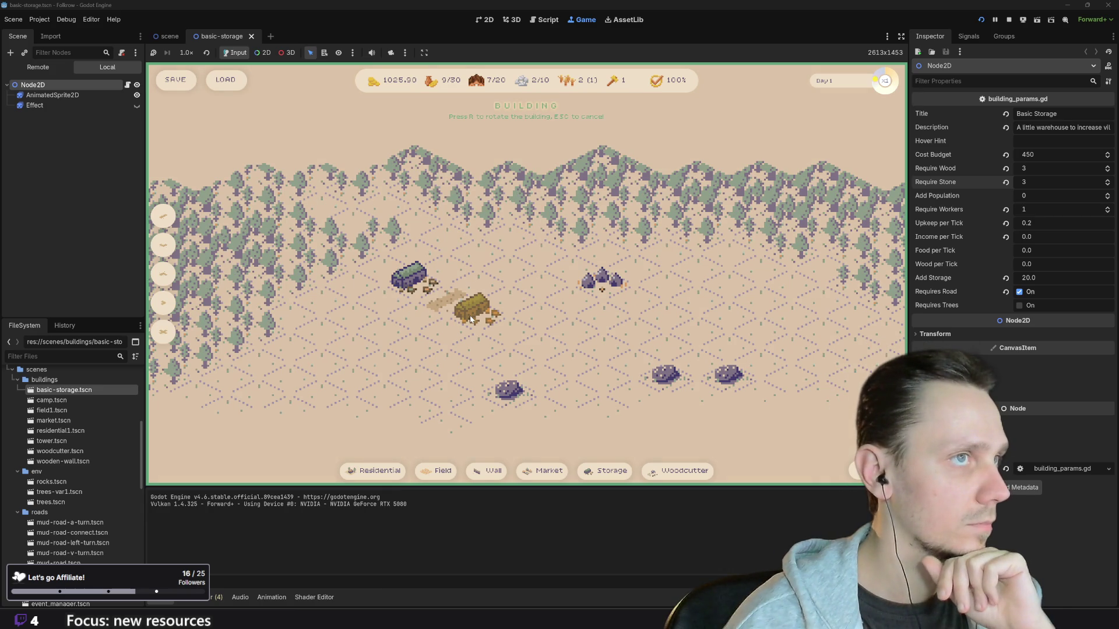
pyautogui.click(385, 471)
pyautogui.click(466, 316)
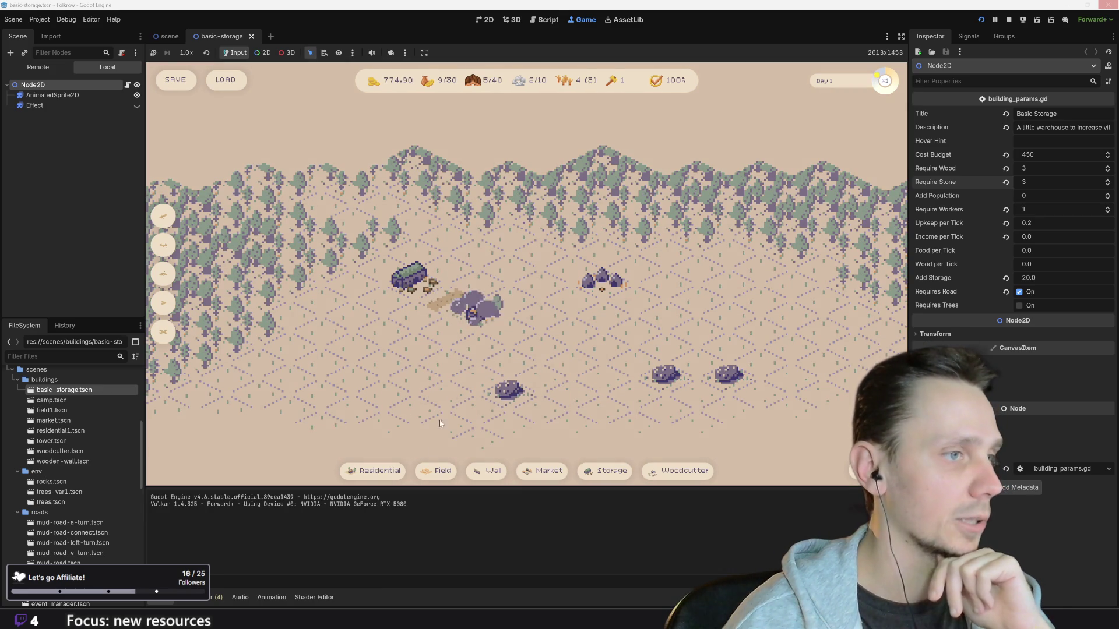
# Step: Cancel the pending placement, then start another Basic Storage, rotate its preview and cancel
pyautogui.rightClick(499, 259)
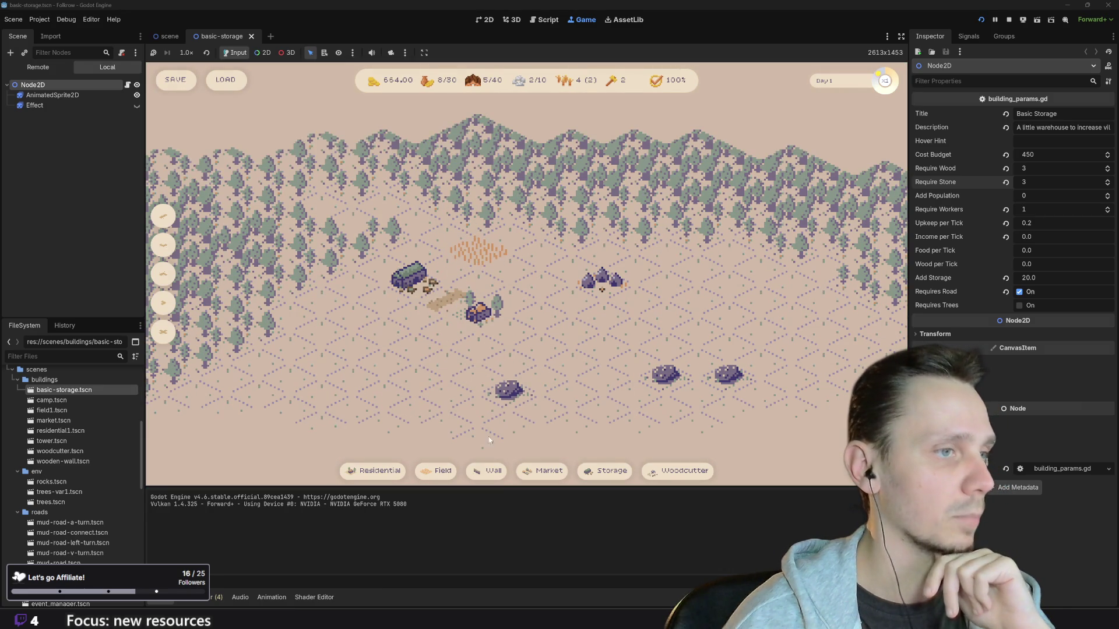
pyautogui.scroll(-4, 569, 279)
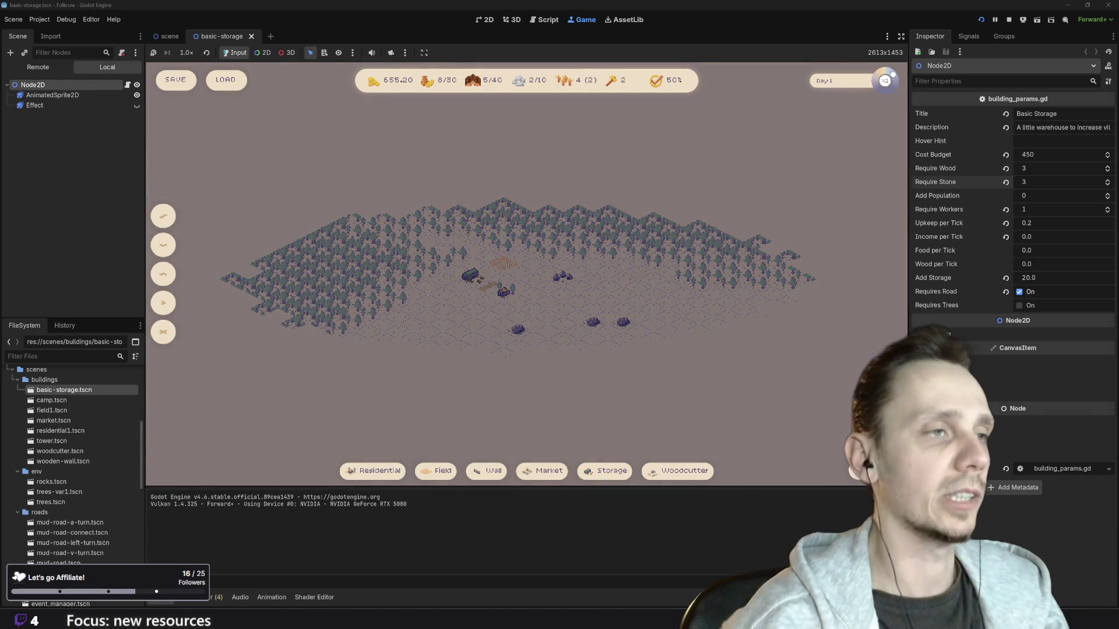
pyautogui.scroll(3, 544, 344)
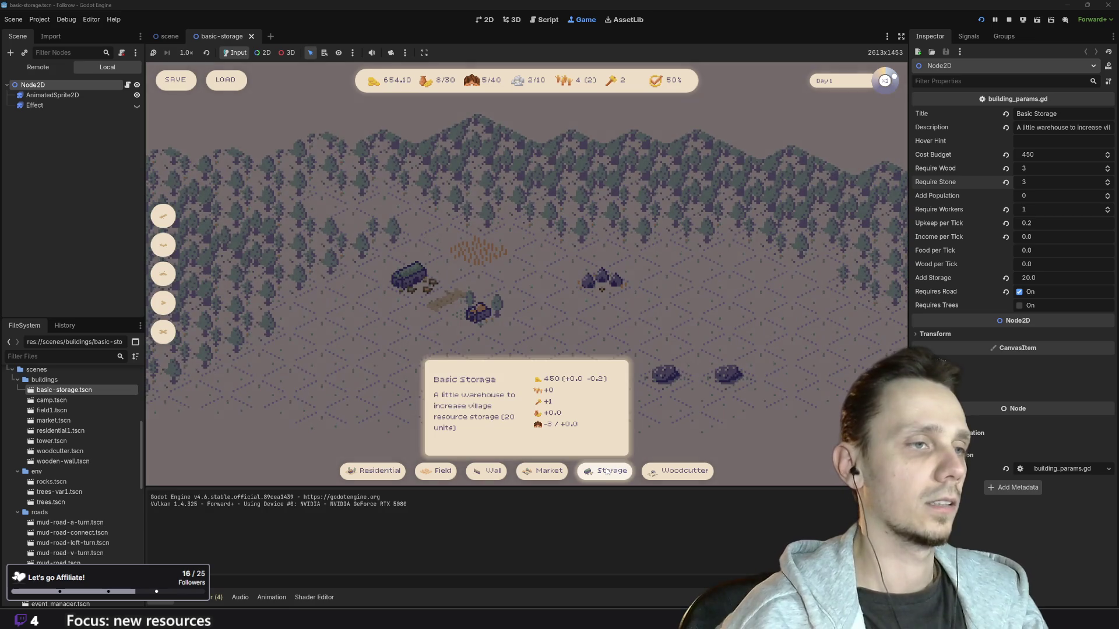
pyautogui.click(606, 471)
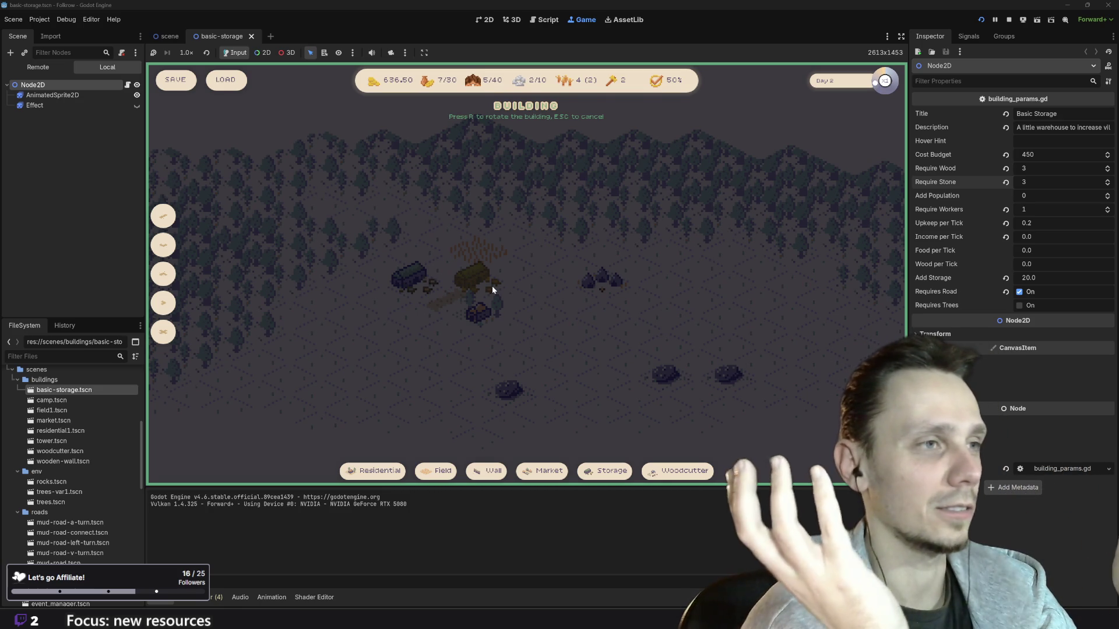
pyautogui.press('r')
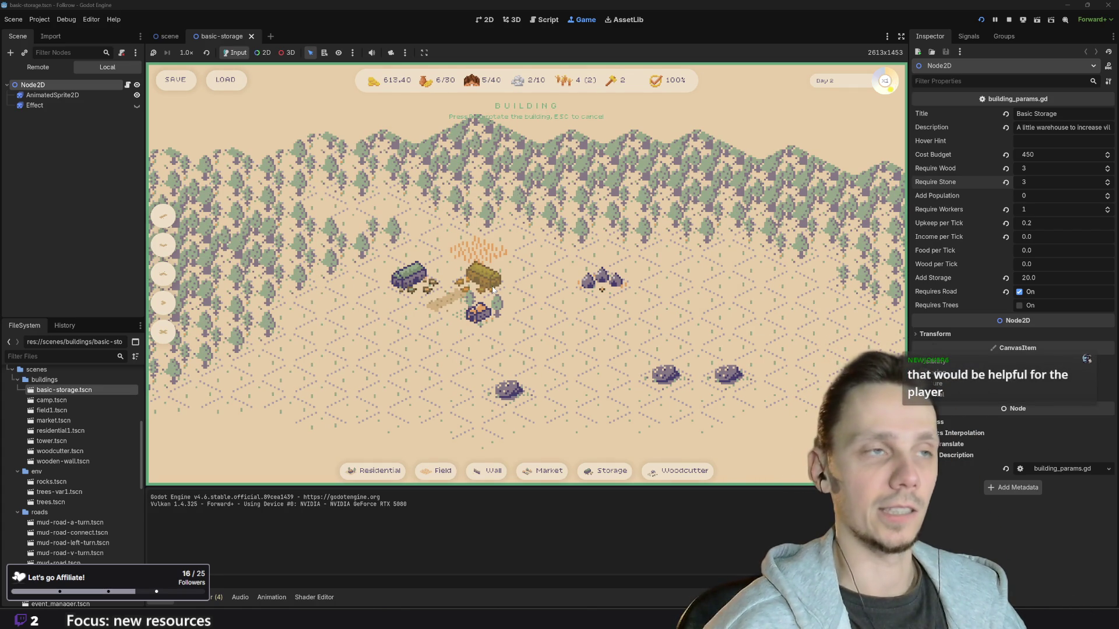
pyautogui.press('Escape')
# Step: Pan the map, try placing Basic Storage without enough stone, then stop the game
pyautogui.scroll(-3, 564, 327)
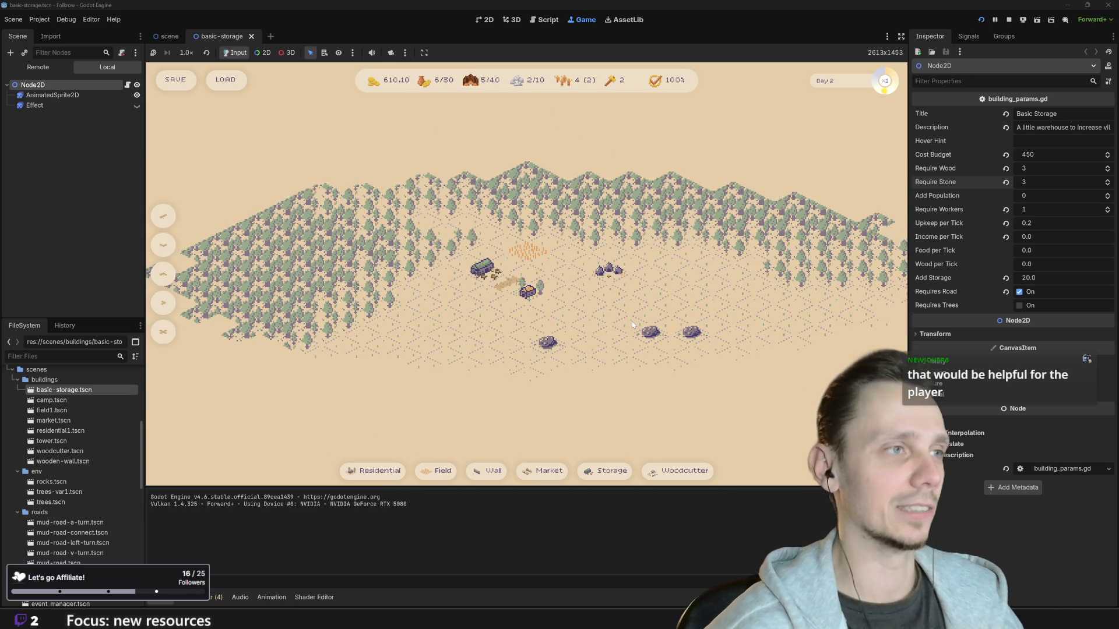
pyautogui.scroll(3, 628, 320)
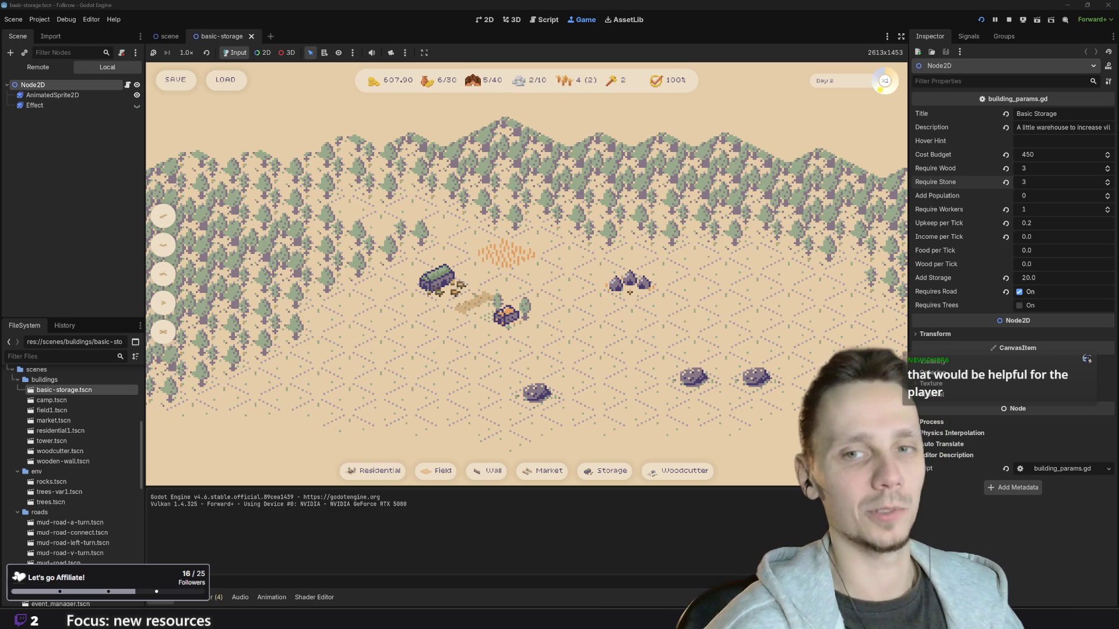
pyautogui.moveTo(551, 358); pyautogui.dragTo(512, 376)
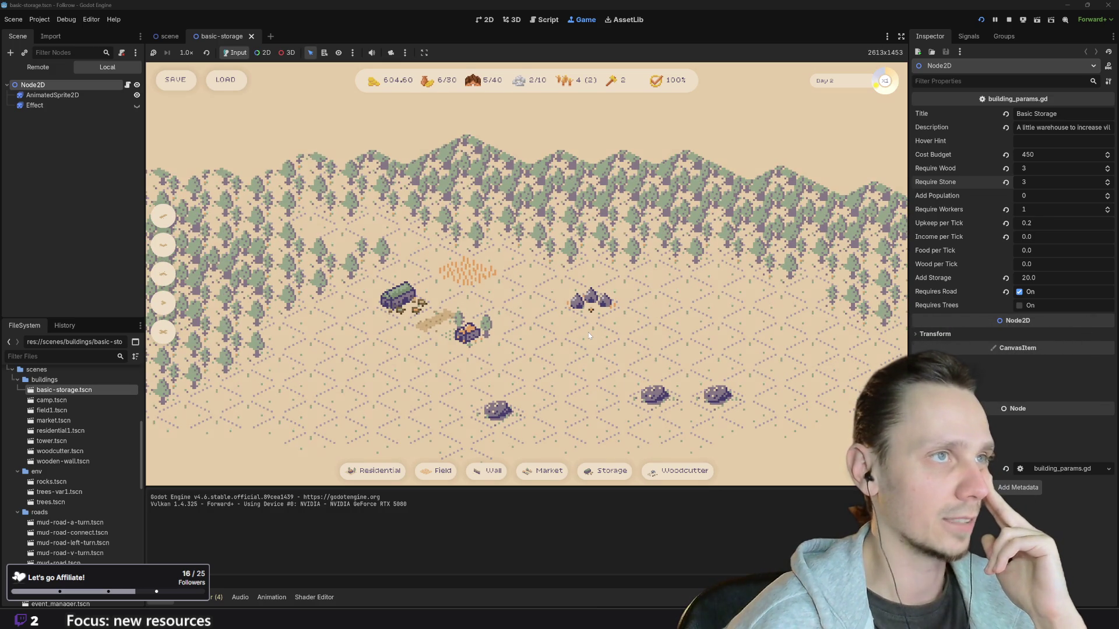
pyautogui.moveTo(588, 332); pyautogui.dragTo(627, 316)
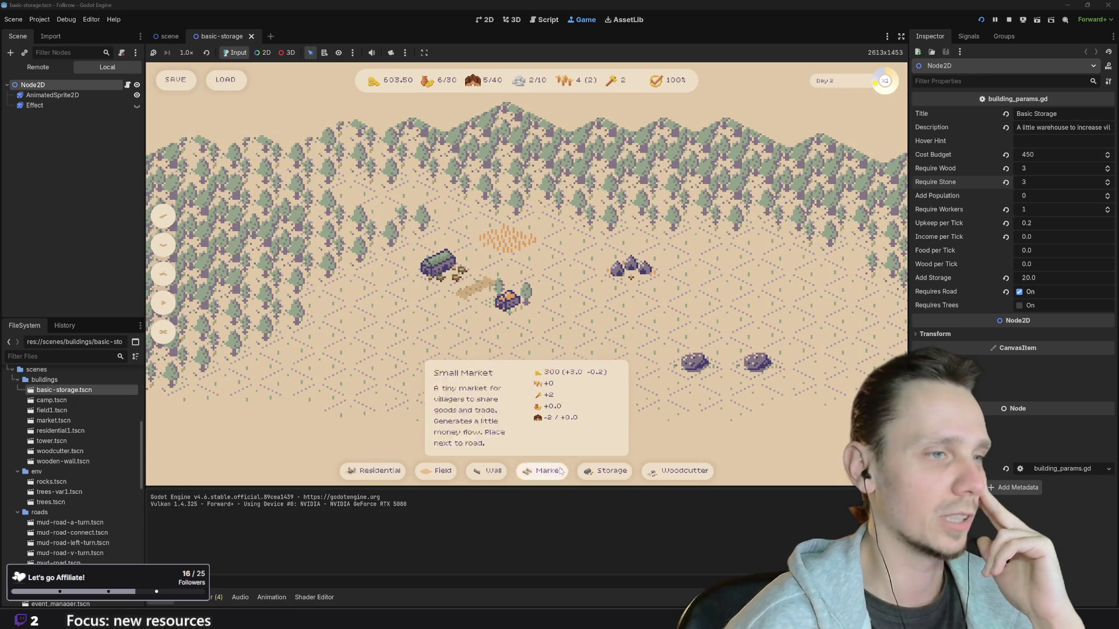
pyautogui.moveTo(651, 475)
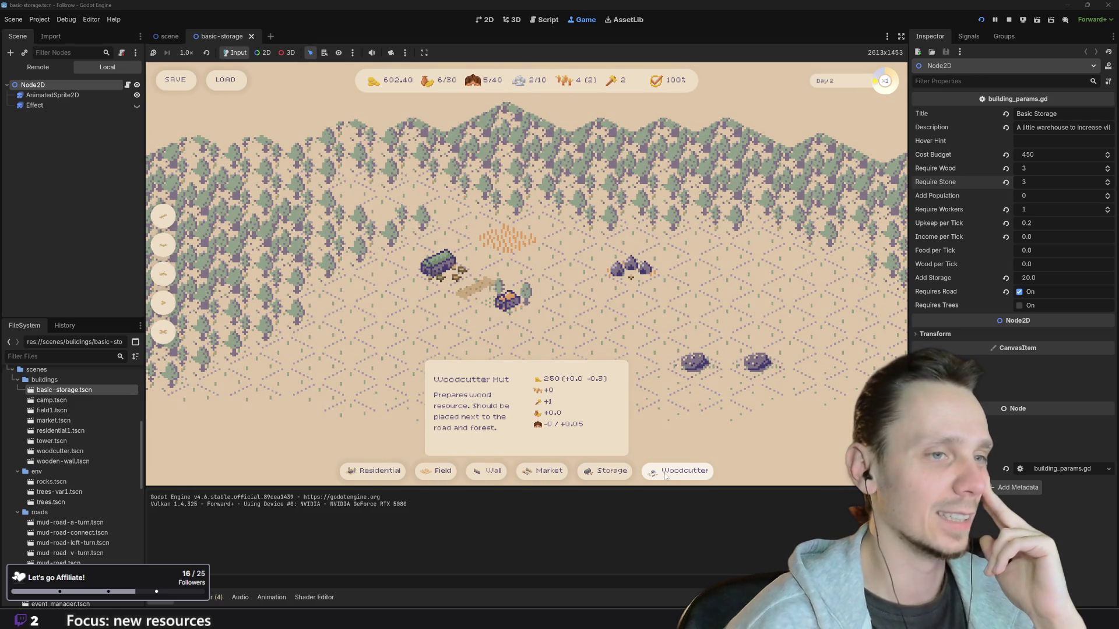
pyautogui.moveTo(592, 477)
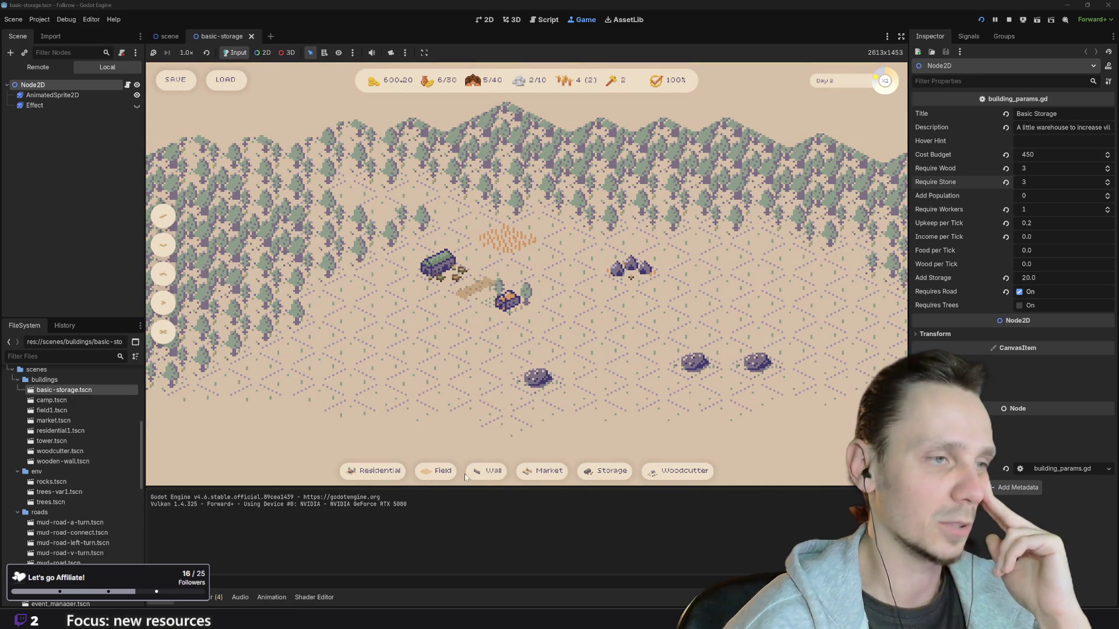
pyautogui.click(612, 471)
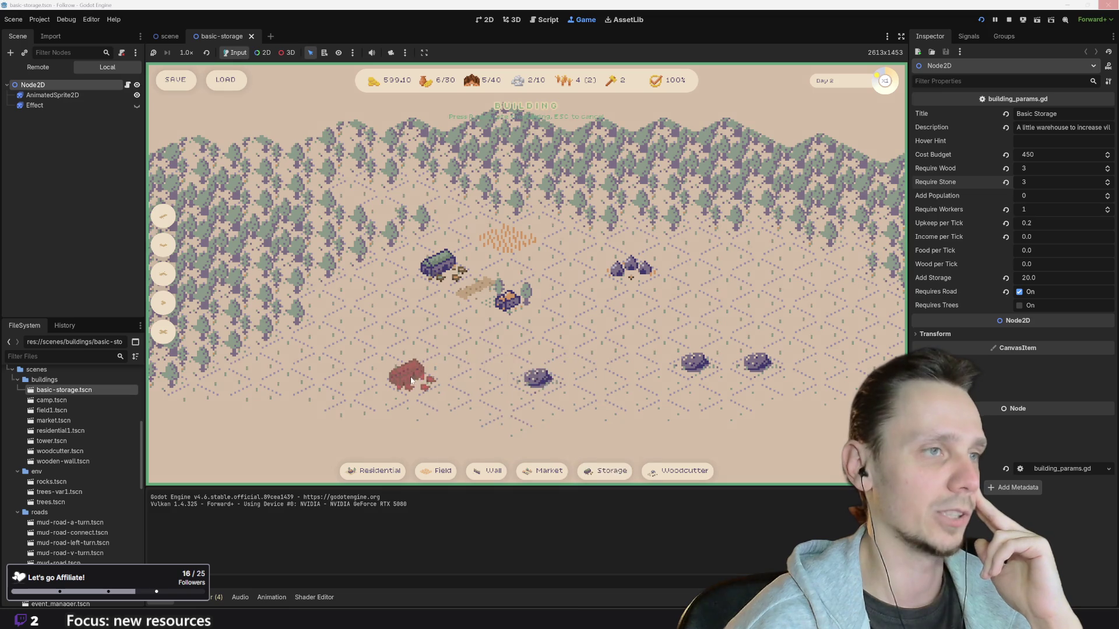
pyautogui.moveTo(414, 378); pyautogui.dragTo(548, 378)
pyautogui.press('w')
pyautogui.press('d')
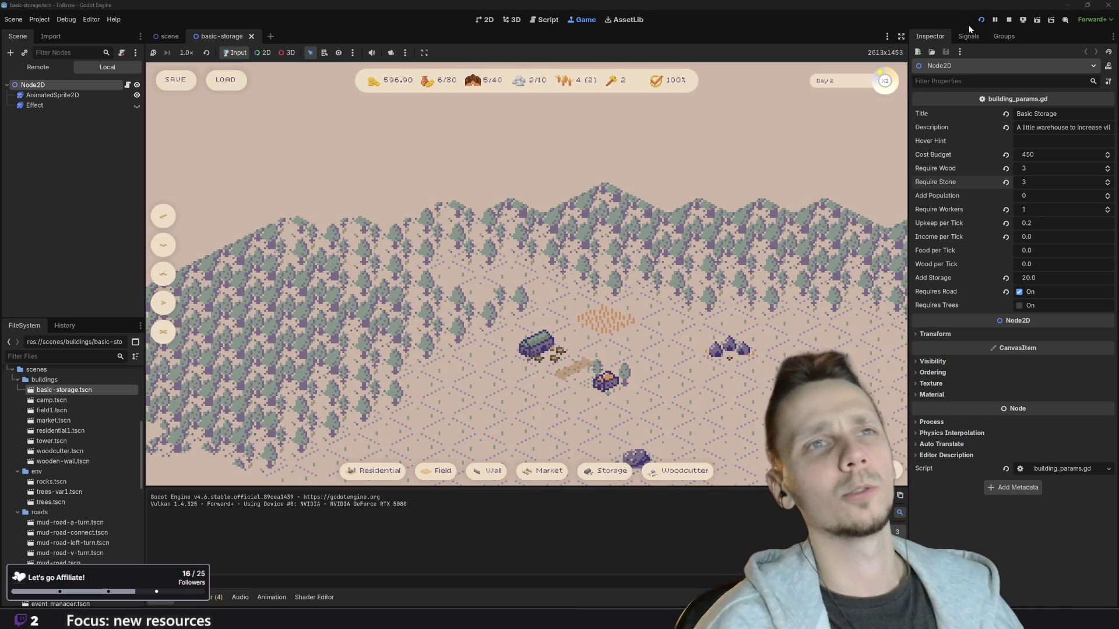
pyautogui.click(1009, 20)
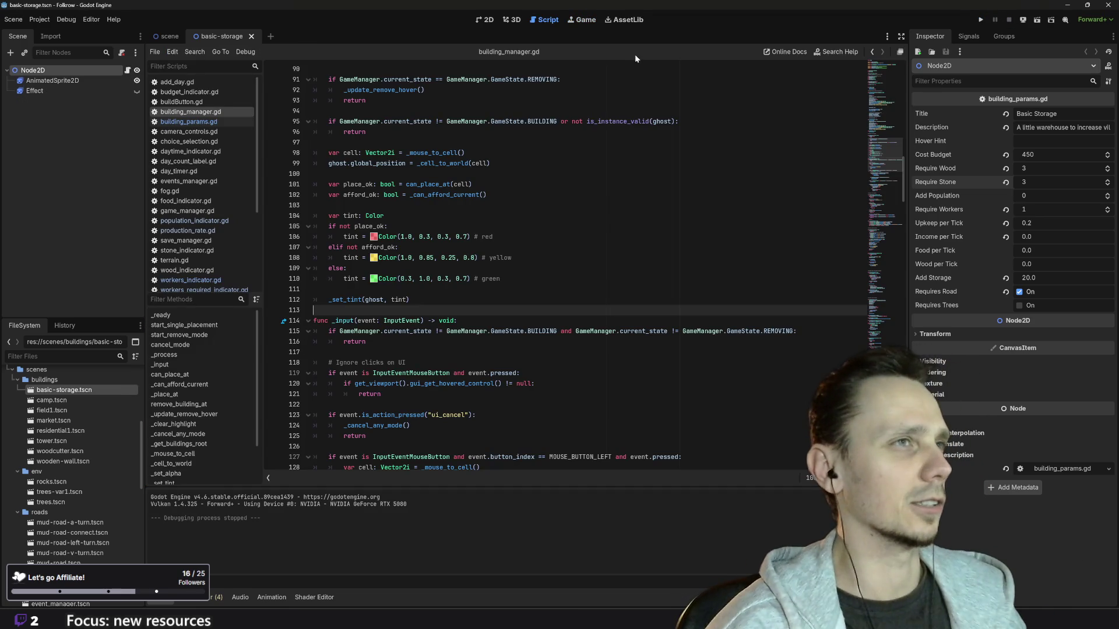
# Step: In scene.tscn, clear StateIndicator's shadow colour, X/Y offset and outline-size overrides, then save and run
pyautogui.click(490, 21)
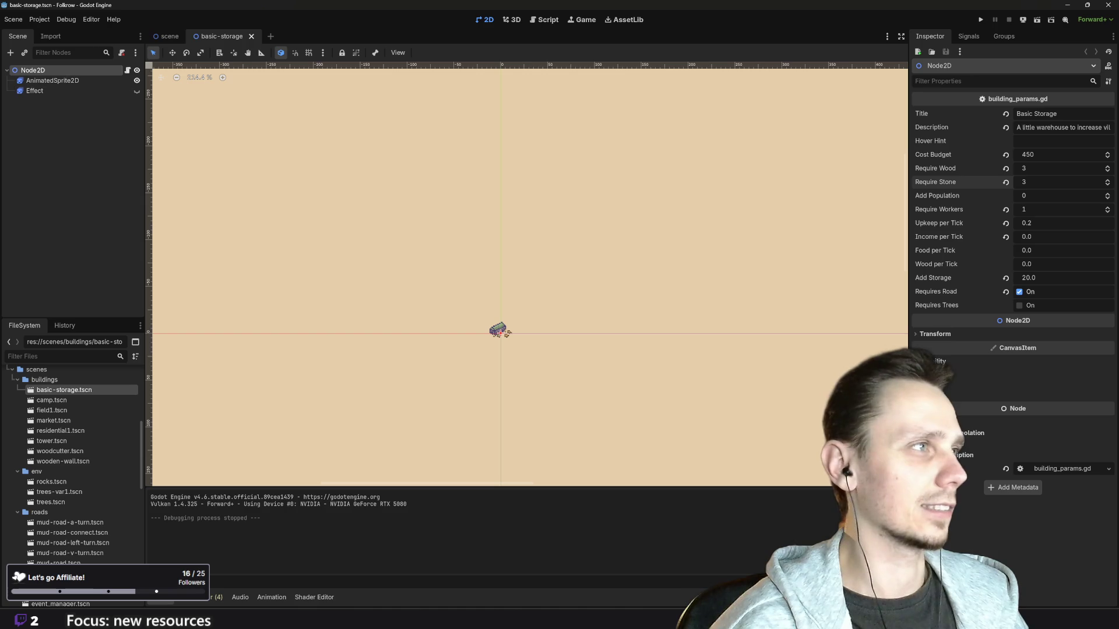
pyautogui.click(168, 36)
pyautogui.scroll(-5, 69, 285)
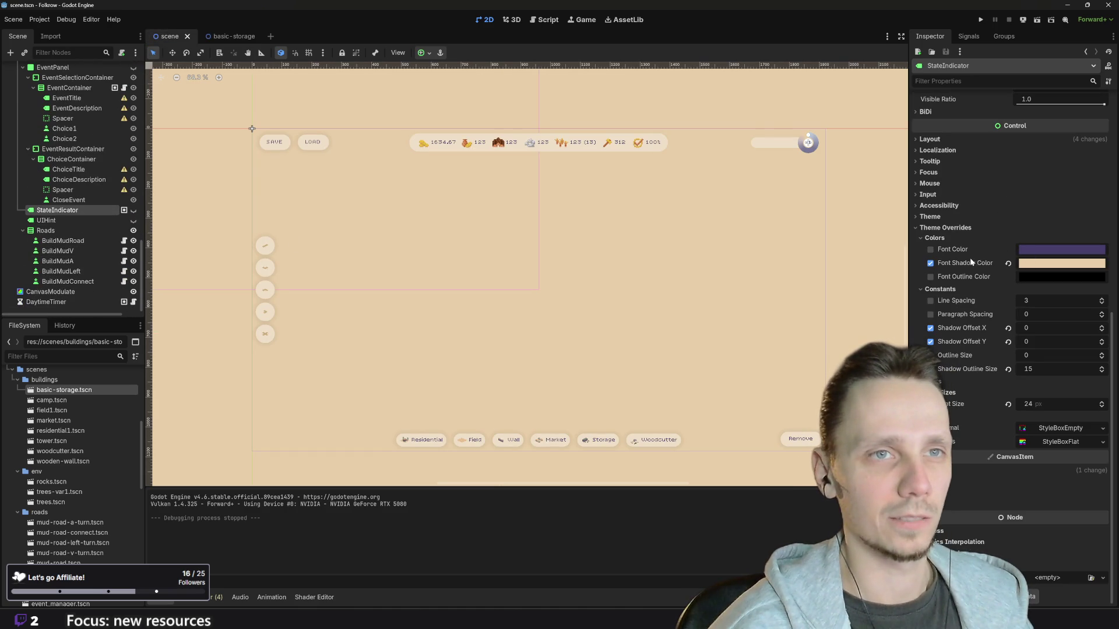
pyautogui.click(930, 263)
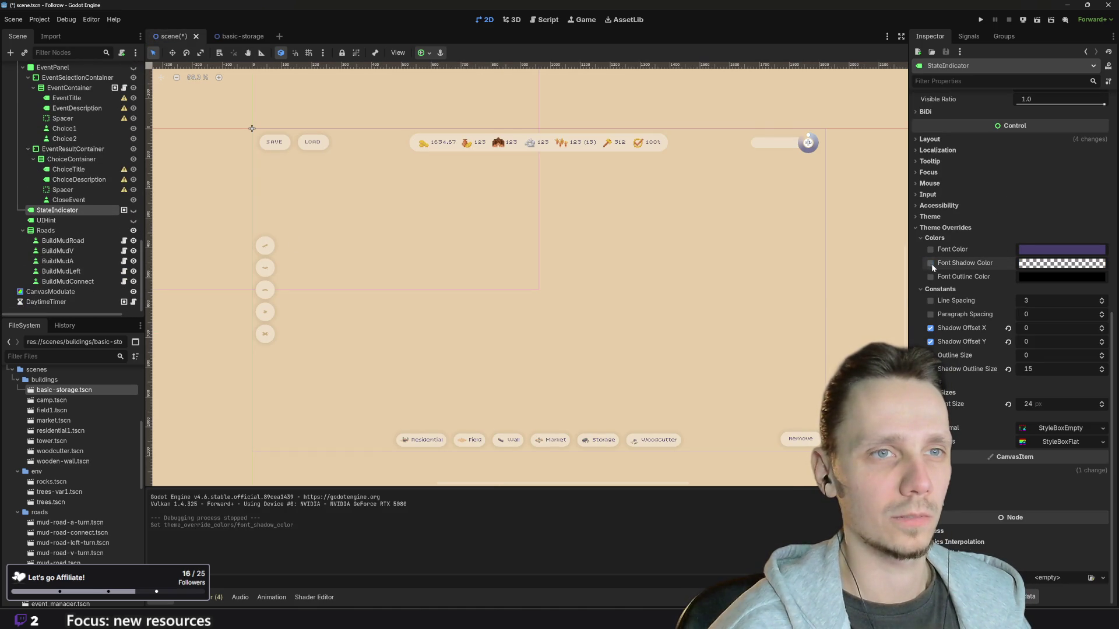
pyautogui.click(930, 328)
pyautogui.click(931, 342)
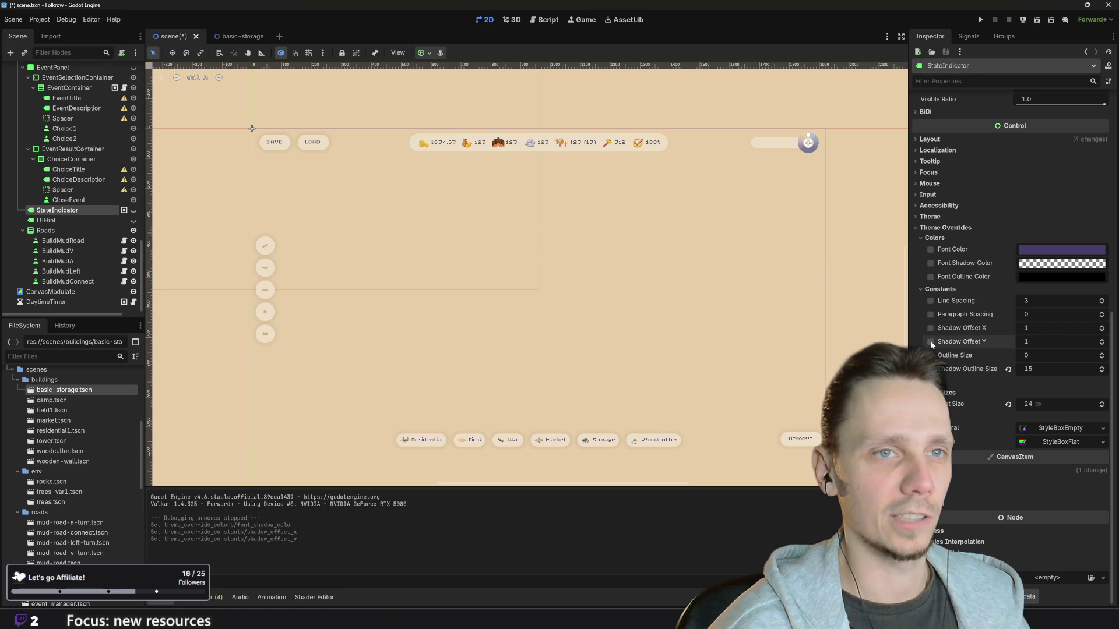
pyautogui.click(931, 369)
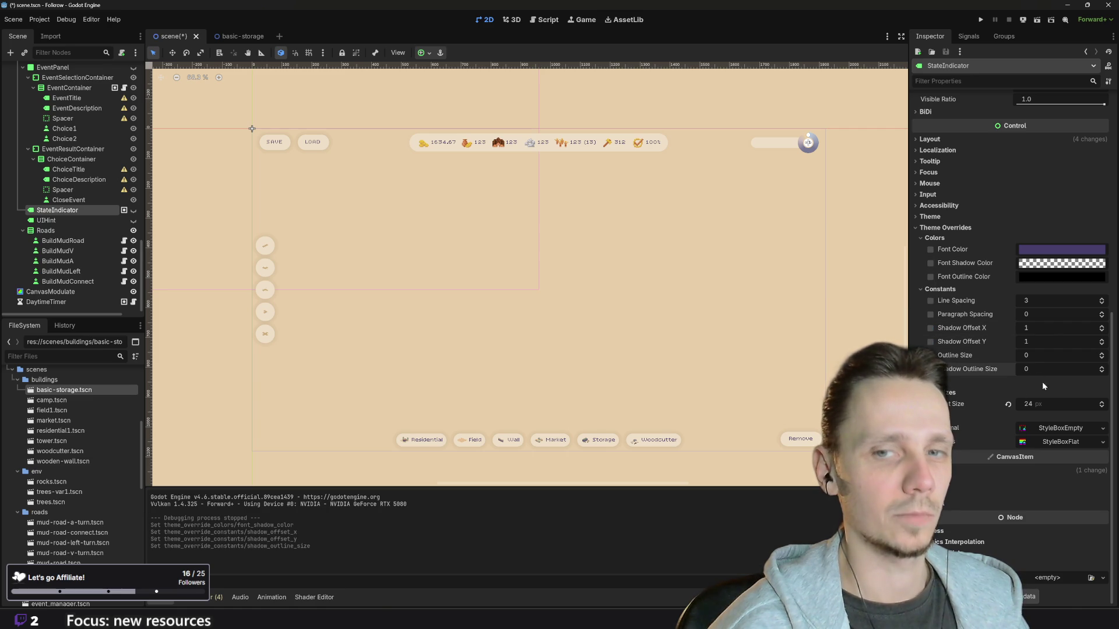
pyautogui.click(981, 20)
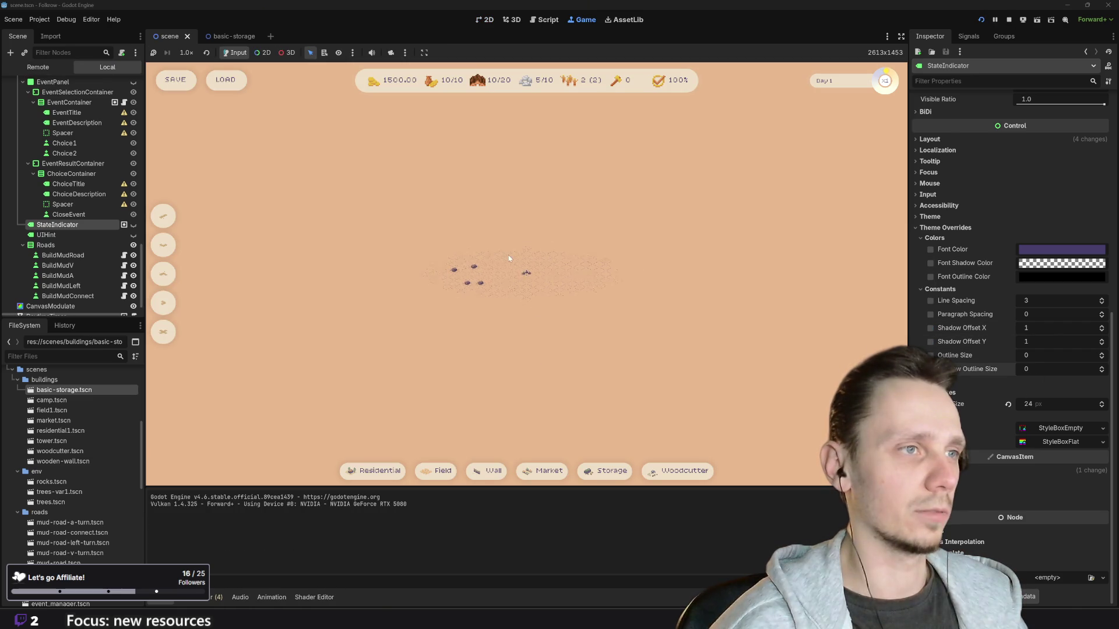
# Step: Start and cancel a wheat field placement, then switch to the browser's Folkrow issues board
pyautogui.click(435, 474)
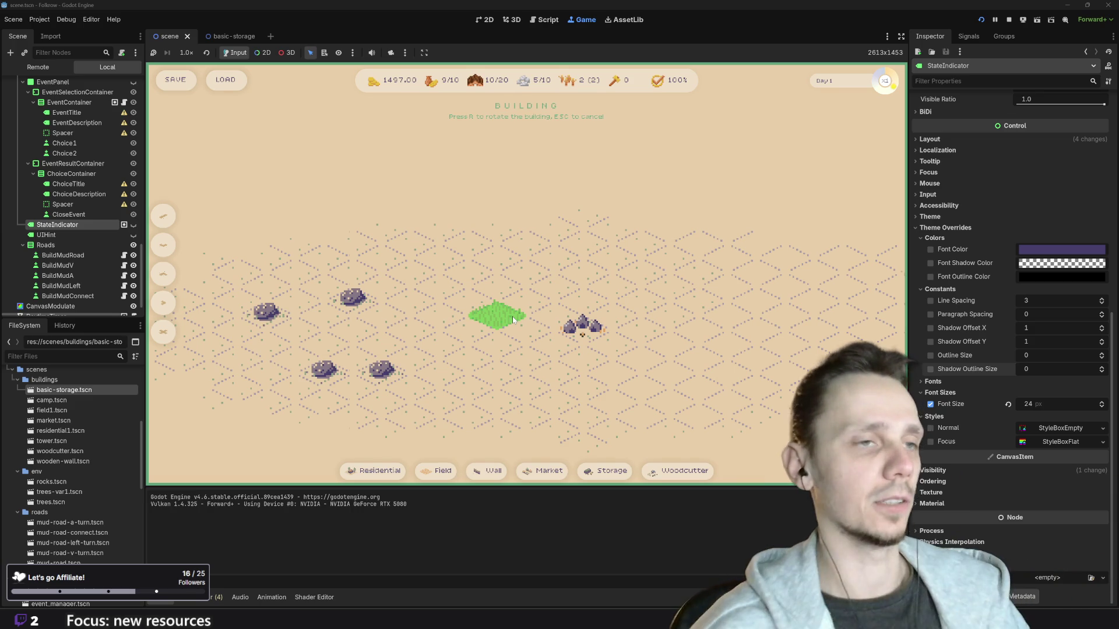
pyautogui.press('Escape')
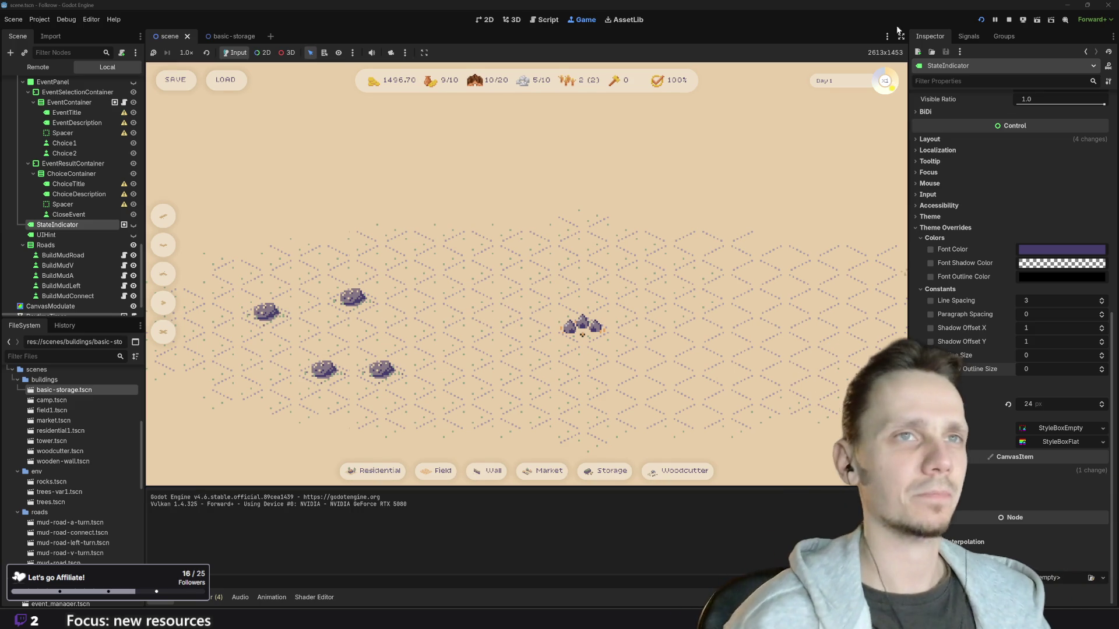
pyautogui.moveTo(483, 614)
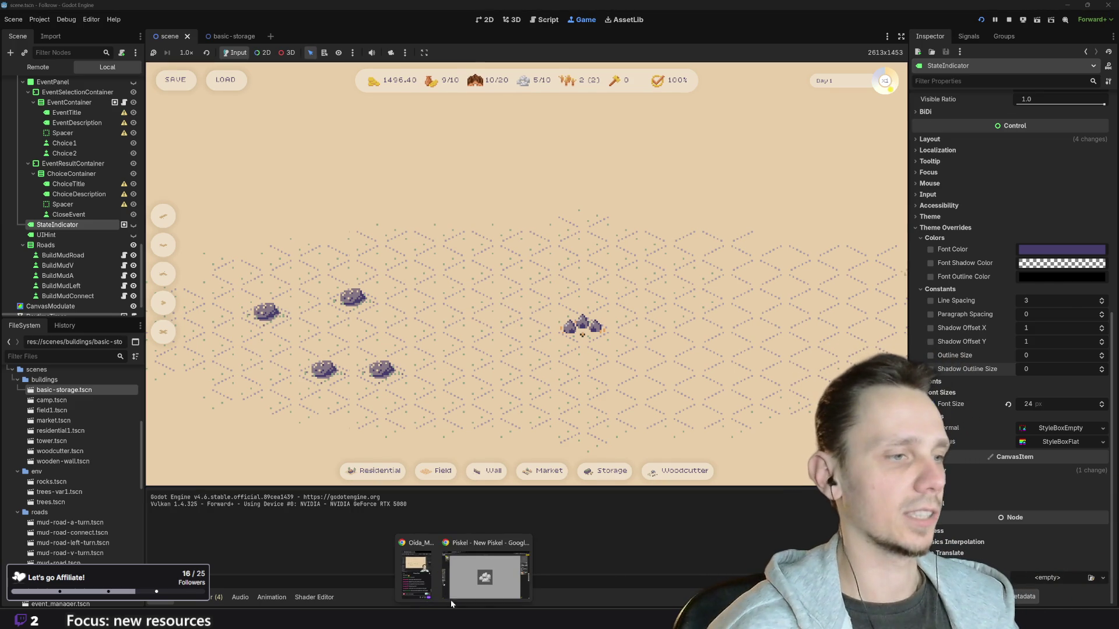
pyautogui.click(484, 574)
pyautogui.click(87, 9)
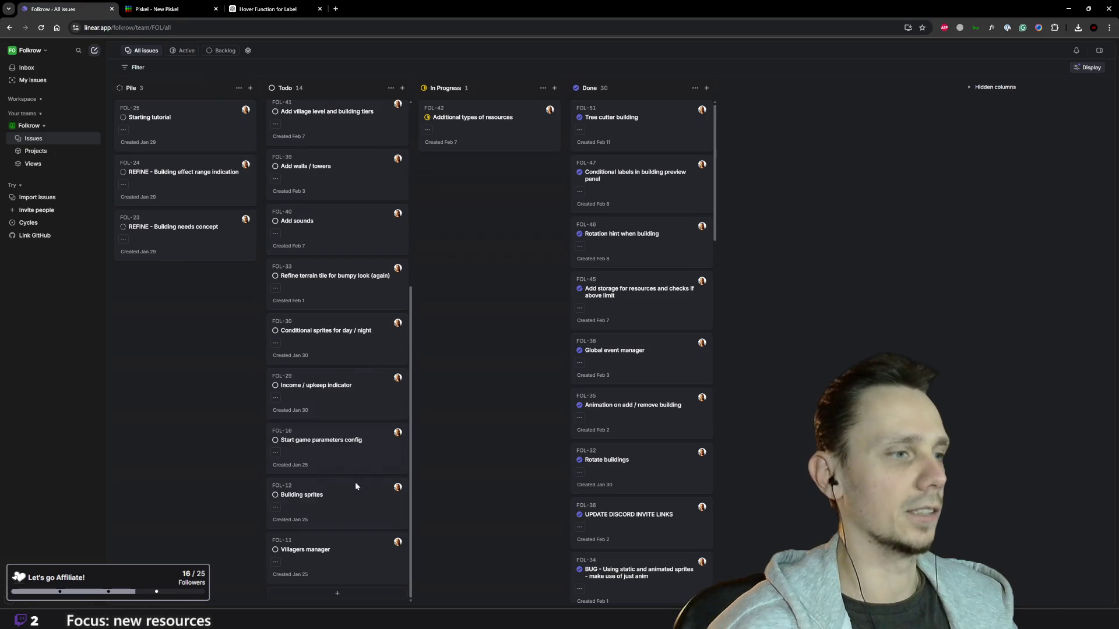
# Step: Create a Todo issue in Linear titled 'Add indicator for "not enough resources to build"'
pyautogui.click(336, 594)
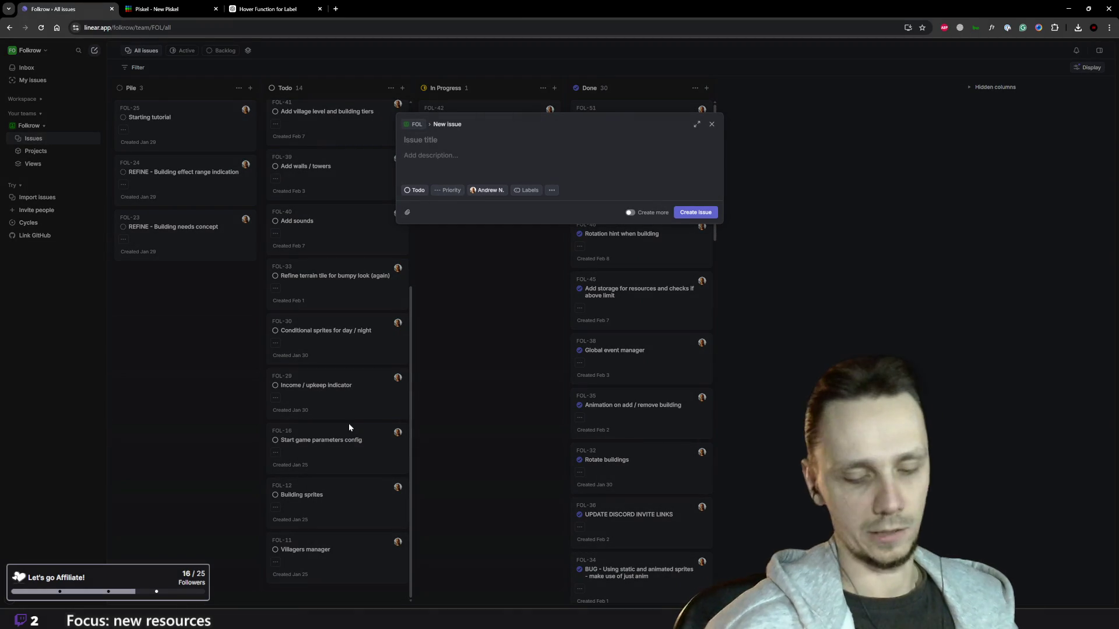
pyautogui.write('Add indicator for "not en')
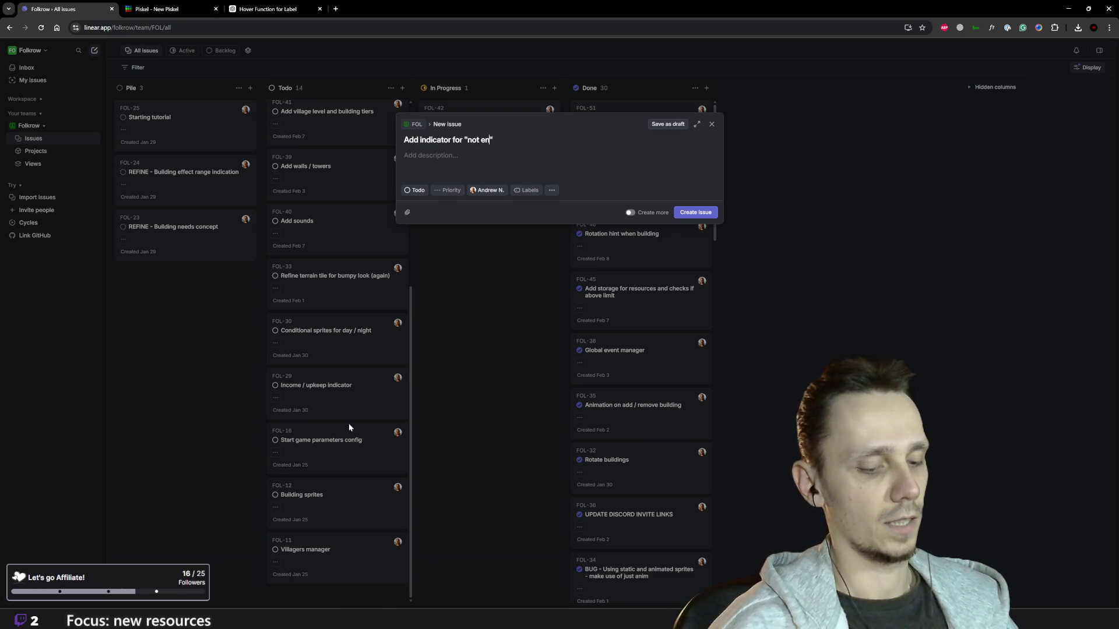
pyautogui.write('sources to ')
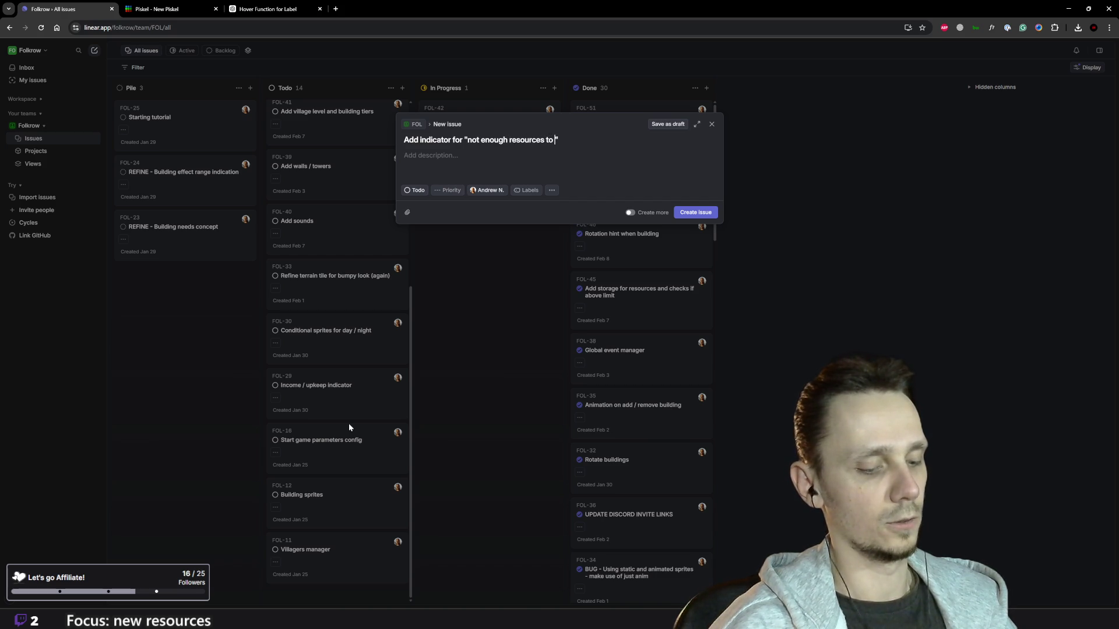
pyautogui.write('ld')
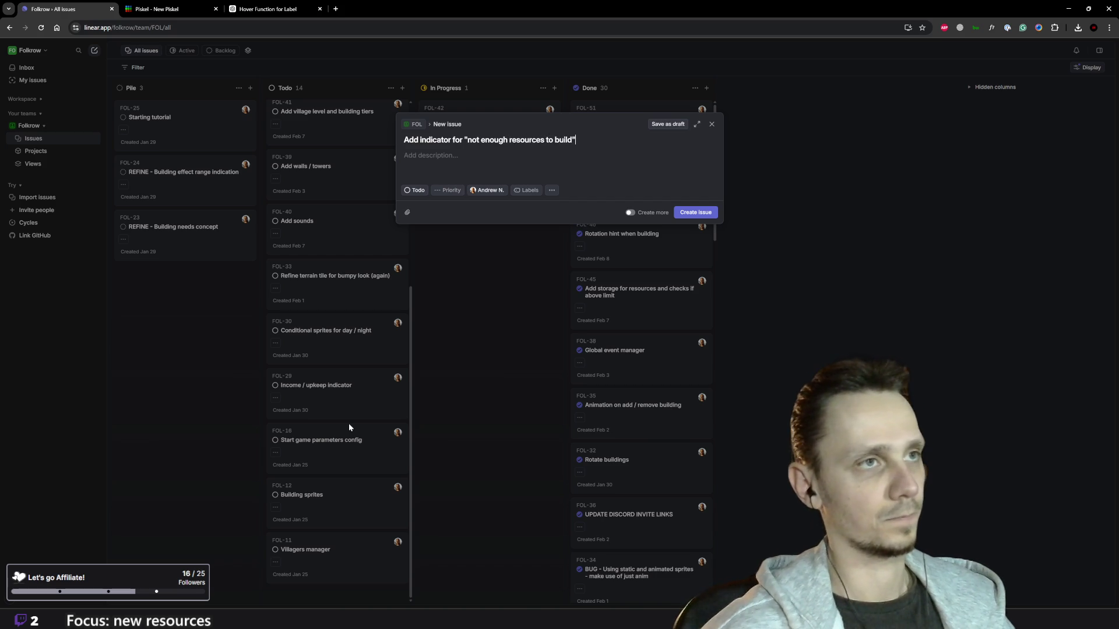
pyautogui.click(694, 214)
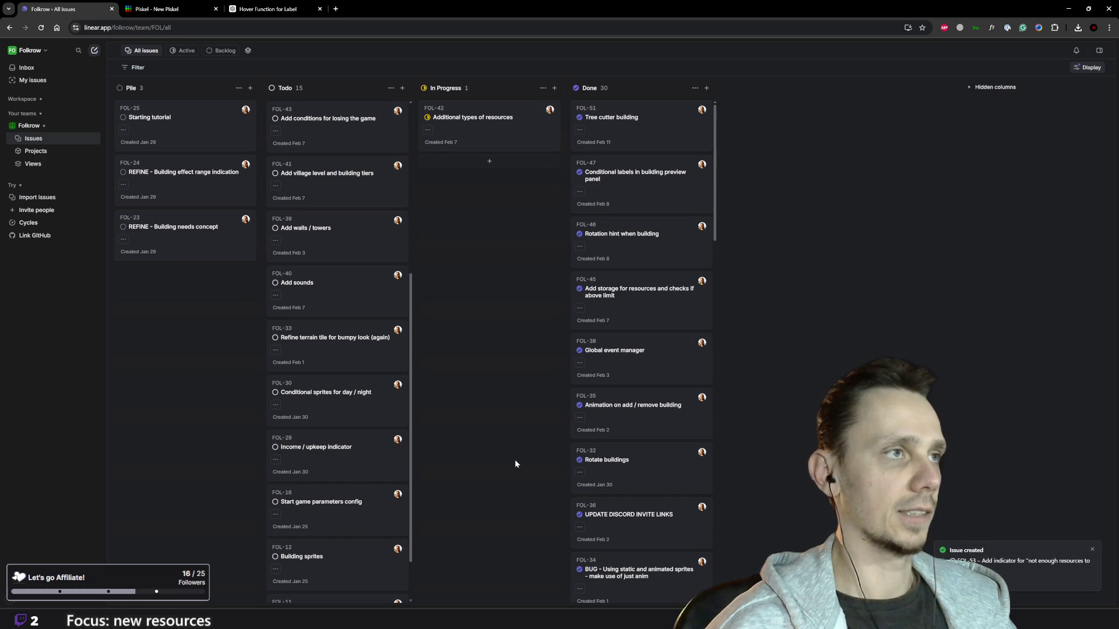
# Step: Close the hover-function ChatGPT chat and return to the Godot editor
pyautogui.click(275, 10)
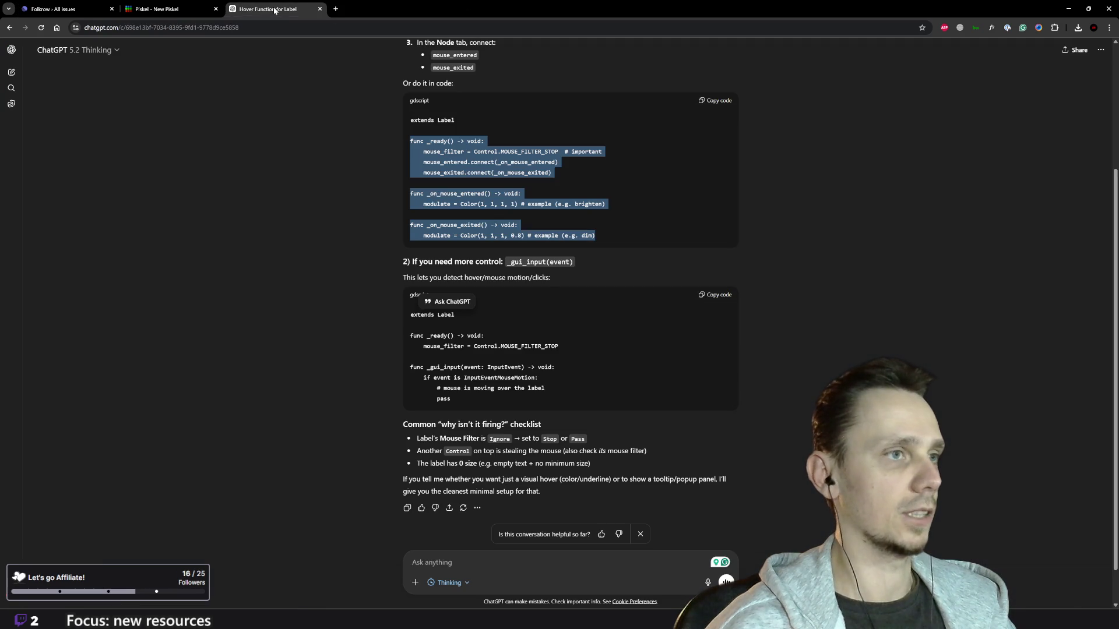
pyautogui.click(319, 9)
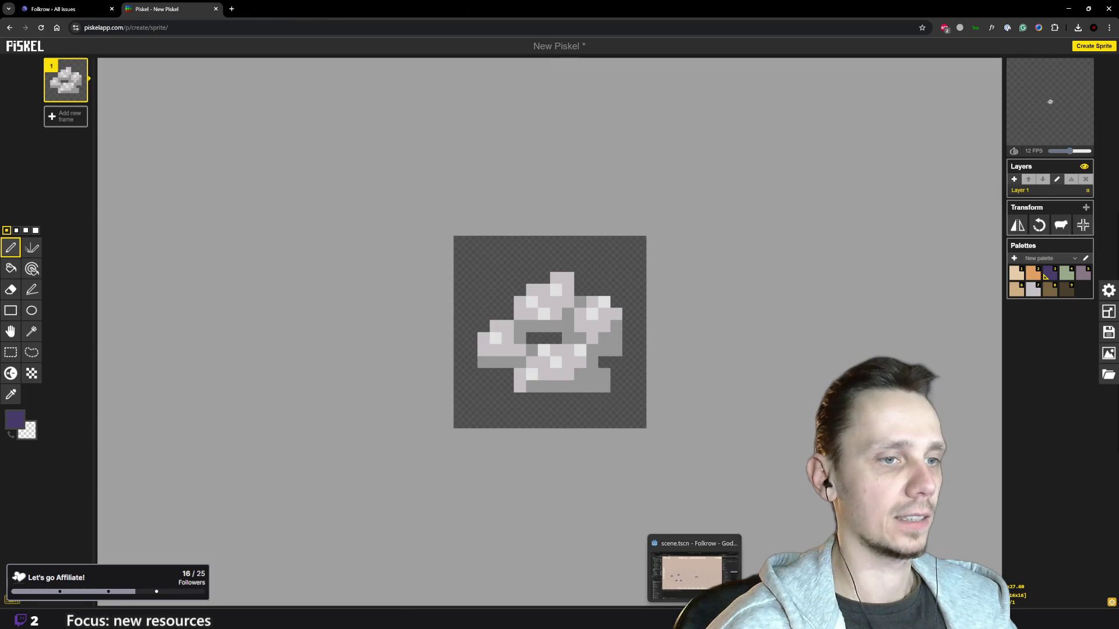
pyautogui.click(700, 579)
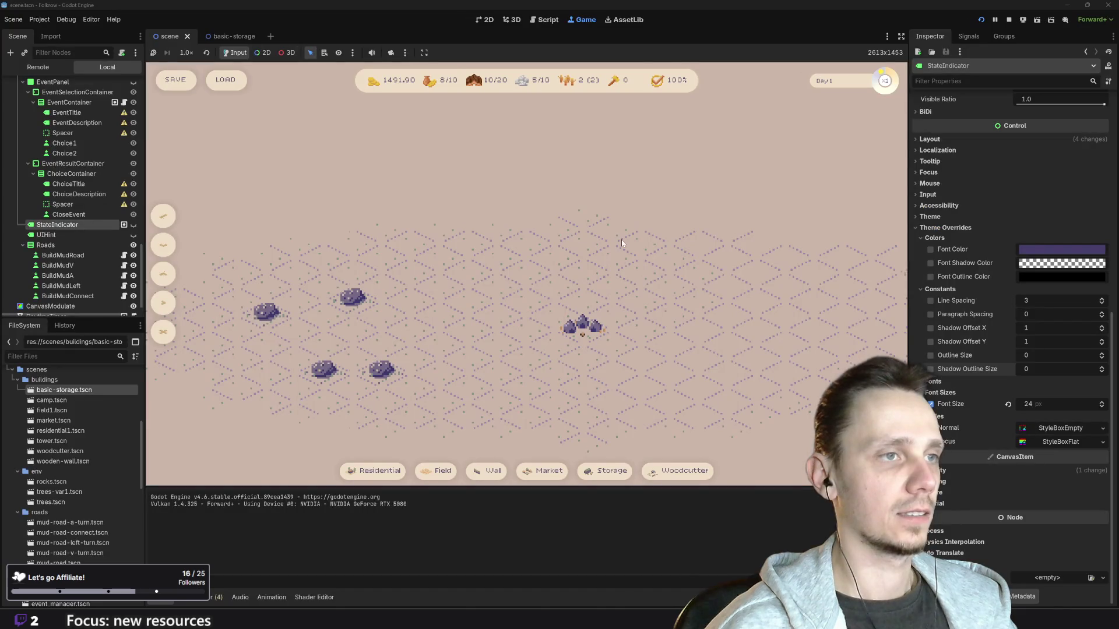
# Step: Place a Basic Storage on the map in the running game to check the stone deduction, then stop the run
pyautogui.click(487, 470)
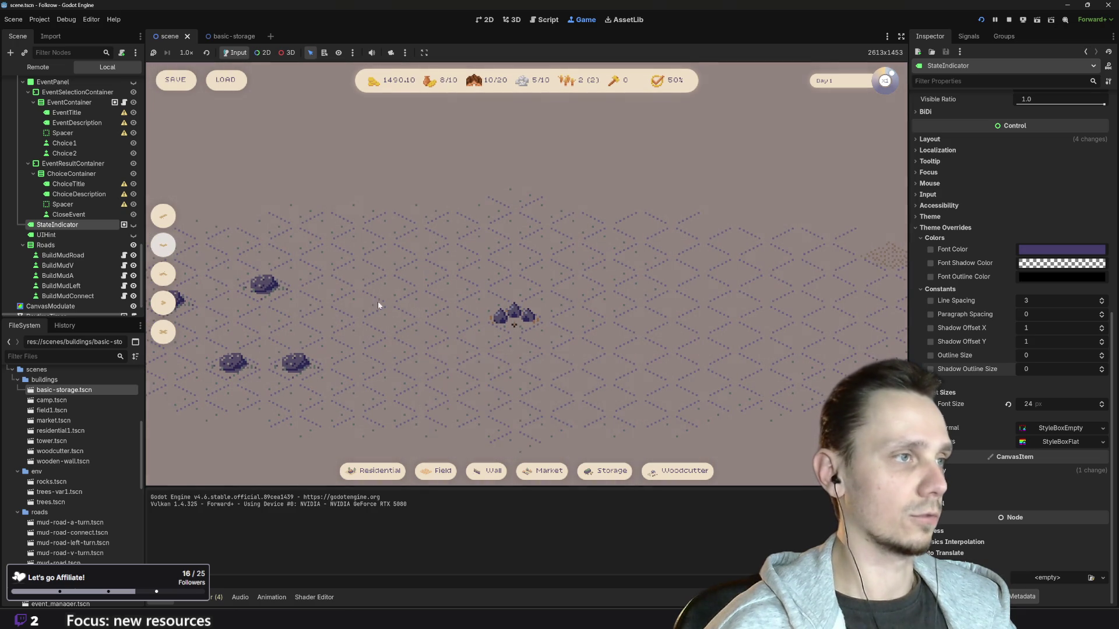
pyautogui.click(604, 471)
pyautogui.click(420, 267)
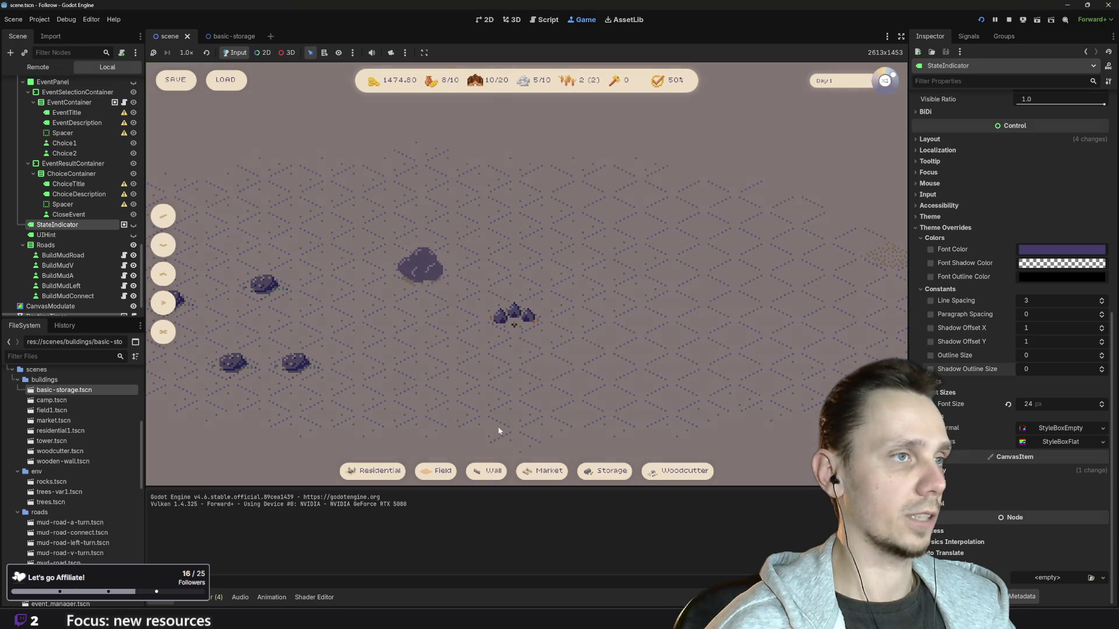
pyautogui.click(604, 471)
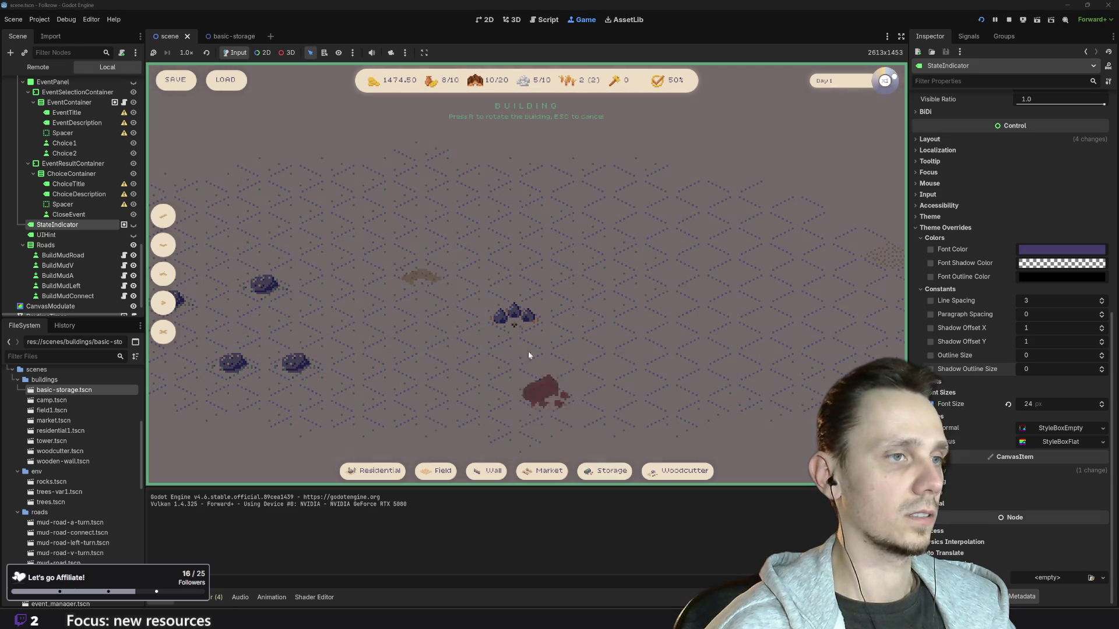
pyautogui.click(445, 265)
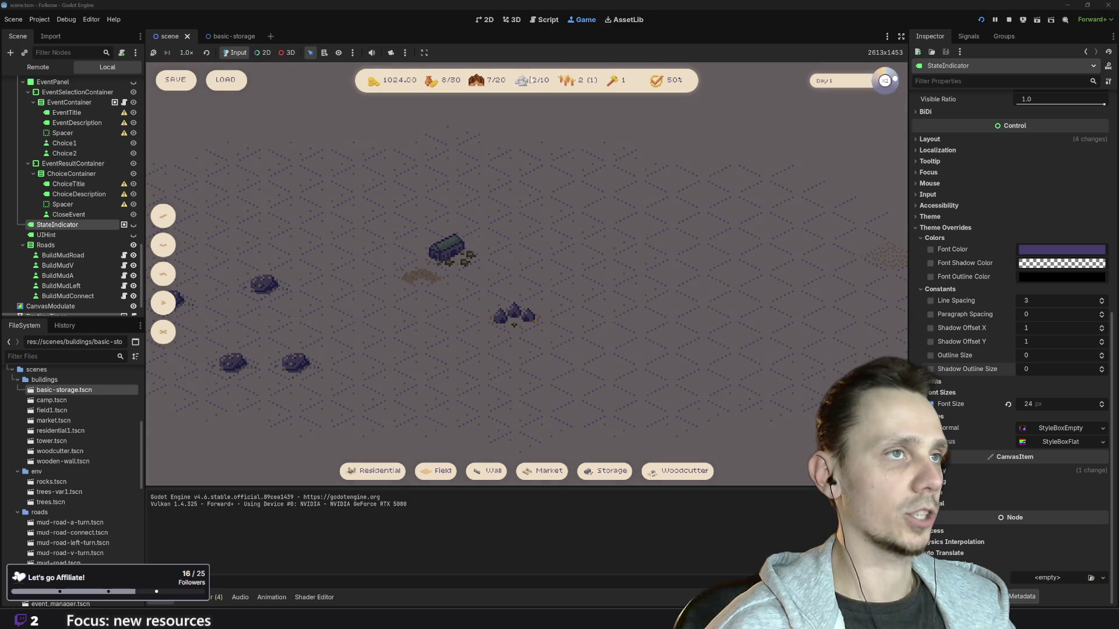
pyautogui.click(1008, 19)
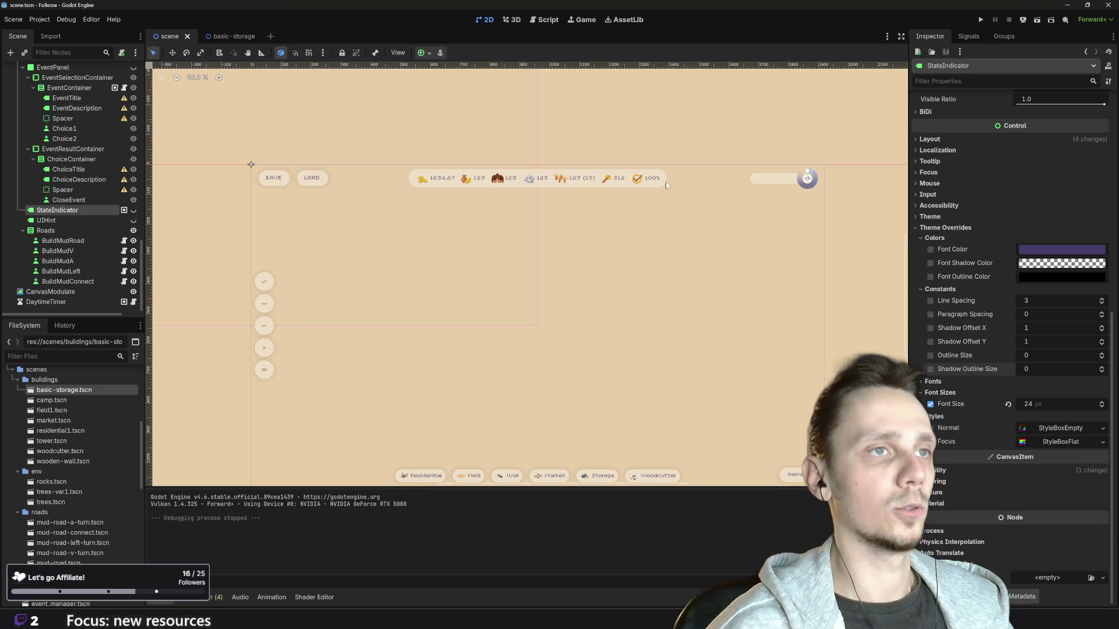
# Step: Widen the UI/HUD/Panel resource bar to 1026×61, then save the scene and relaunch the game
pyautogui.click(657, 180)
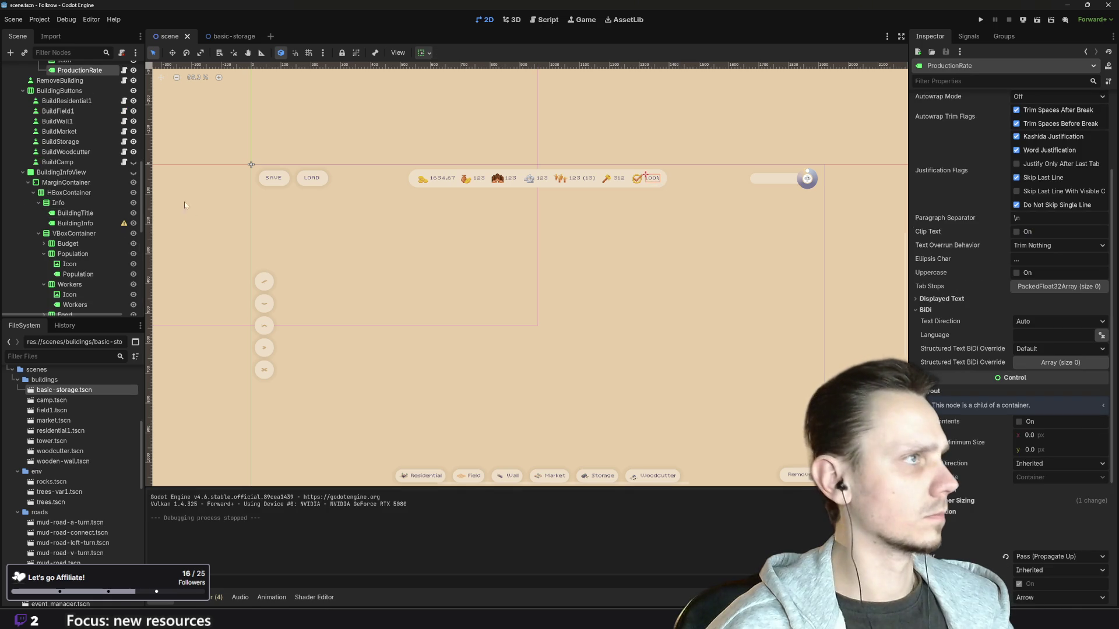
pyautogui.scroll(10, 79, 175)
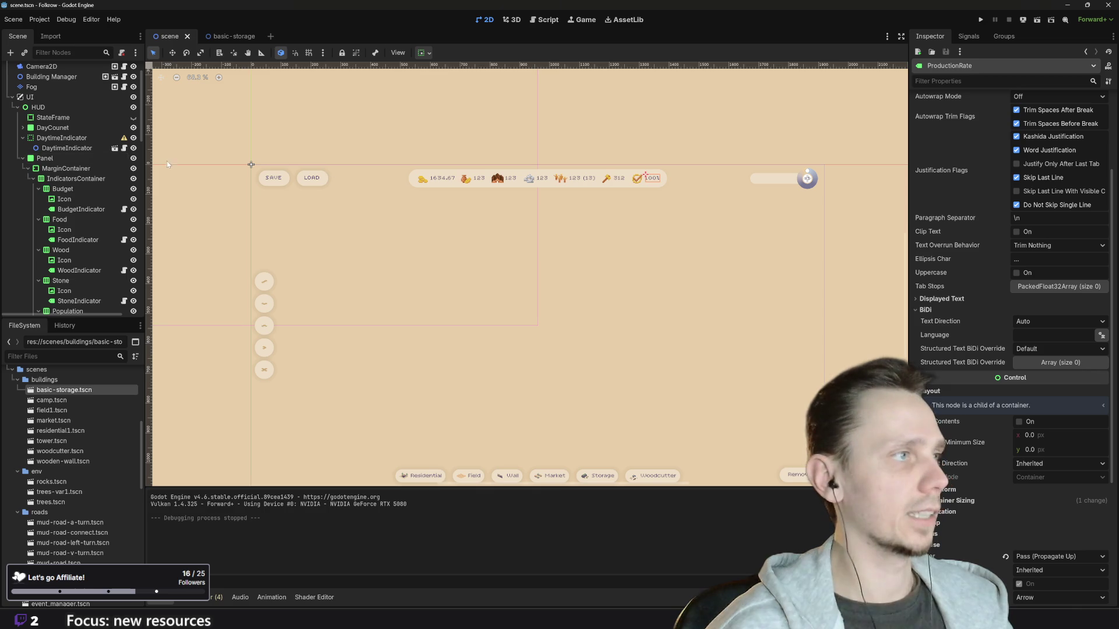
pyautogui.click(78, 160)
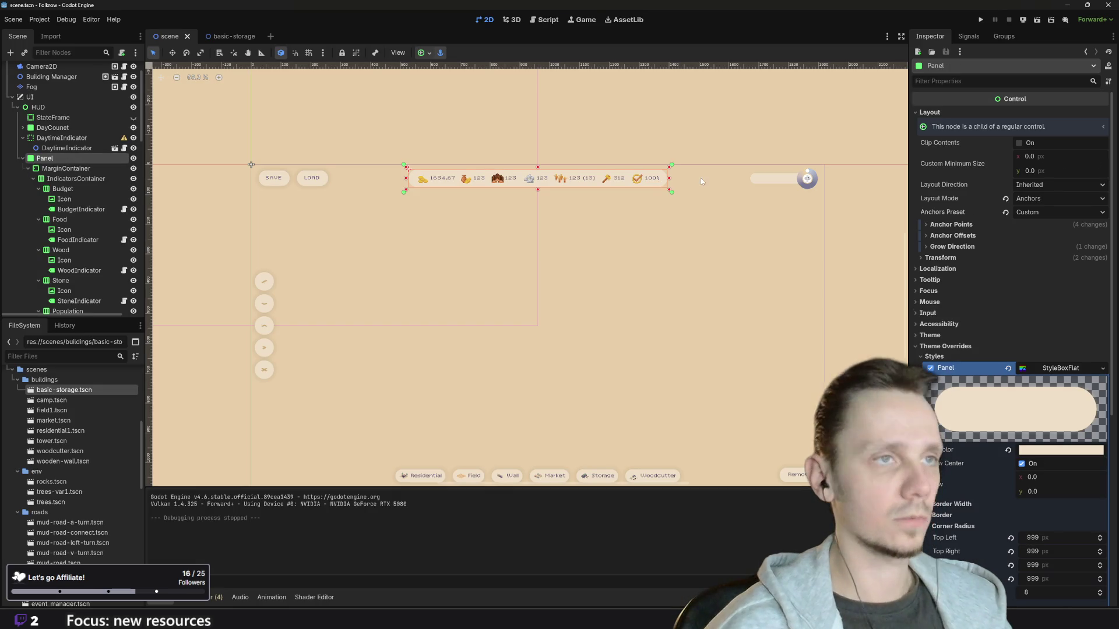
pyautogui.moveTo(669, 181); pyautogui.dragTo(688, 178)
pyautogui.click(657, 138)
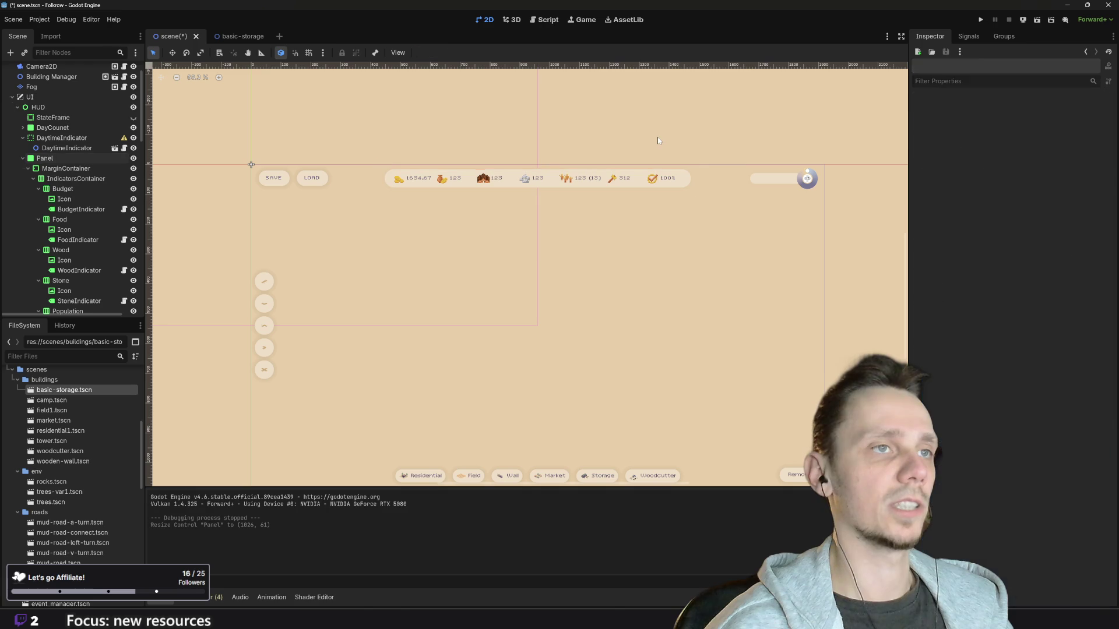
pyautogui.click(981, 21)
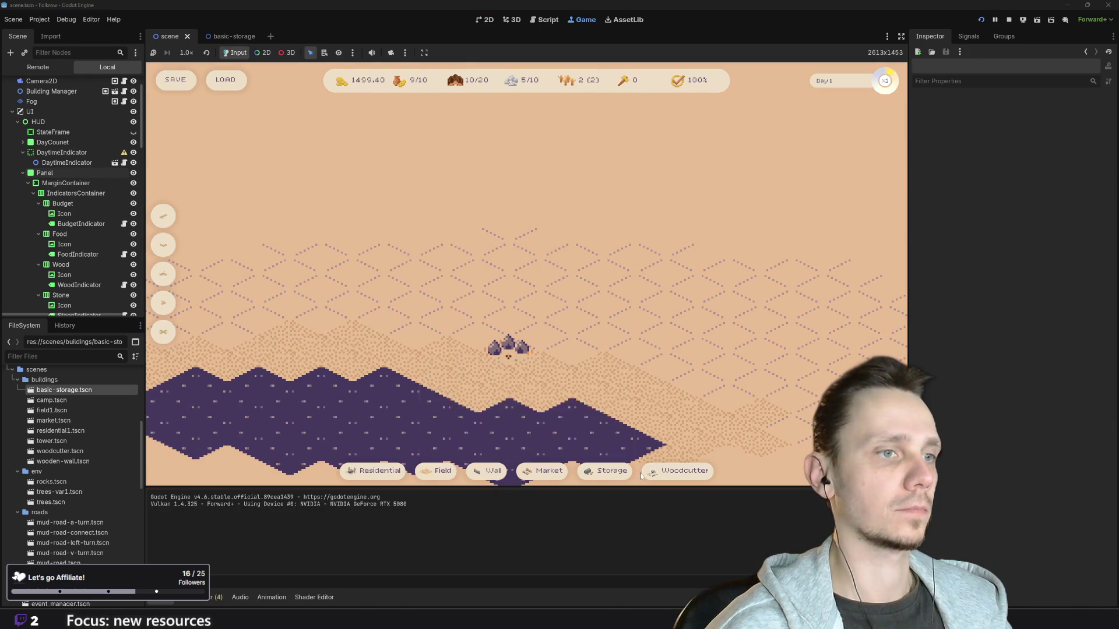
# Step: Build a Basic Storage beside the rocks, dropping stone from 5/10 to 2/10, then zoom out
pyautogui.click(615, 474)
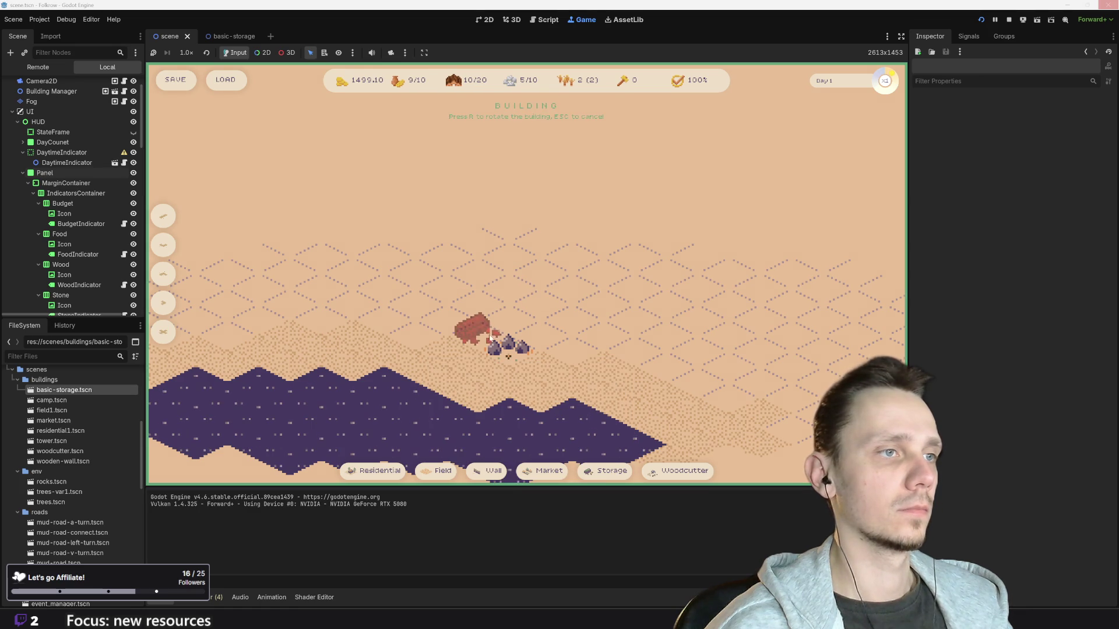
pyautogui.click(479, 336)
pyautogui.click(600, 472)
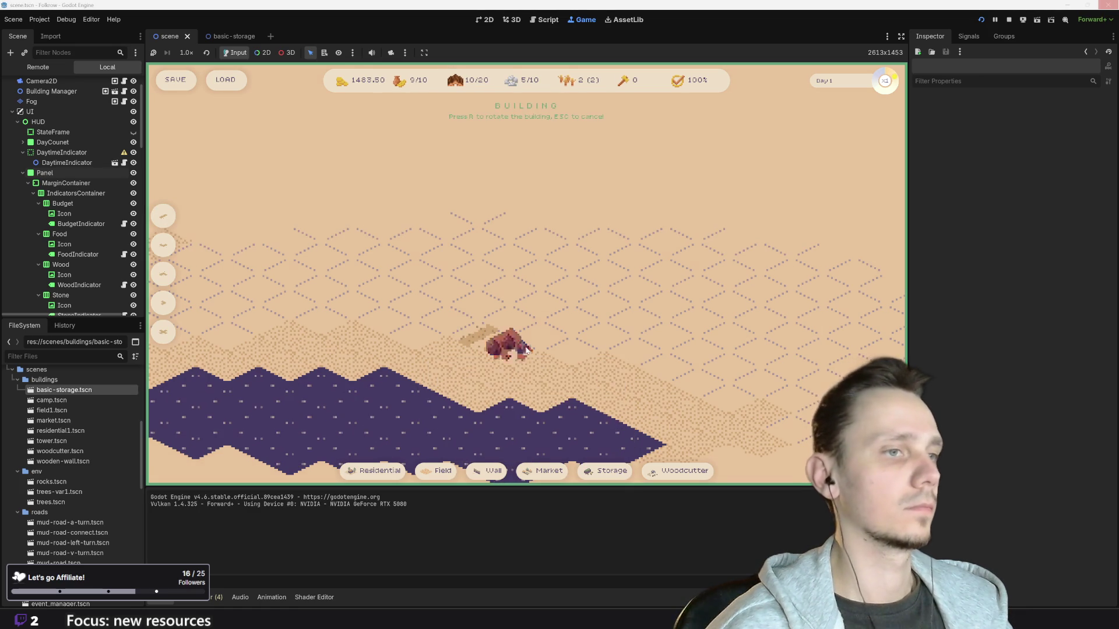
pyautogui.click(461, 324)
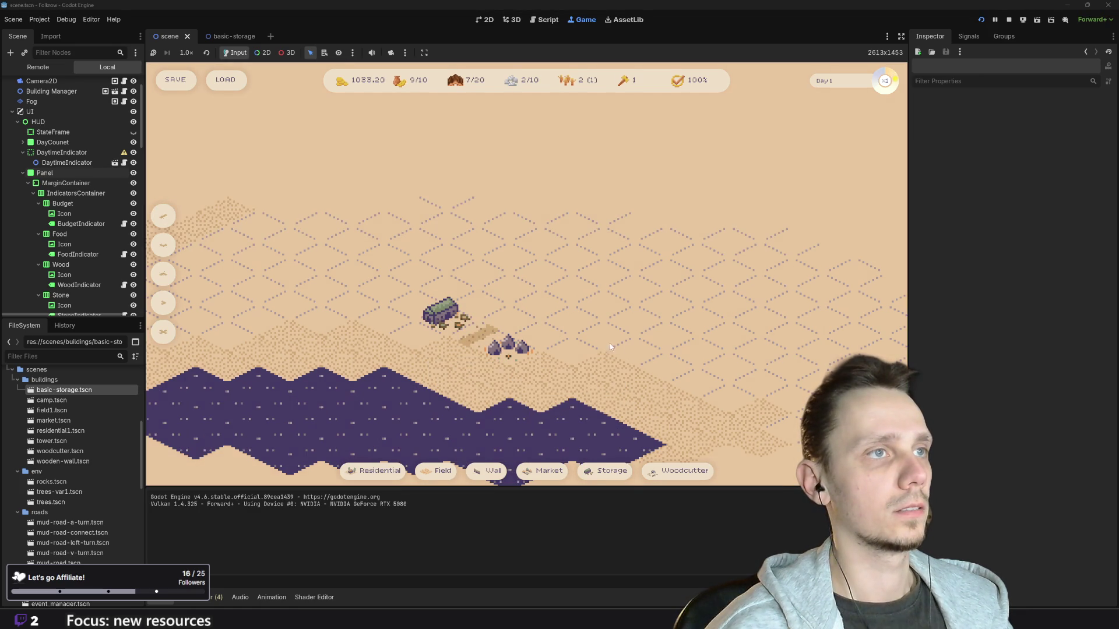
pyautogui.scroll(-4, 567, 328)
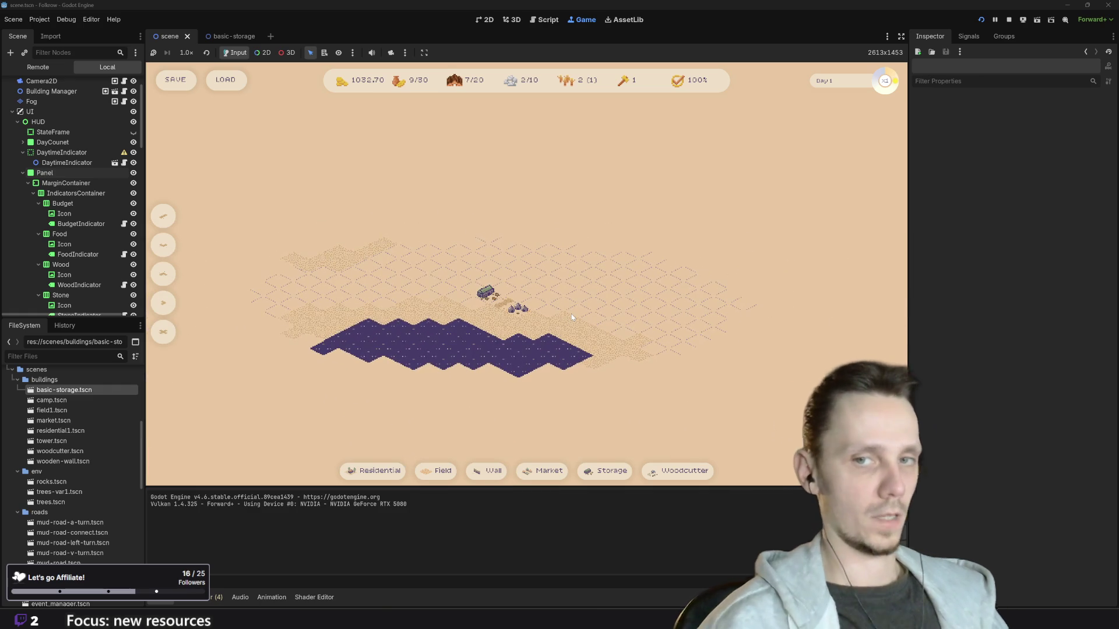